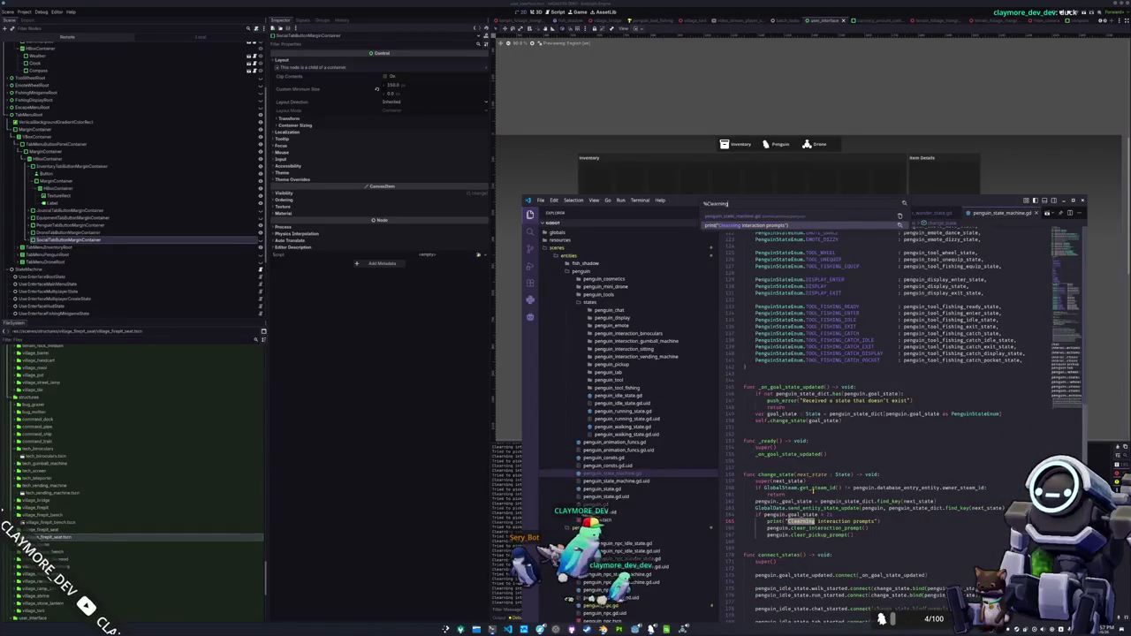
- Delete the 'Clearing interaction prompts' debug print line and open penguin_state.gd
key("Return")
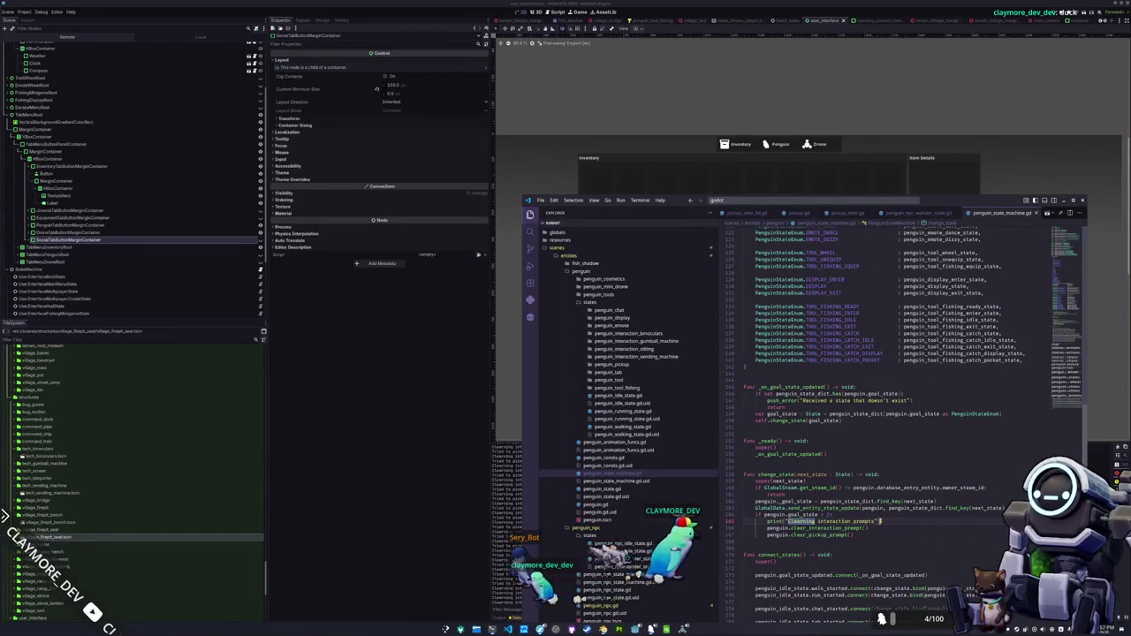
key("ctrl+shift+k")
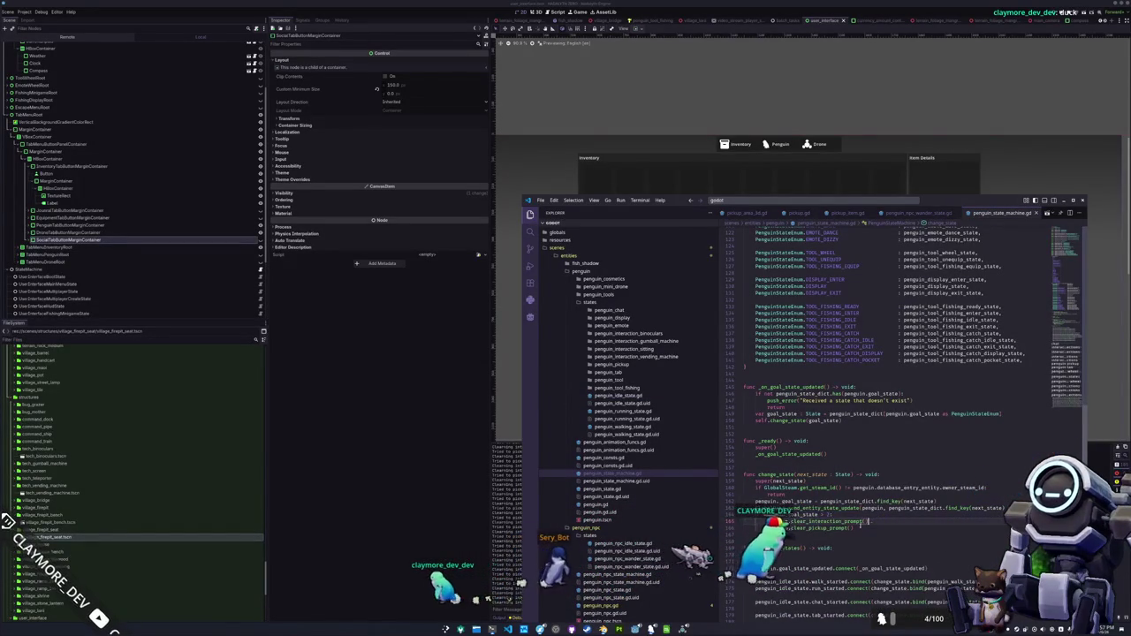
left_click(606, 489)
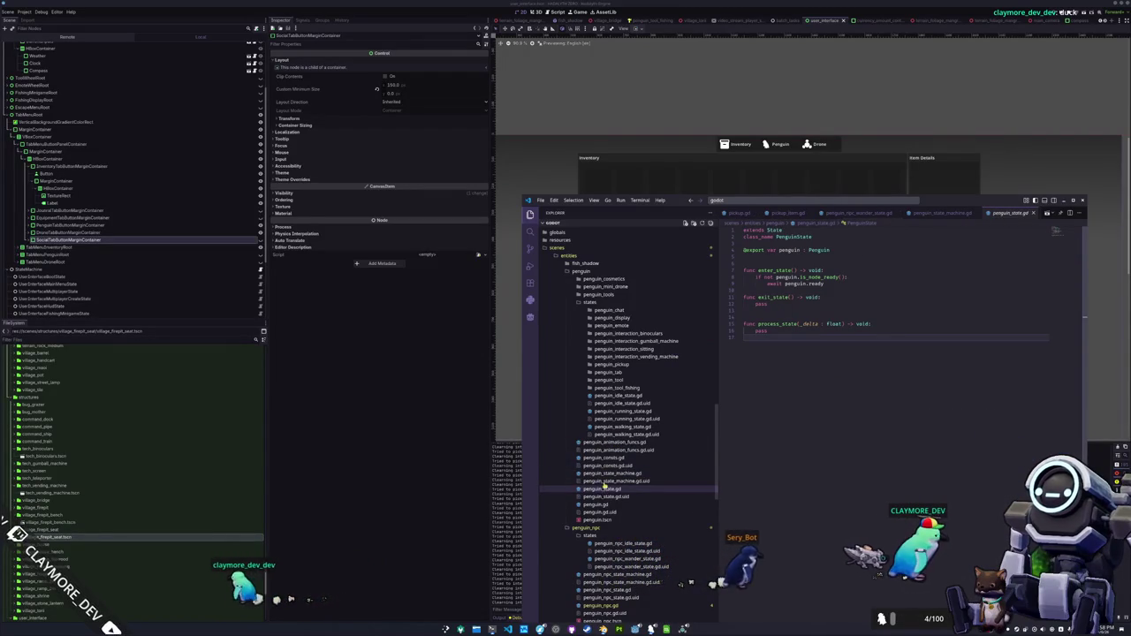
- Read through the penguin idle, running and walking state scripts
left_click(617, 397)
scroll(757, 480, "down", 20)
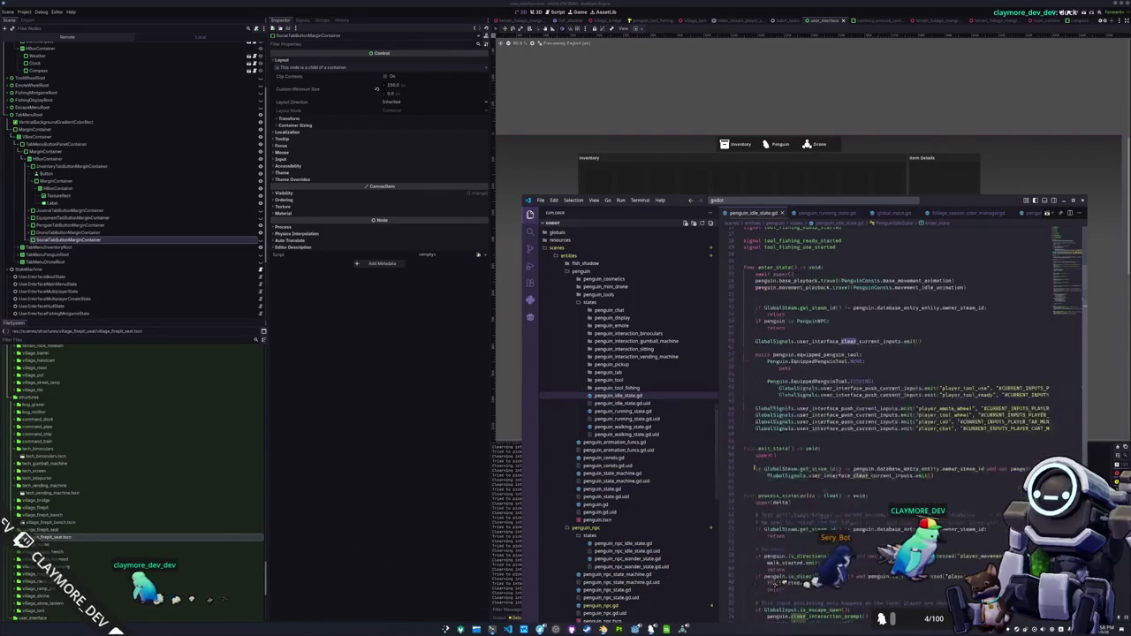
scroll(757, 480, "down", 7)
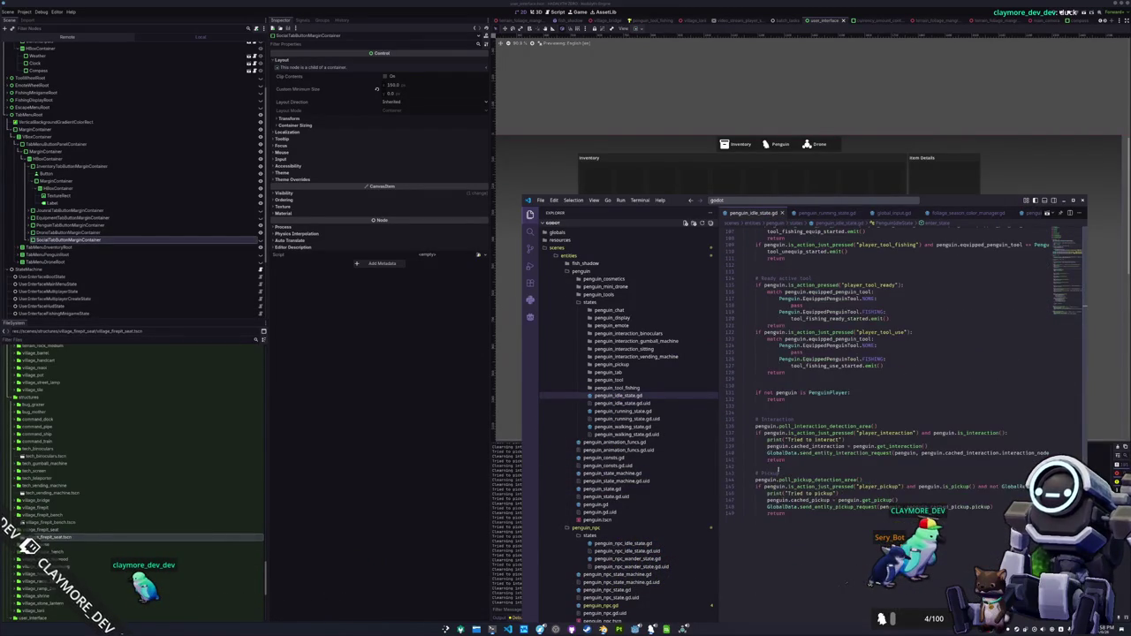
double_click(768, 493)
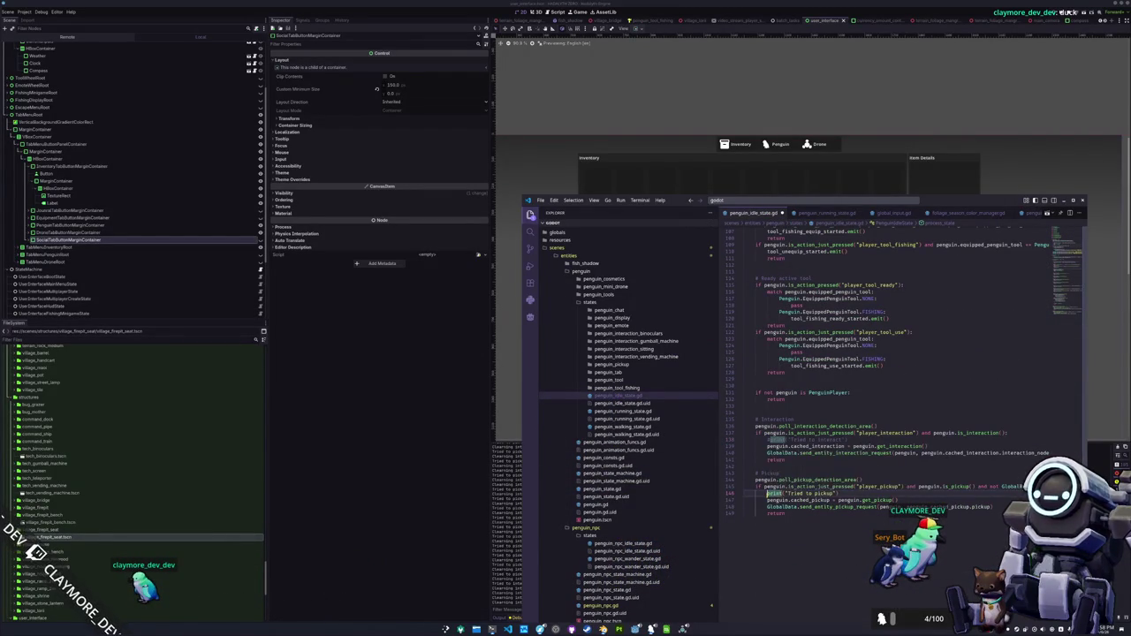
left_click(623, 411)
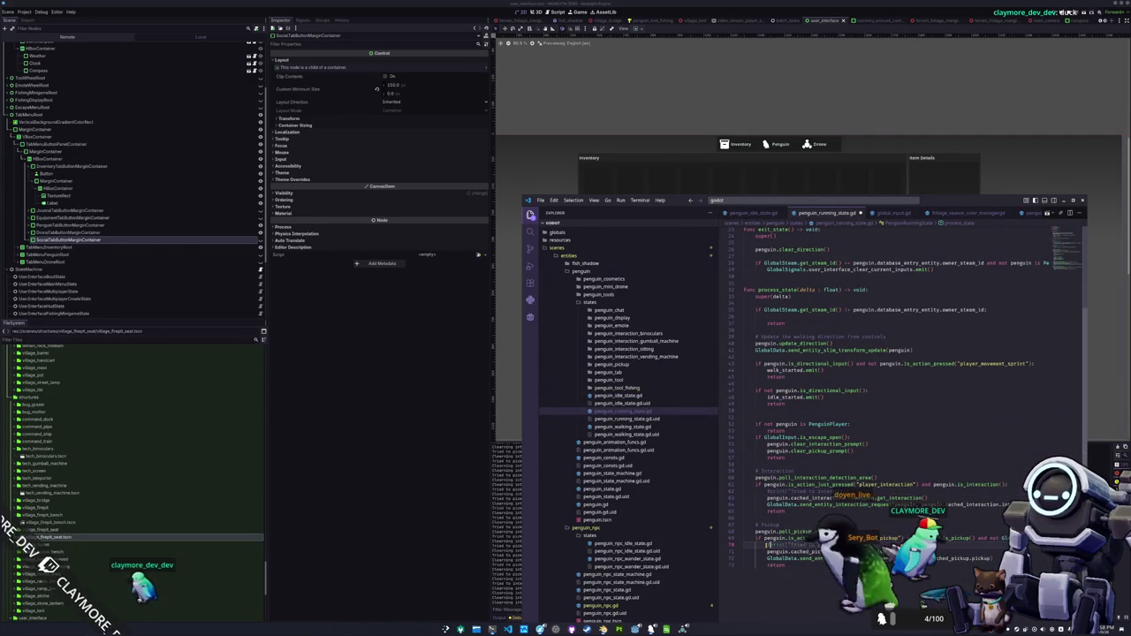
left_click(623, 427)
- Comment out the interact and pickup prints and playtest walking the penguin to the fountain
key("ctrl+slash")
key("F5")
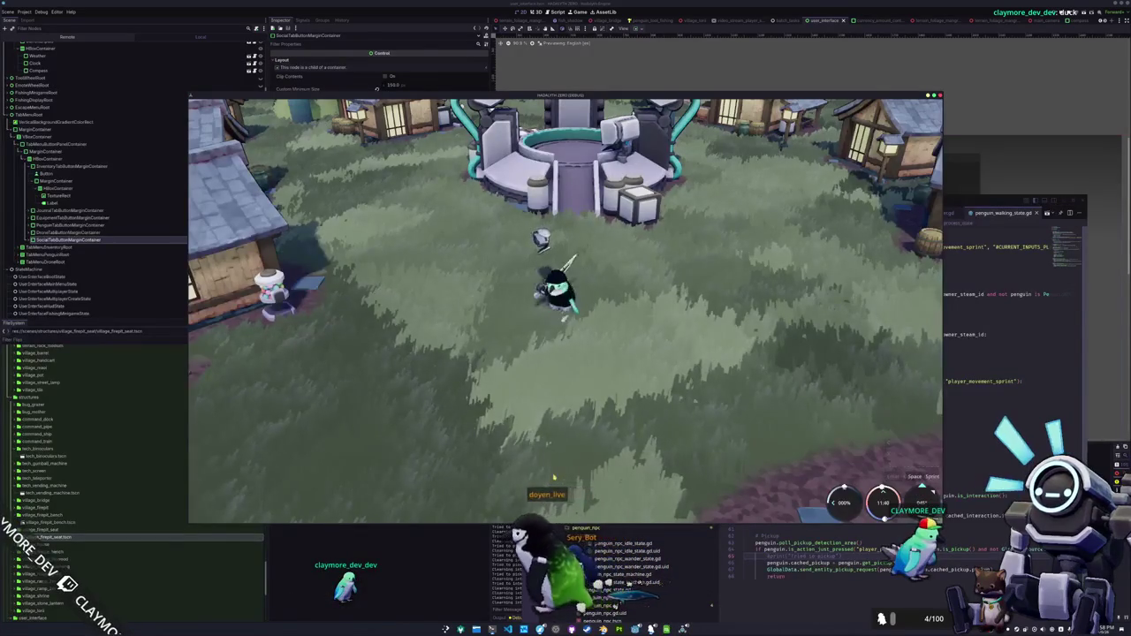
key("w")
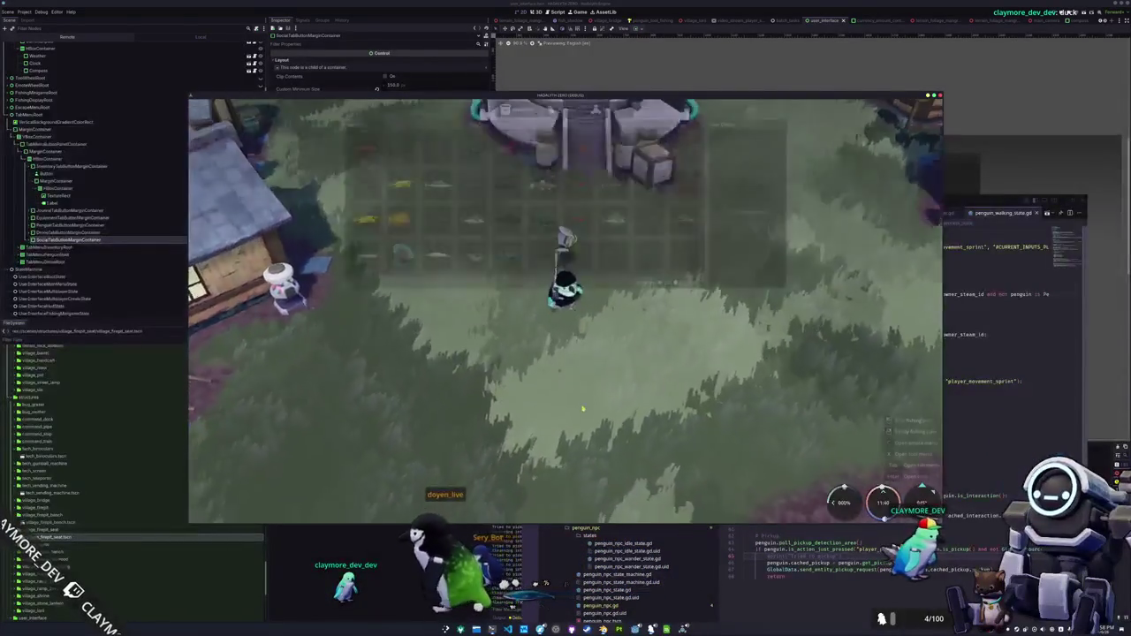
key("Tab")
key("Tab")
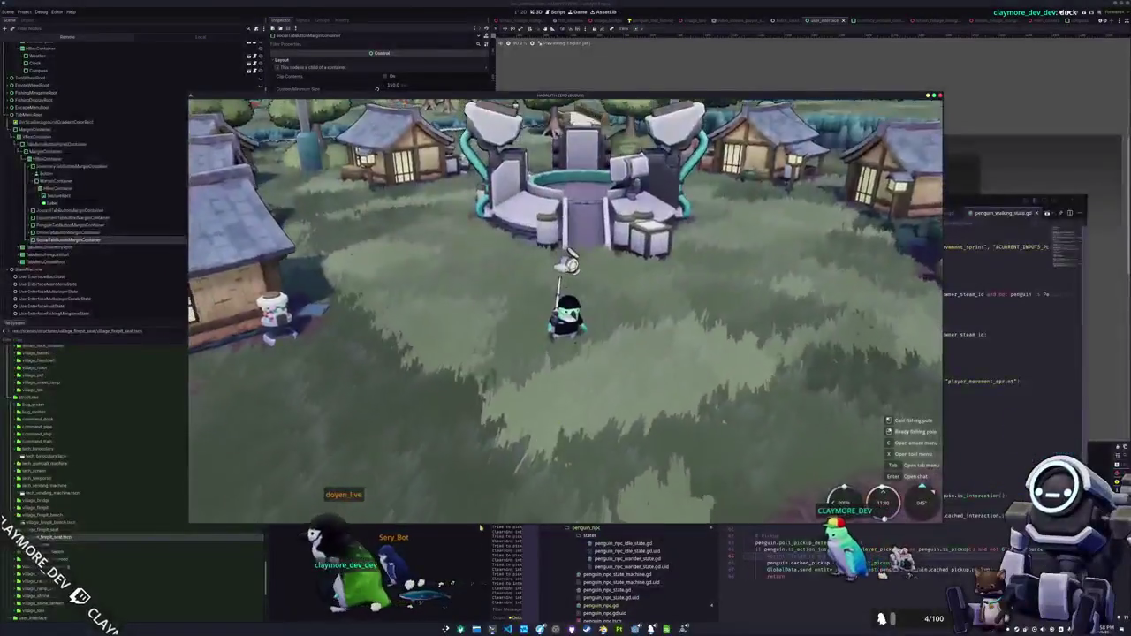
key("F8")
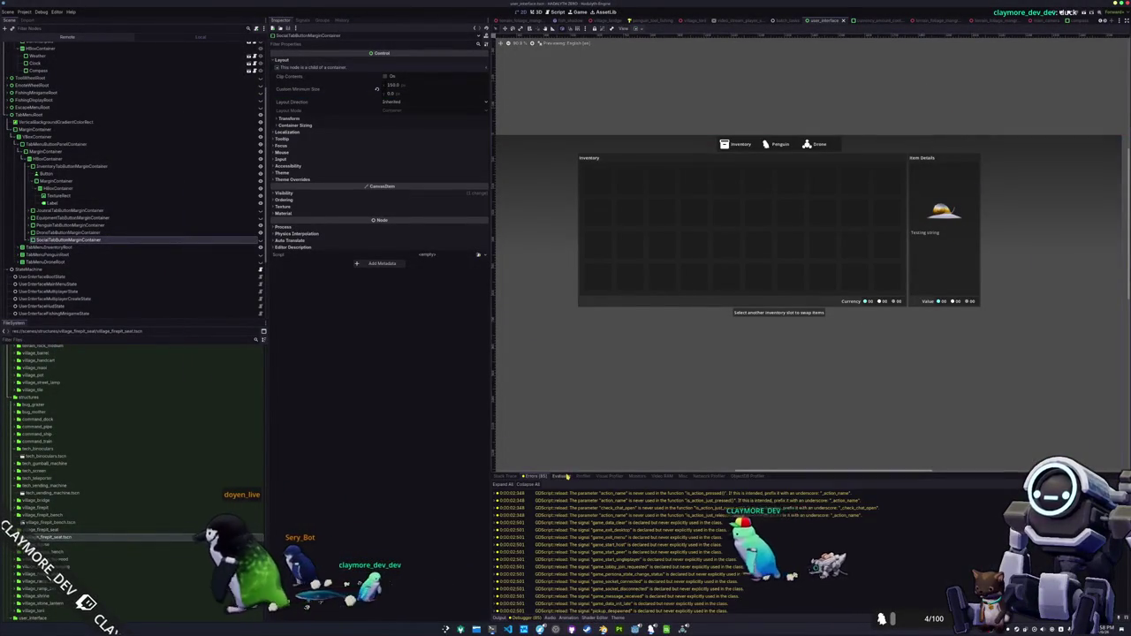
- Review the debugger's Profiler, Monitors, Stack Trace and Evaluator views
left_click(584, 475)
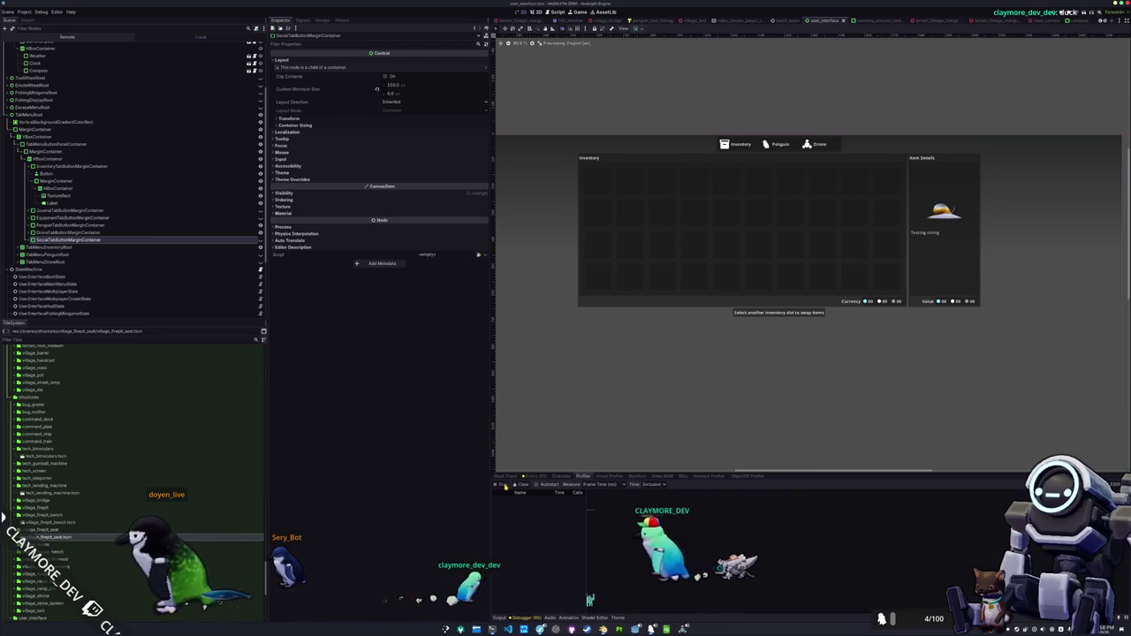
left_click(625, 477)
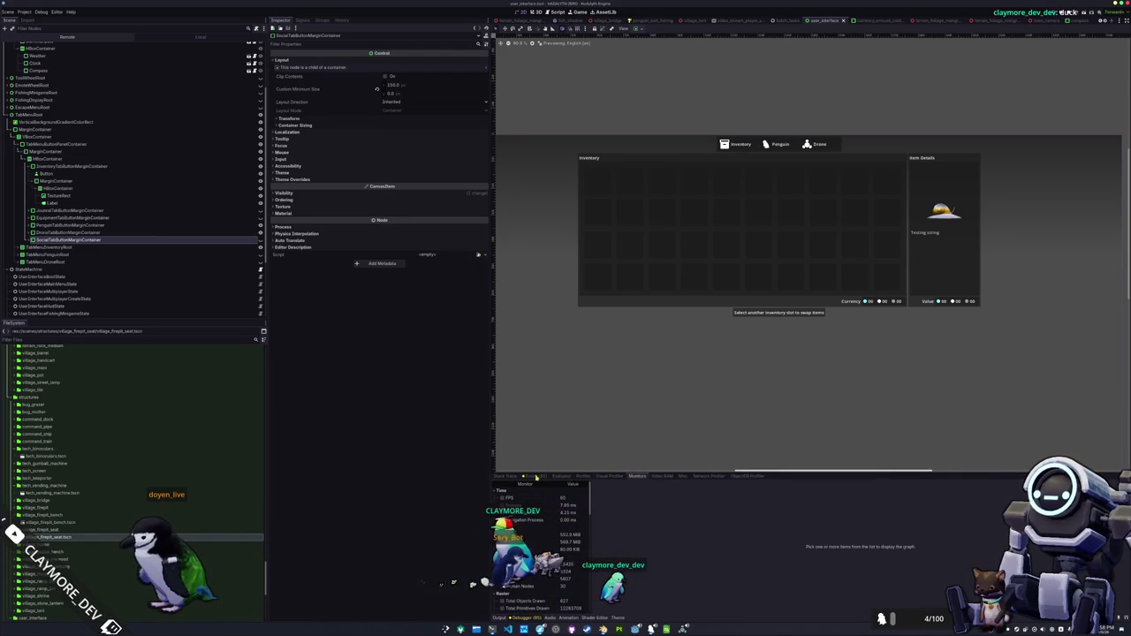
left_click(508, 477)
left_click(559, 476)
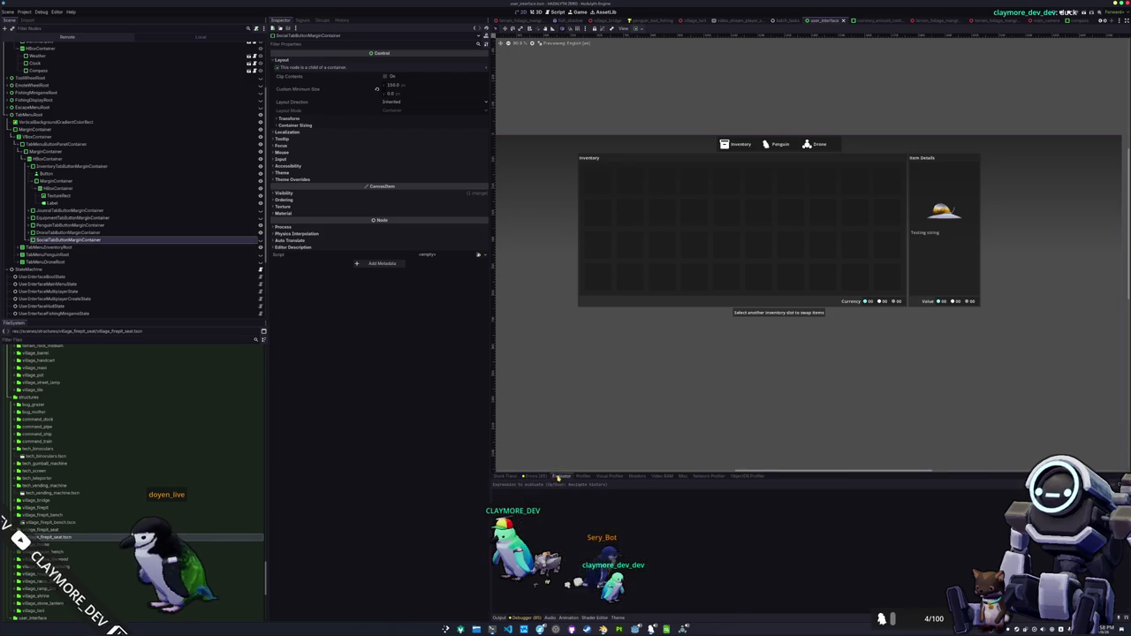
left_click(683, 627)
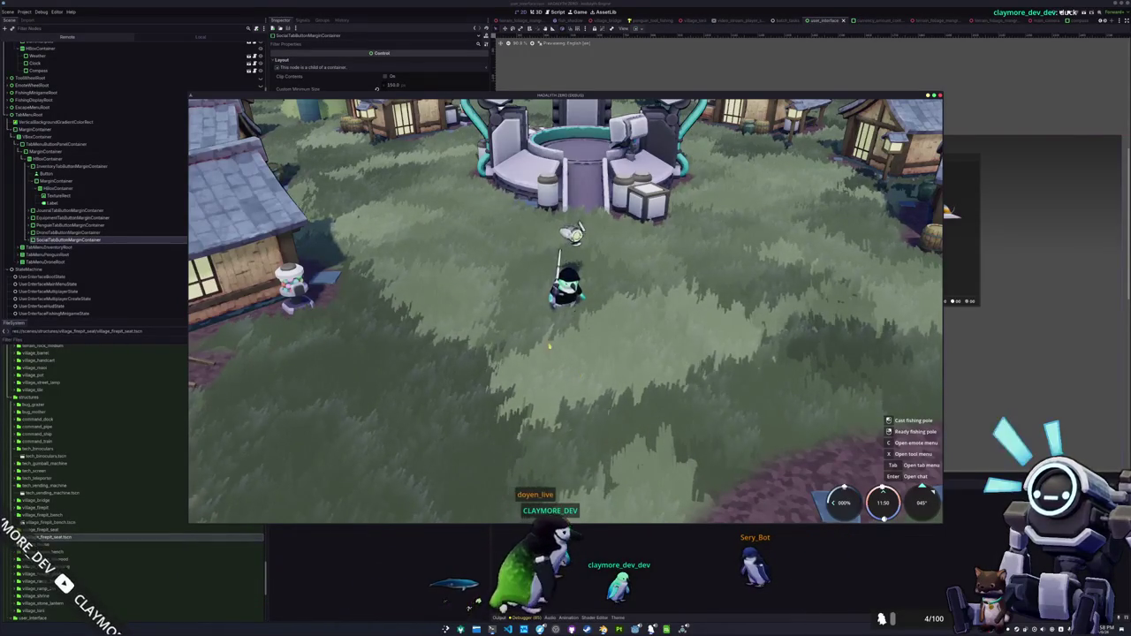
- Run the penguin to the riverbank and cast the fishing line over the water
key("d")
key("w")
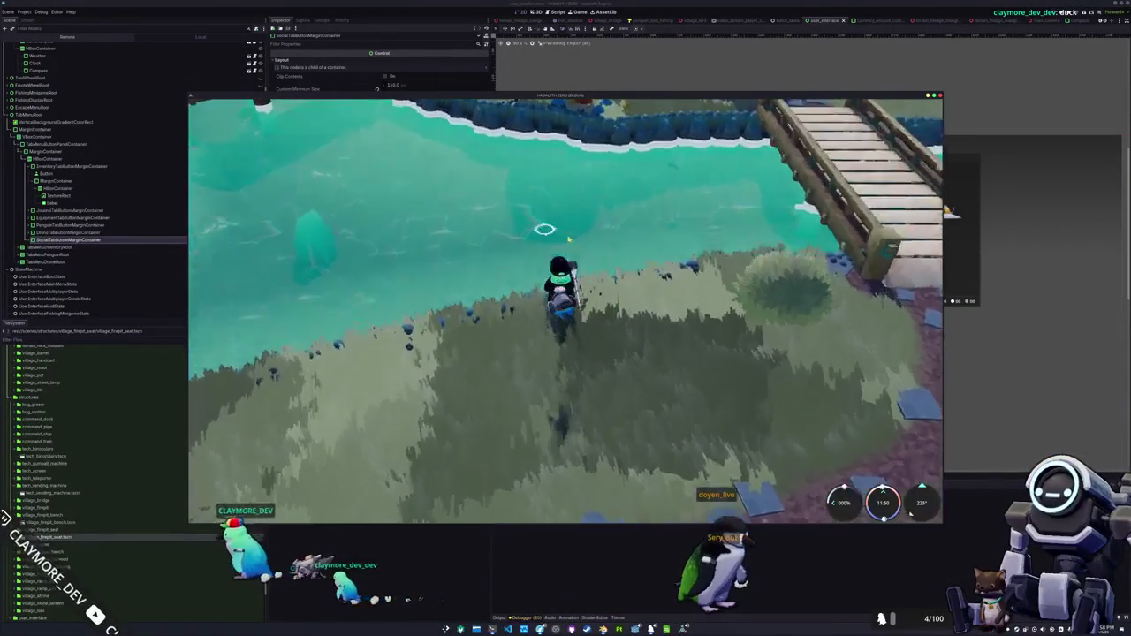
left_click(625, 432)
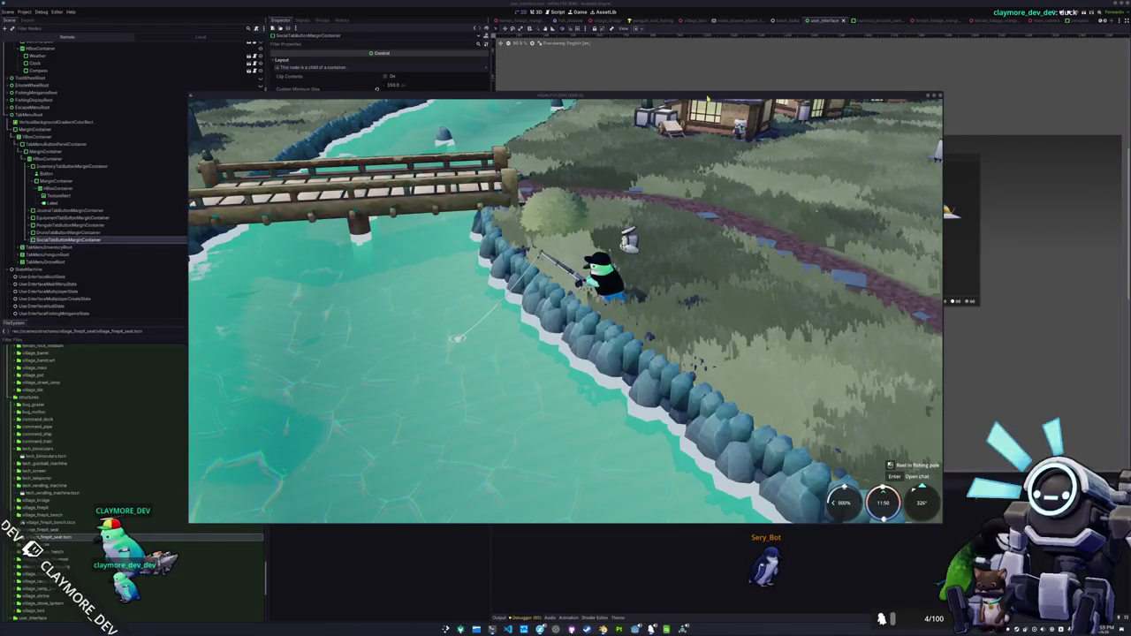
left_click_drag(709, 100, 721, 104)
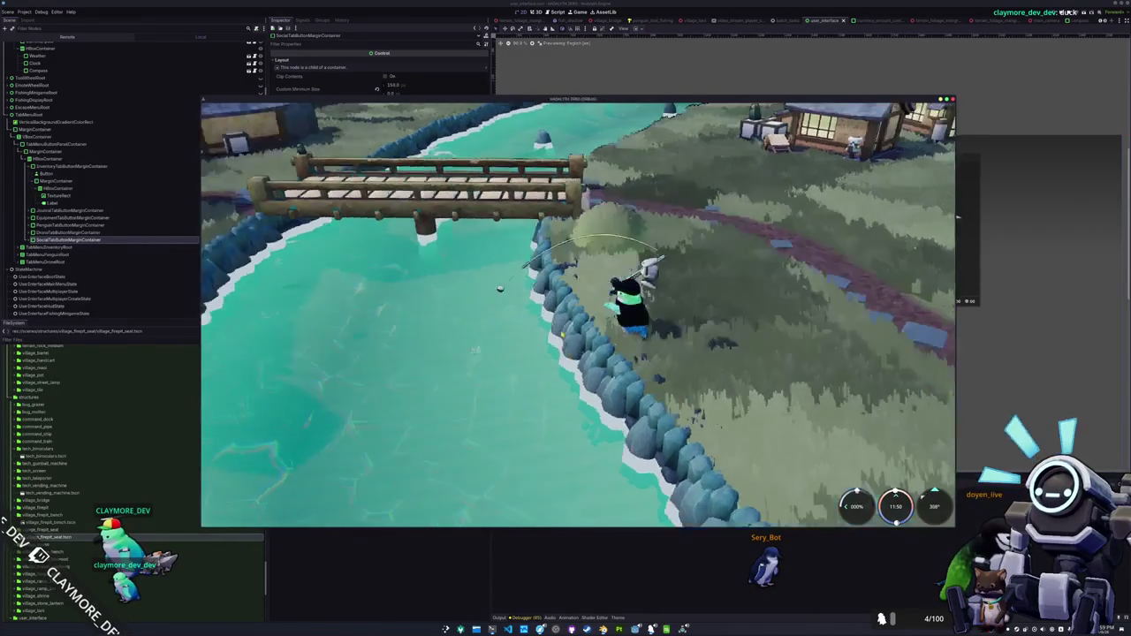
key("w")
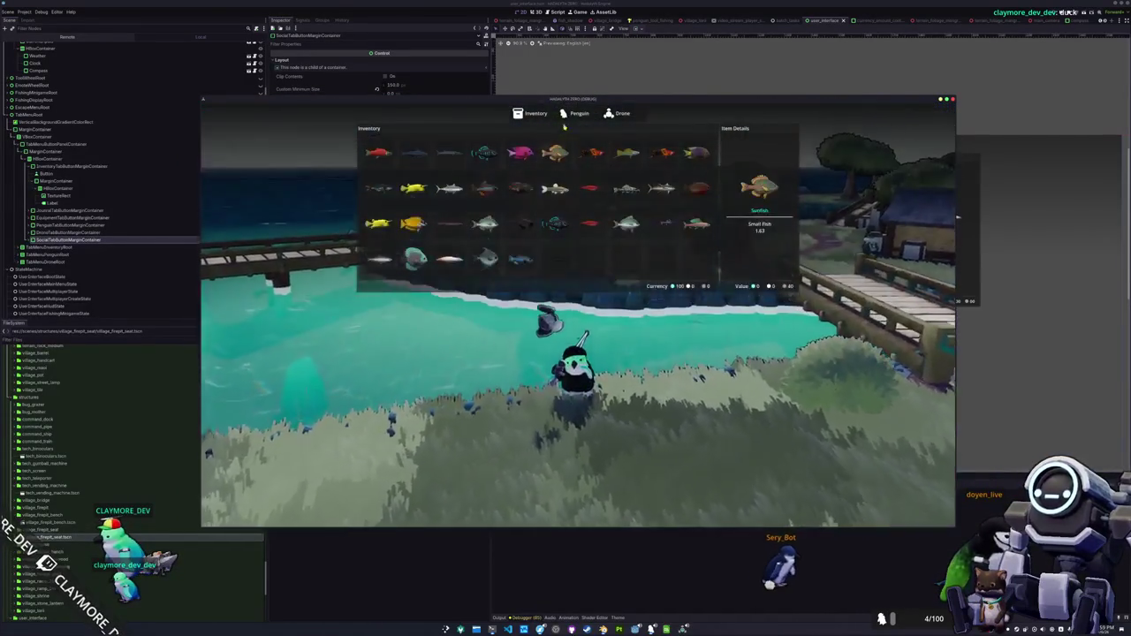
- Check the penguin cosmetics and fish inventory in the in-game menu, then close it
left_click(578, 114)
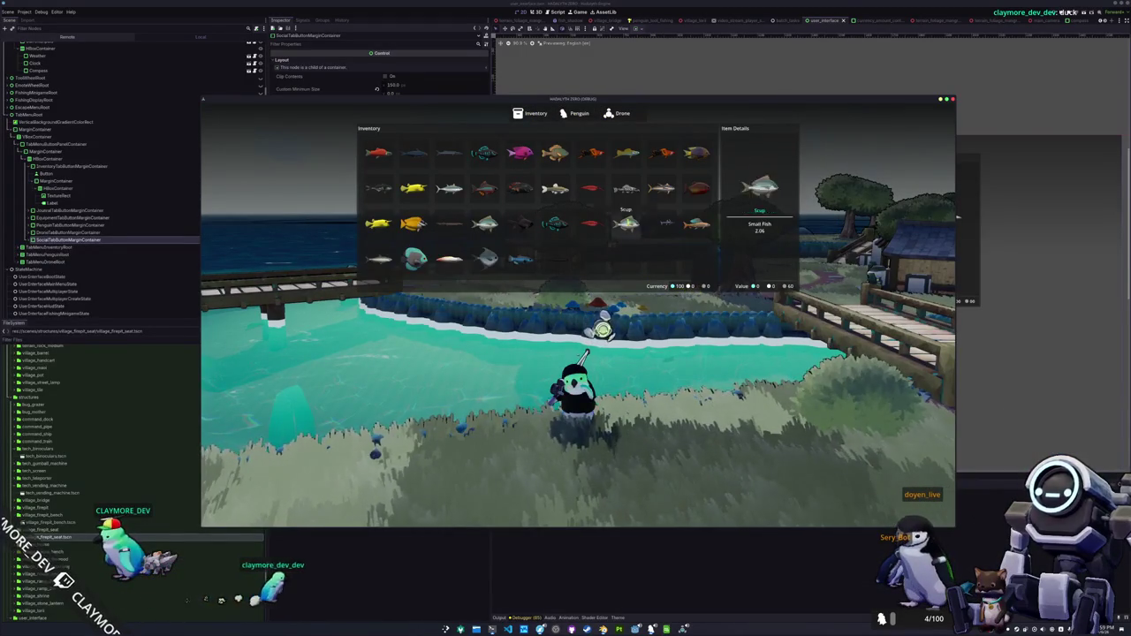
left_click(579, 114)
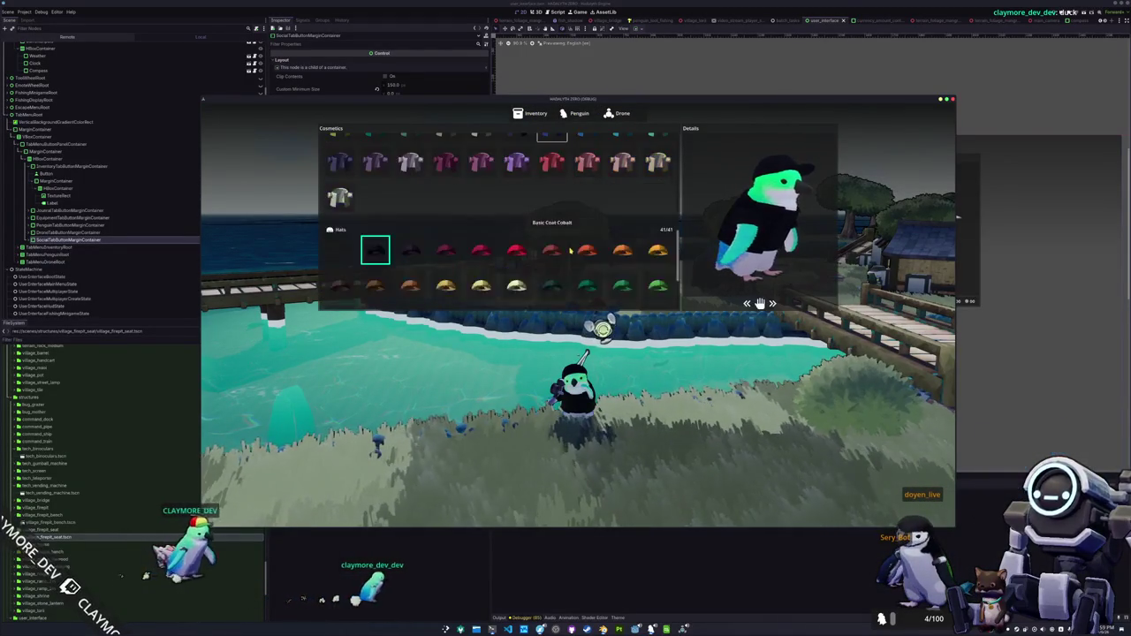
scroll(570, 258, "down", 3)
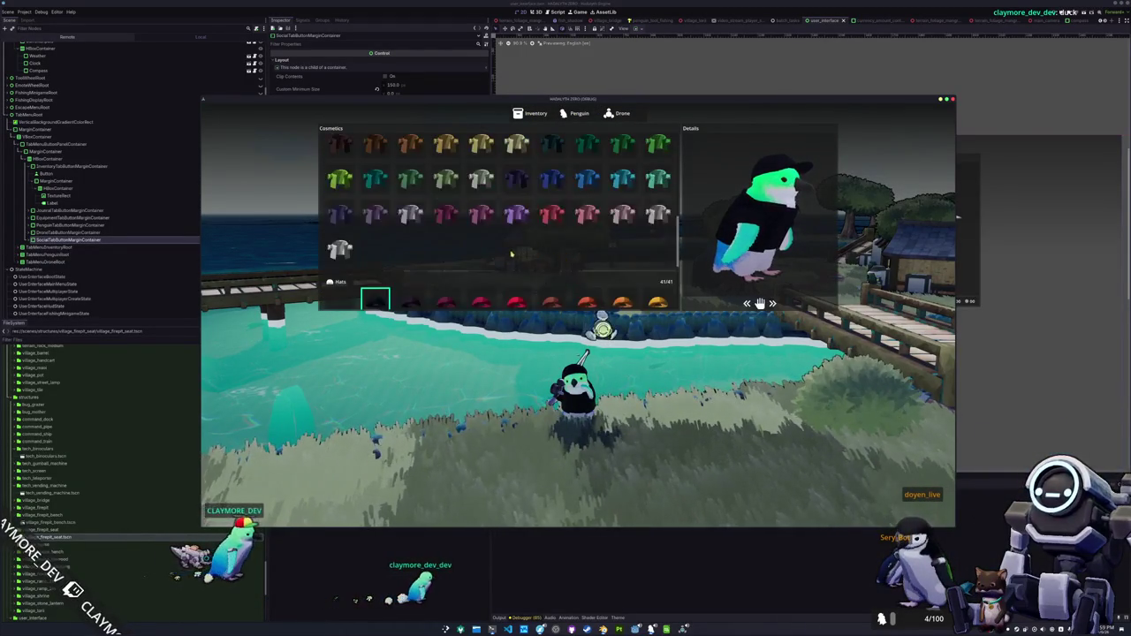
left_click(537, 114)
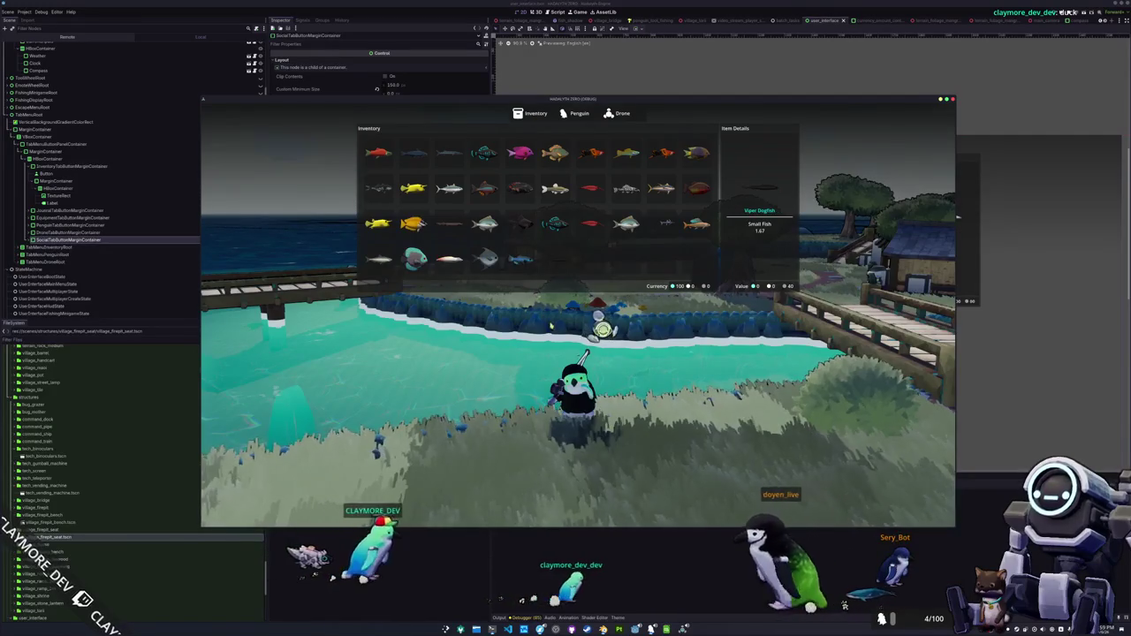
key("Tab")
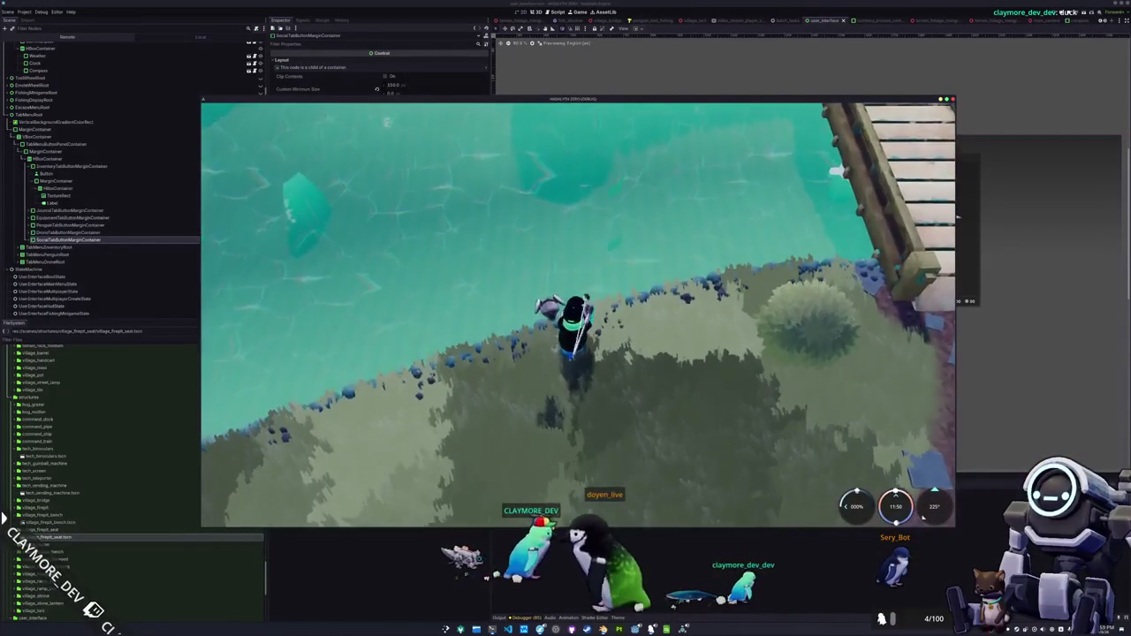
- Cast and reel in at the water's edge, then stop the game and return to the code
left_click(570, 451)
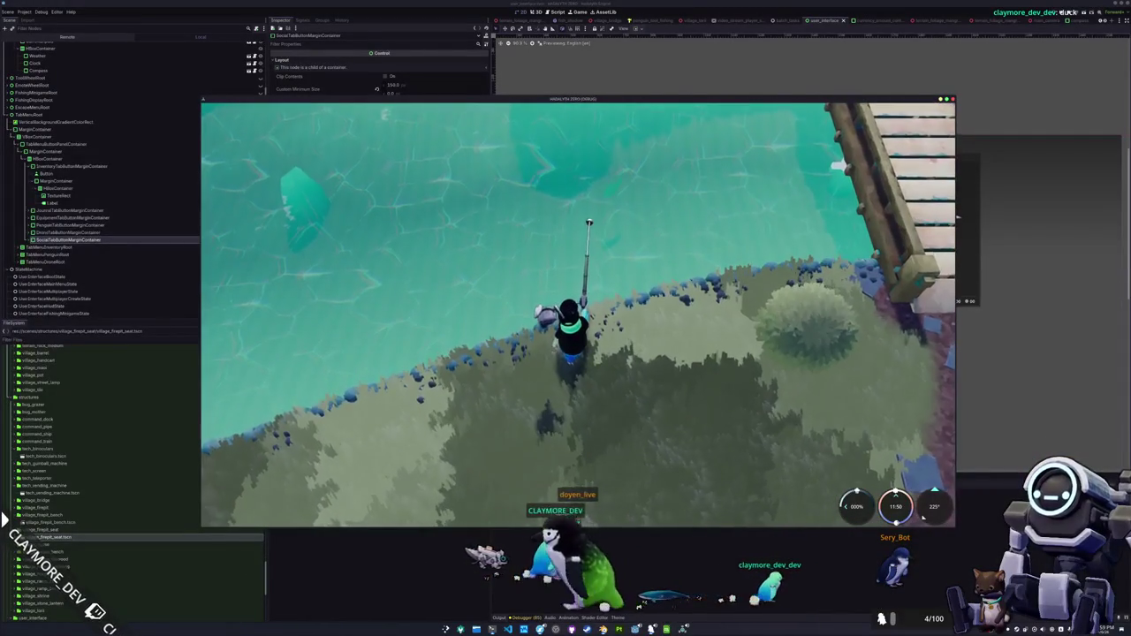
left_click(566, 477)
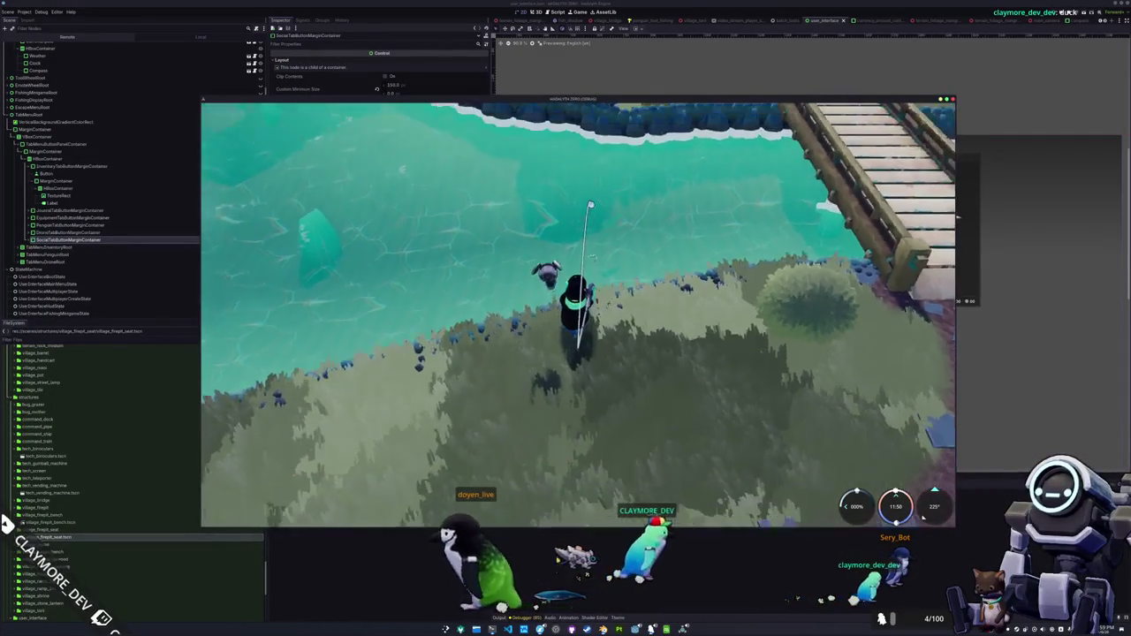
key("F8")
key("alt+Tab")
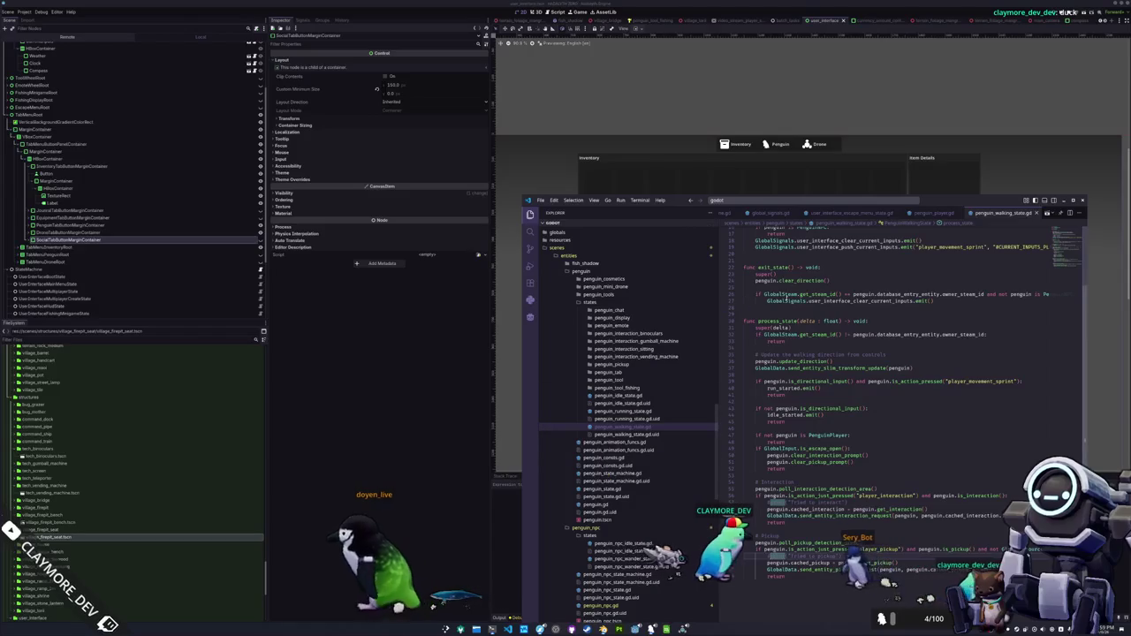
- Expand addons/limbo_console and browse util.gd, ascii_art.gd, config_mapper.gd, claymore_commands.gd and plugin.gd
scroll(621, 385, "down", 3)
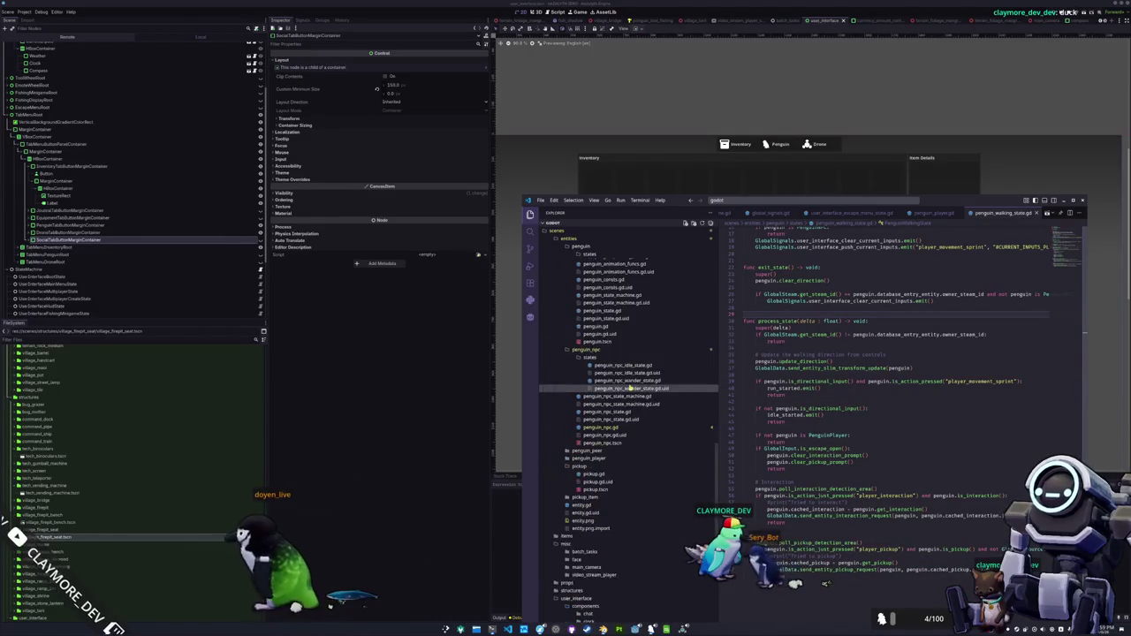
scroll(579, 317, "down", 10)
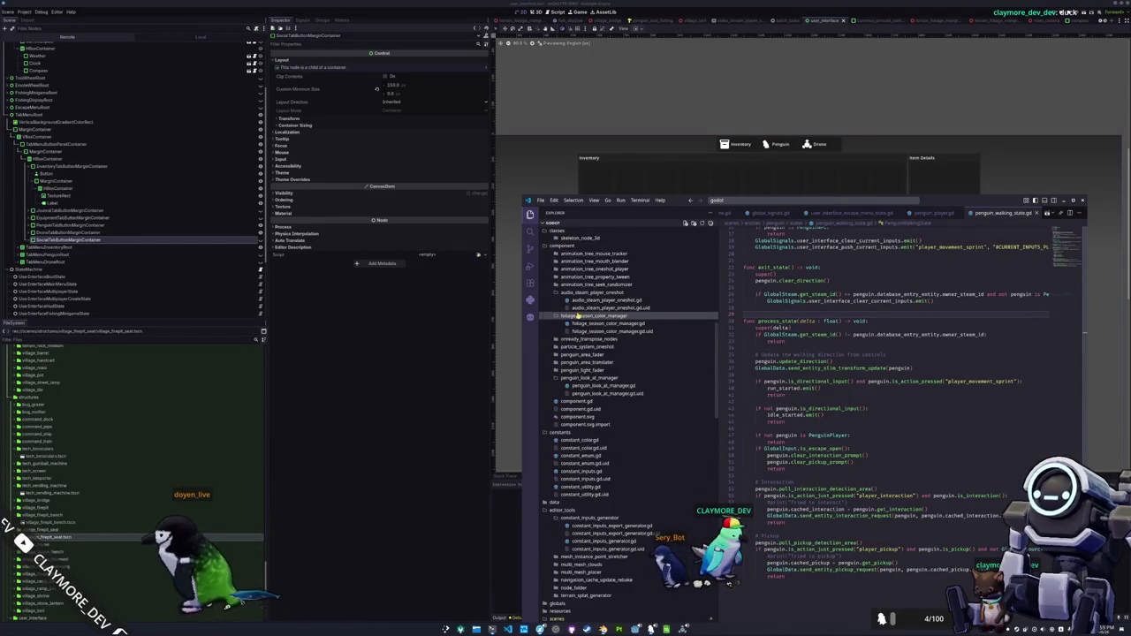
scroll(577, 316, "up", 9)
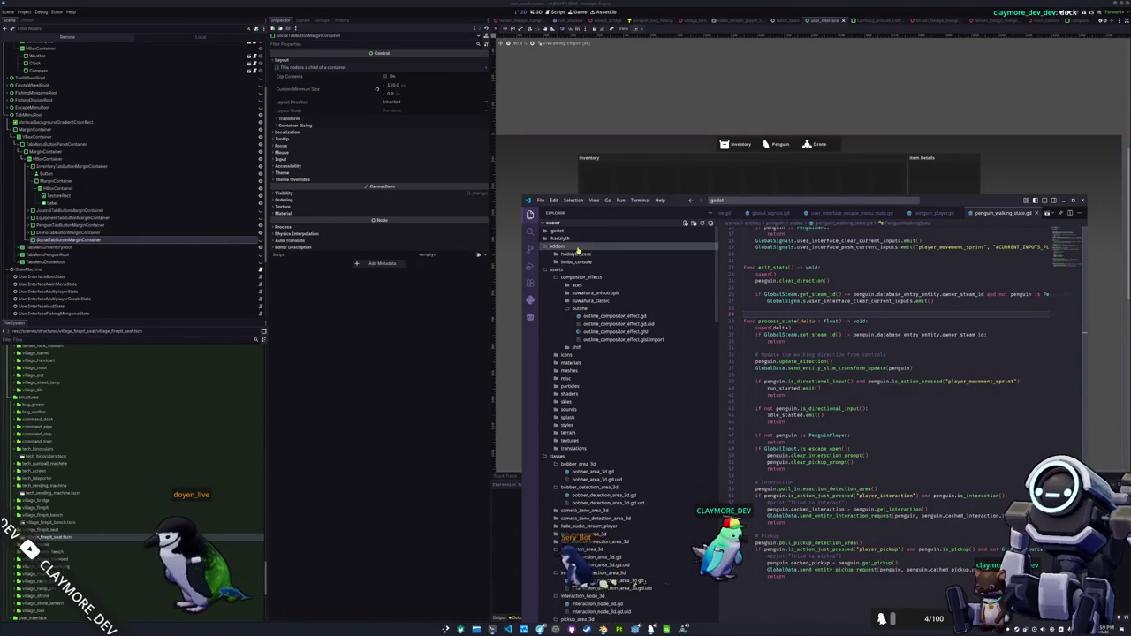
left_click(577, 262)
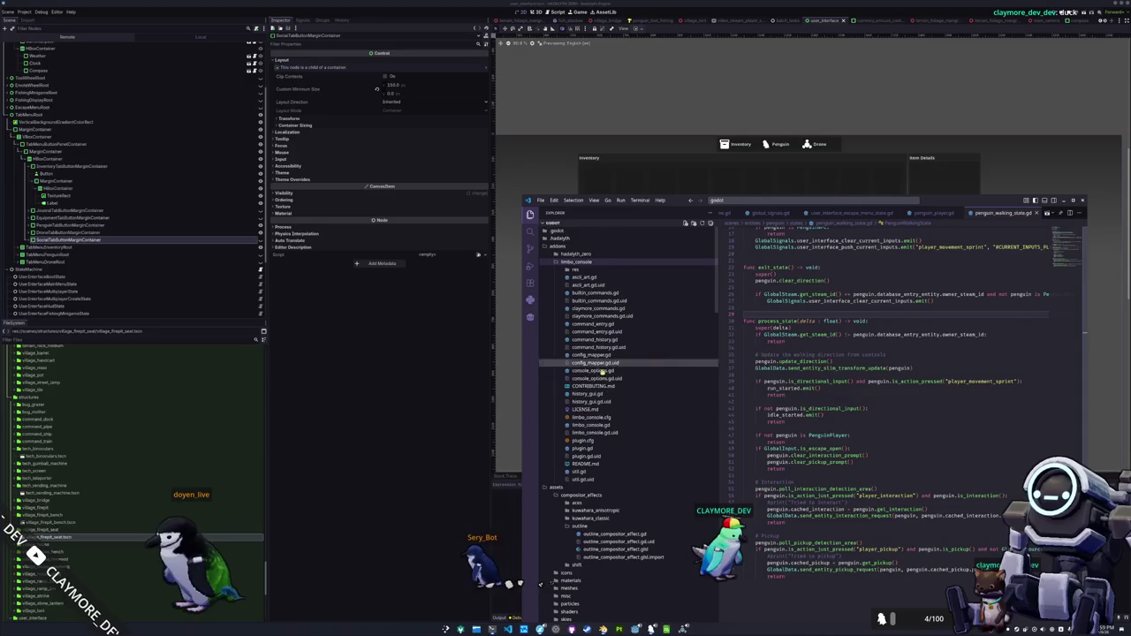
left_click(583, 471)
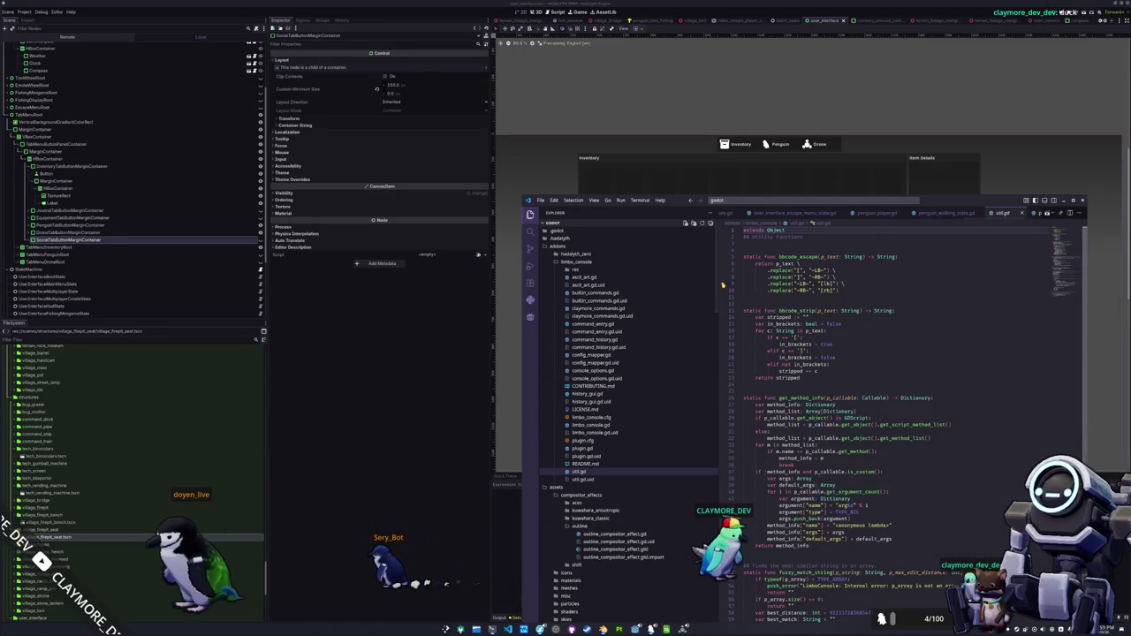
left_click(584, 278)
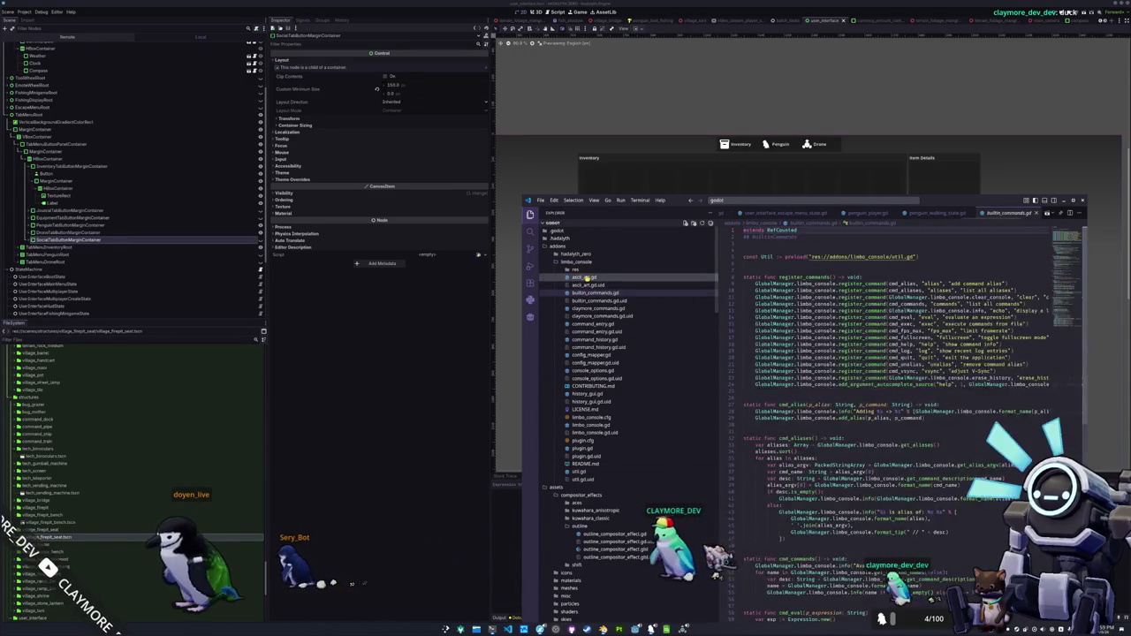
left_click(590, 354)
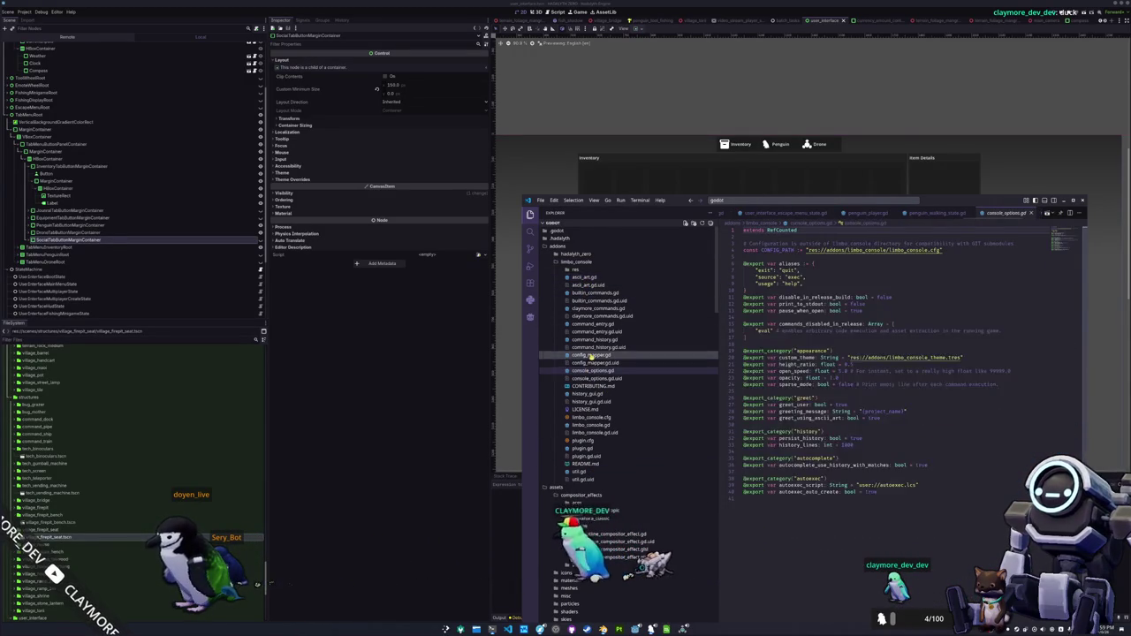
left_click(591, 293)
left_click(594, 309)
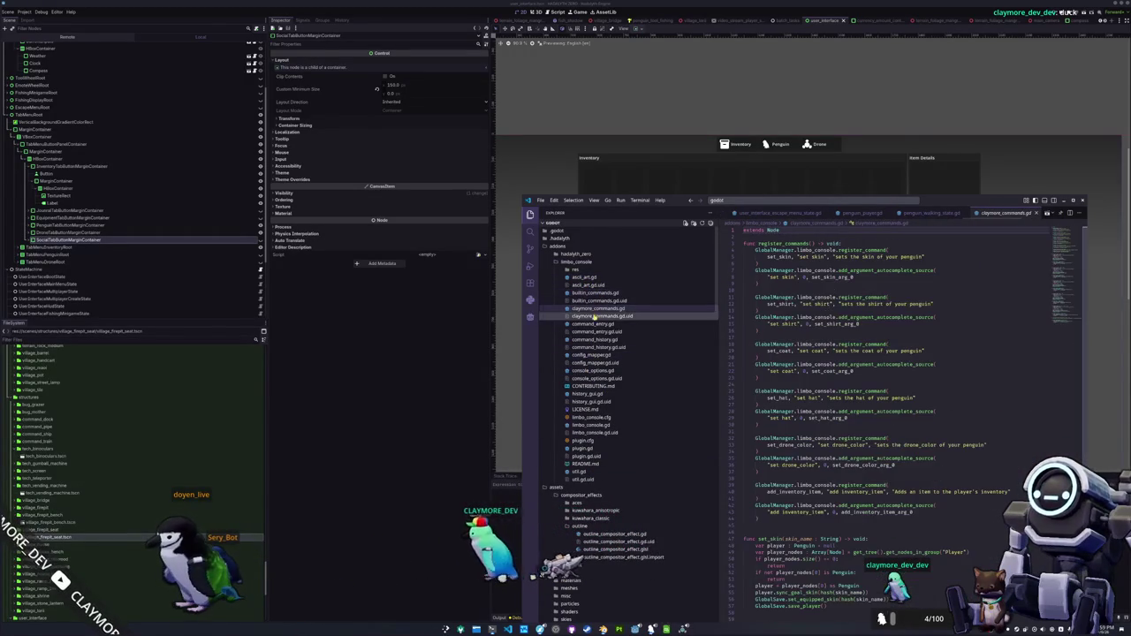
scroll(840, 354, "down", 5)
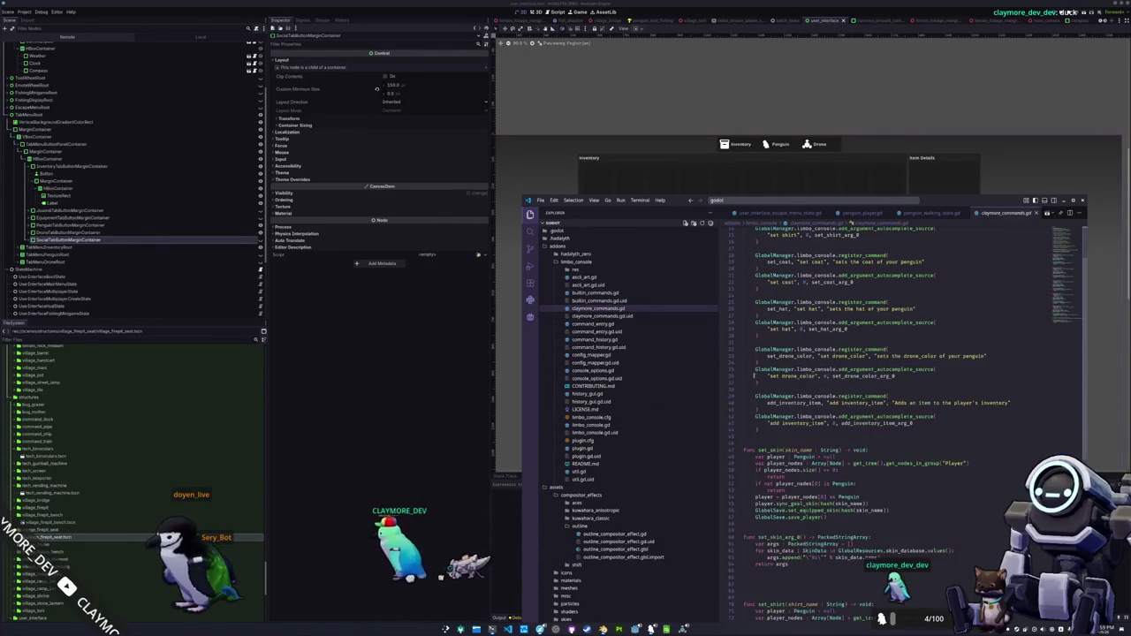
left_click(583, 449)
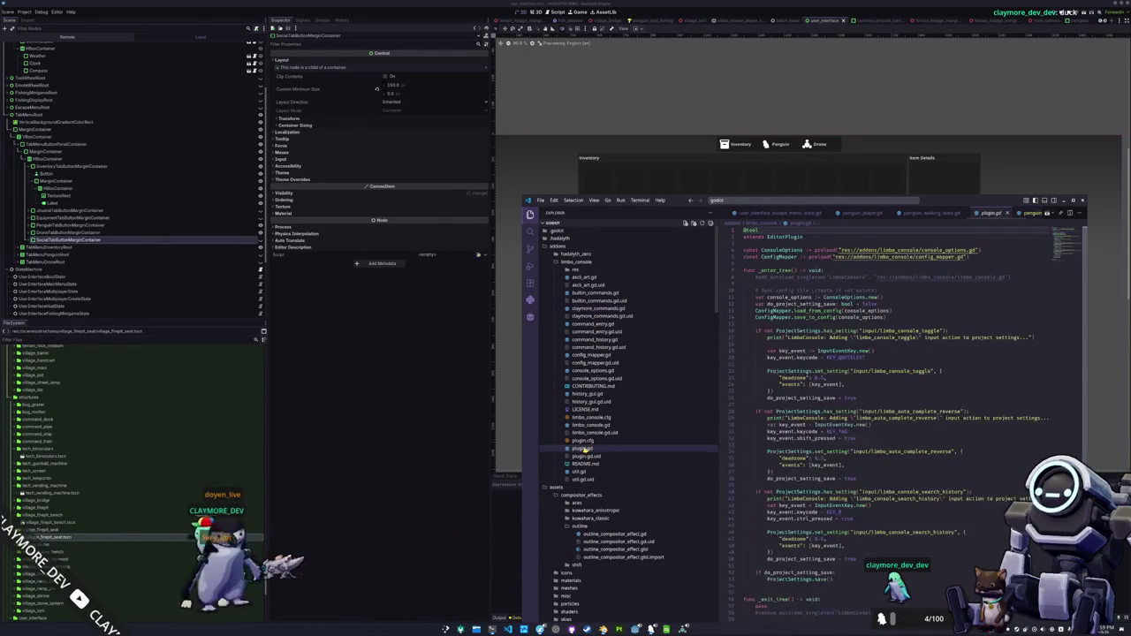
- Open limbo_console.gd and read its init code, highlighting the claymore_commands uses
left_click(589, 425)
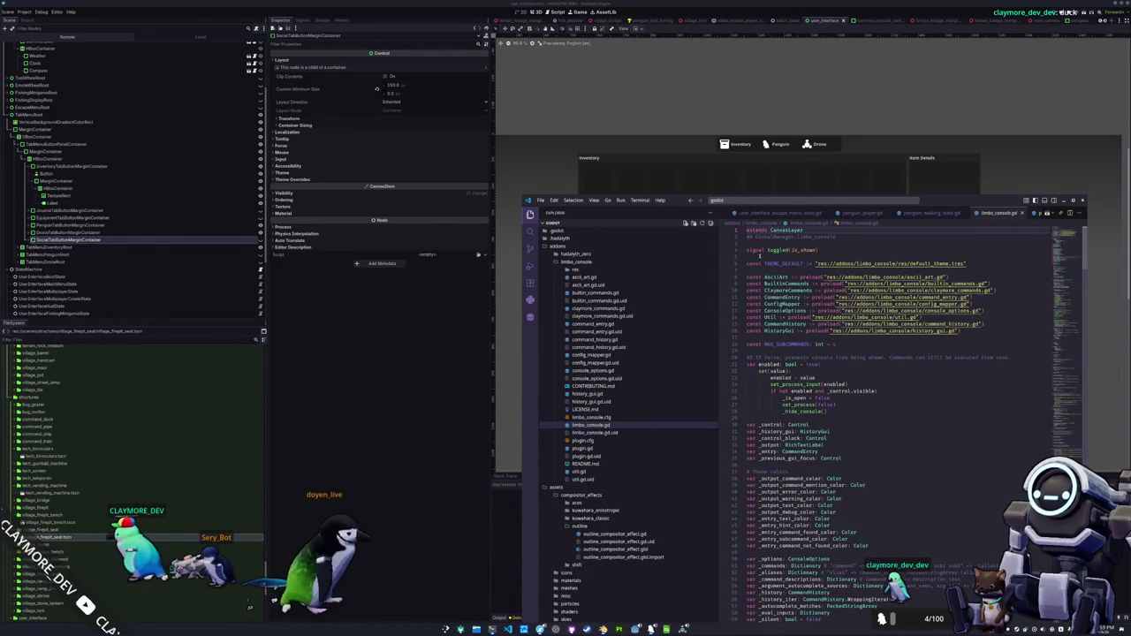
scroll(846, 426, "down", 2)
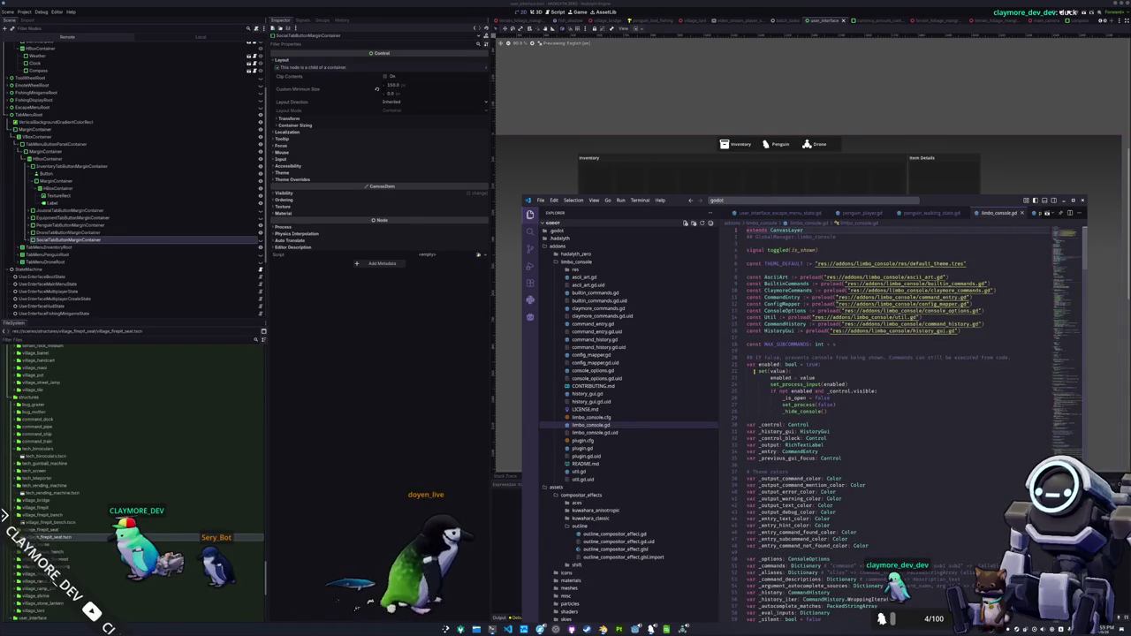
scroll(846, 426, "down", 1)
scroll(903, 377, "down", 10)
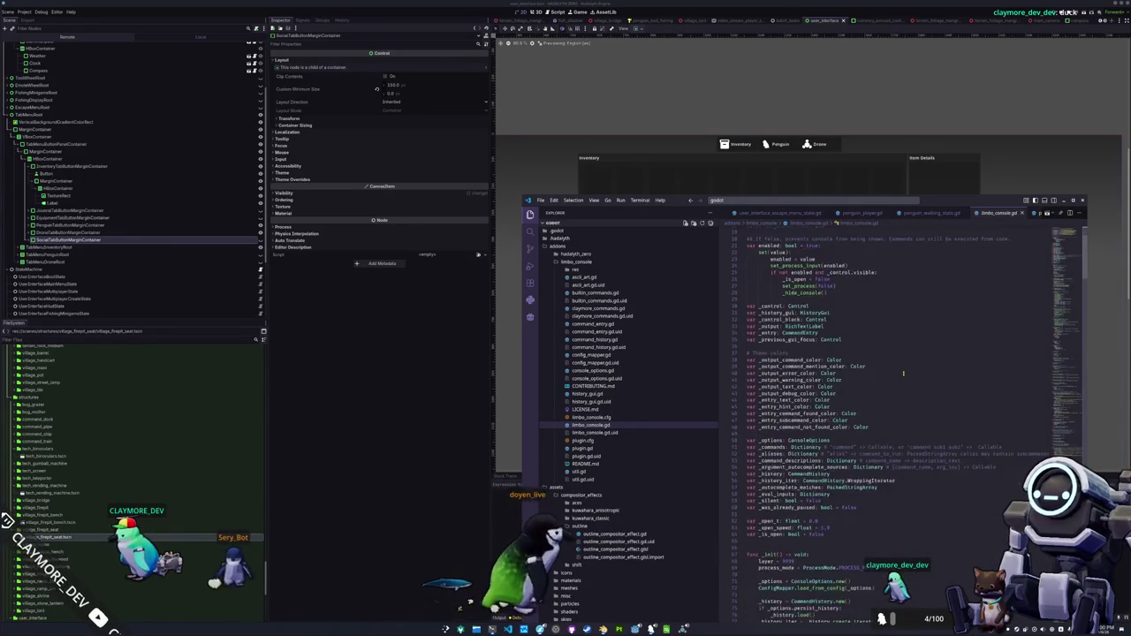
scroll(904, 377, "down", 3)
left_click(766, 357)
scroll(766, 357, "down", 2)
double_click(795, 434)
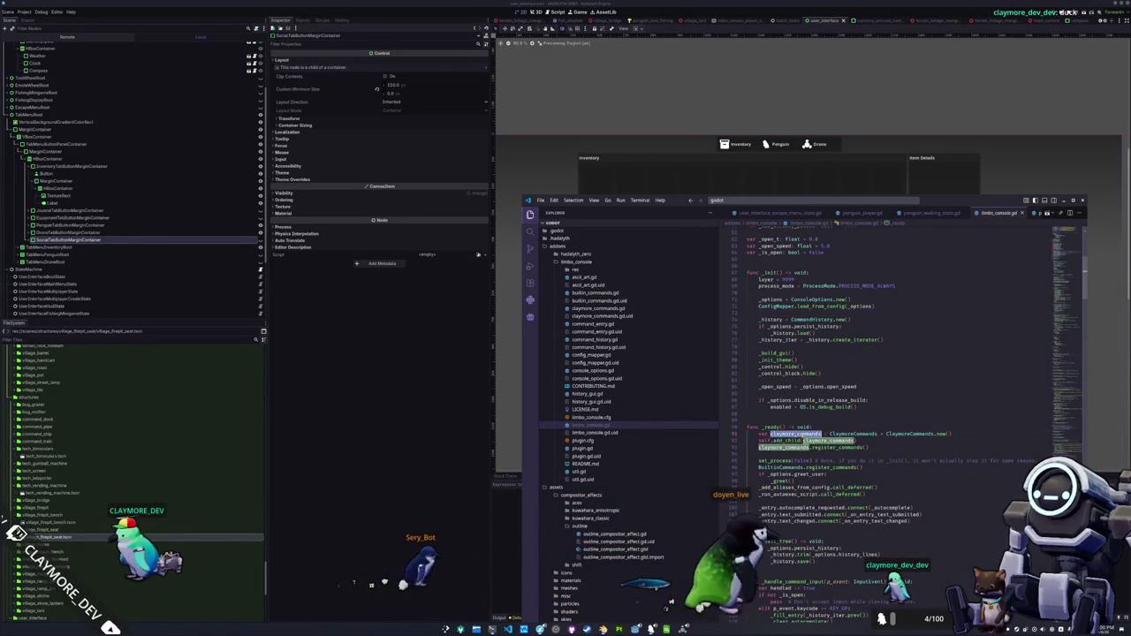
left_click(789, 456)
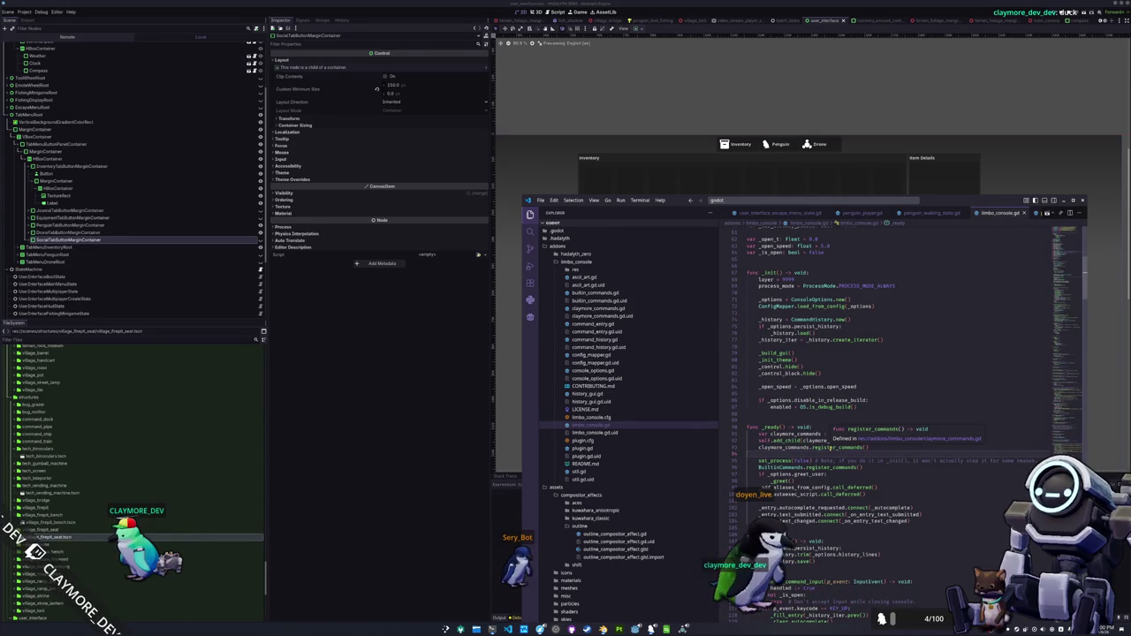
- Follow register_commands to global_manager.gd's console instancing, then return to limbo_console.gd
left_click(833, 448, "ctrl")
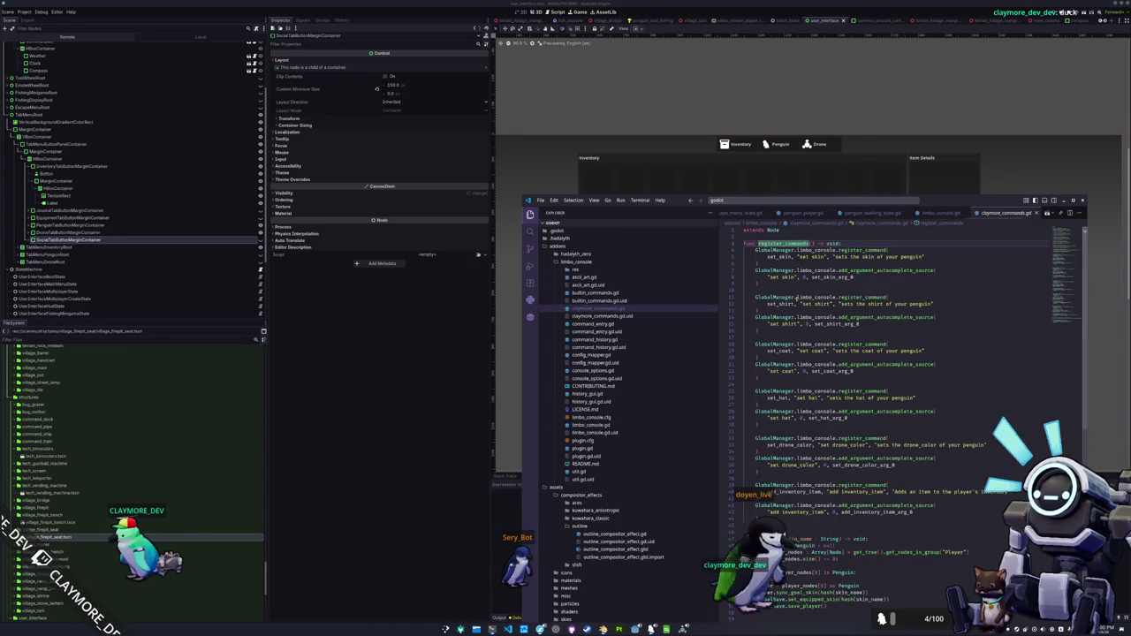
left_click(778, 252, "ctrl")
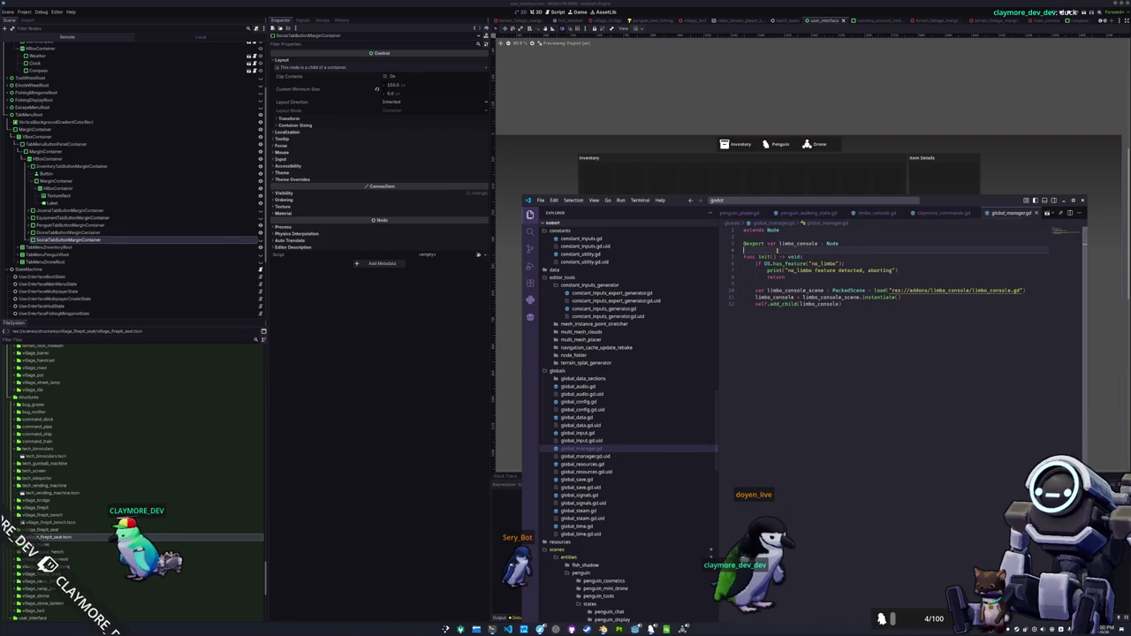
left_click(795, 378)
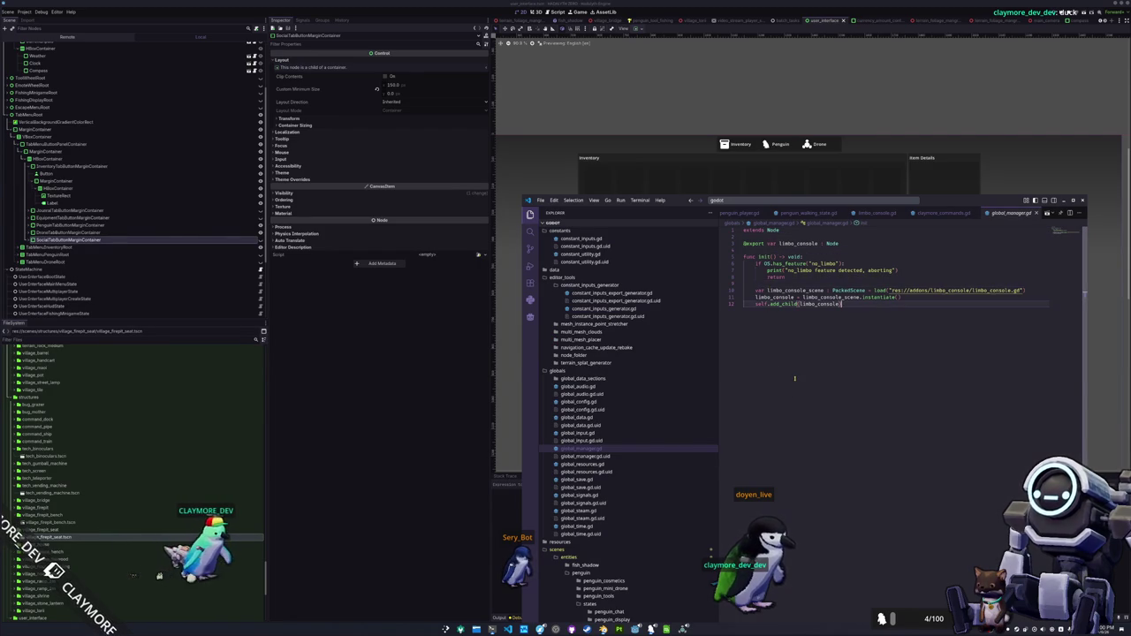
mouse_move(882, 290)
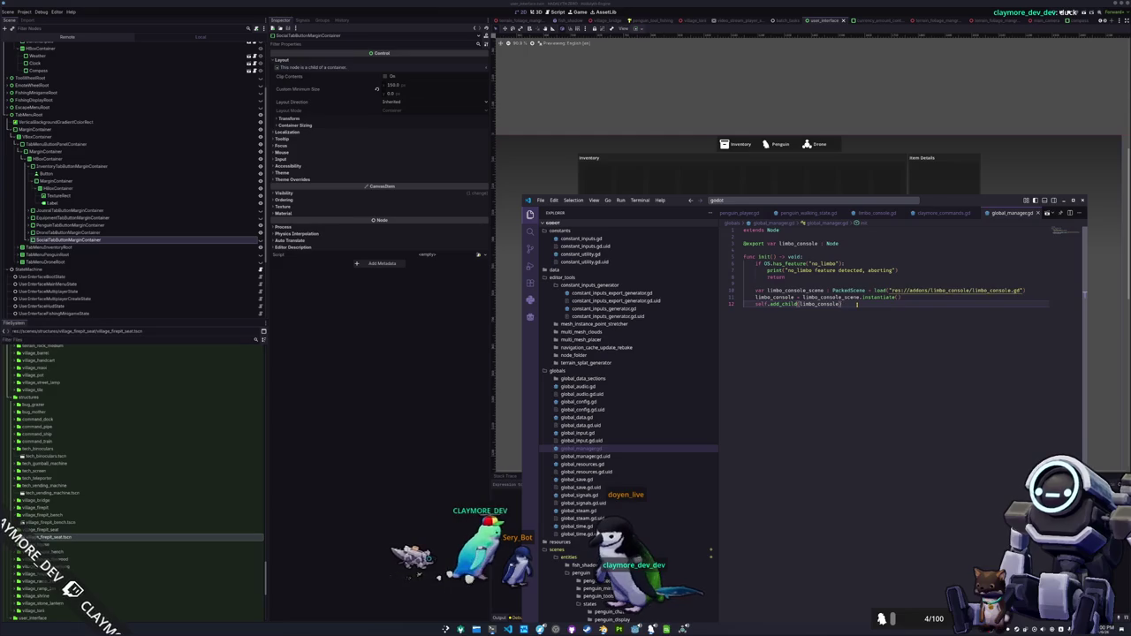
scroll(615, 382, "up", 5)
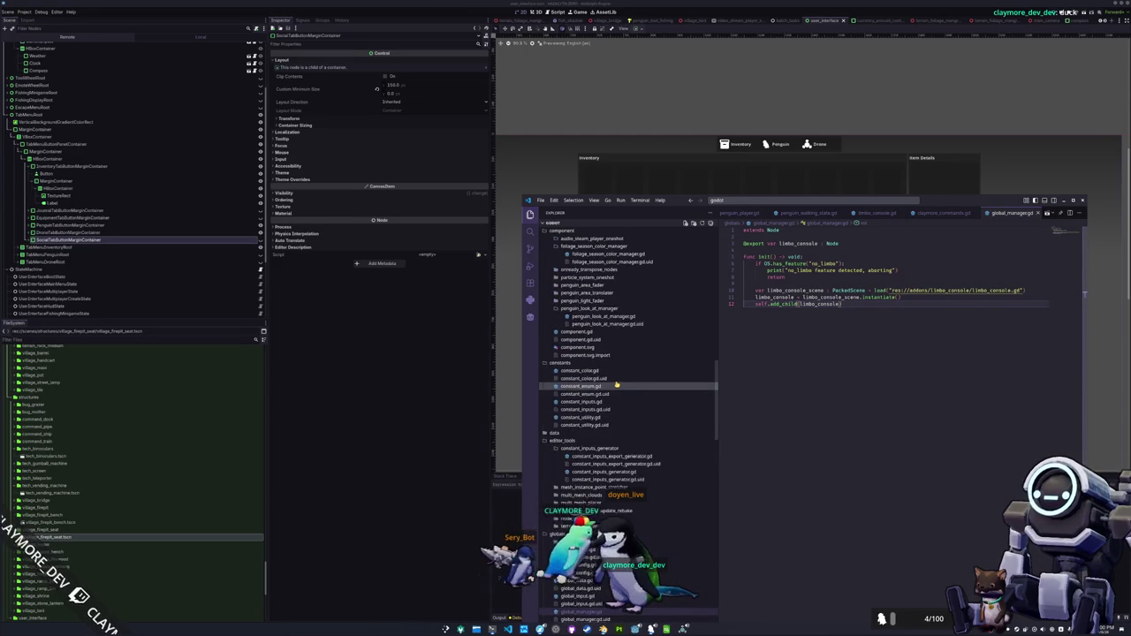
scroll(614, 382, "up", 8)
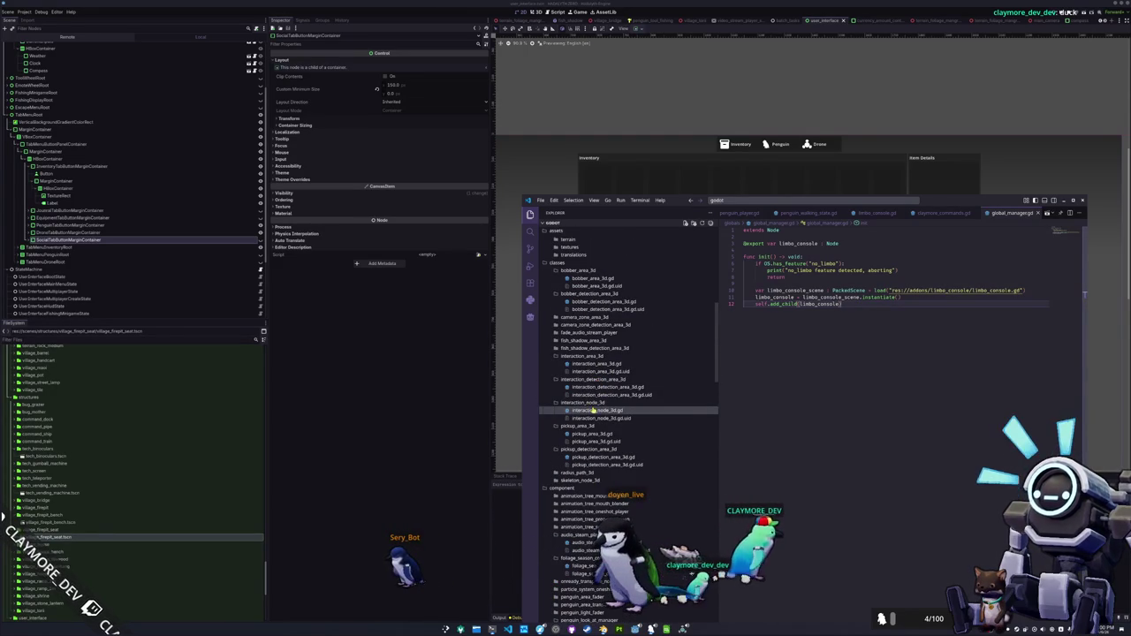
scroll(595, 368, "up", 3)
scroll(595, 367, "up", 5)
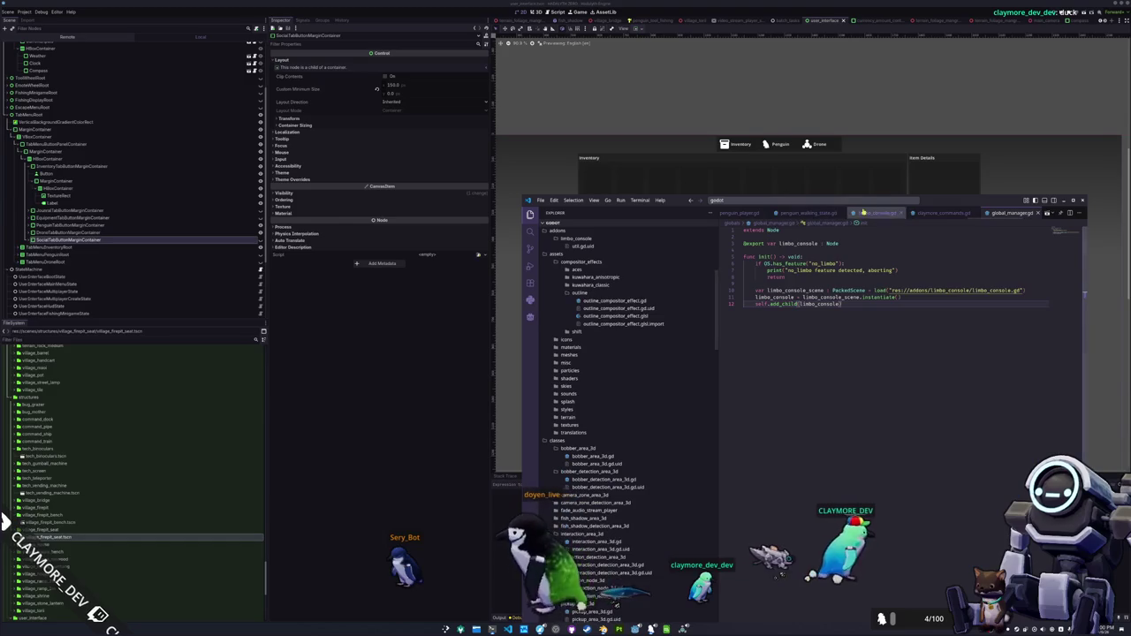
scroll(869, 217, "up", 1)
left_click(906, 213)
scroll(968, 413, "down", 10)
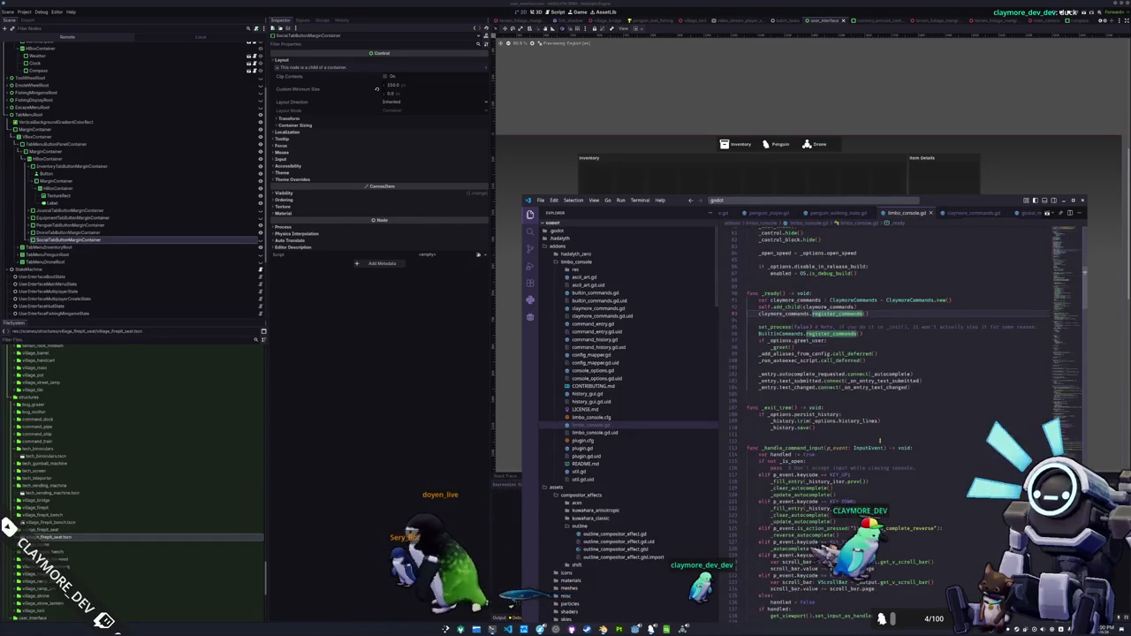
- Search limbo_console.gd for 'open' matches to locate the limbo_console_toggle action, then switch to Godot
key("ctrl+f")
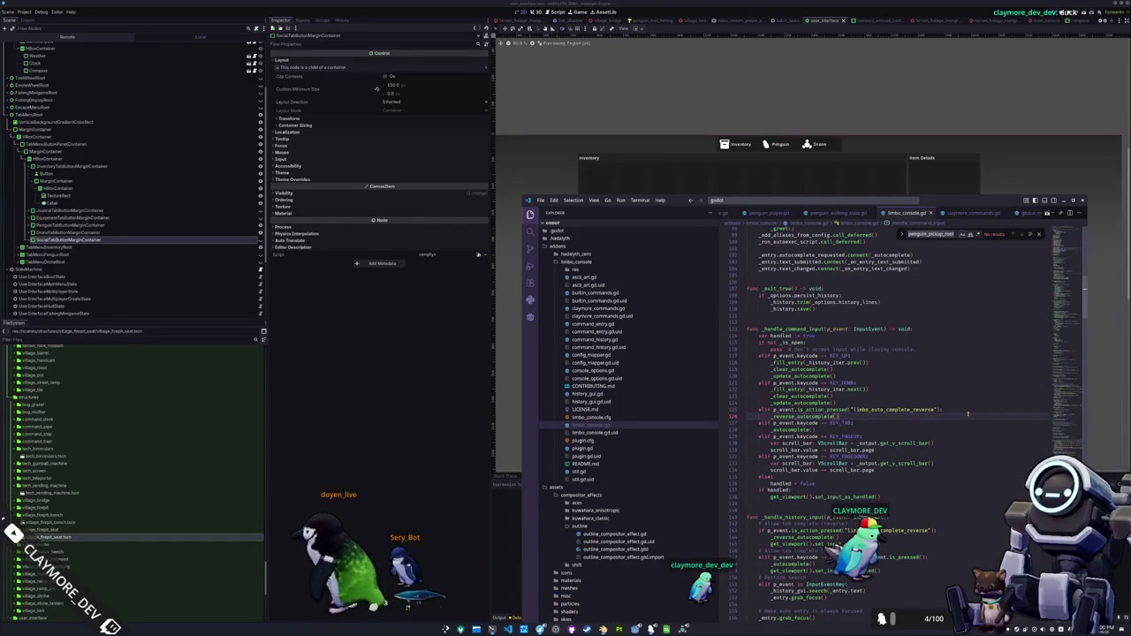
type("_e")
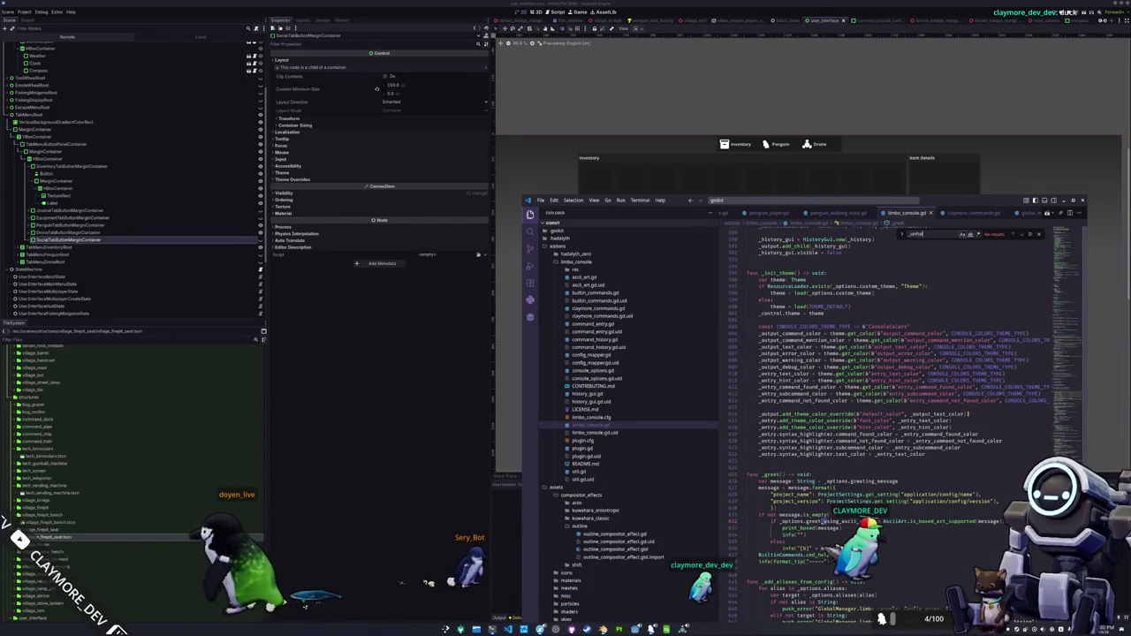
type("n")
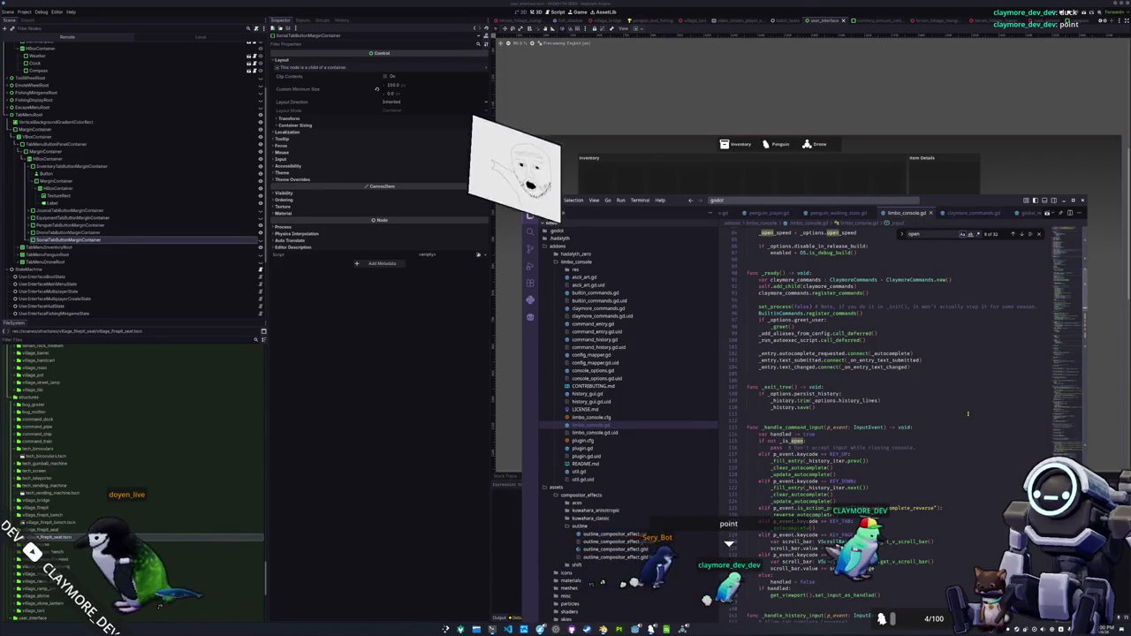
key("shift+Return")
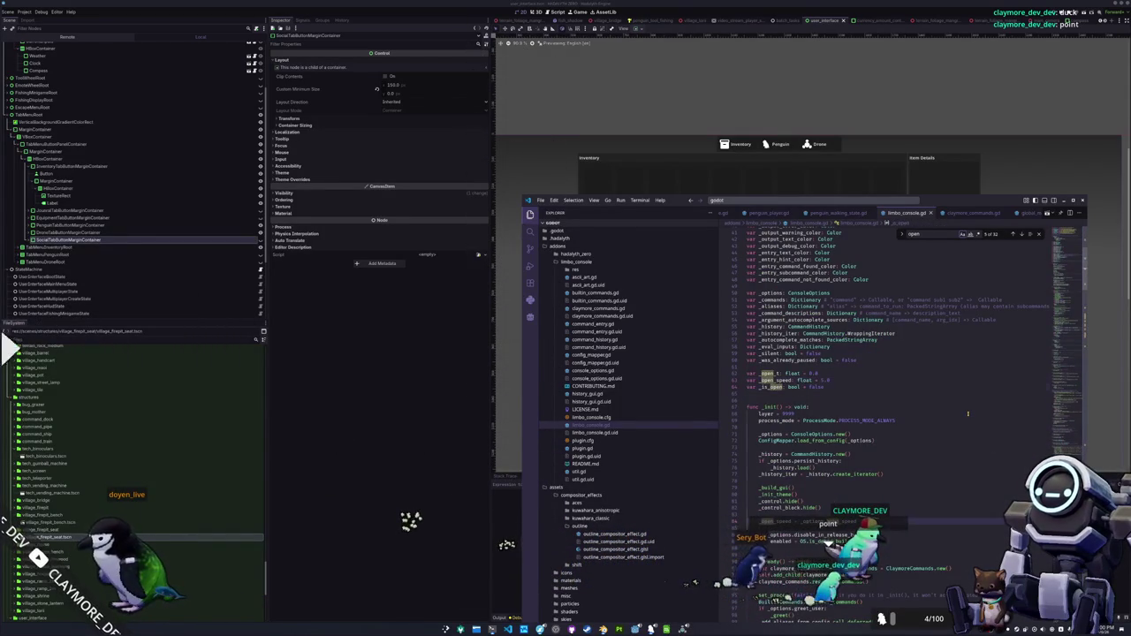
key("Return")
key("Return")
key("Return")
key("shift+Return")
key("shift+Return")
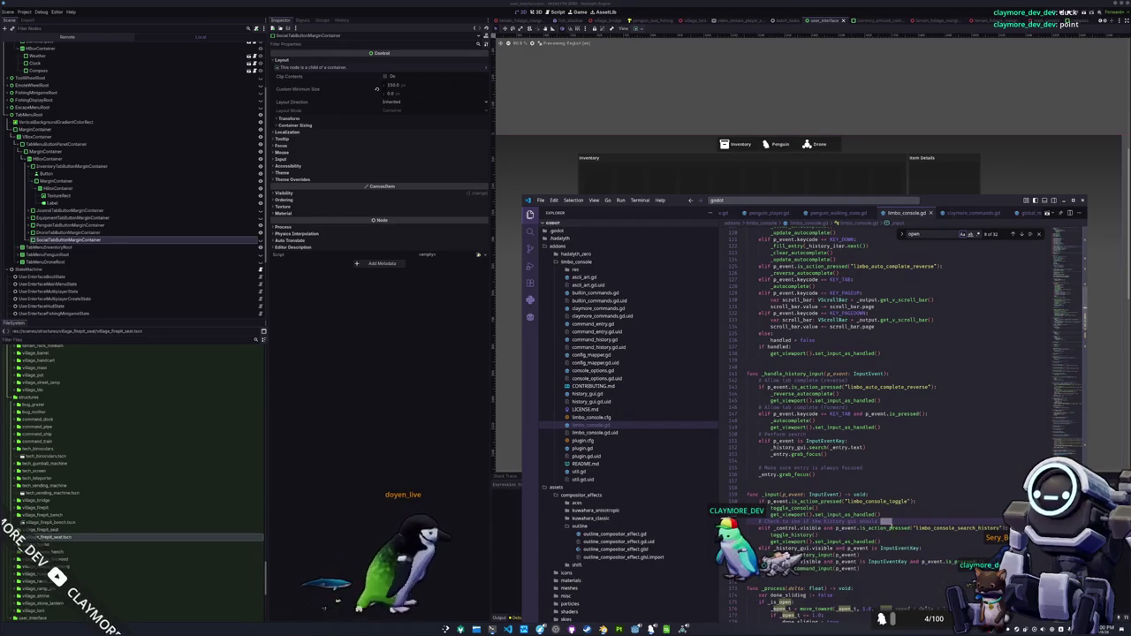
double_click(878, 502)
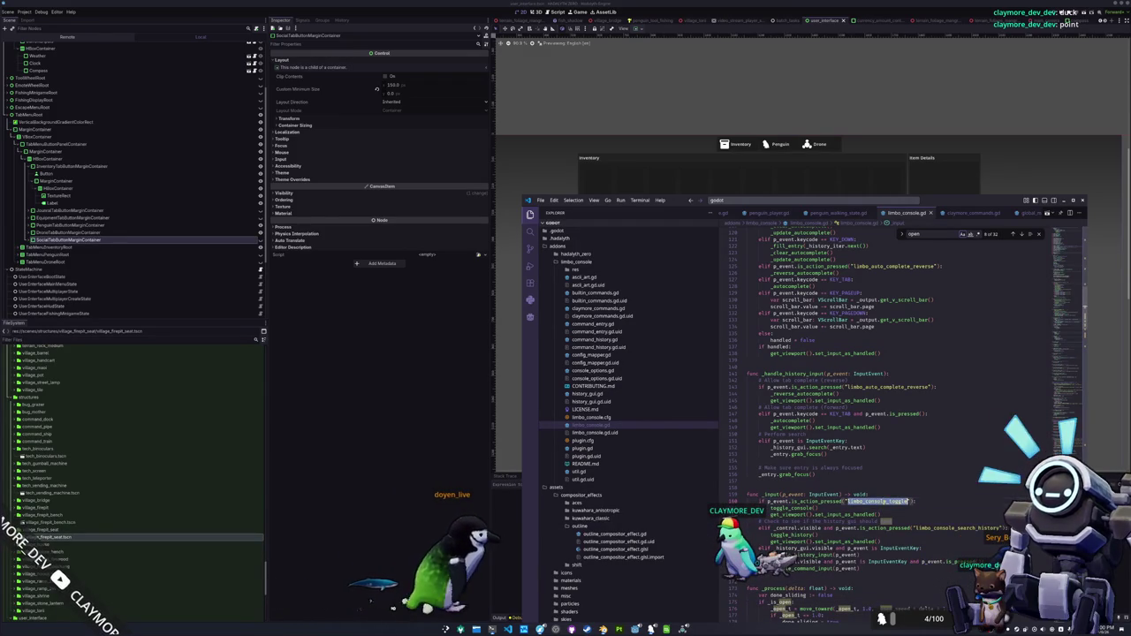
left_click(405, 499)
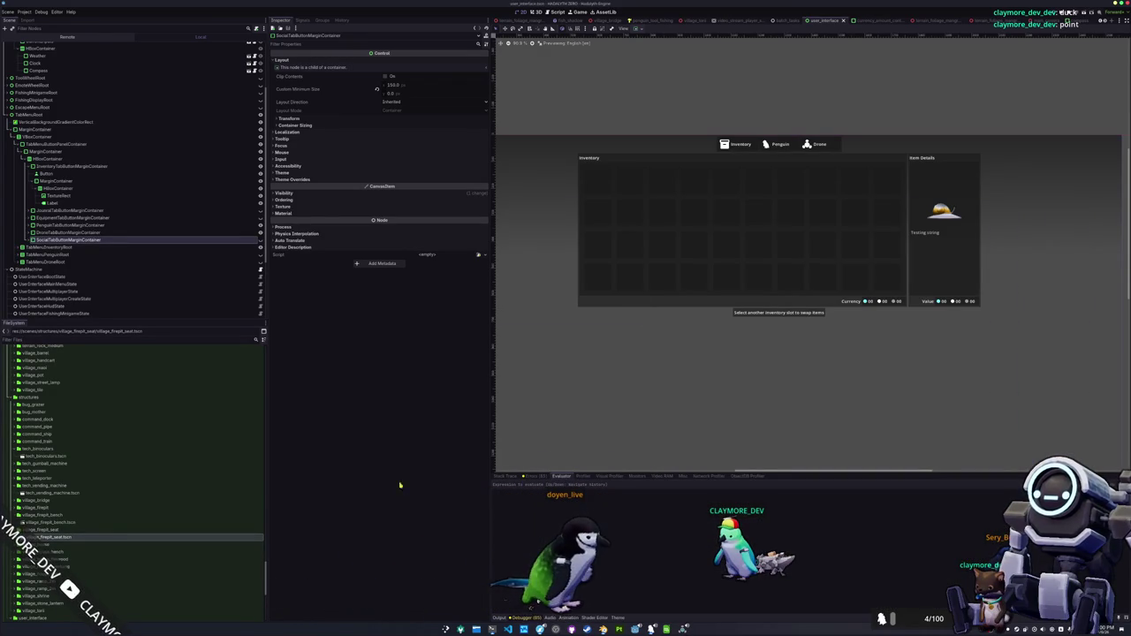
- Confirm limbo_console_toggle is bound to QuoteLeft in the Input Map, then close Project Settings
left_click(26, 11)
left_click(29, 20)
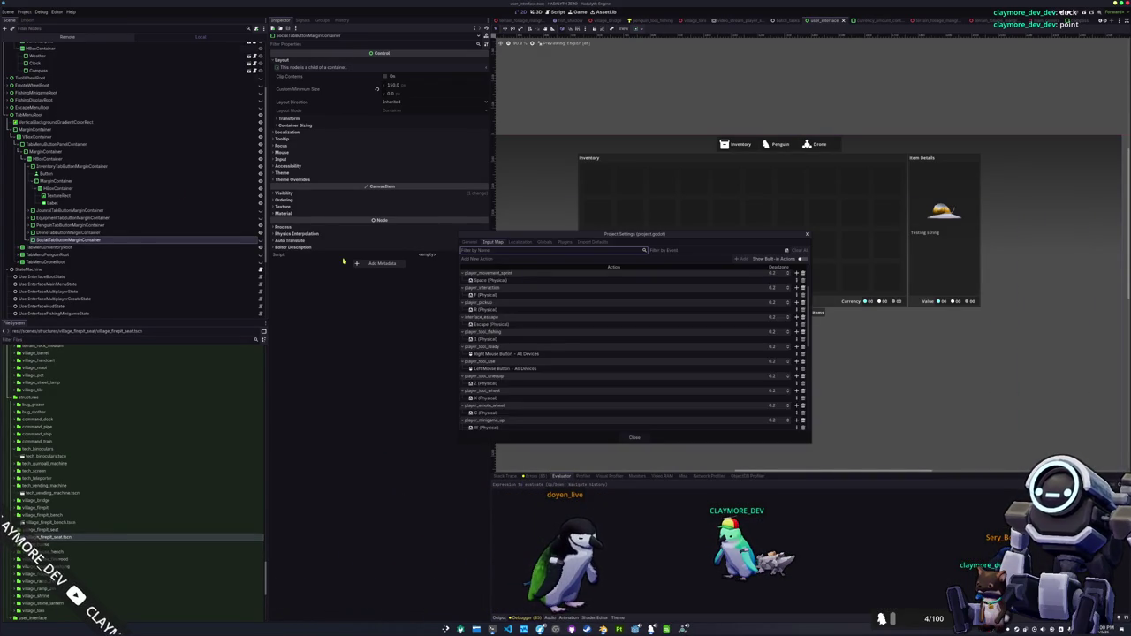
scroll(614, 390, "up", 3)
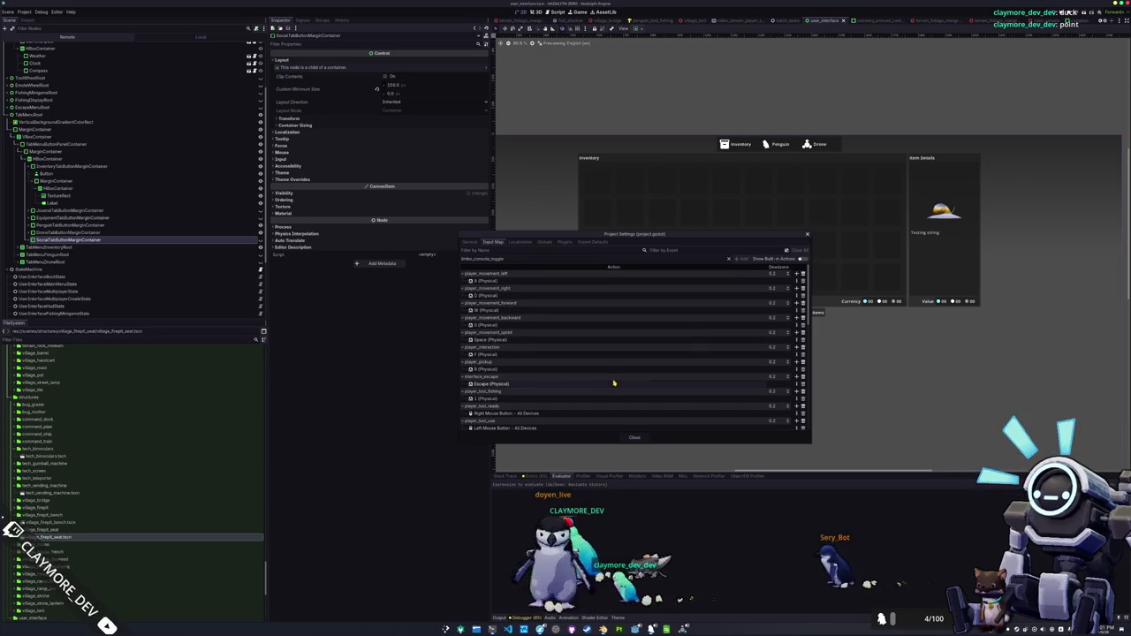
scroll(618, 383, "down", 10)
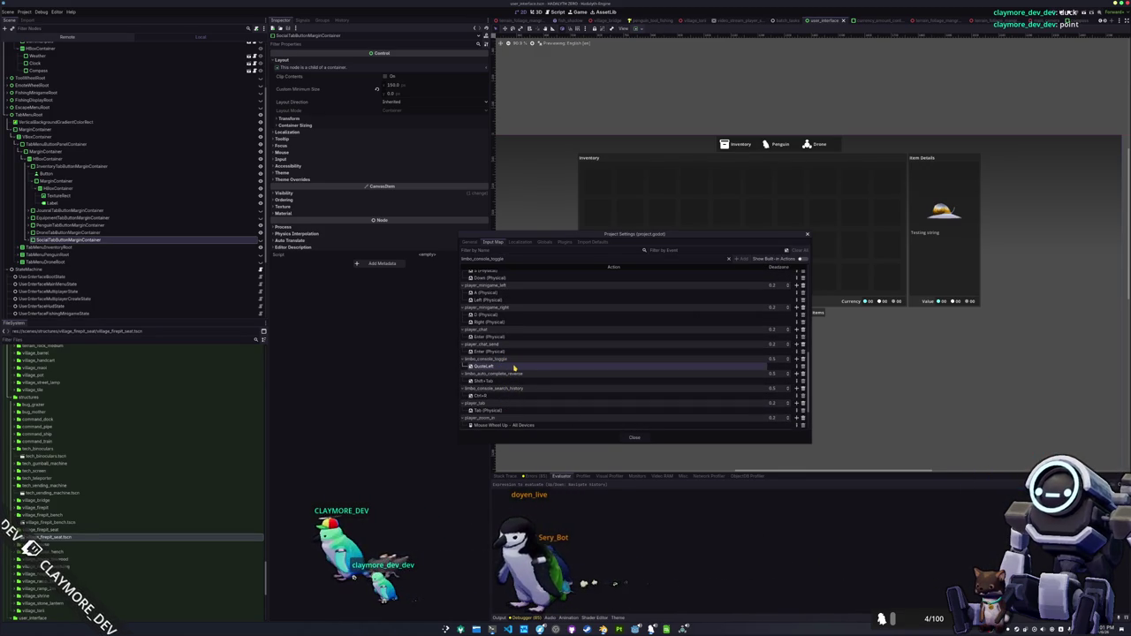
double_click(513, 370)
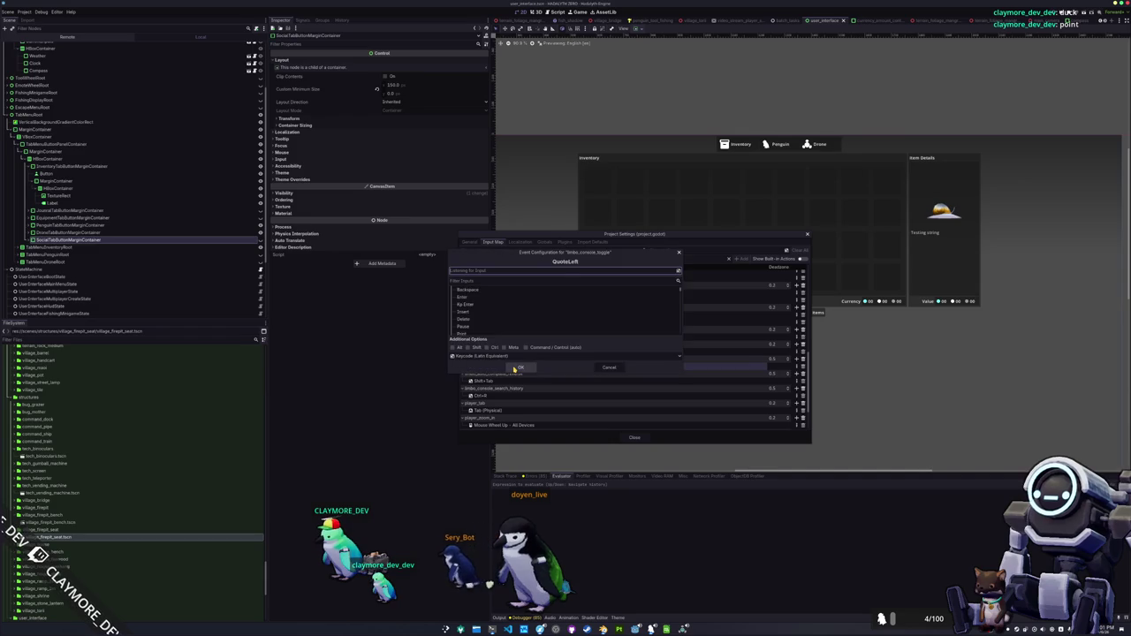
left_click(515, 369)
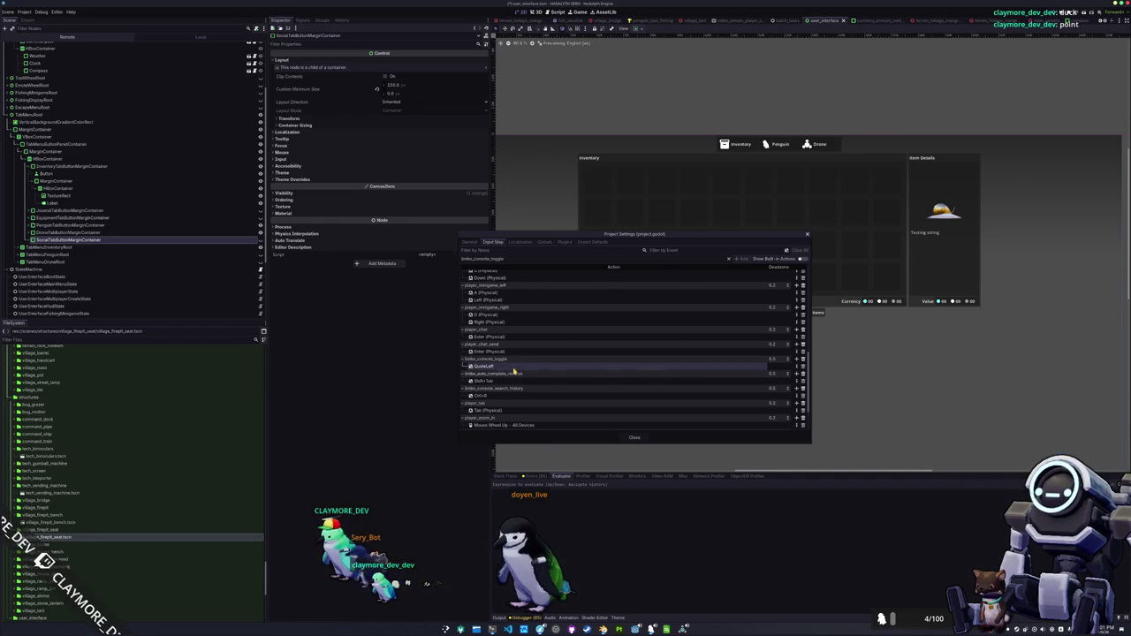
left_click(634, 438)
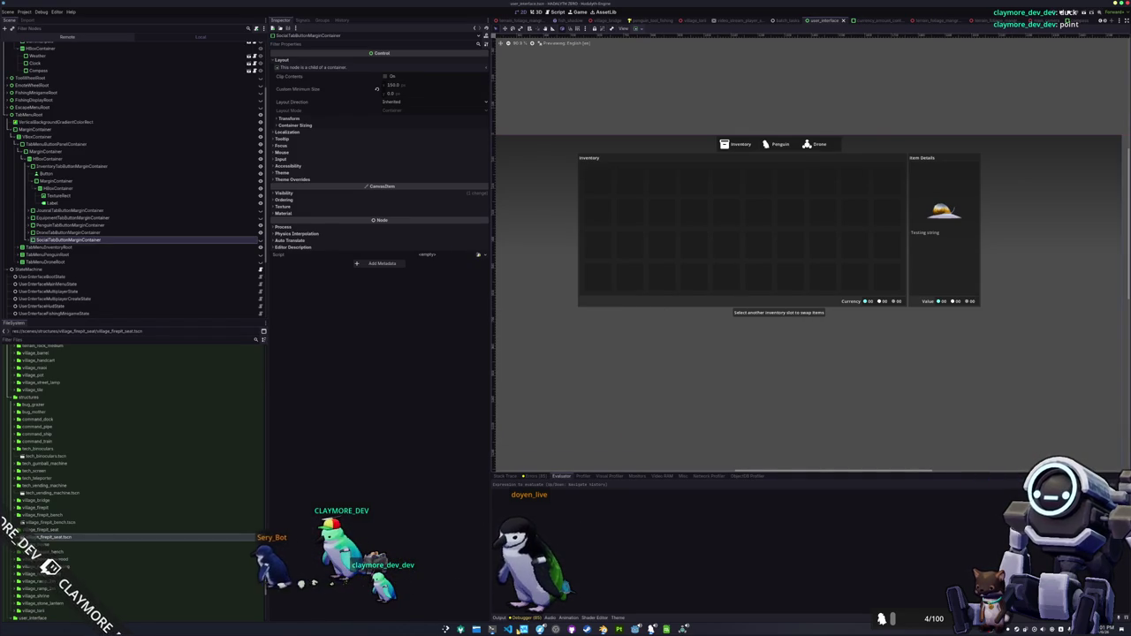
key("alt+Tab")
- Read past limbo_console.gd's _input handling, then show the running game's Remote scene tree in Godot
scroll(820, 508, "down", 2)
mouse_move(775, 451)
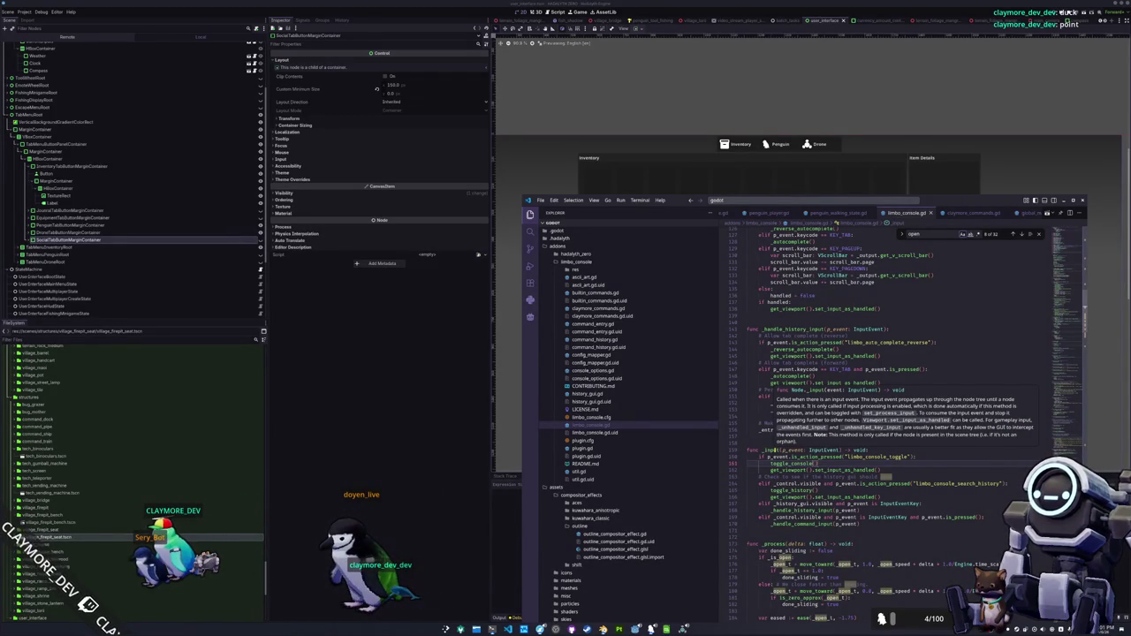
scroll(774, 450, "down", 3)
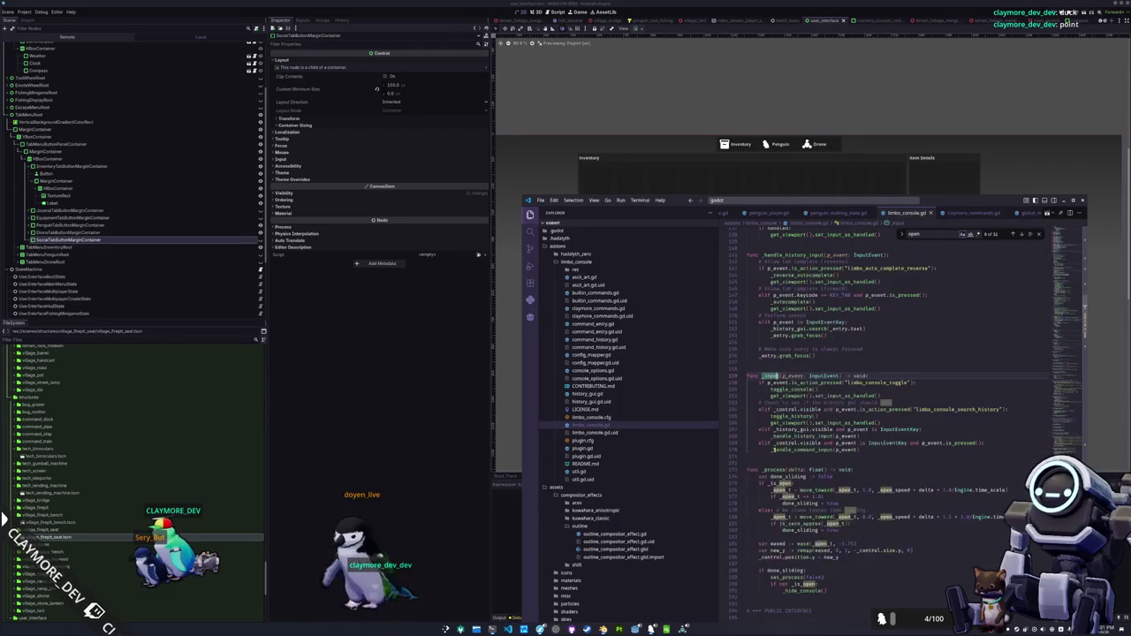
scroll(772, 466, "down", 20)
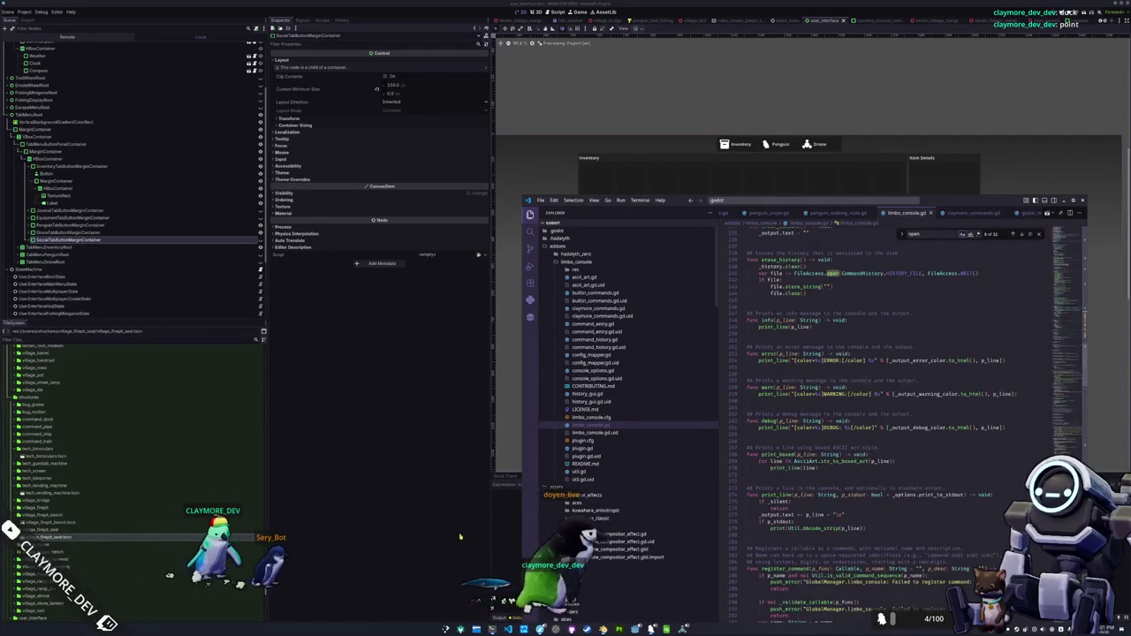
left_click(407, 537)
left_click(67, 37)
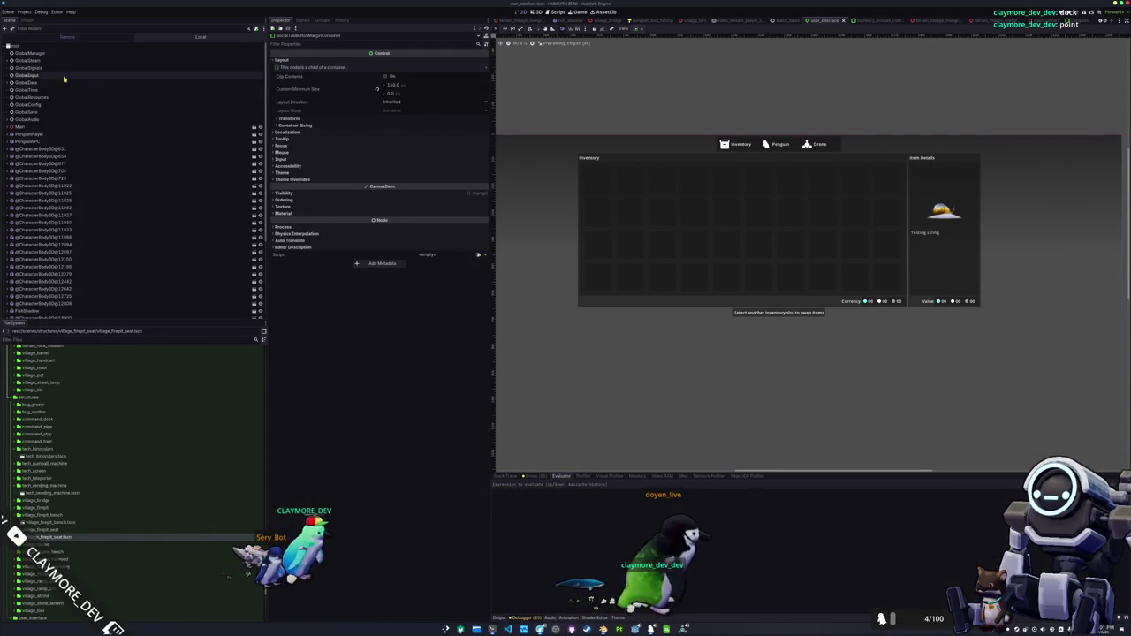
- Inspect the running GlobalManager node and open global_manager.gd via a 'global_manage' file search
left_click(8, 54)
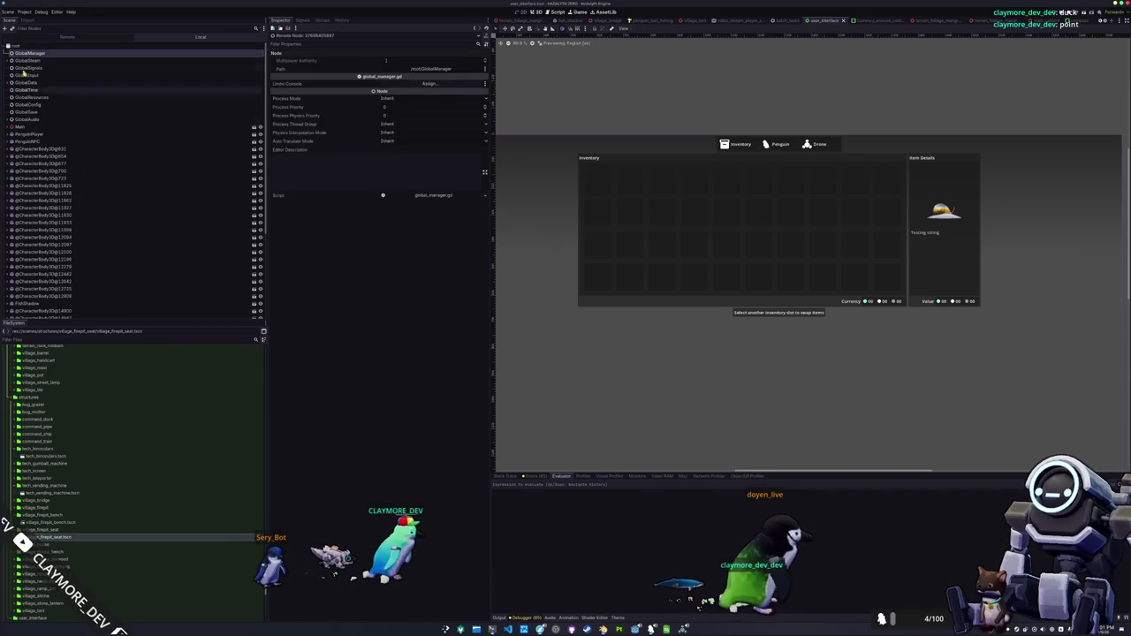
key("alt+Tab")
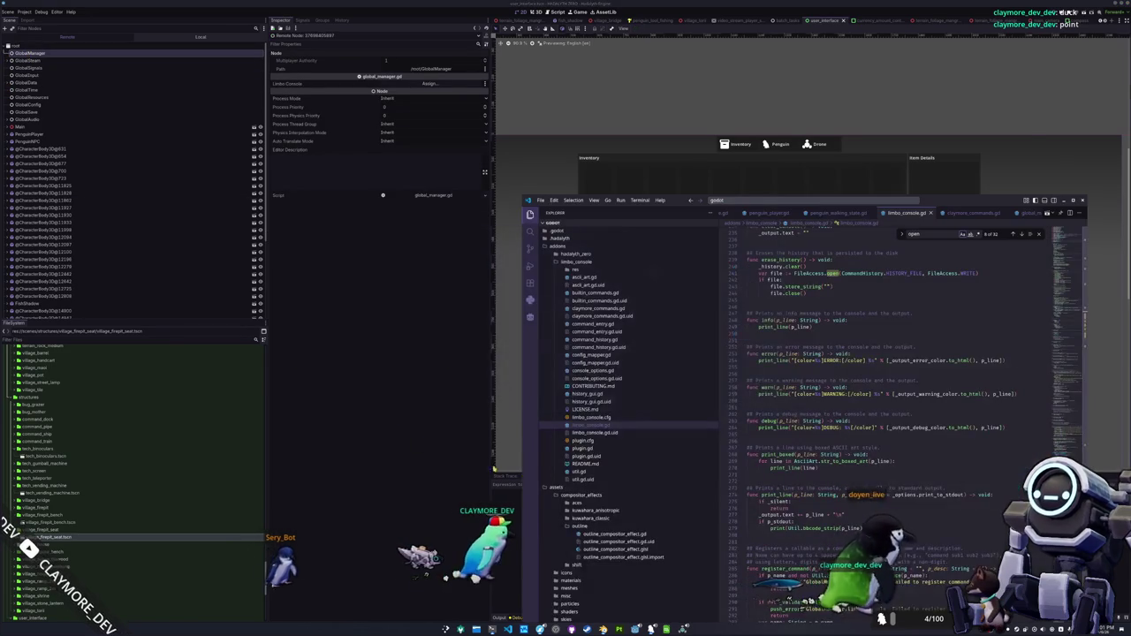
scroll(822, 213, "up", 3)
left_click(799, 202)
type("global_manage")
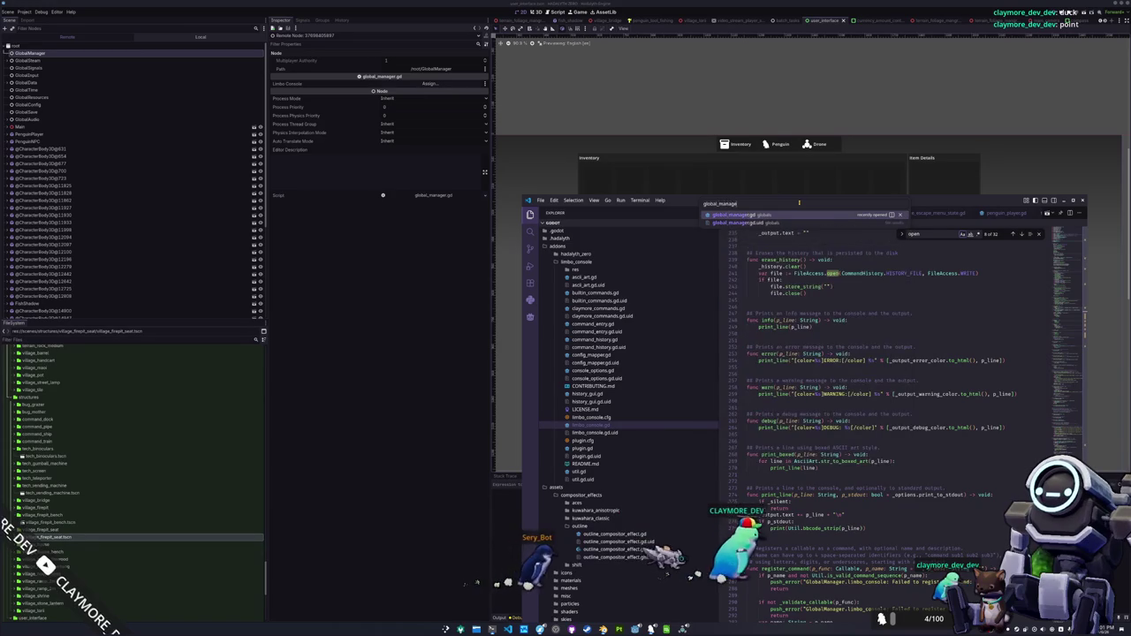
key("Return")
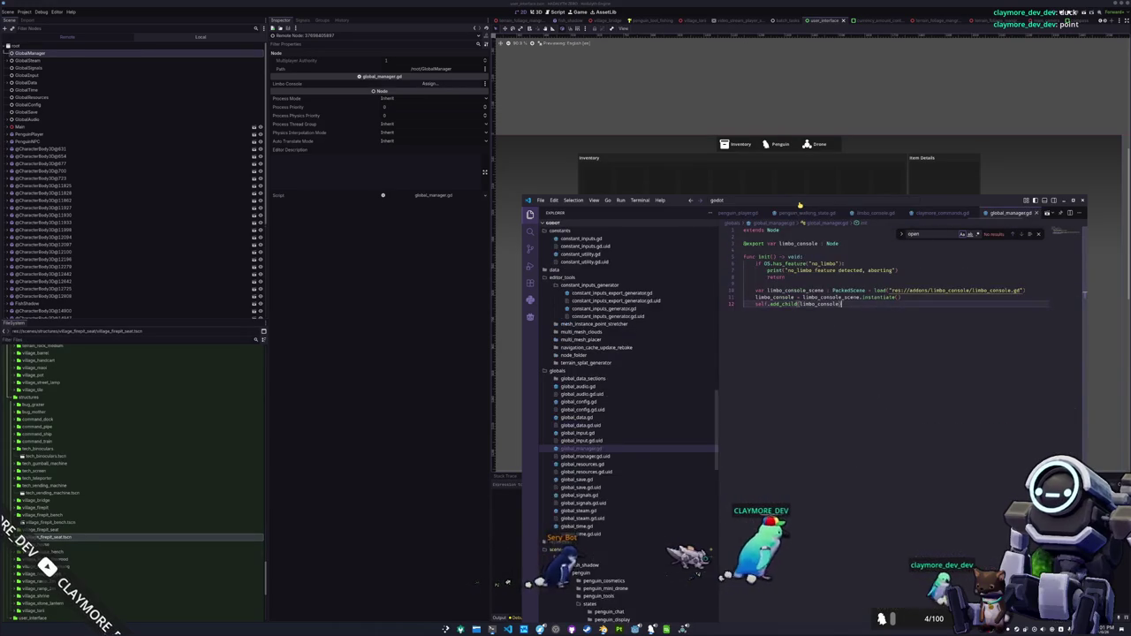
left_click(783, 263)
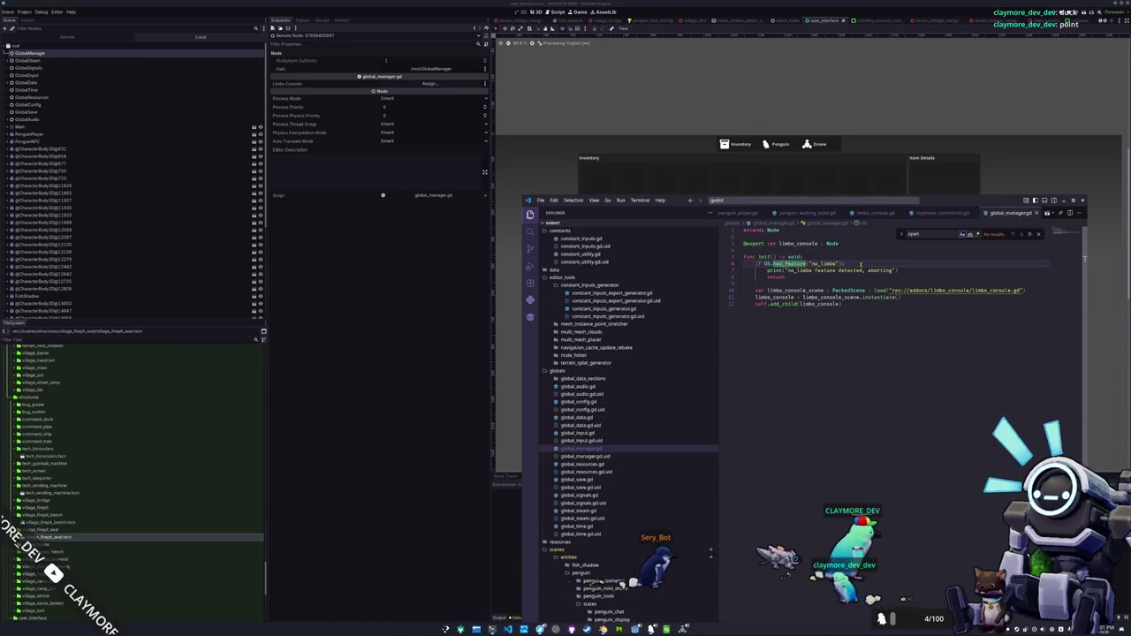
- Rerun the project with F5 and place the caret at the end of the add_child line
left_click(501, 618)
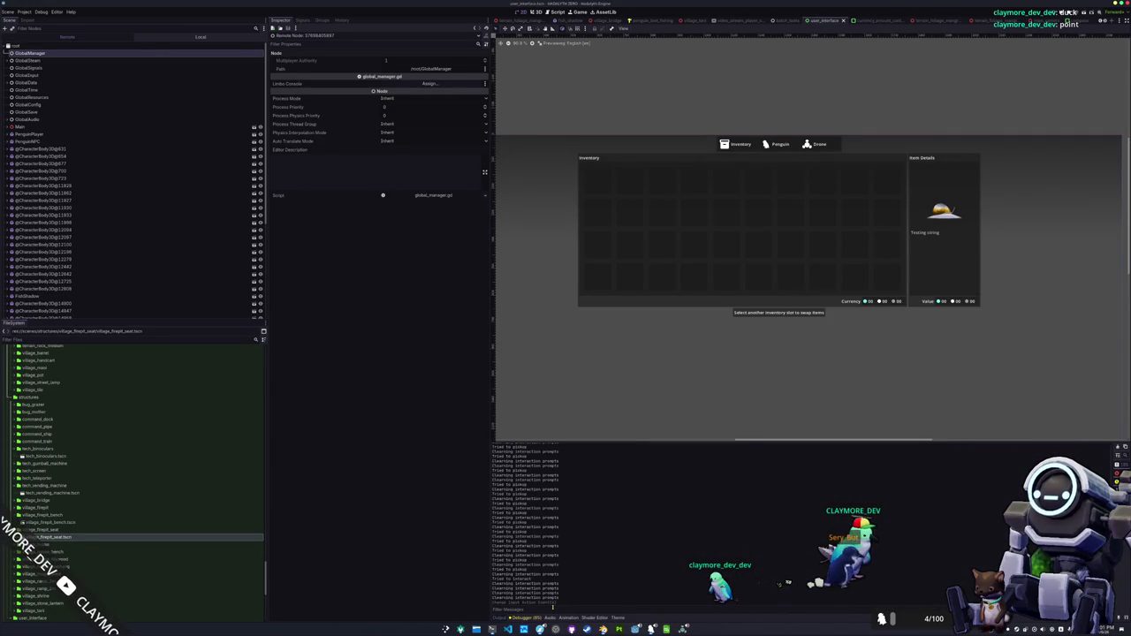
key("F5")
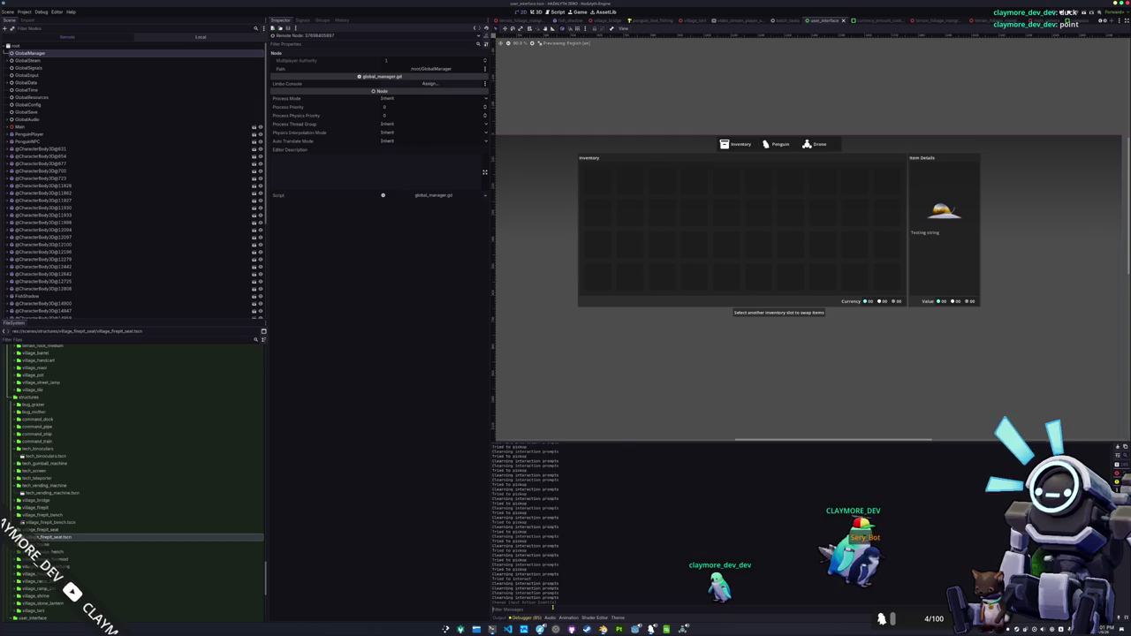
left_click(780, 315)
- Try adding a limbo_console line after add_child, then remove it
key("Return")
type("l")
key("Return")
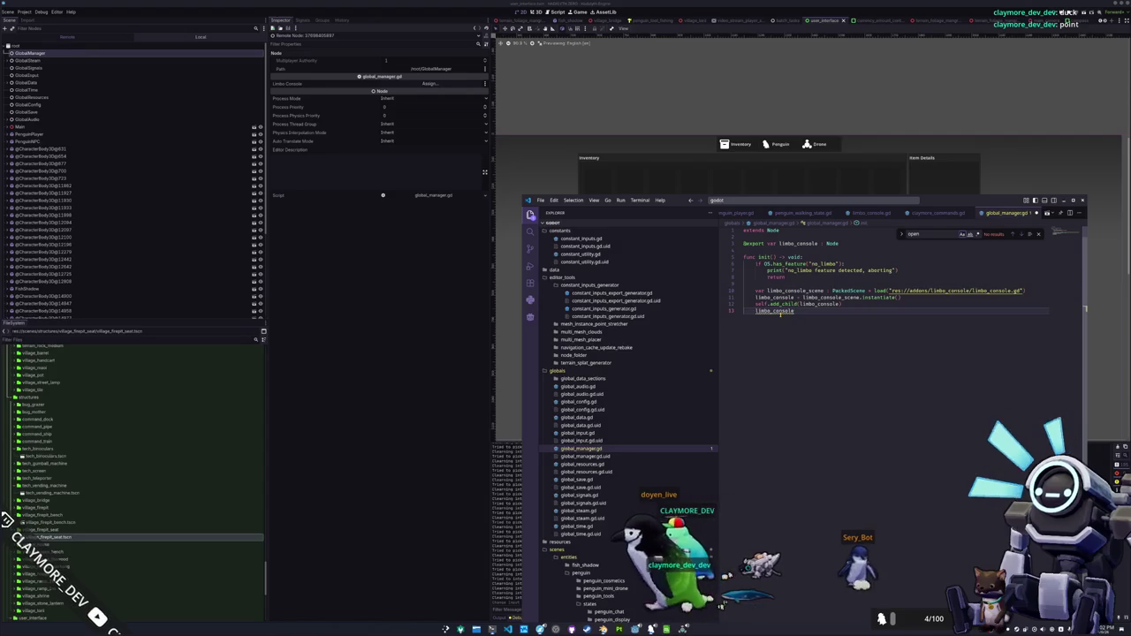
key("BackSpace")
key("BackSpace")
key("BackSpace")
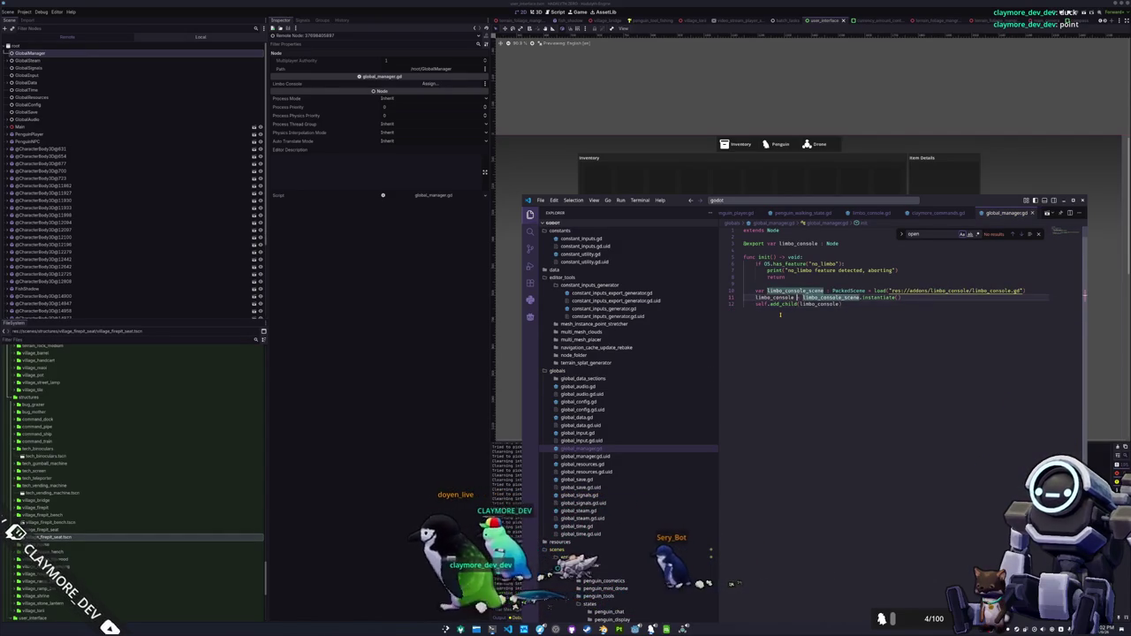
key("Home")
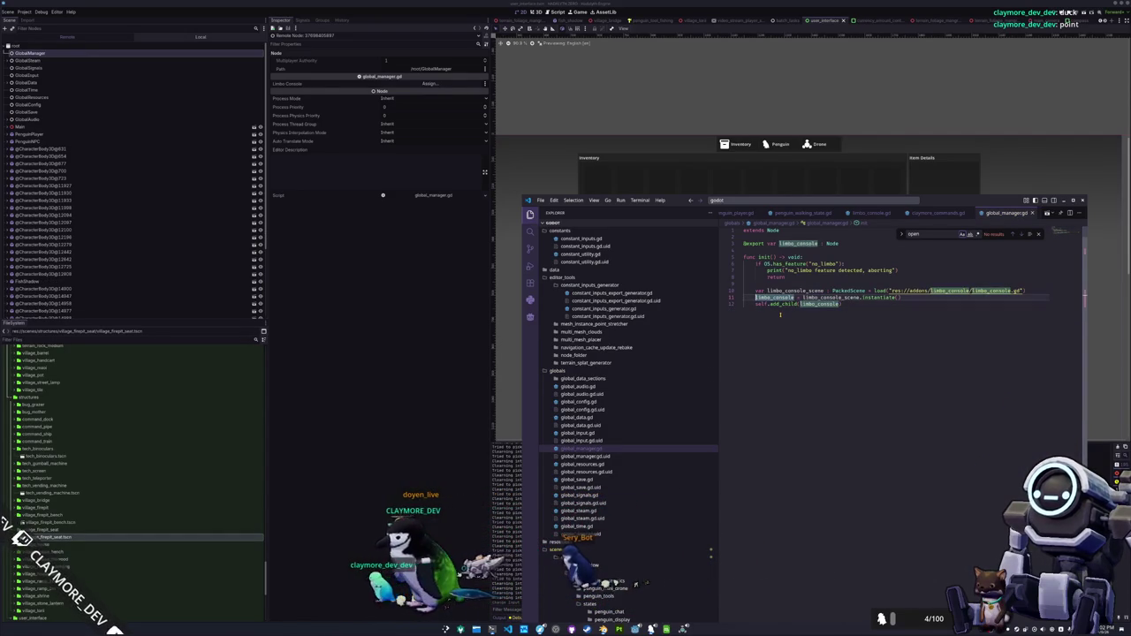
key("End")
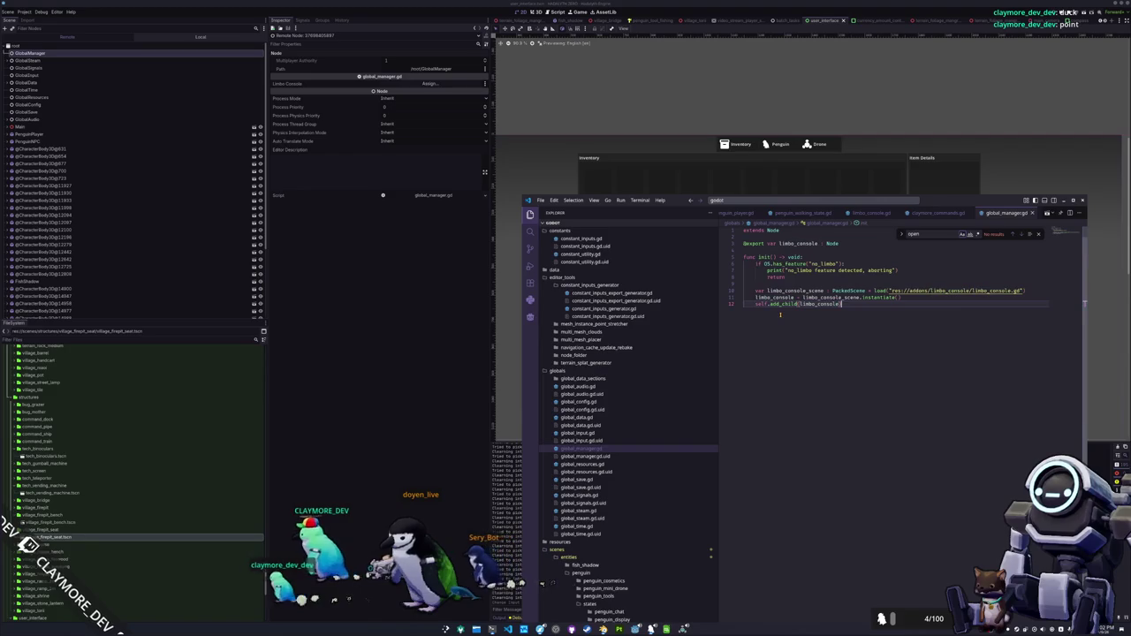
- Add print("Loaded limbo console") after add_child, save, and rerun the project in Godot
key("Return")
key("Return")
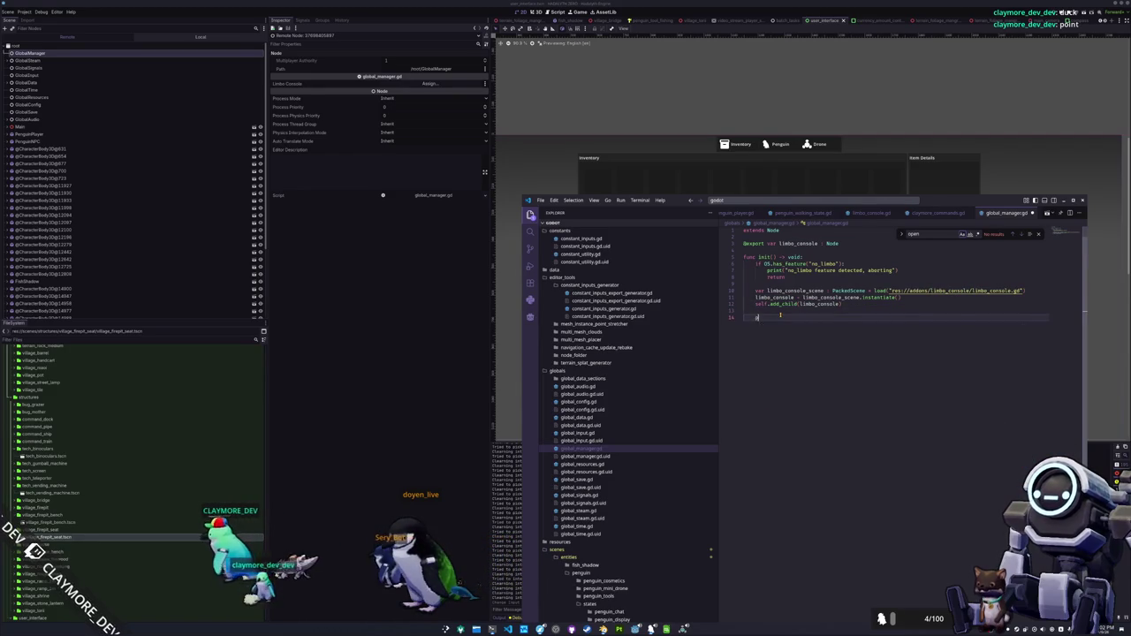
type("print(\"Loaded limbo console")
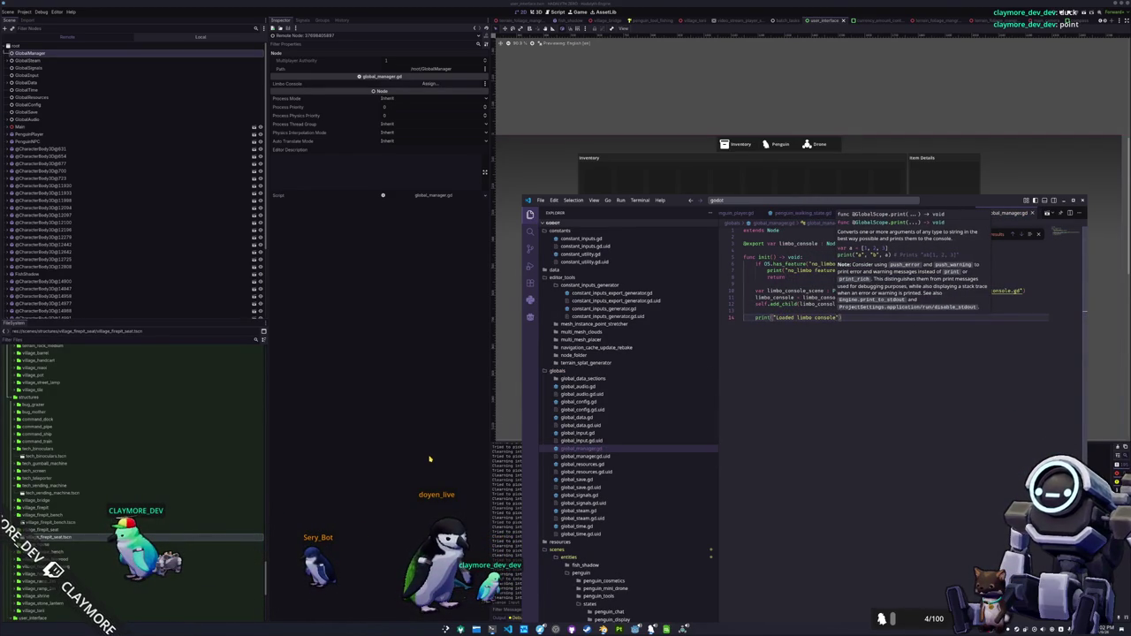
key("alt+Tab")
key("F5")
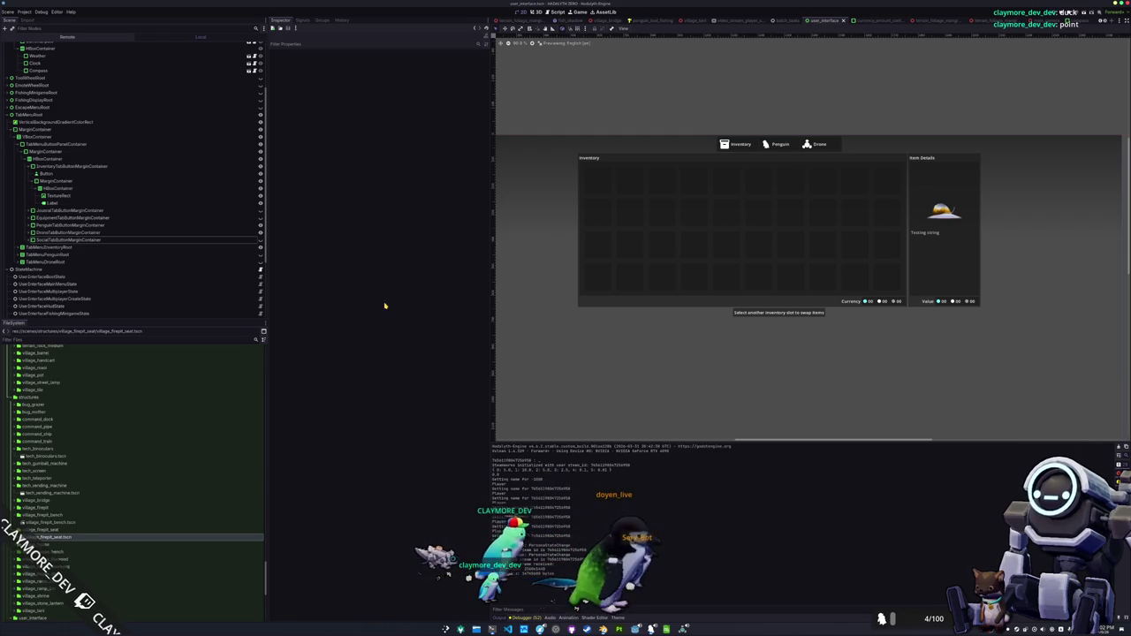
- Confirm GlobalManager appears in the Project Settings autoload Globals list
left_click(24, 11)
left_click(33, 21)
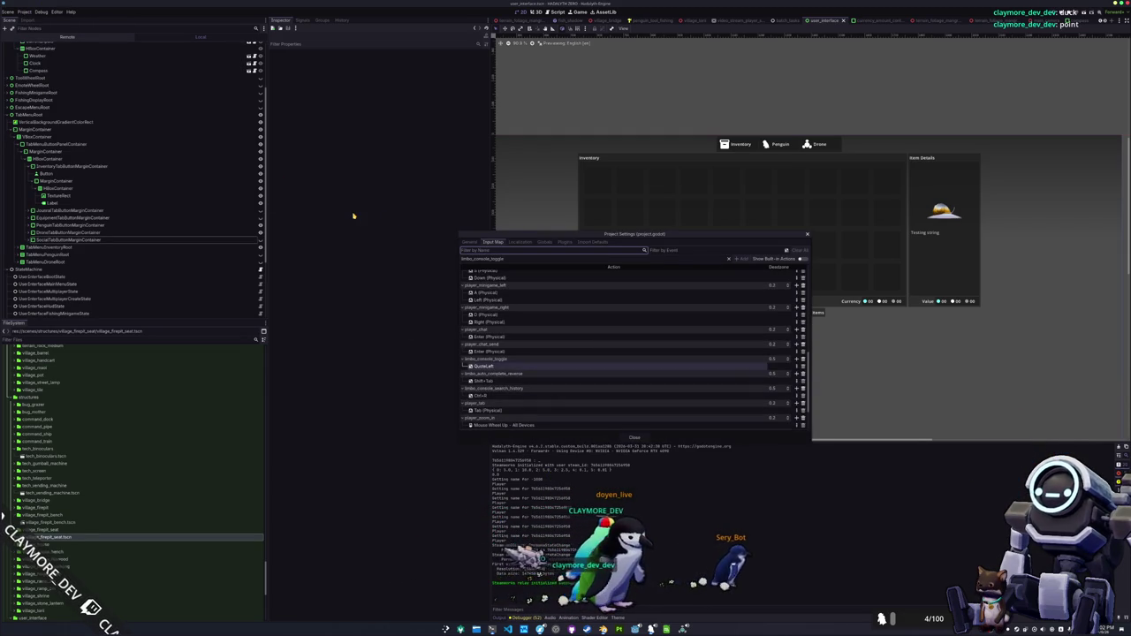
left_click(468, 244)
left_click(543, 243)
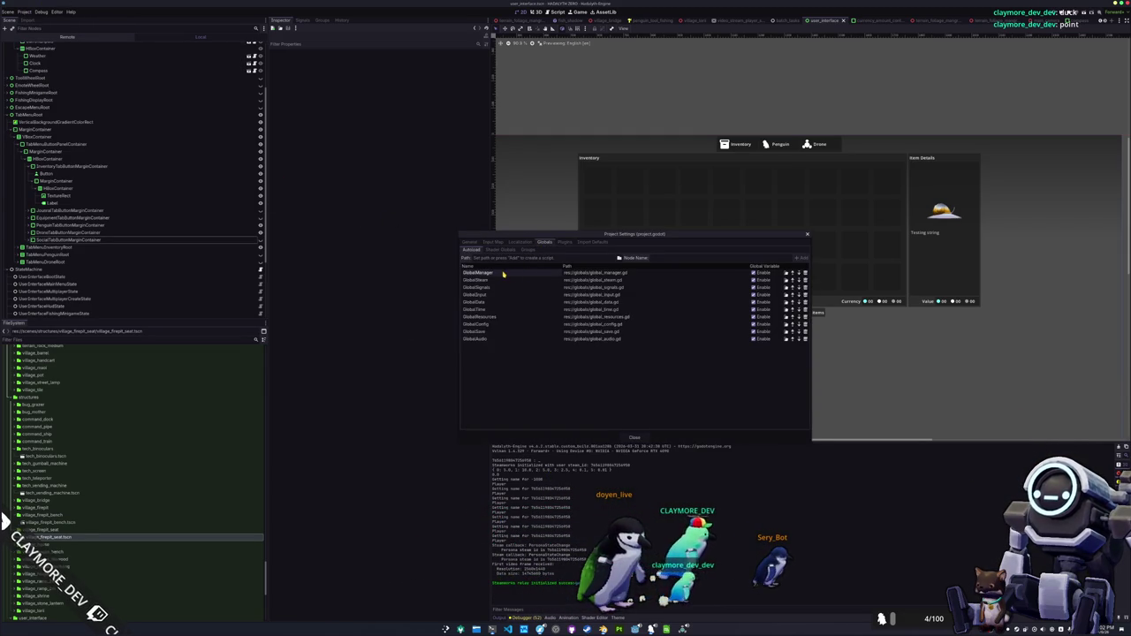
left_click(633, 438)
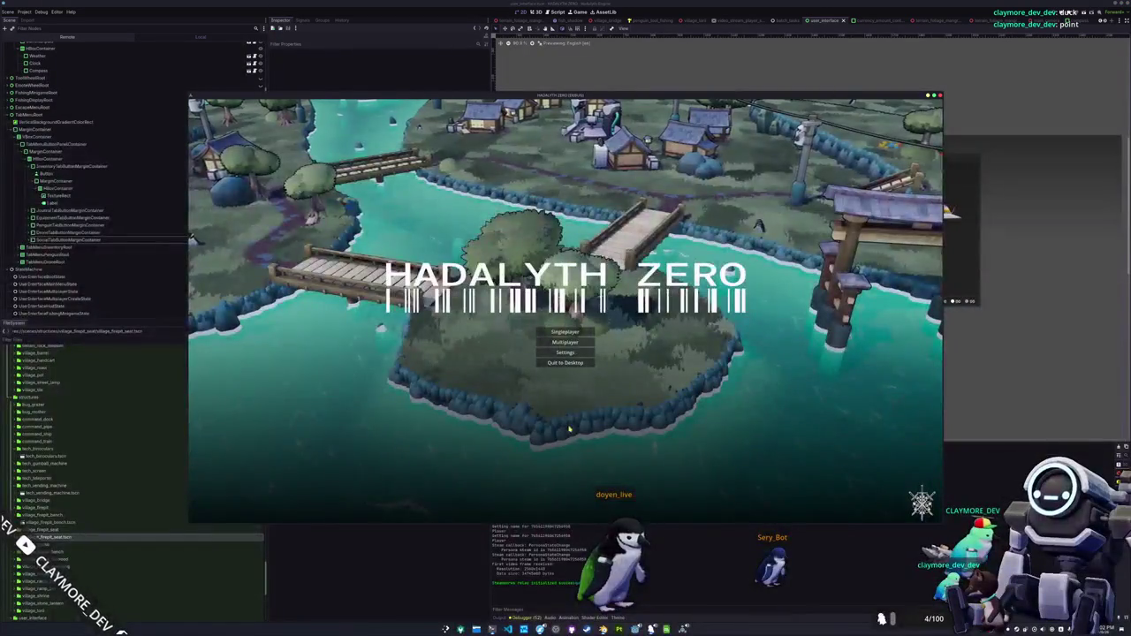
- Rename the init function to _init in global_manager.gd in VS Code
key("alt+Tab")
double_click(784, 318)
scroll(765, 266, "up", 1)
double_click(764, 263)
type("_")
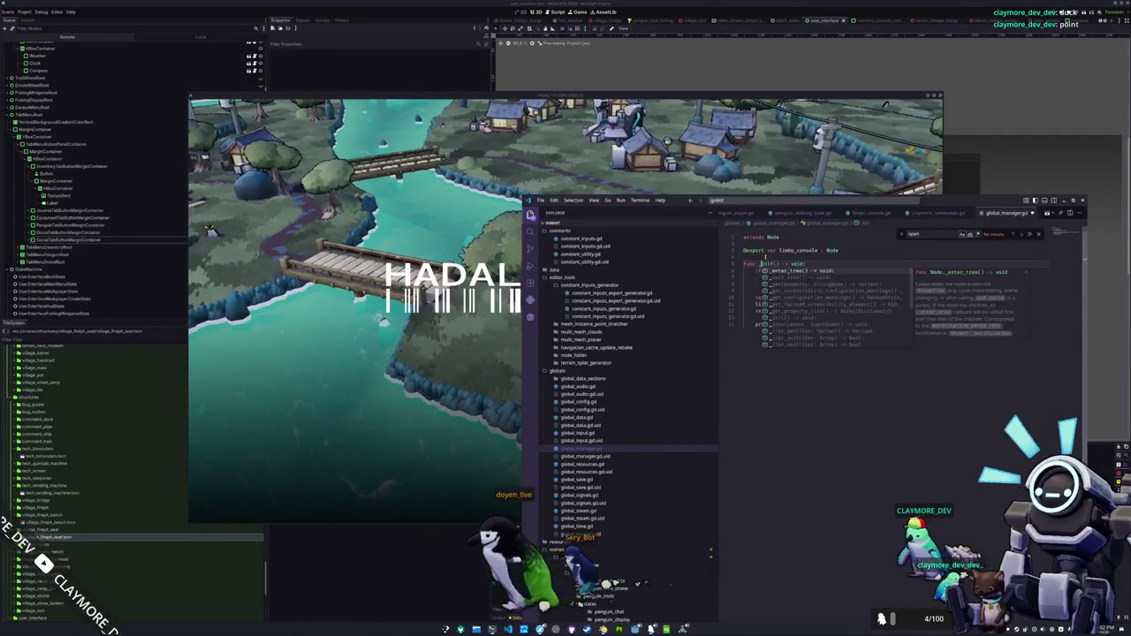
left_click(403, 523)
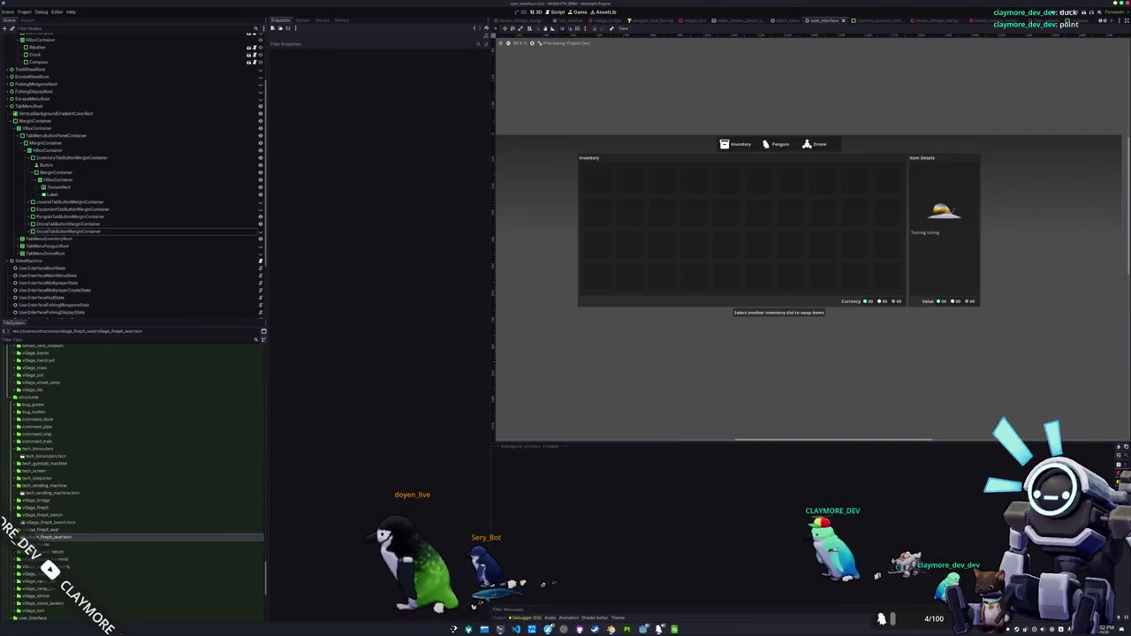
- Run the game to get the PackedScene assignment error, then preview limbo_console.gd from the load() path
key("F5")
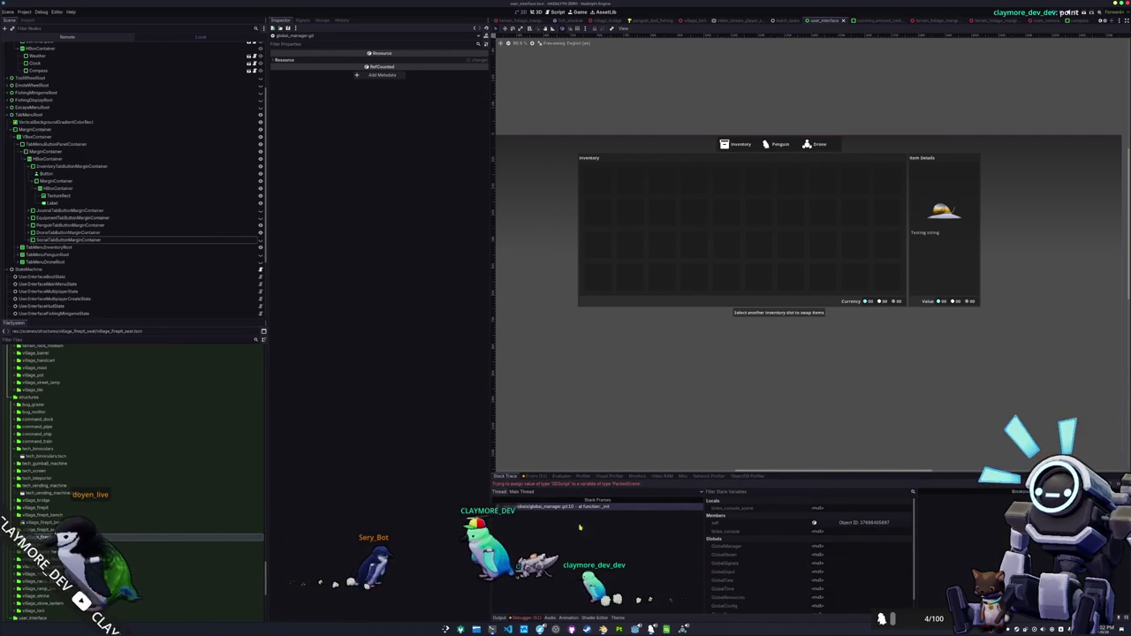
left_click(509, 629)
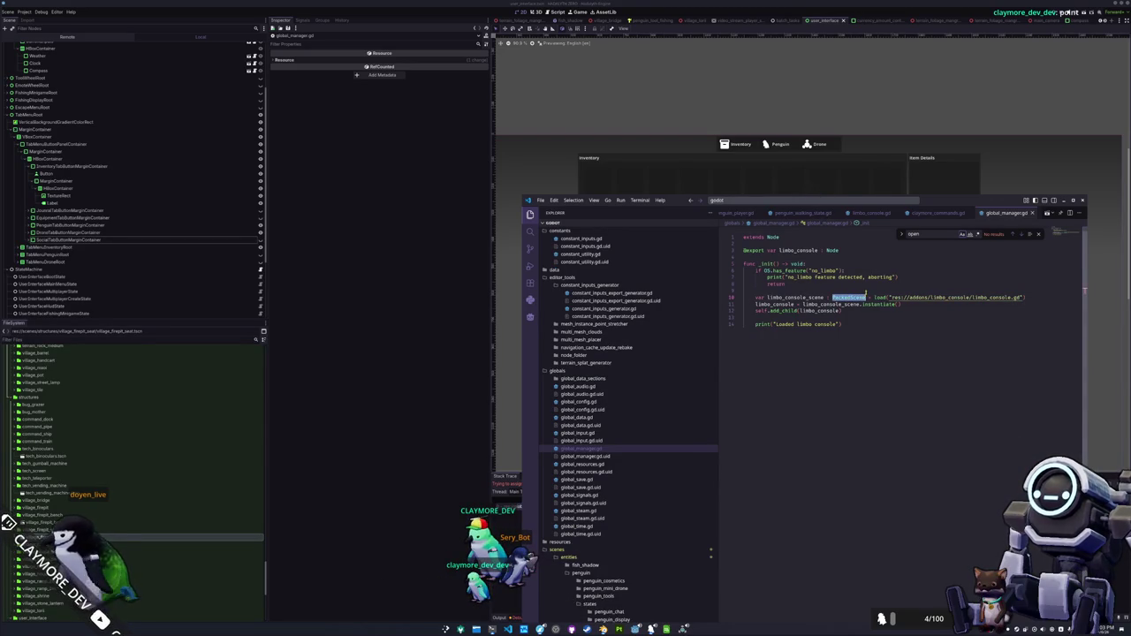
mouse_move(848, 298)
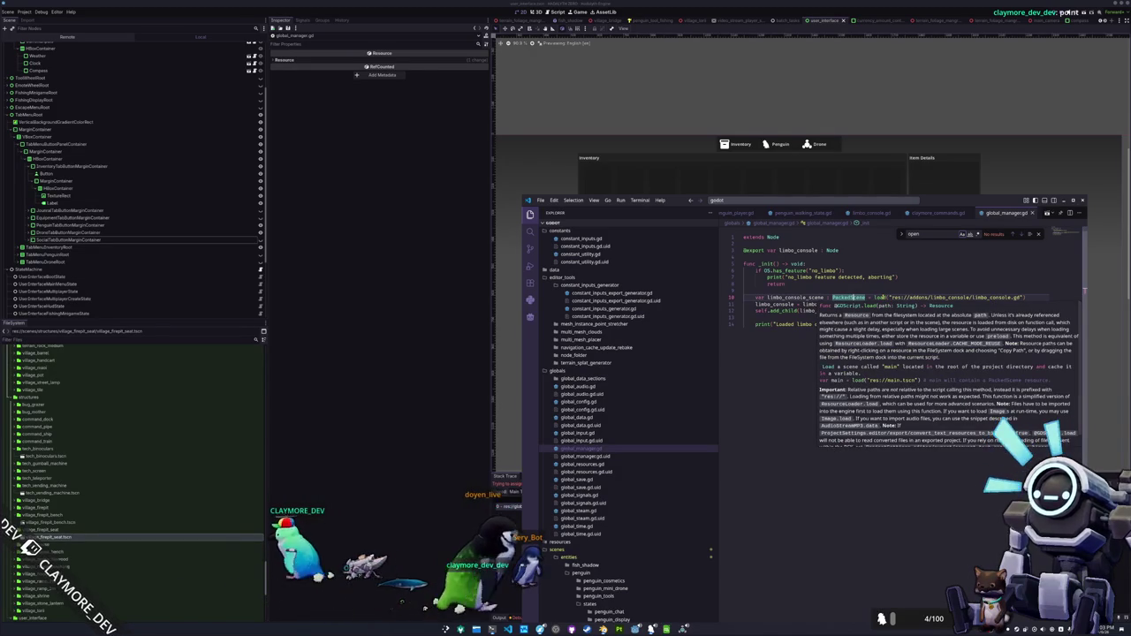
key("ctrl")
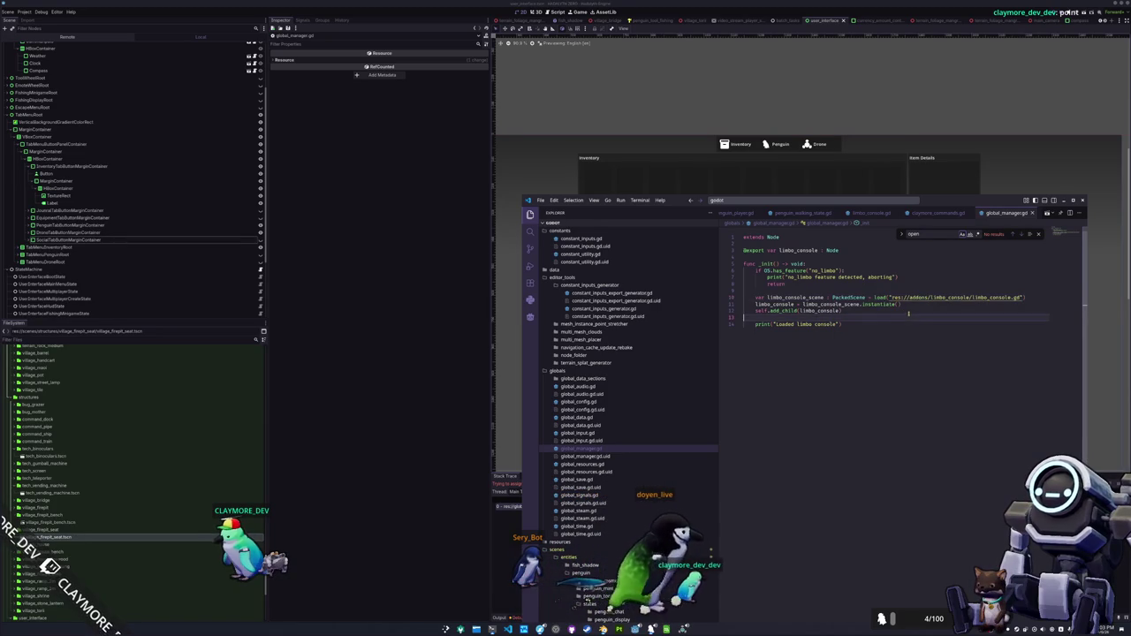
- Load limbo_console.gd as a GDScript and add 'var limbo_console = CanvasLayer.new()'
left_click_drag(1027, 298, 874, 297)
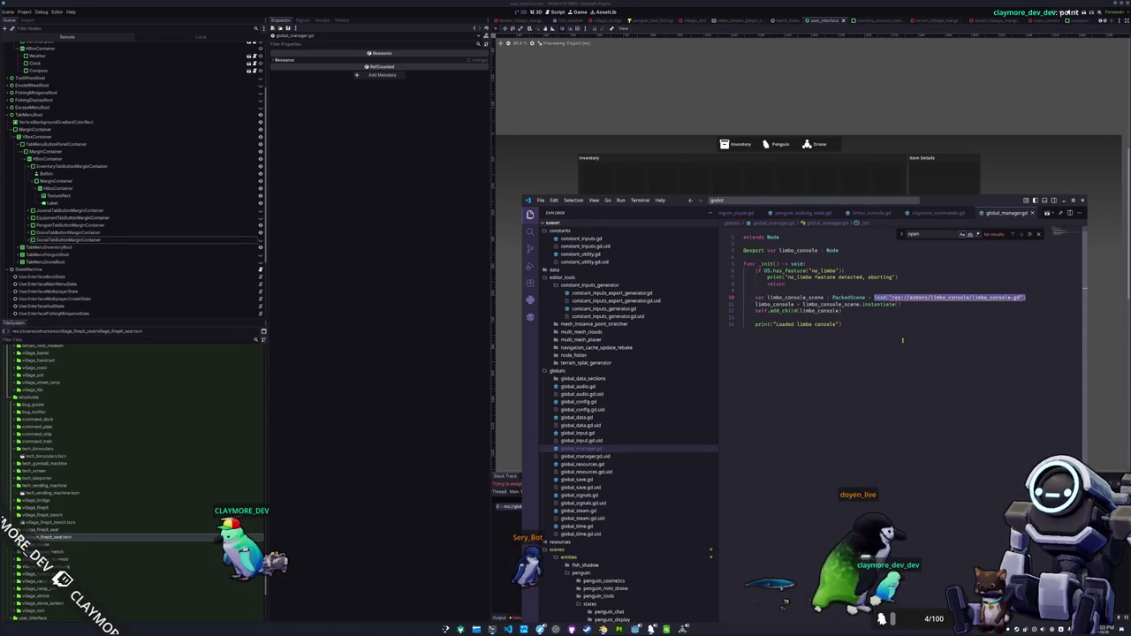
type("Limbo")
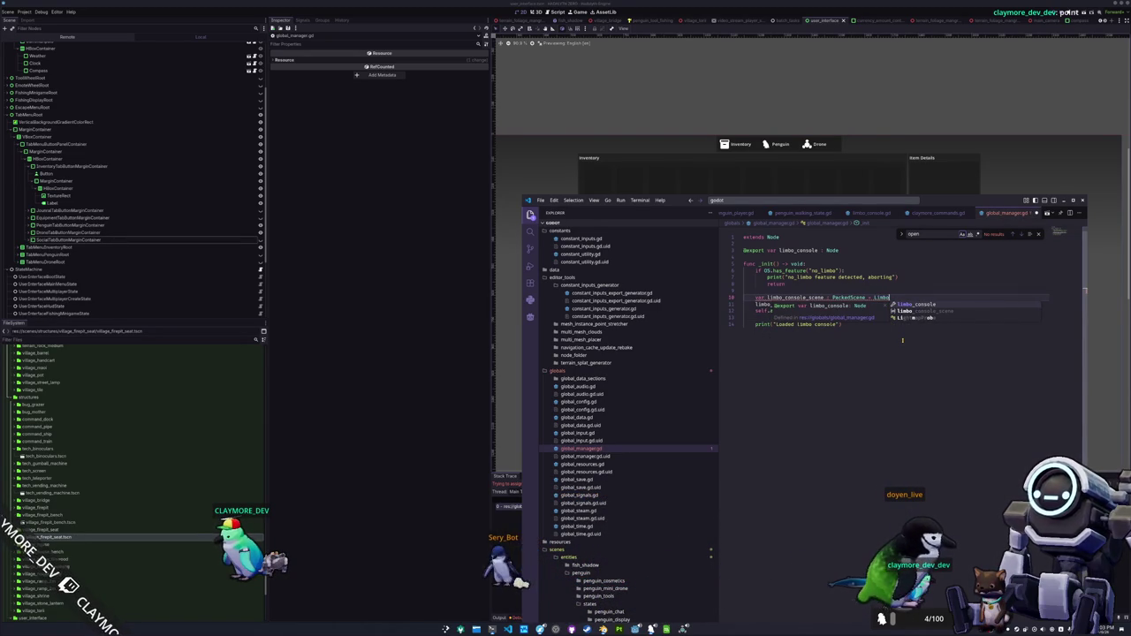
key("ctrl+z")
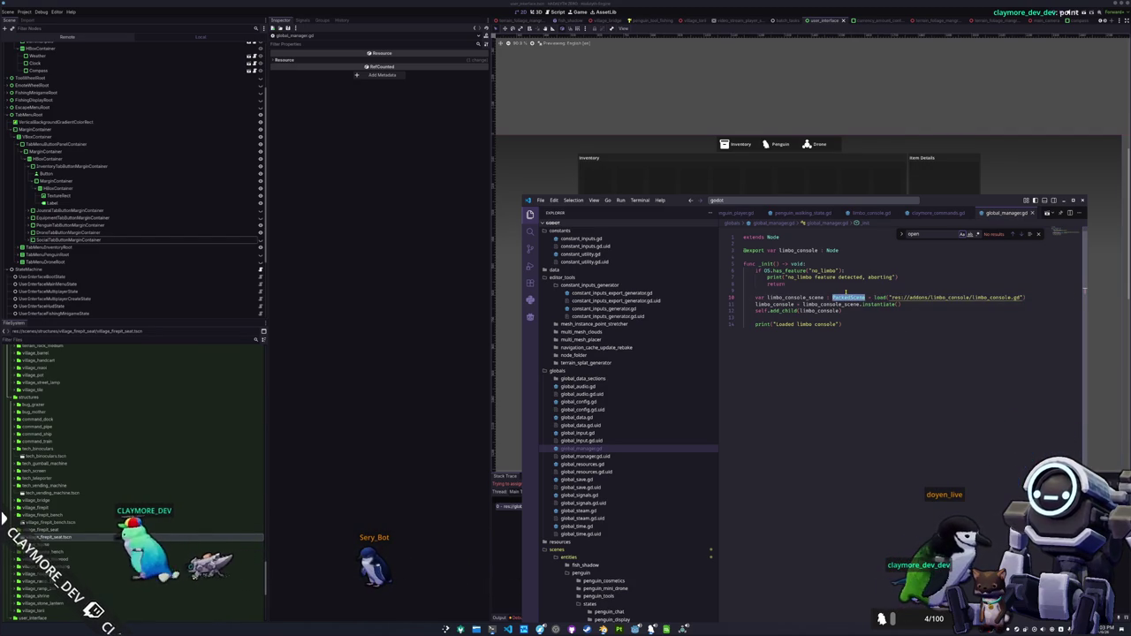
type("GDScript")
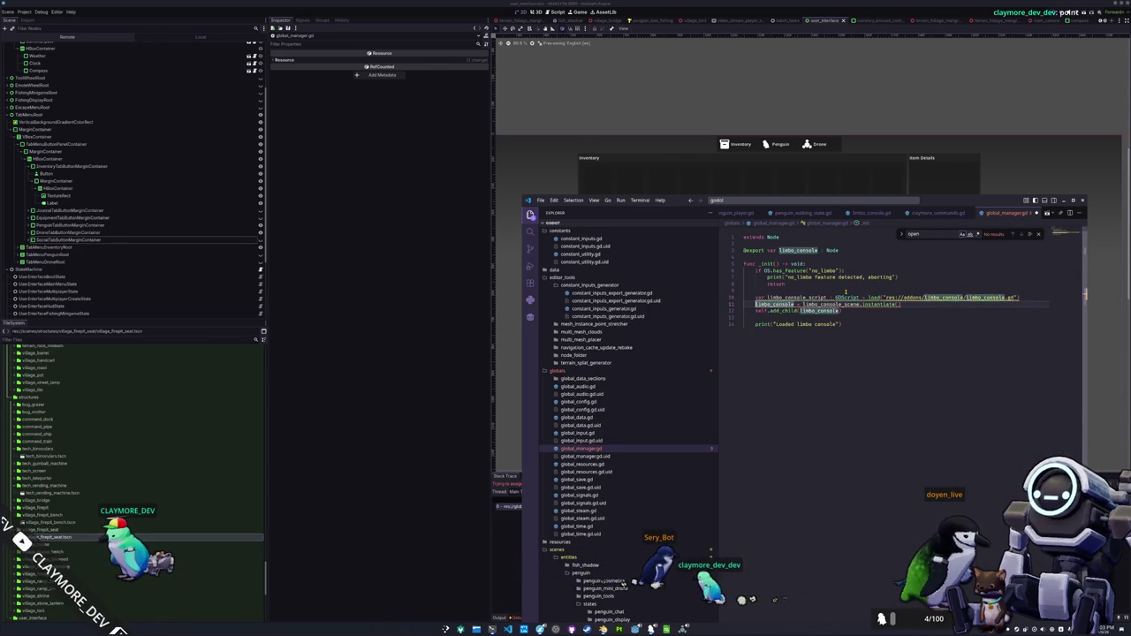
key("Return")
type("var limbo_console = ")
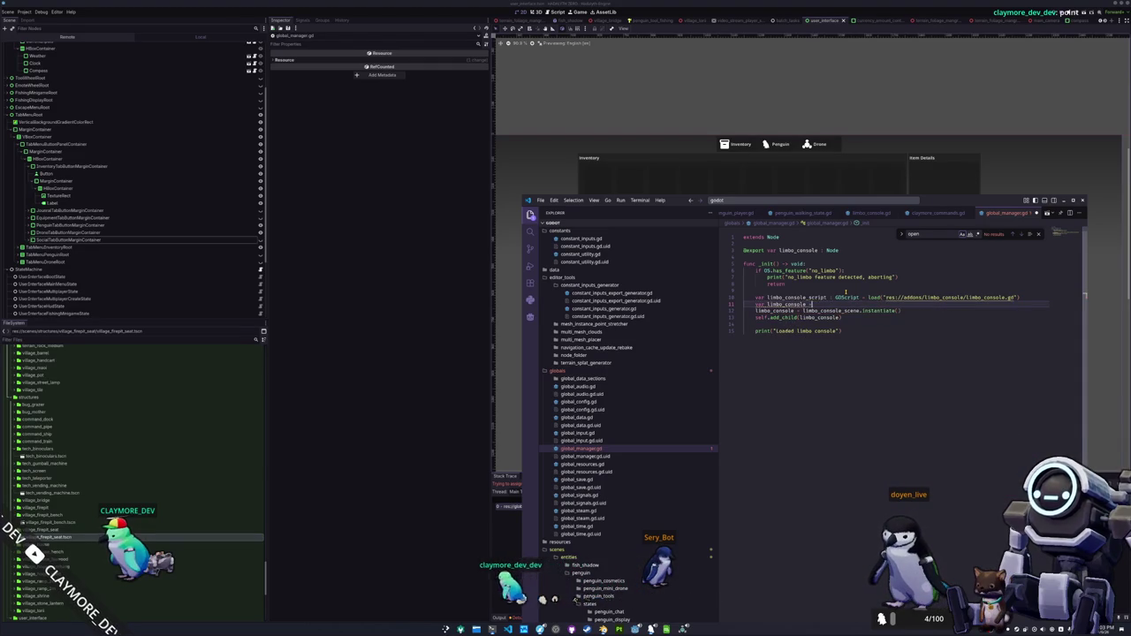
type("Canvas")
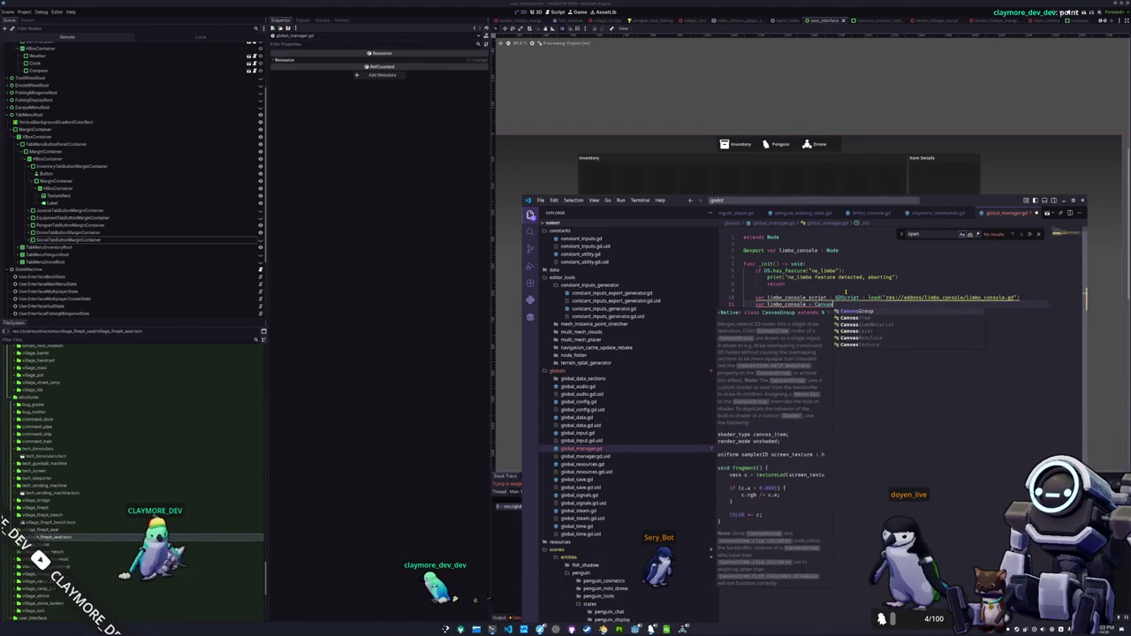
type("Layer.new()")
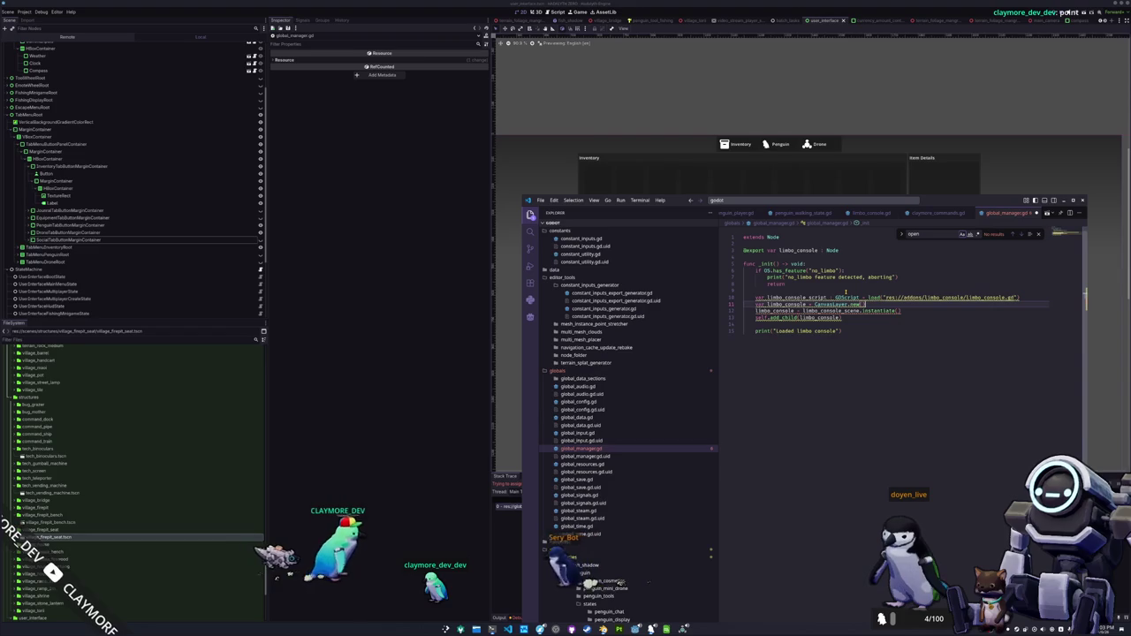
- Replace the instantiate line with limbo_console.set_script(limbo_console_script)
key("Down")
key("shift+Home")
key("shift+Home")
key("BackSpace")
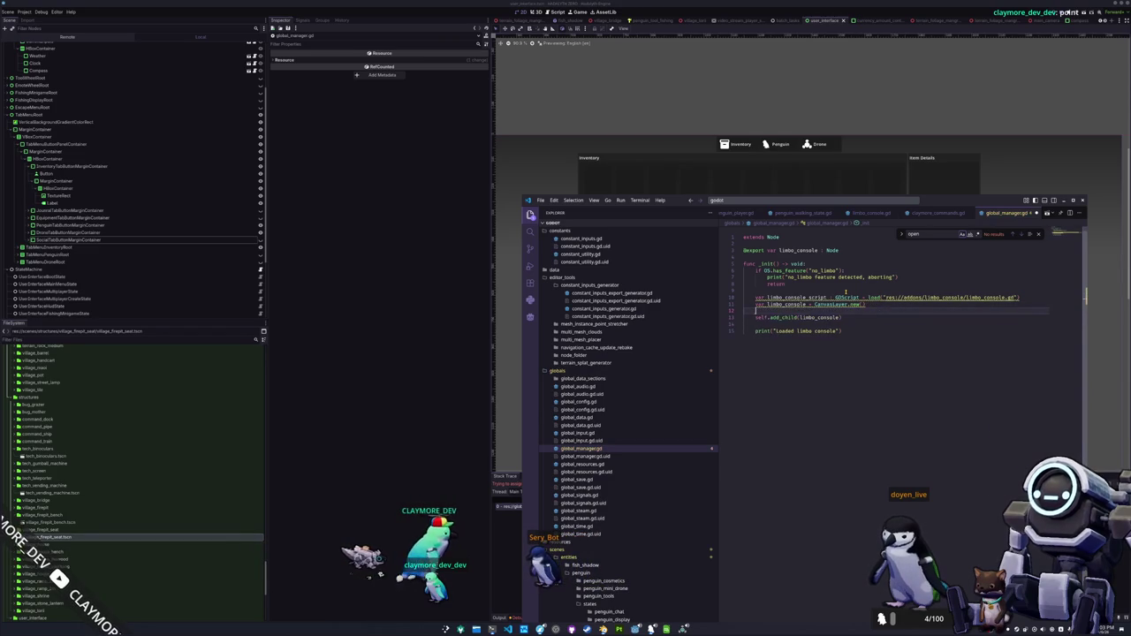
type("limbo_console.")
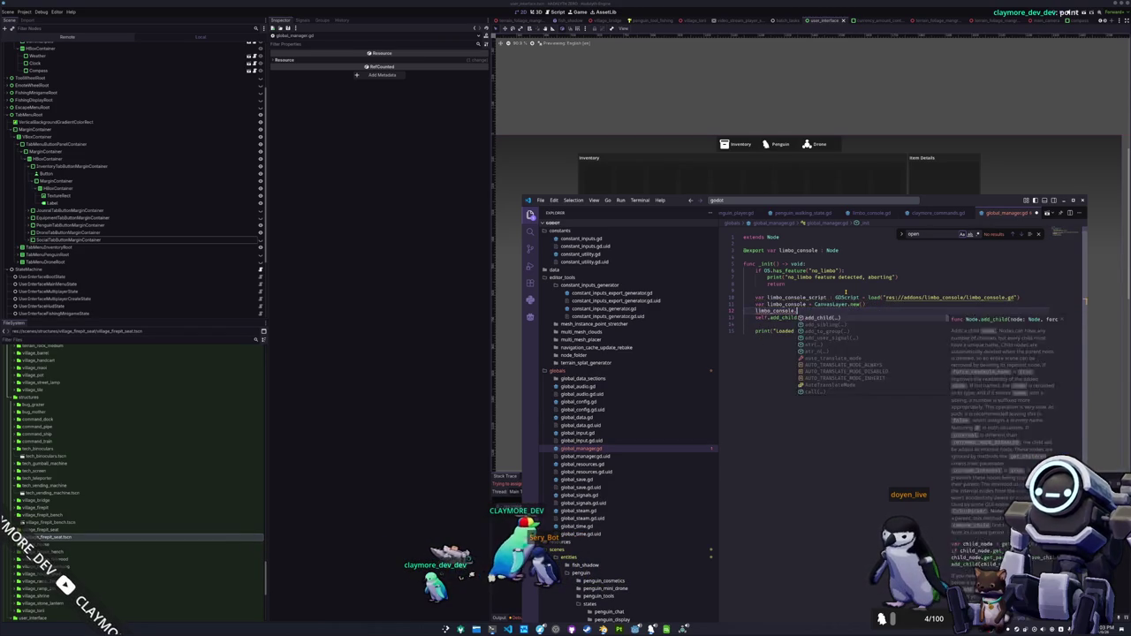
type("script")
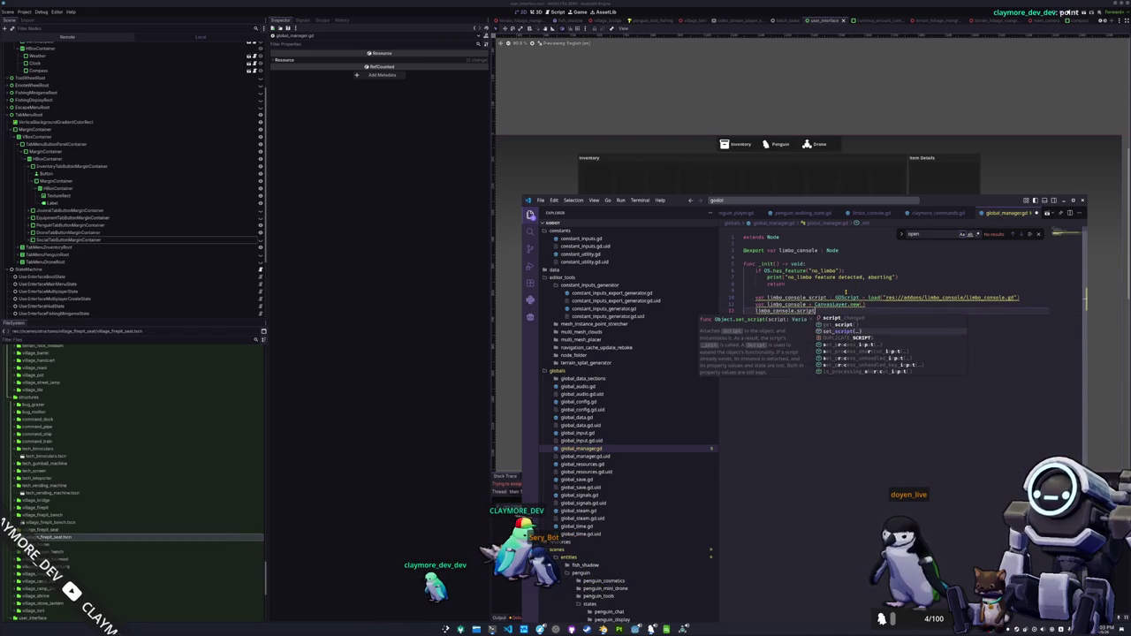
key("Return")
type("limbo_con")
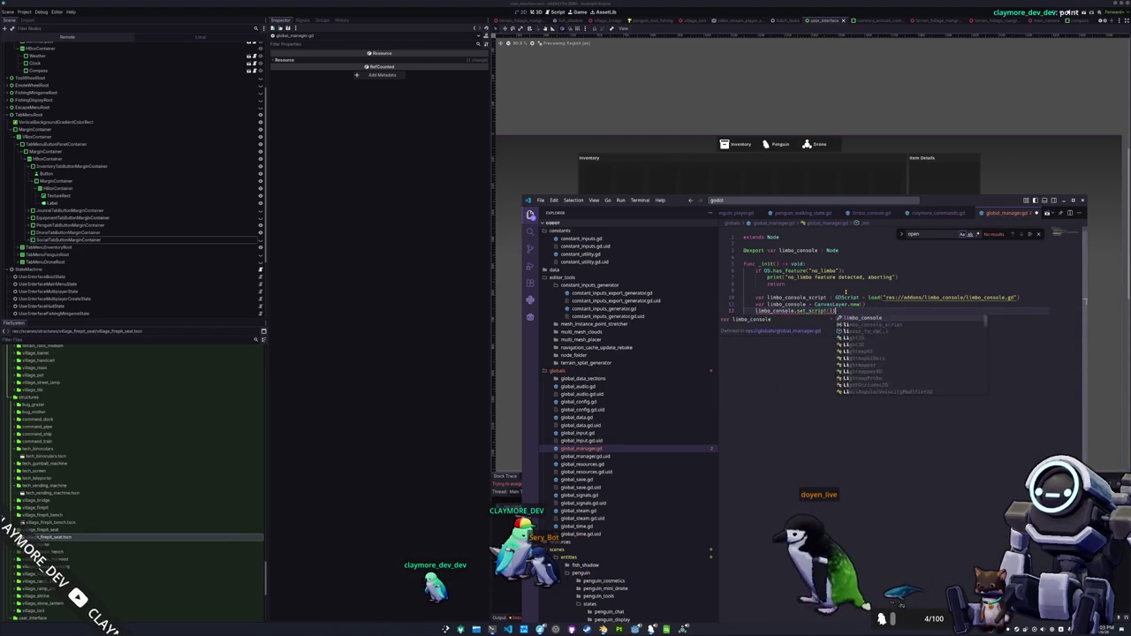
key("Tab")
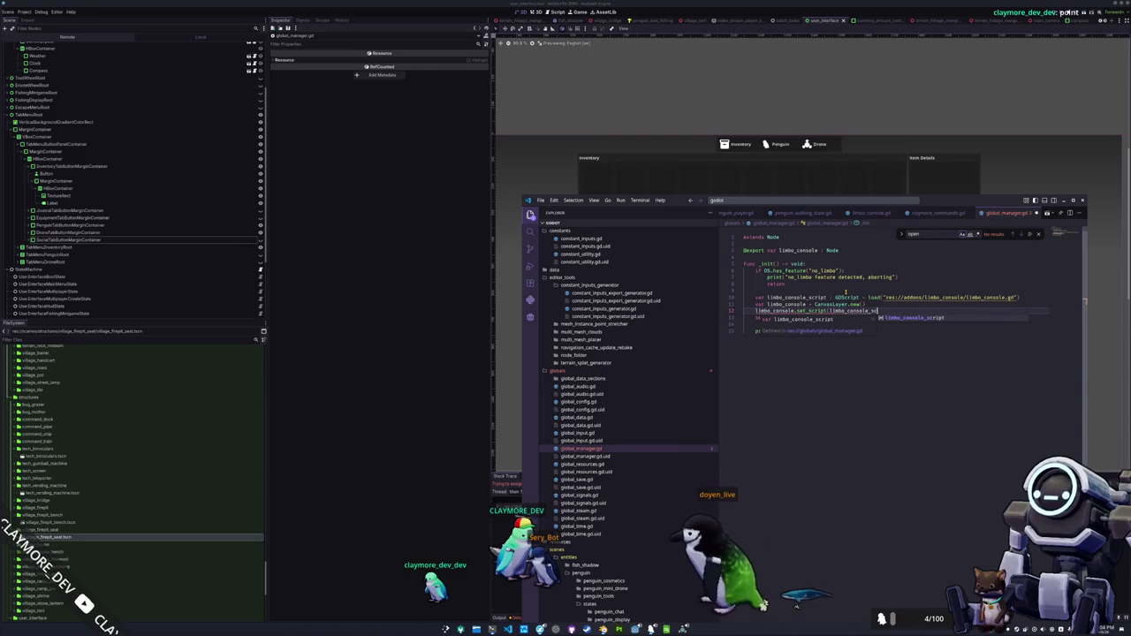
key("Down")
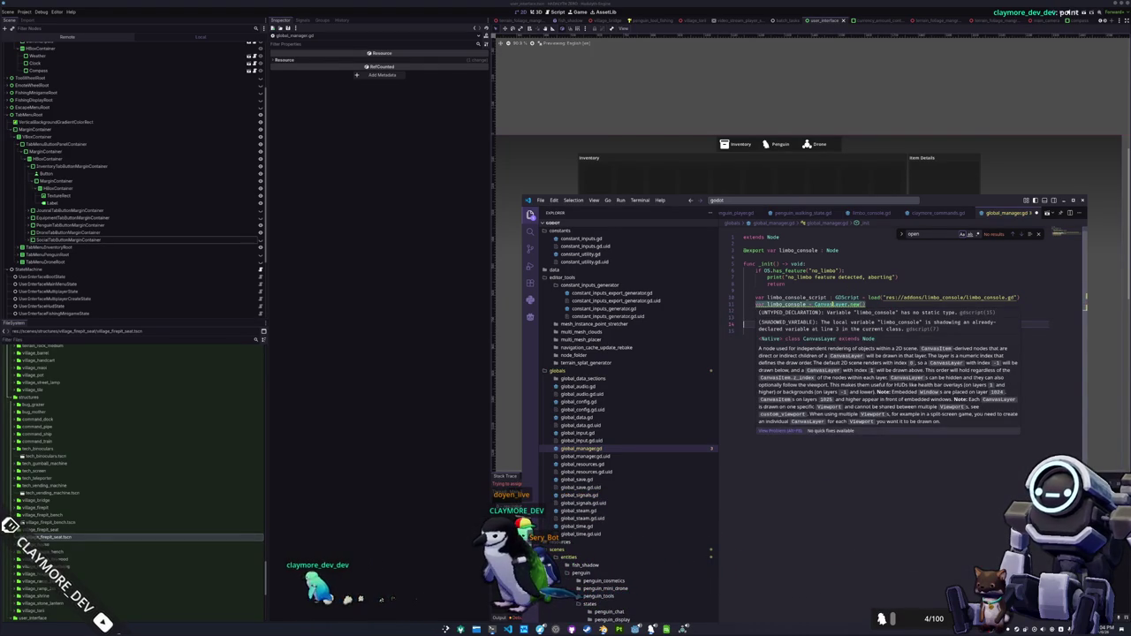
left_click(832, 305)
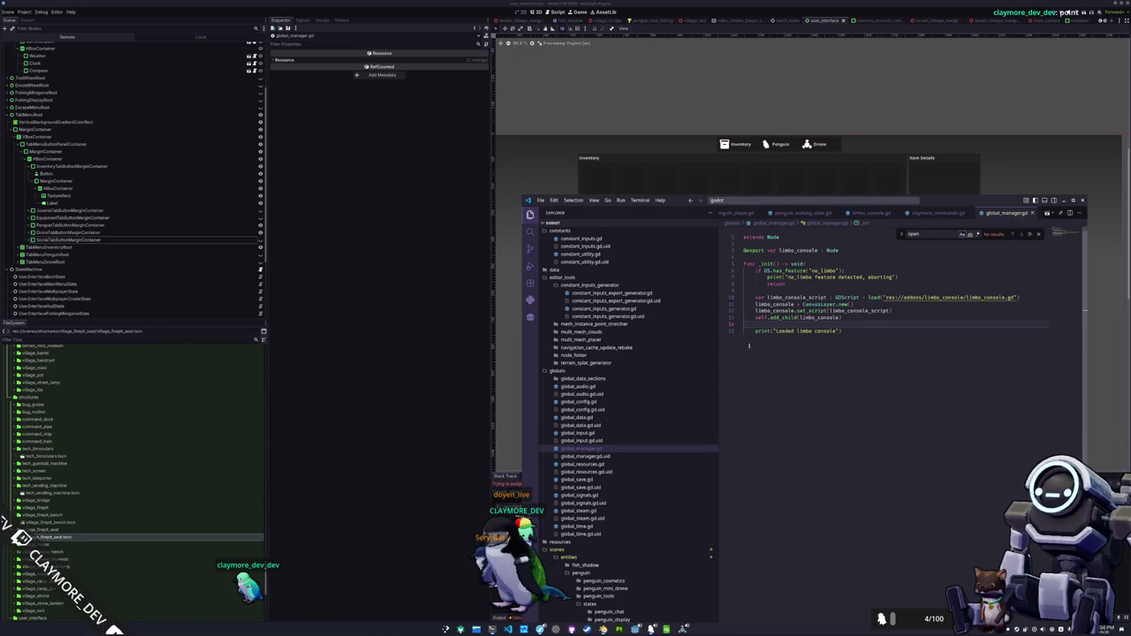
left_click(455, 435)
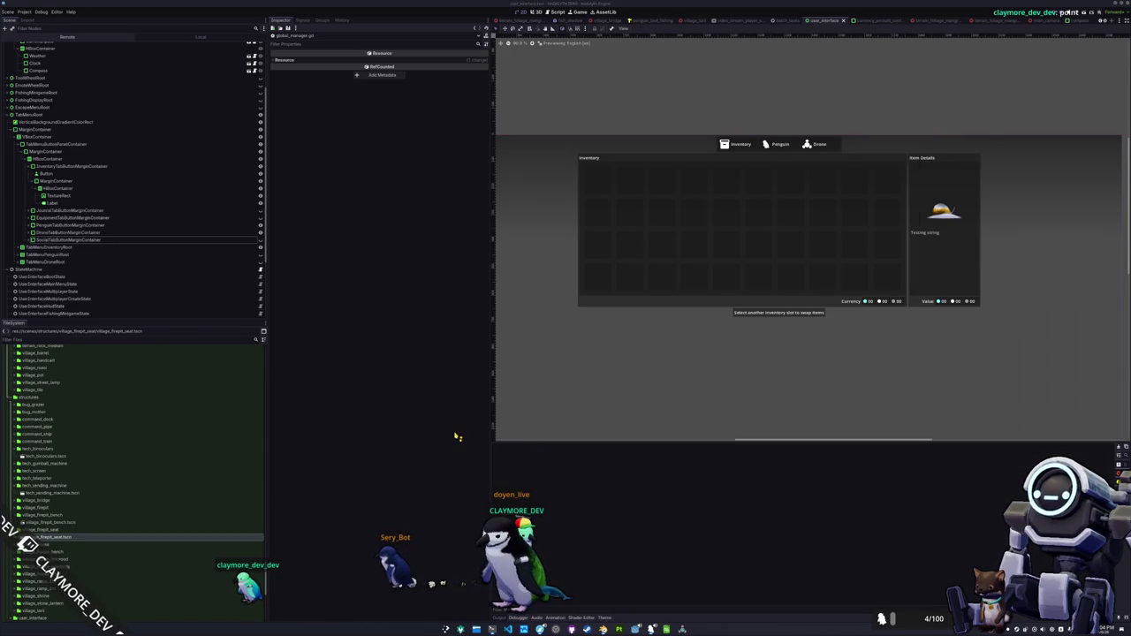
- Launch the game, choose Singleplayer, rotate the camera with Q and open the inventory
key("F5")
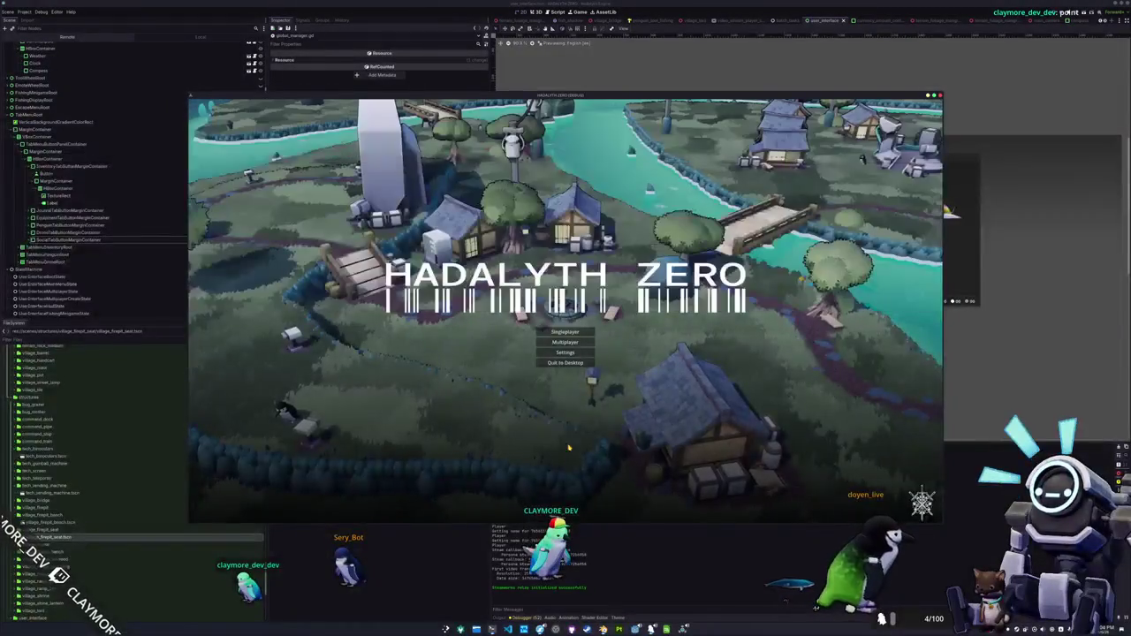
left_click(565, 333)
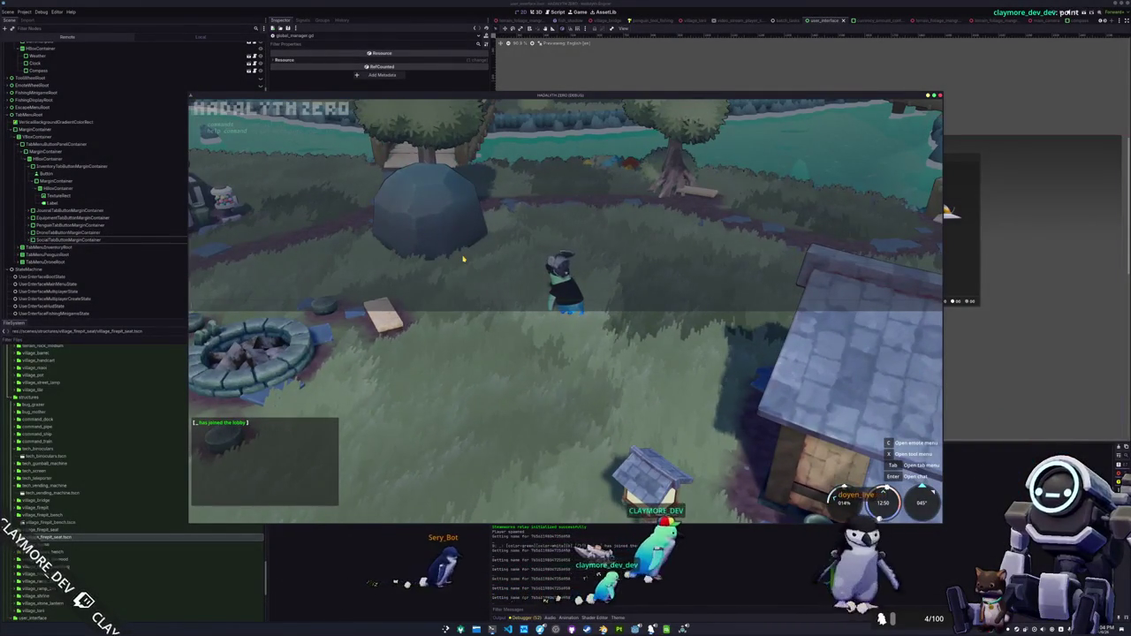
key("q")
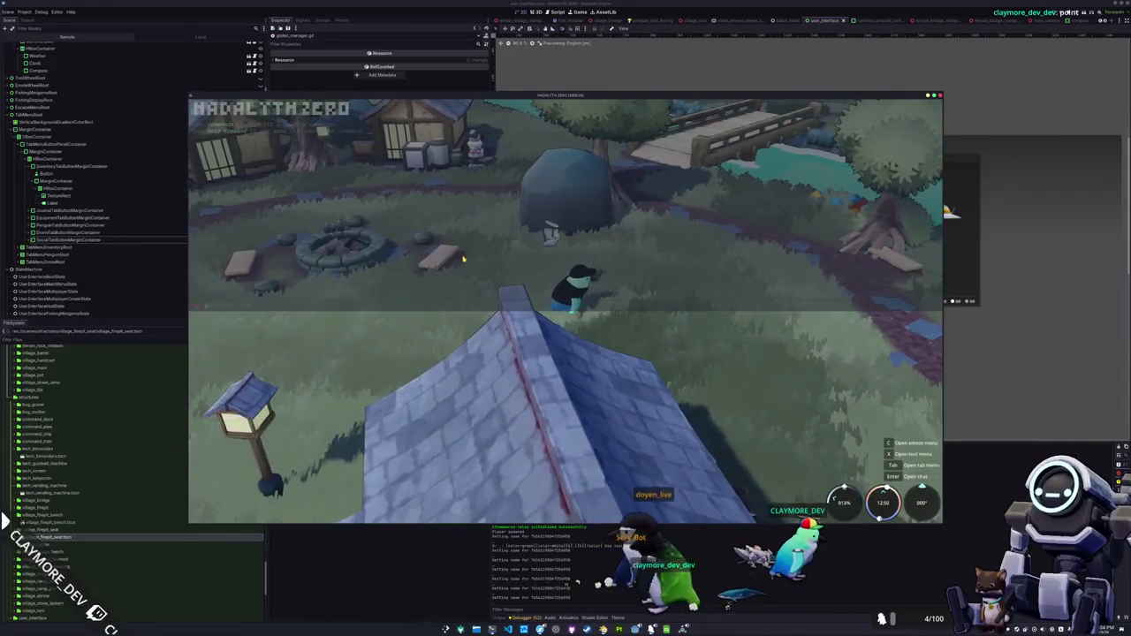
key("i")
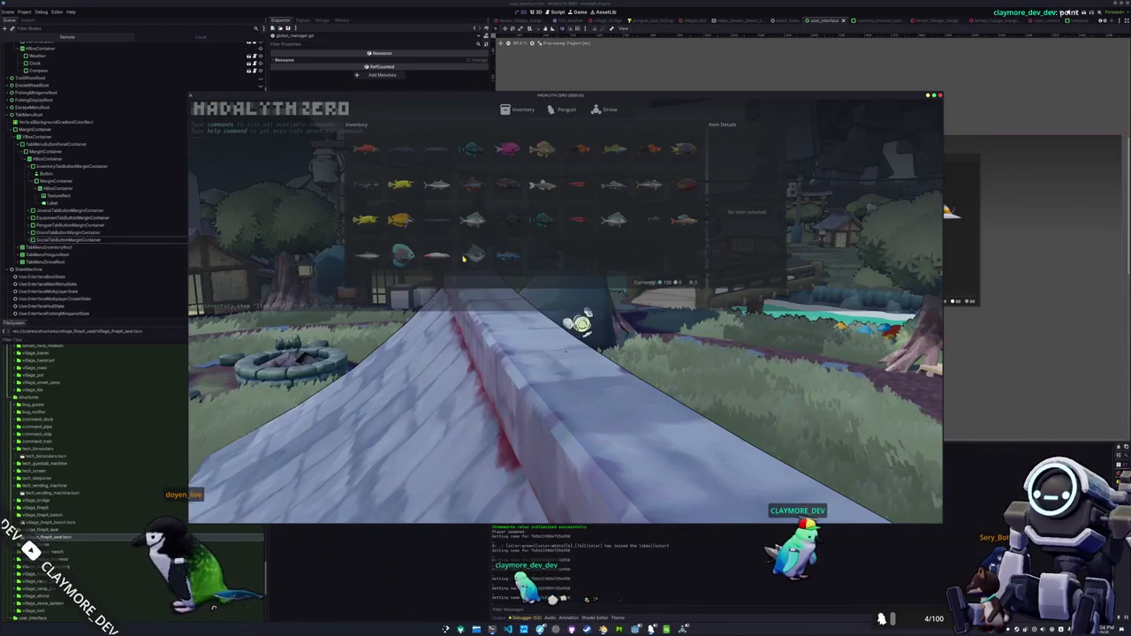
- Toggle the inventory with Tab and open the Random Skin item's actions
key("Escape")
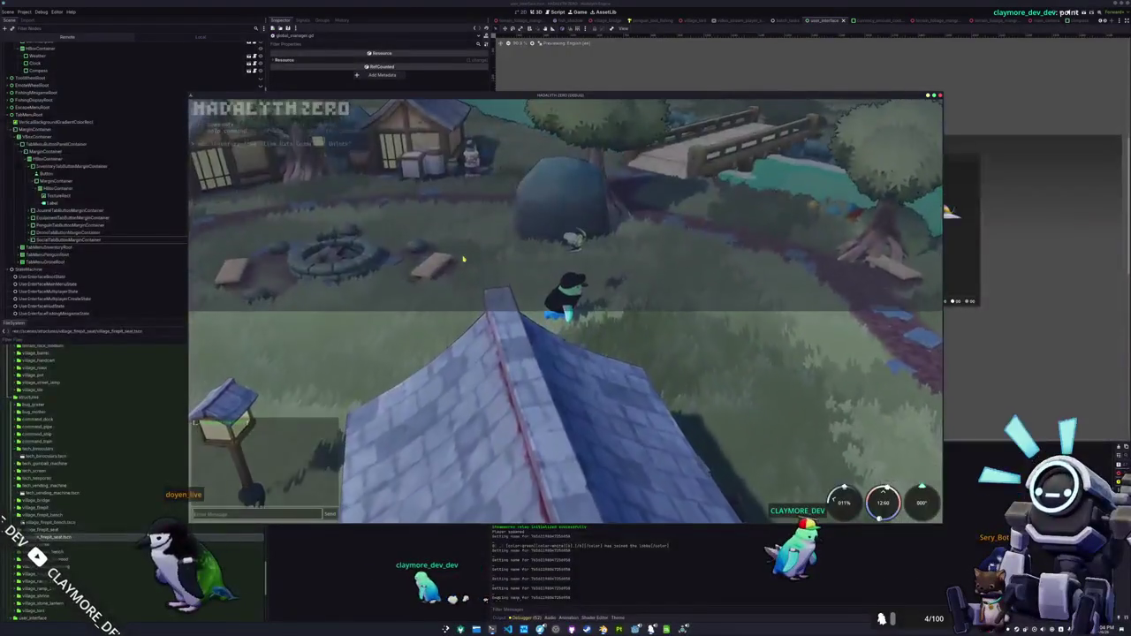
key("Tab")
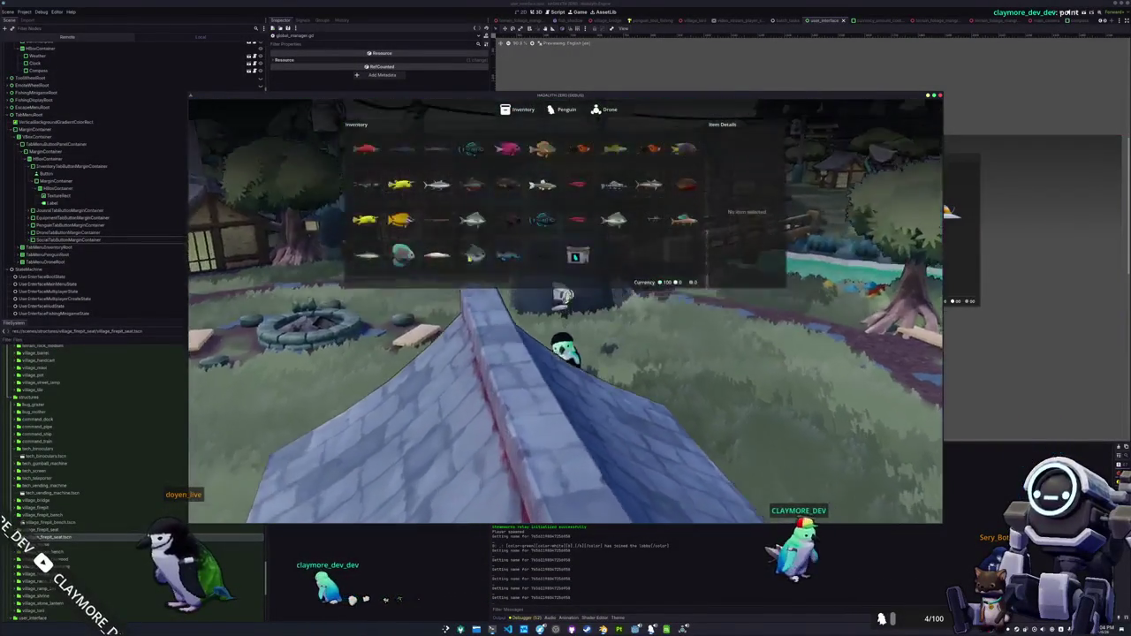
left_click(582, 259)
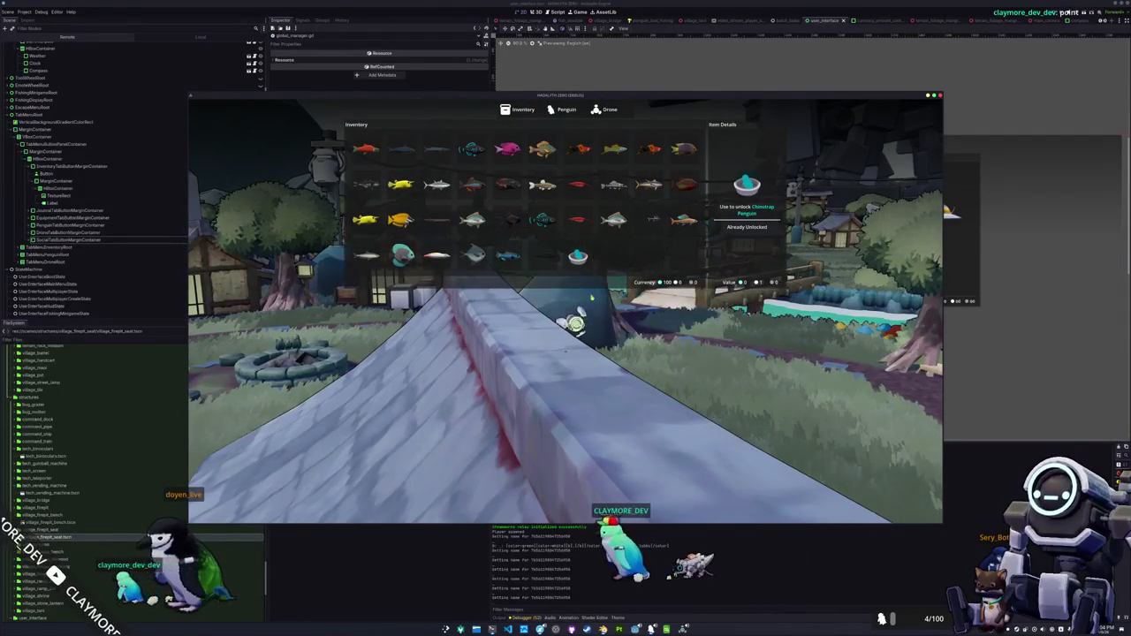
key("Escape")
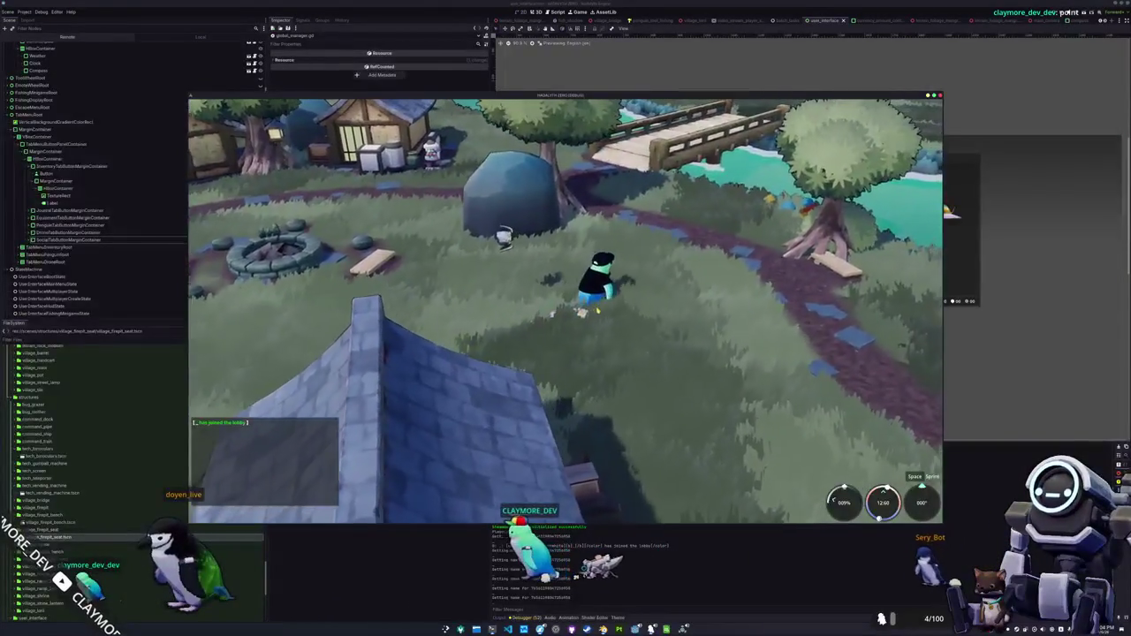
- Walk the penguin around, open the developer console, then stop the game with F8
key("w")
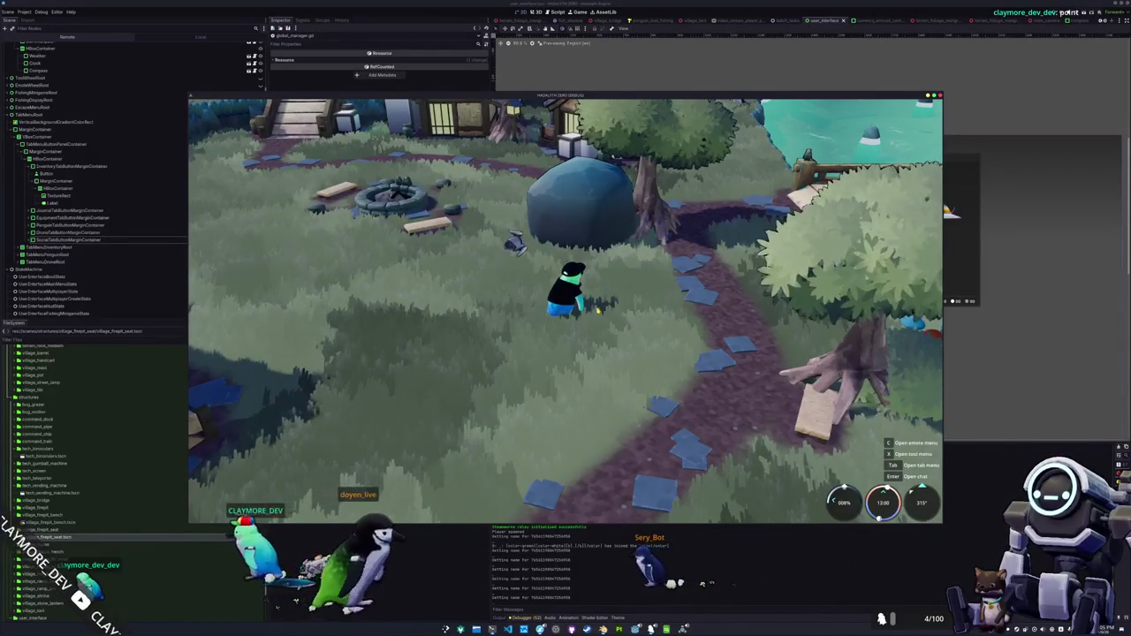
key("grave")
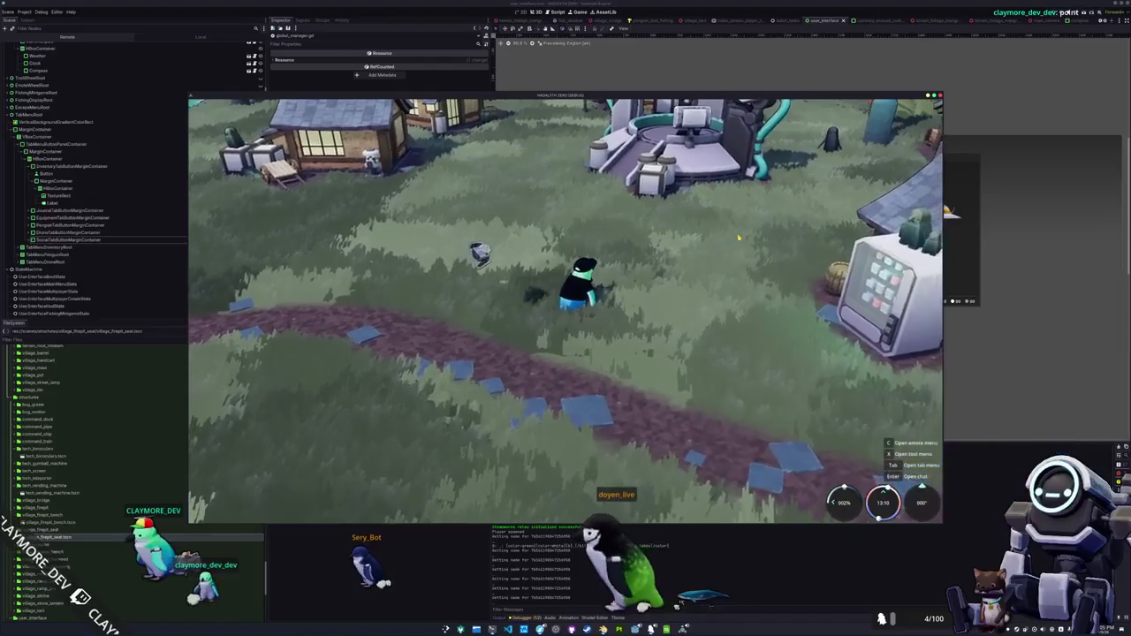
key("w")
key("F8")
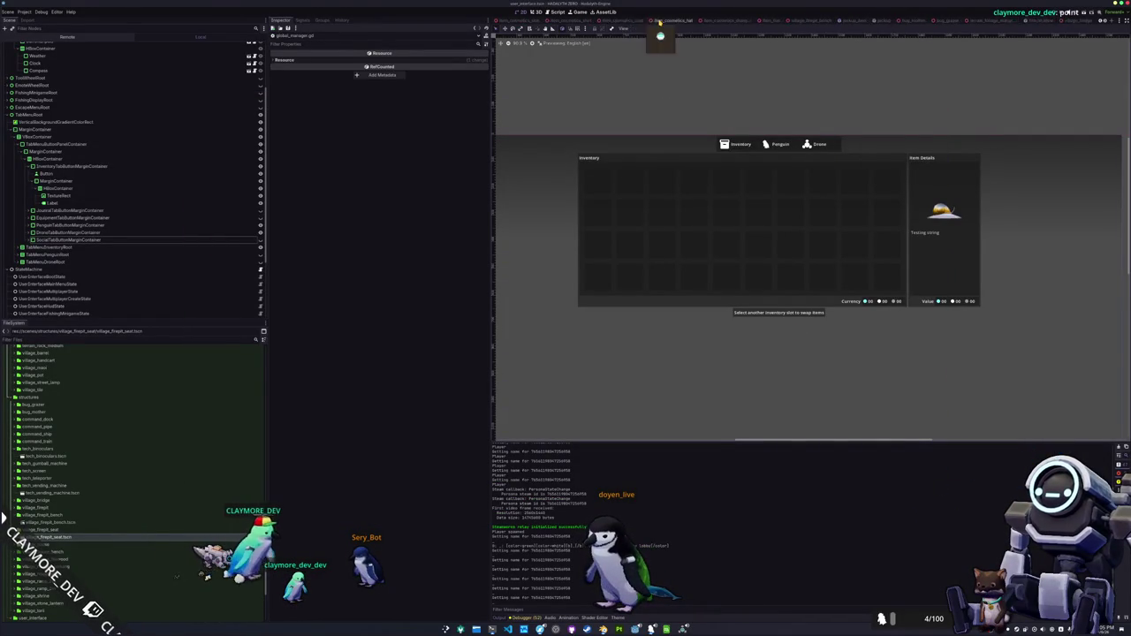
left_click(500, 14)
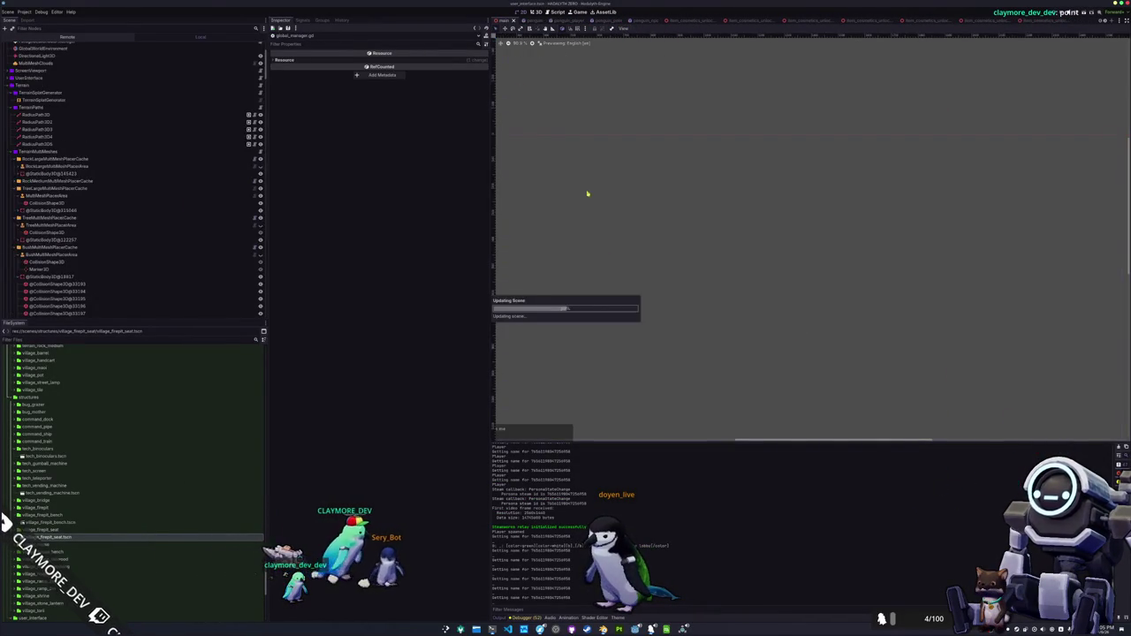
scroll(811, 237, "down", 10)
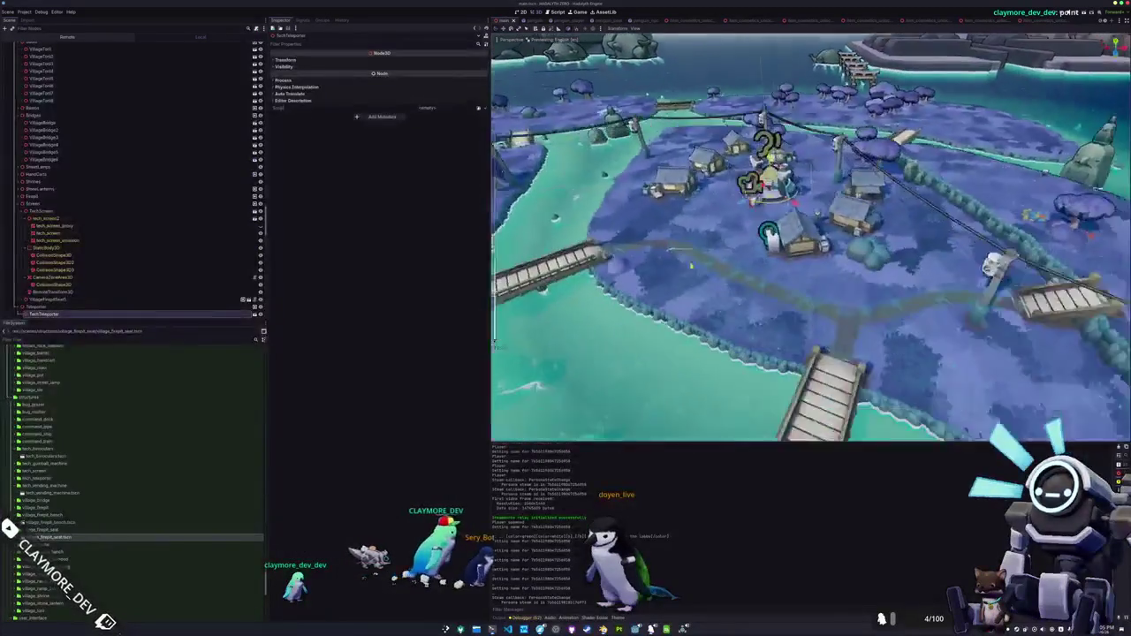
scroll(807, 265, "down", 10)
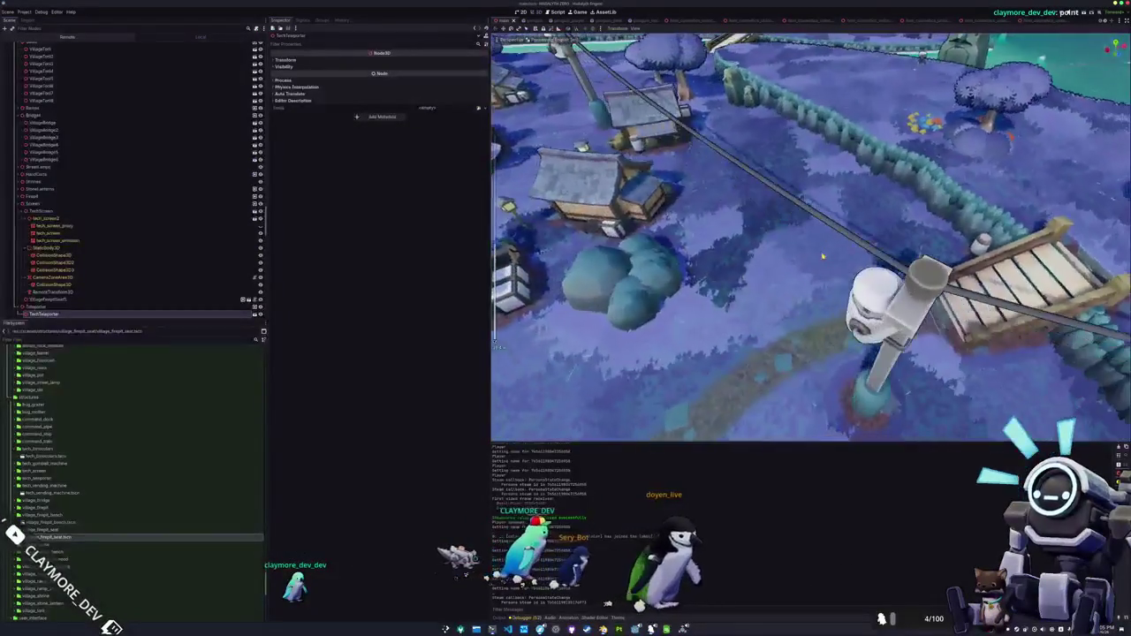
scroll(804, 204, "up", 5)
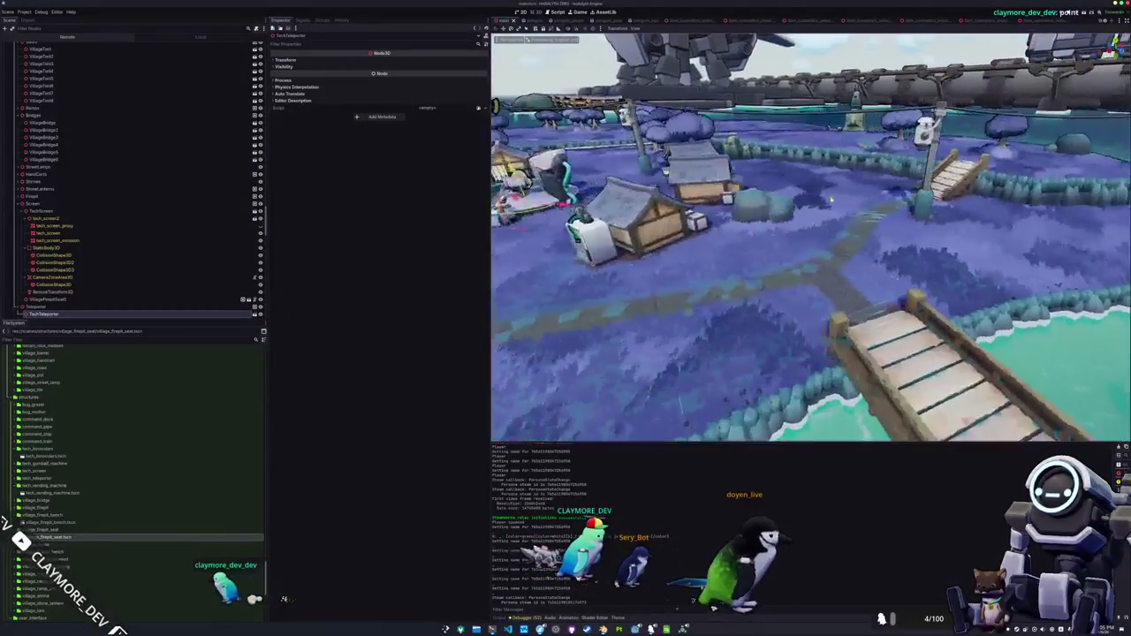
scroll(815, 215, "up", 3)
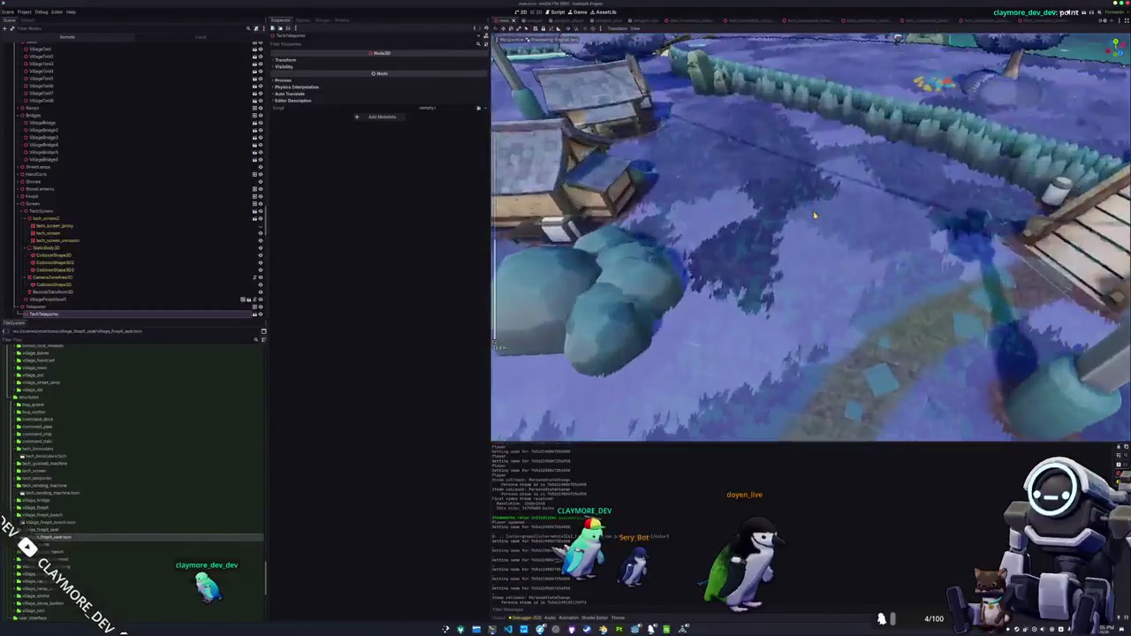
scroll(815, 217, "down", 3)
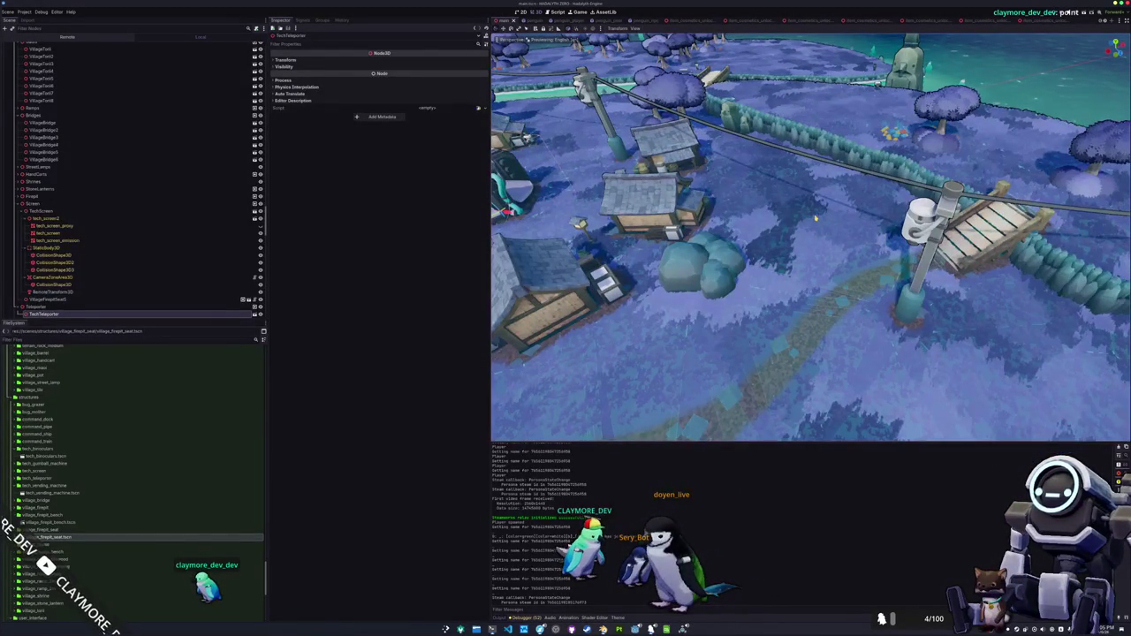
scroll(815, 218, "down", 10)
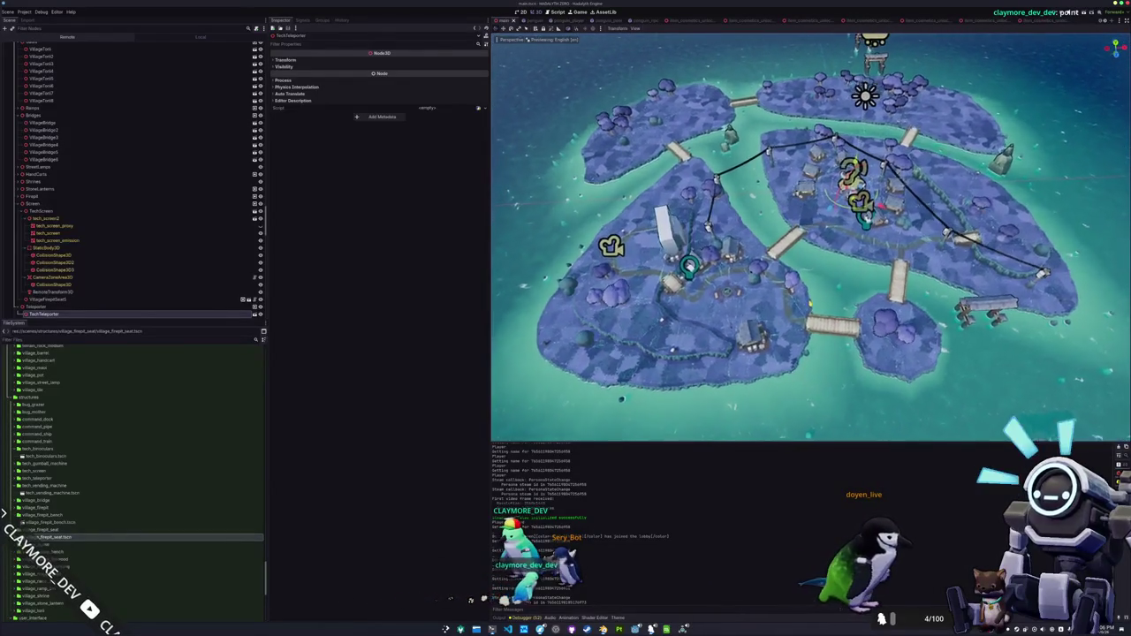
scroll(812, 237, "up", 5)
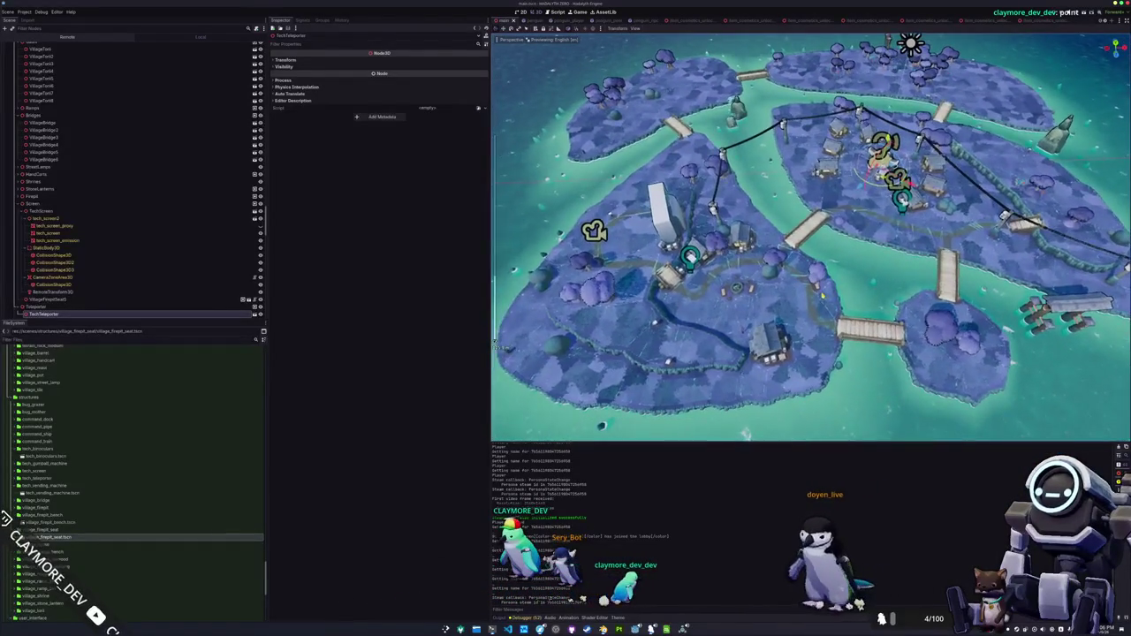
scroll(811, 237, "up", 5)
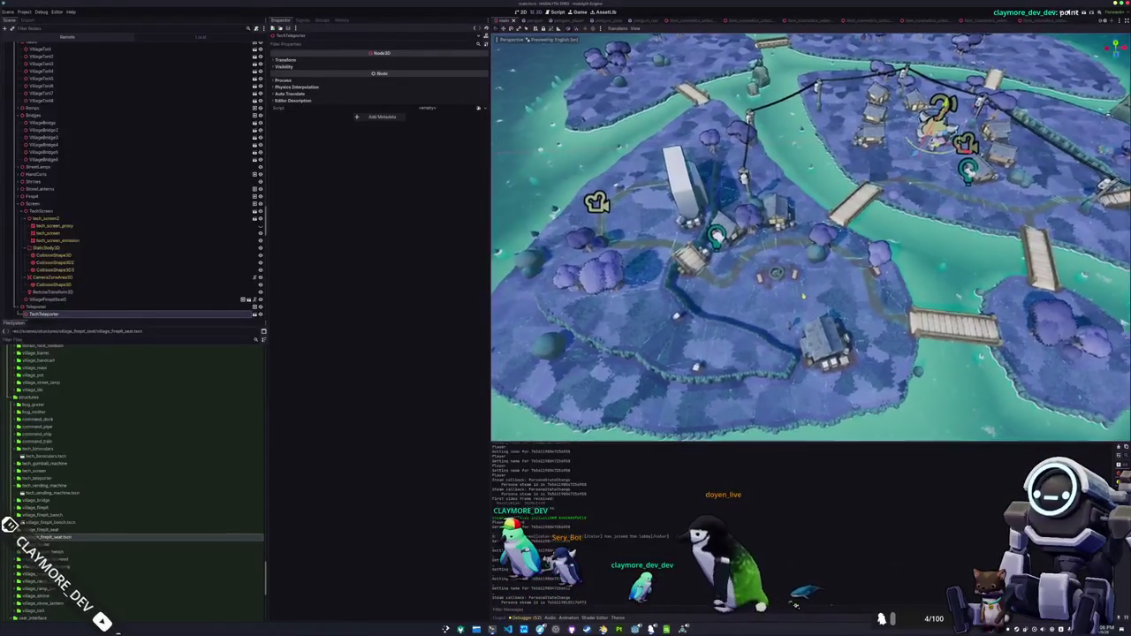
key("d")
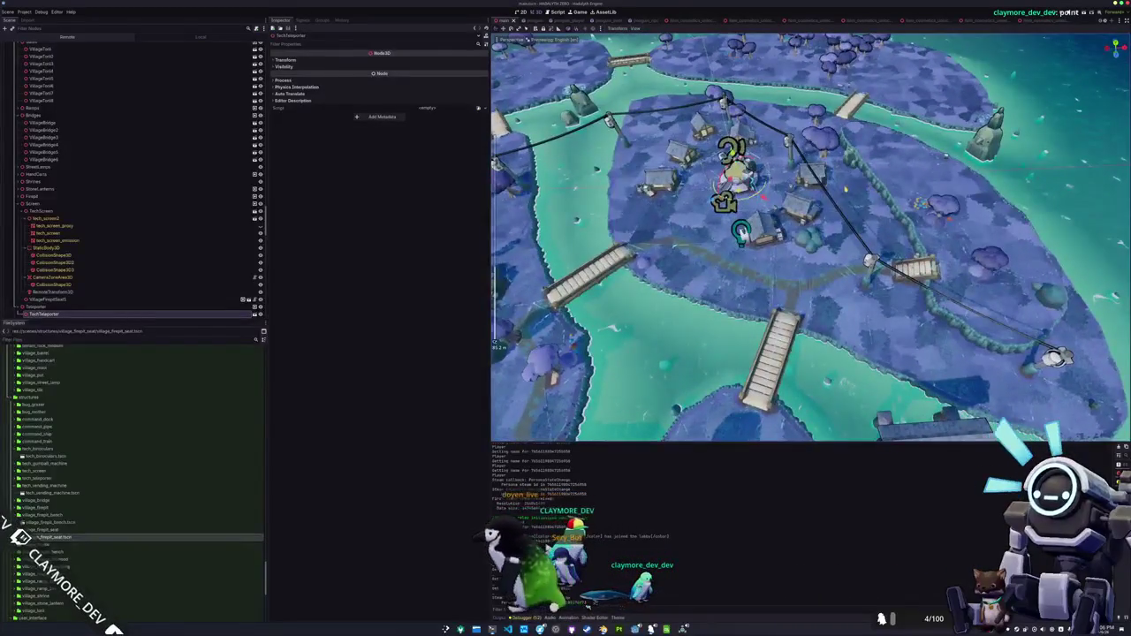
key("s")
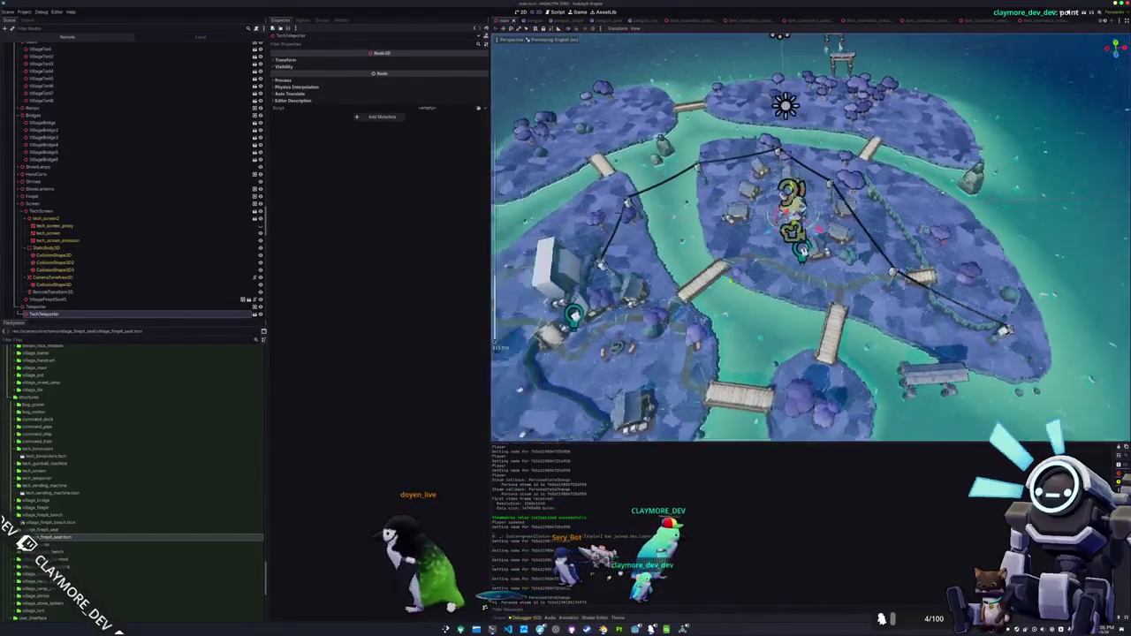
key("w")
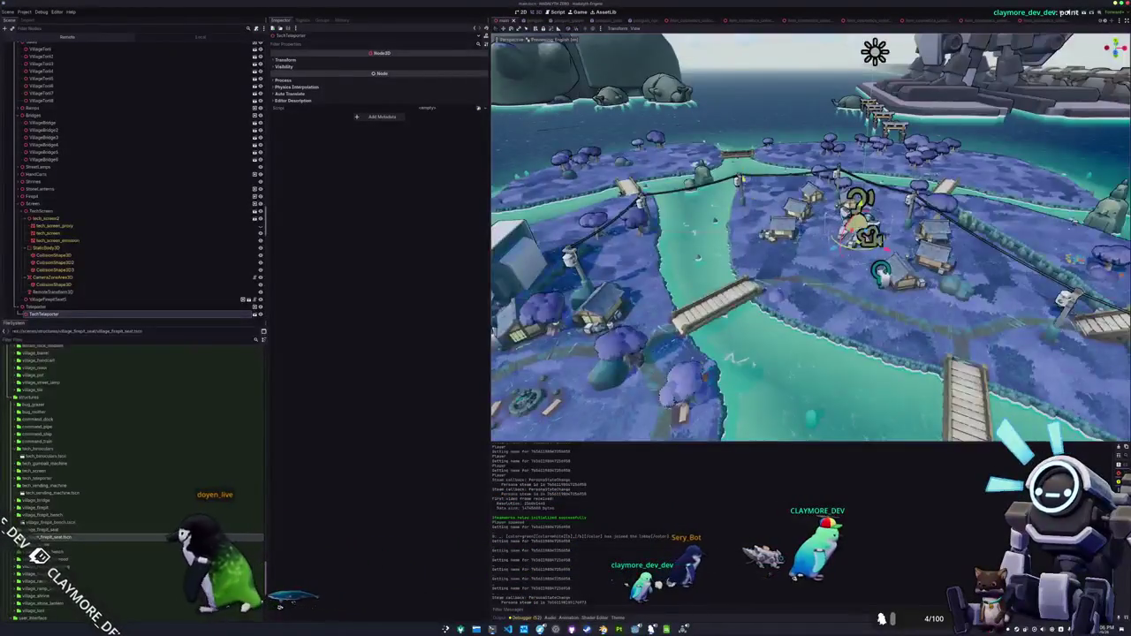
key("w")
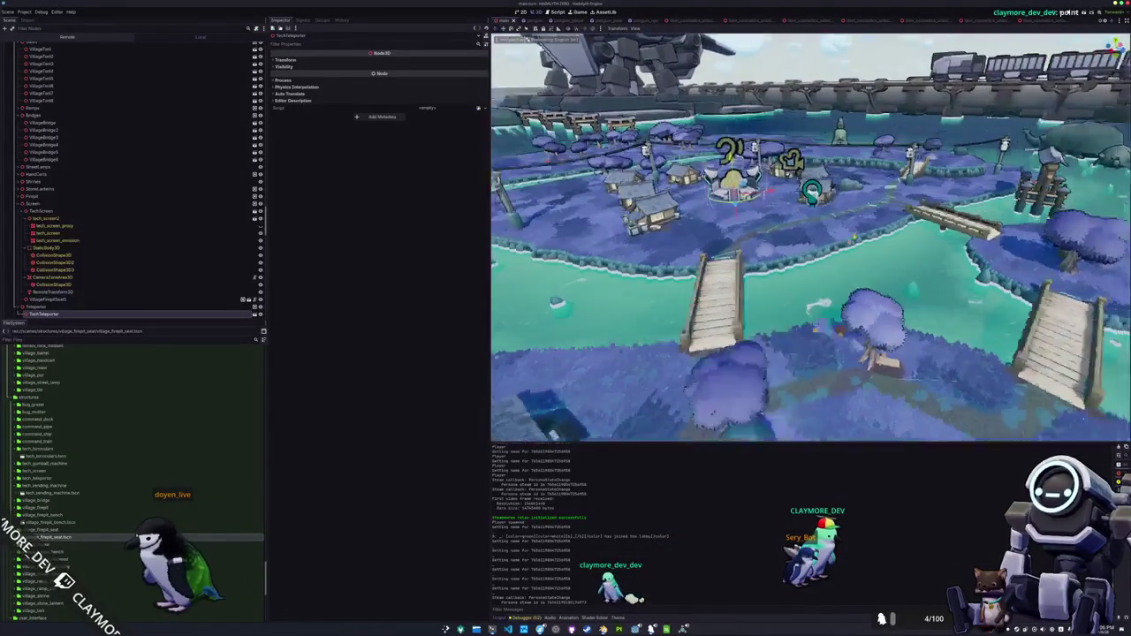
key("w")
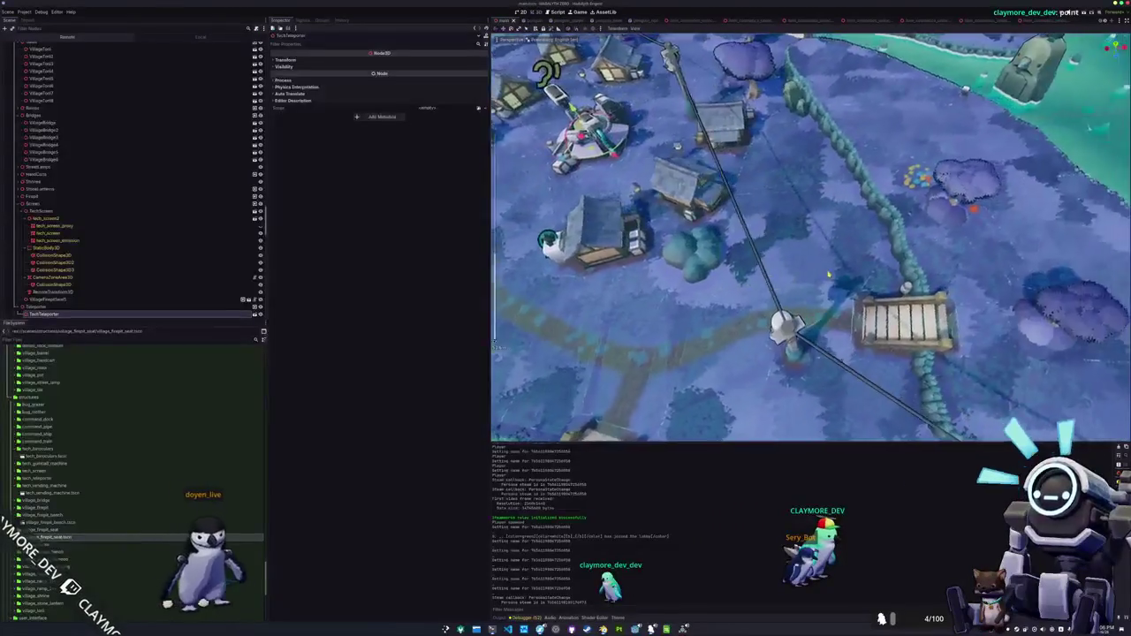
key("w")
key("s")
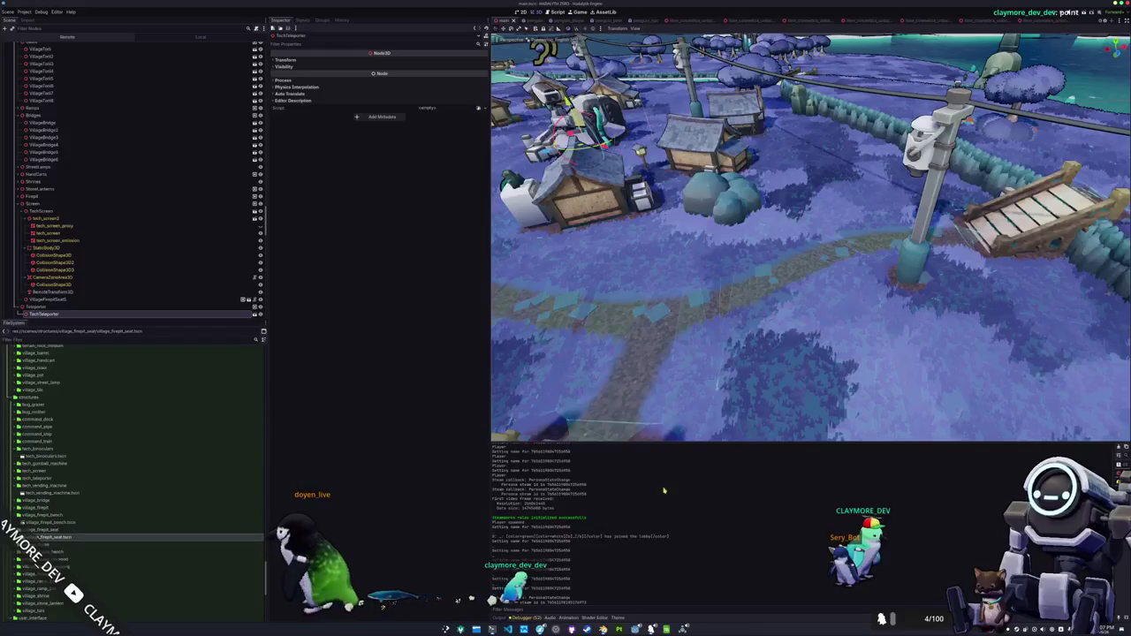
mouse_move(492, 629)
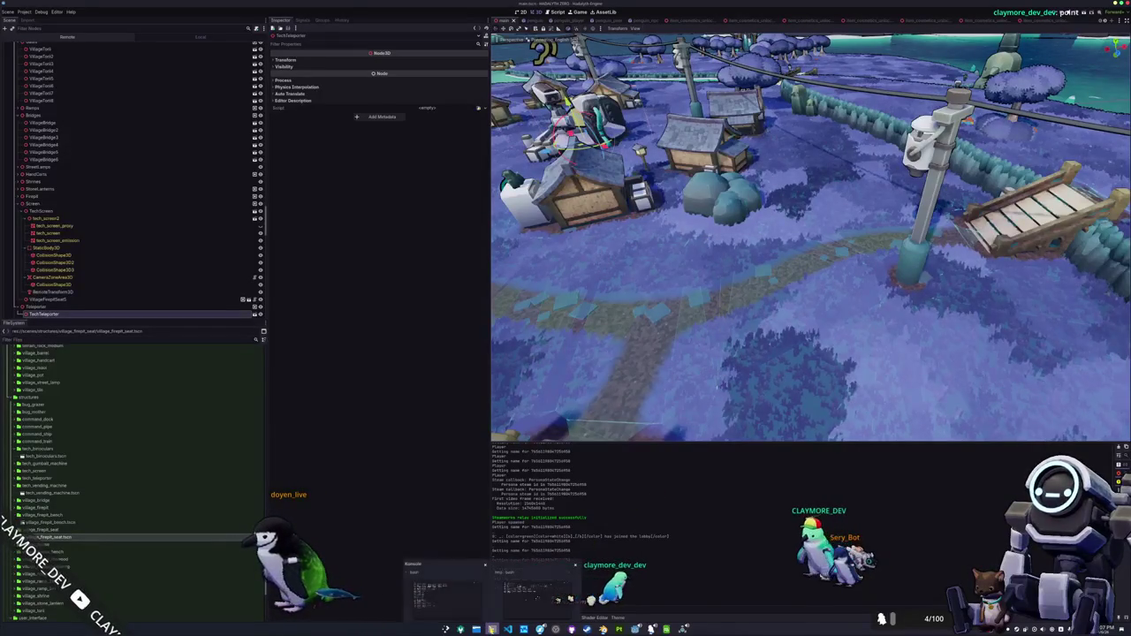
- Enter the sudo password, run yay -Syu and accept the prompts to begin downloading upgrades
left_click(461, 609)
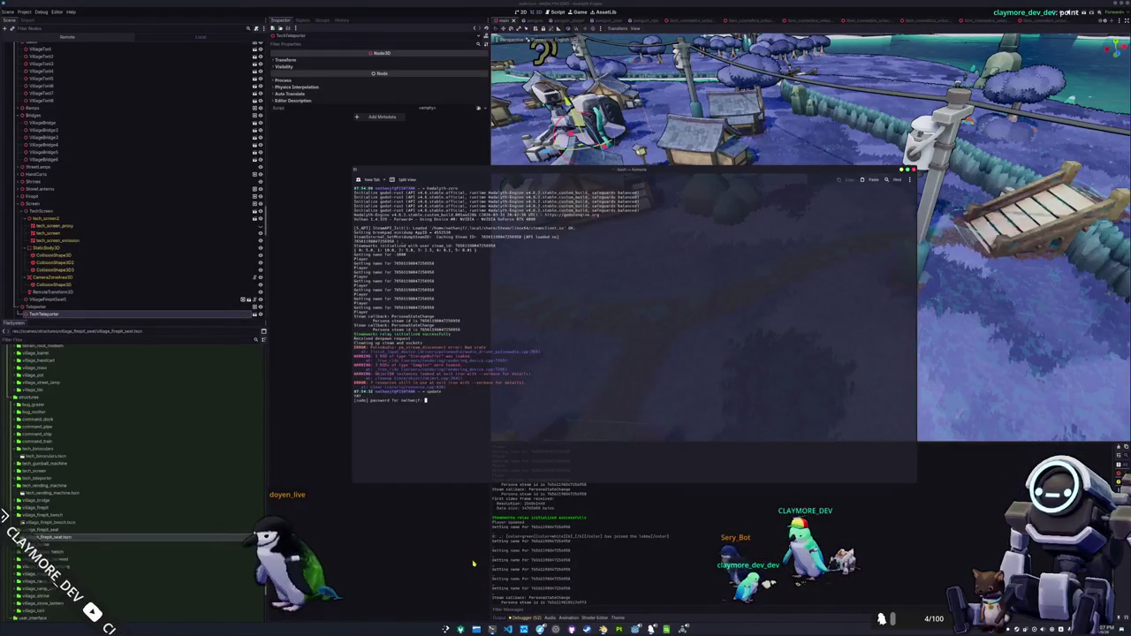
key("Return")
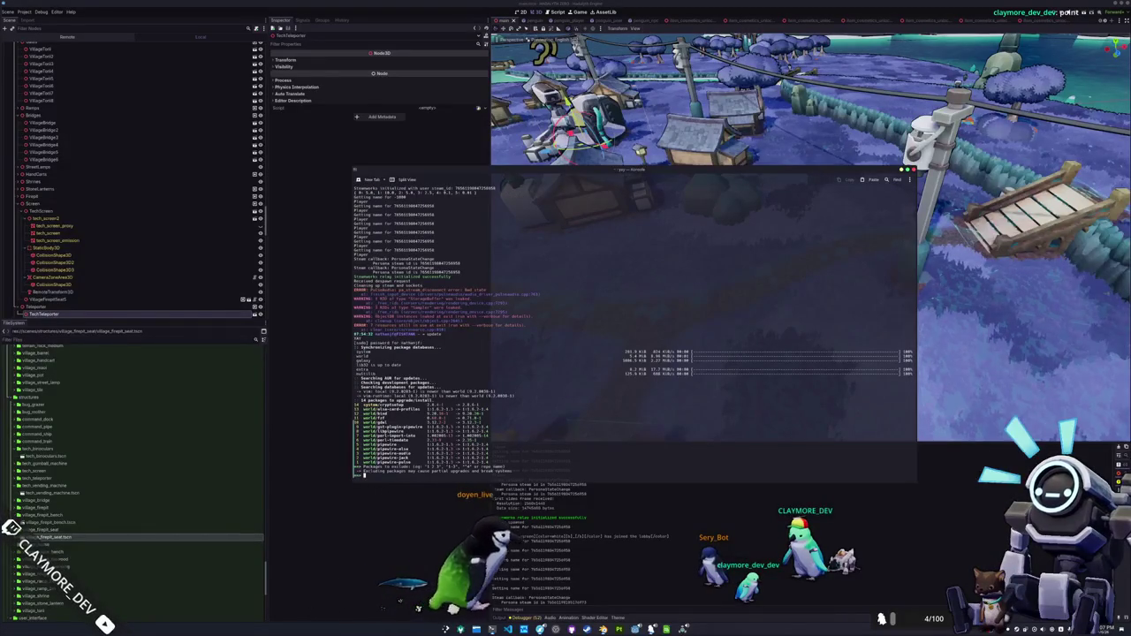
key("ctrl+c")
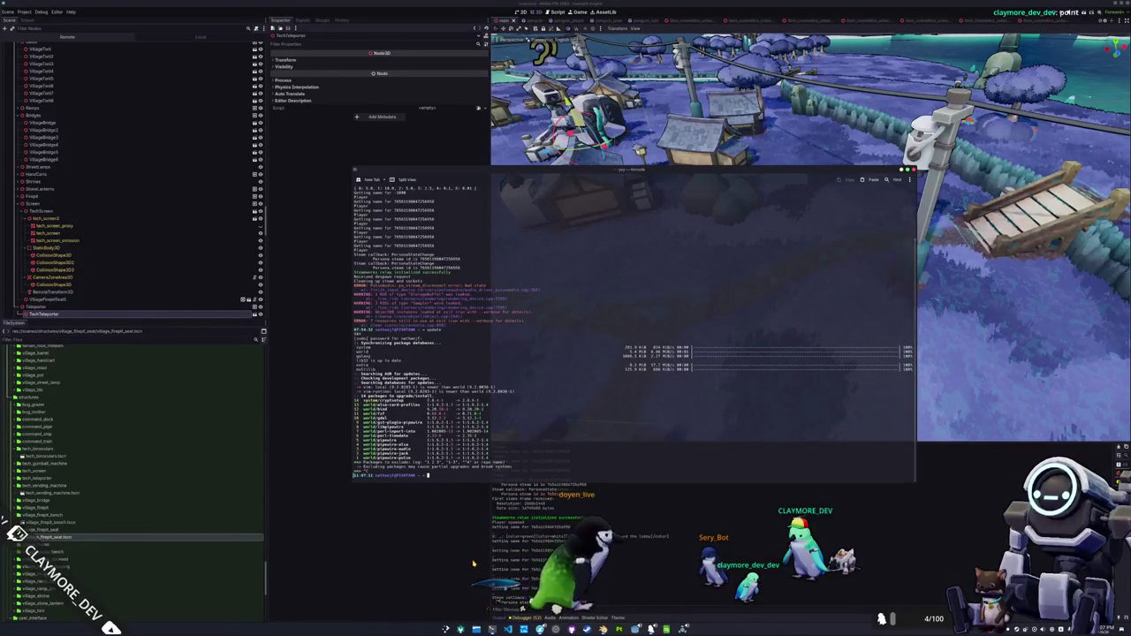
type("yay -Syu")
key("Return")
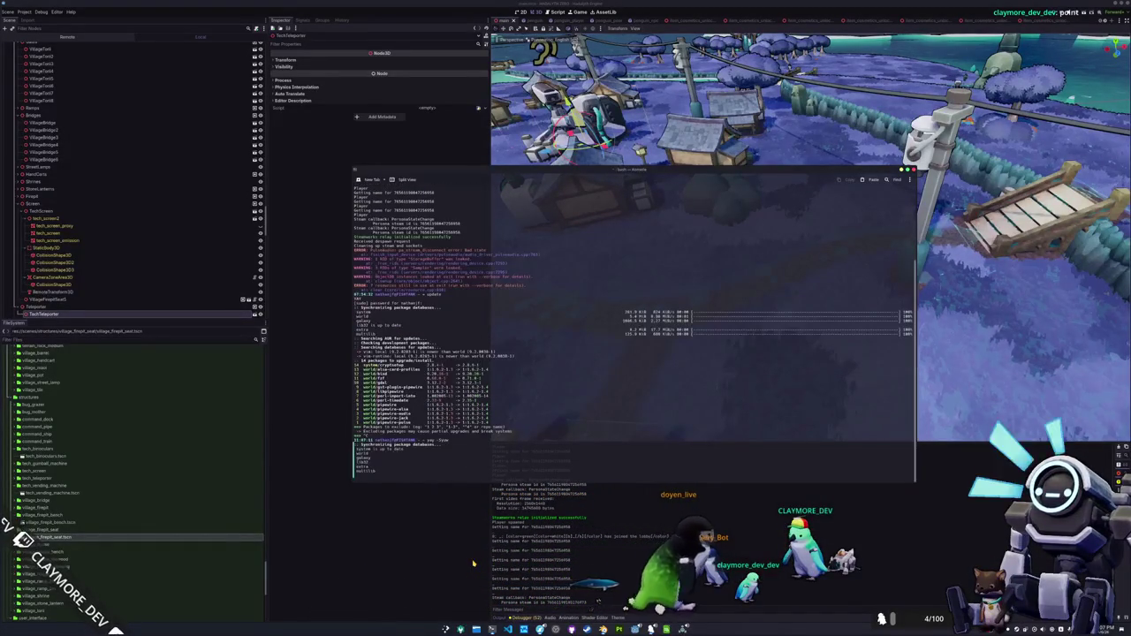
key("Return")
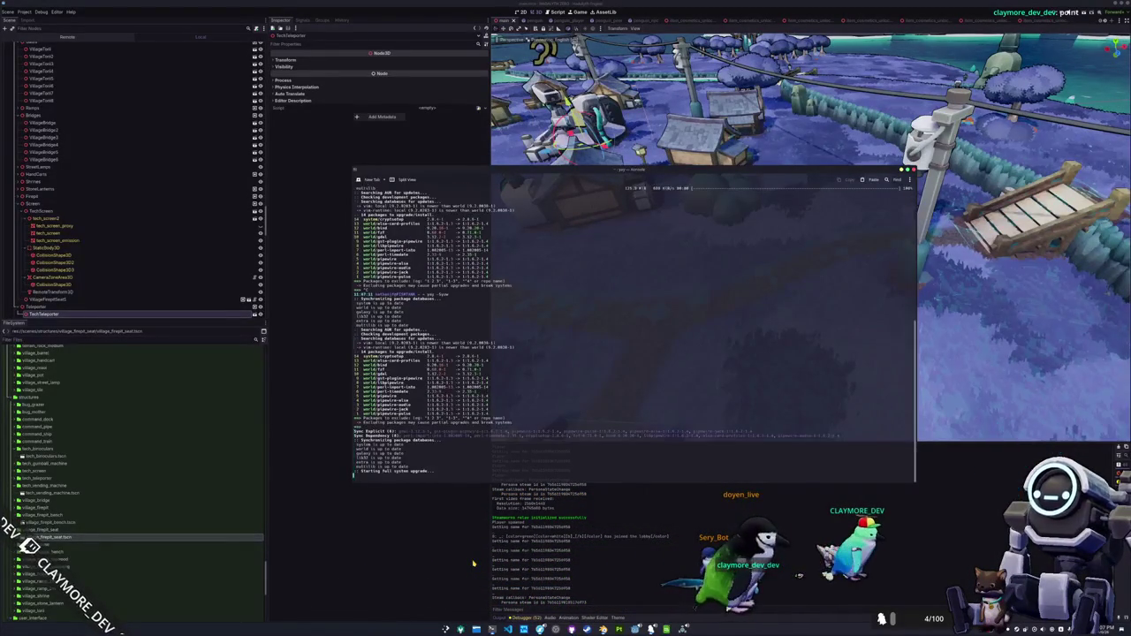
key("Return")
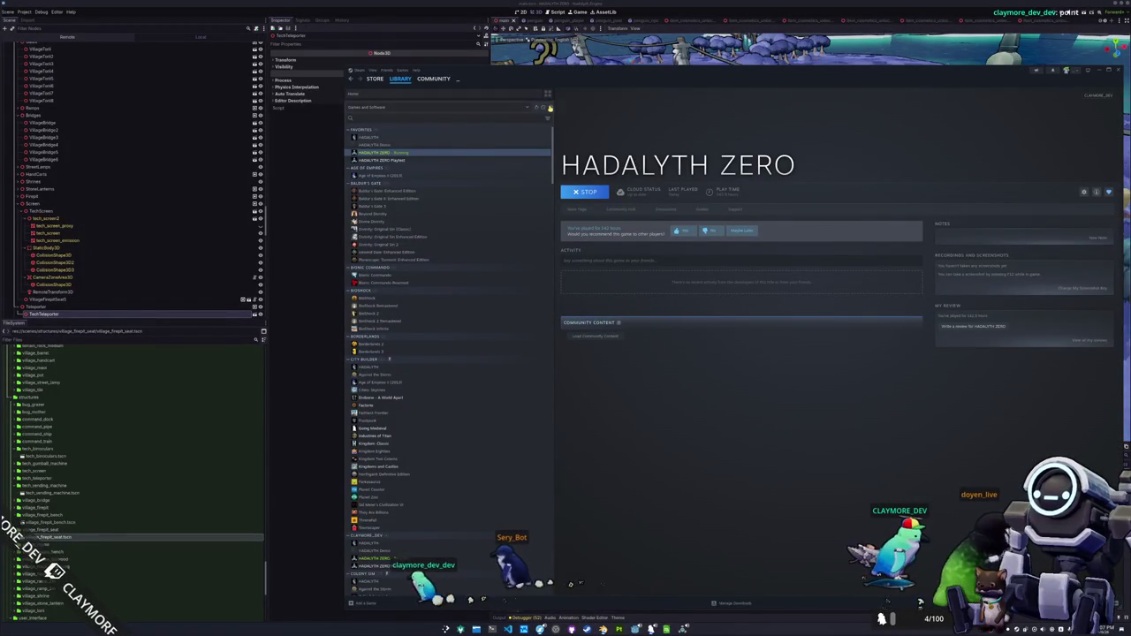
- Browse the HADALYTH ZERO library entries, then launch Monster Hunter: World
scroll(454, 222, "down", 5)
scroll(455, 221, "up", 5)
left_click(452, 144)
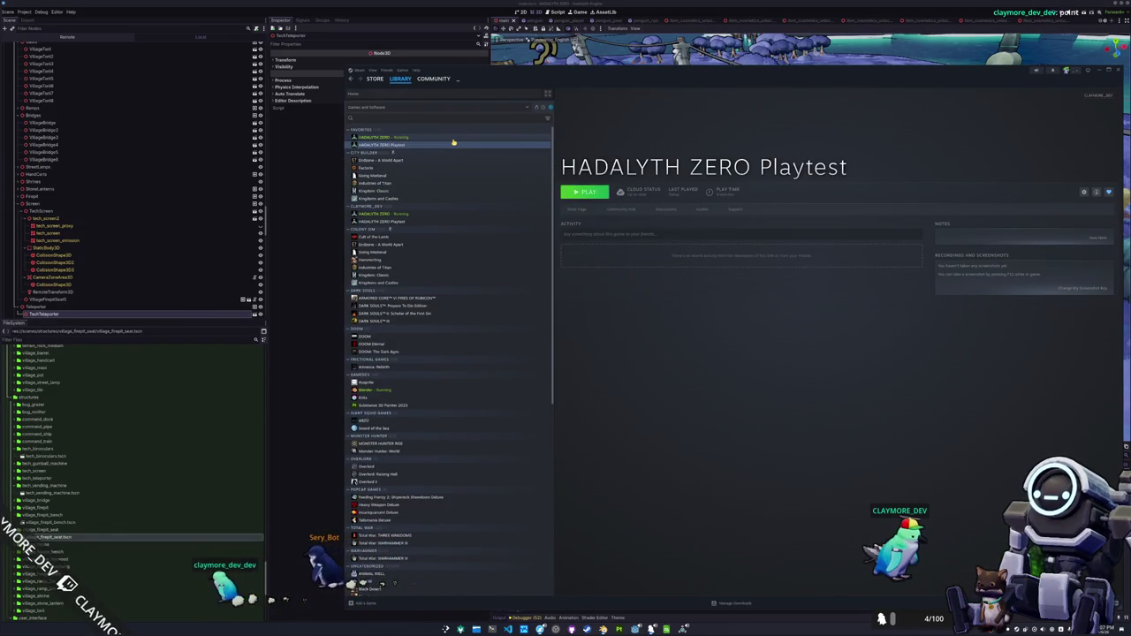
left_click(454, 138)
left_click(454, 146)
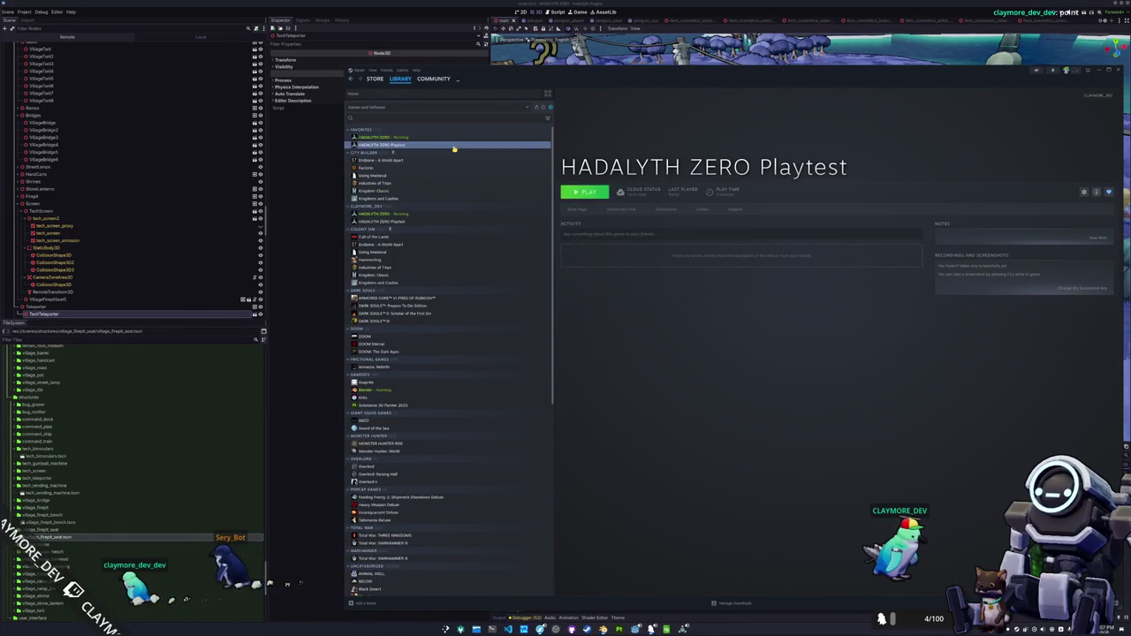
scroll(449, 196, "down", 1)
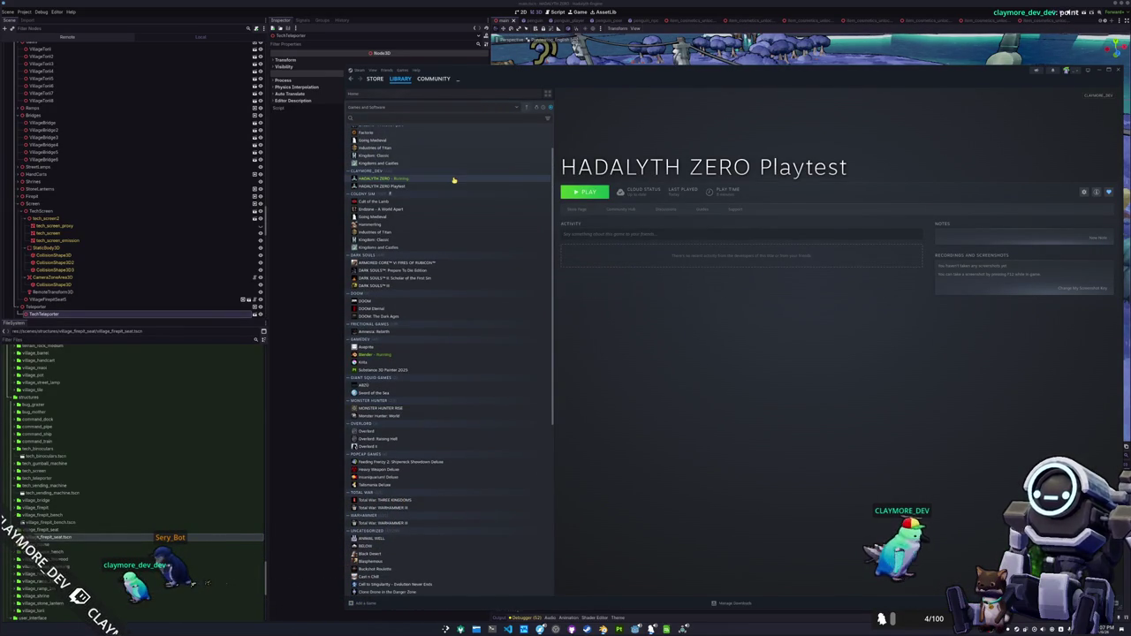
scroll(453, 186, "down", 5)
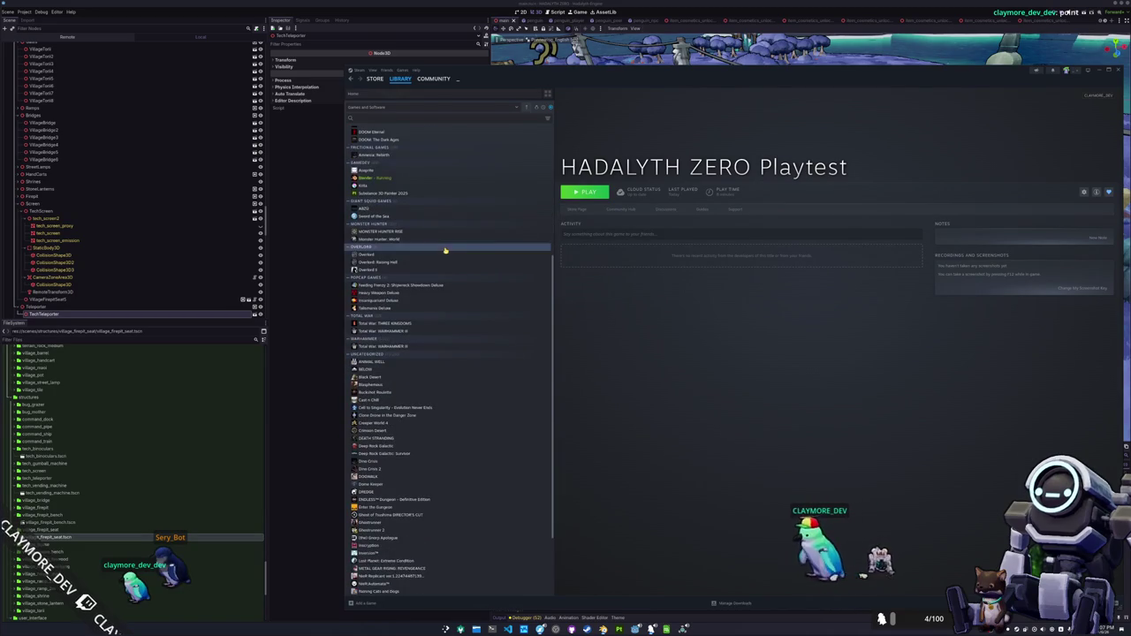
double_click(430, 239)
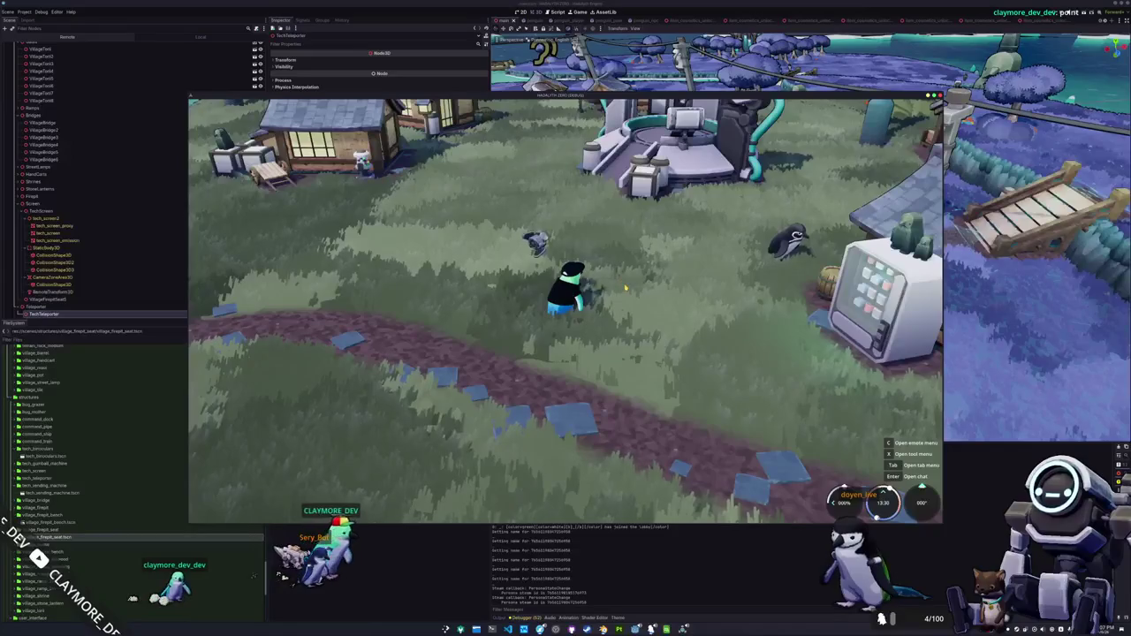
- Quit the Hadalyth Zero Playtest to the desktop from the Escape Menu
key("Escape")
left_click(580, 327)
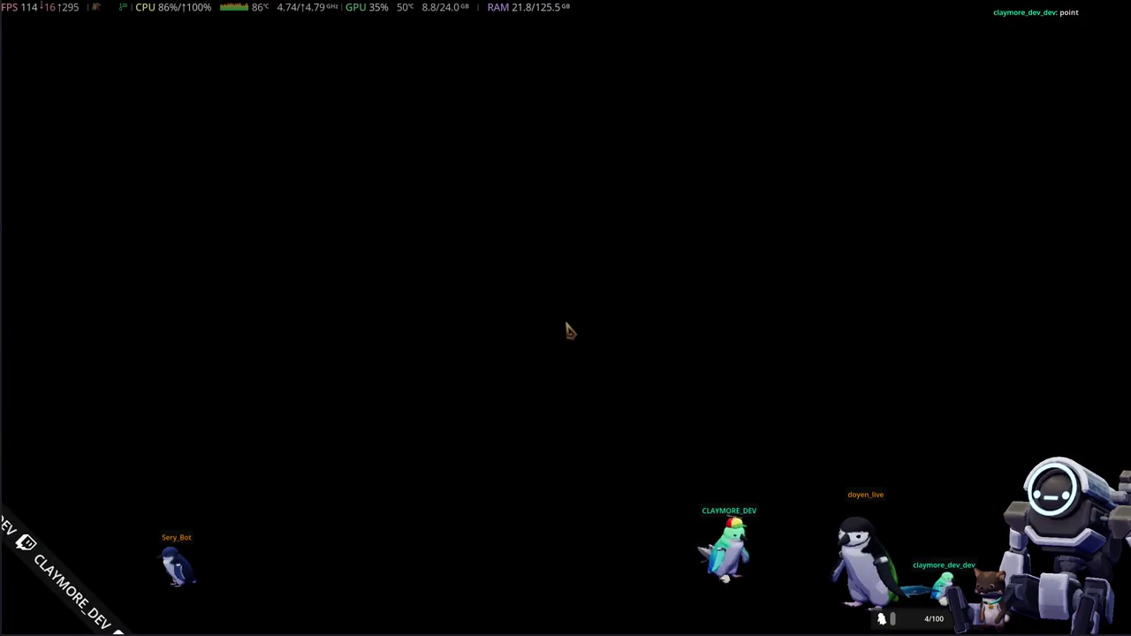
- Skip past the title screen, load the save and search for an online matchmaking session
key("f")
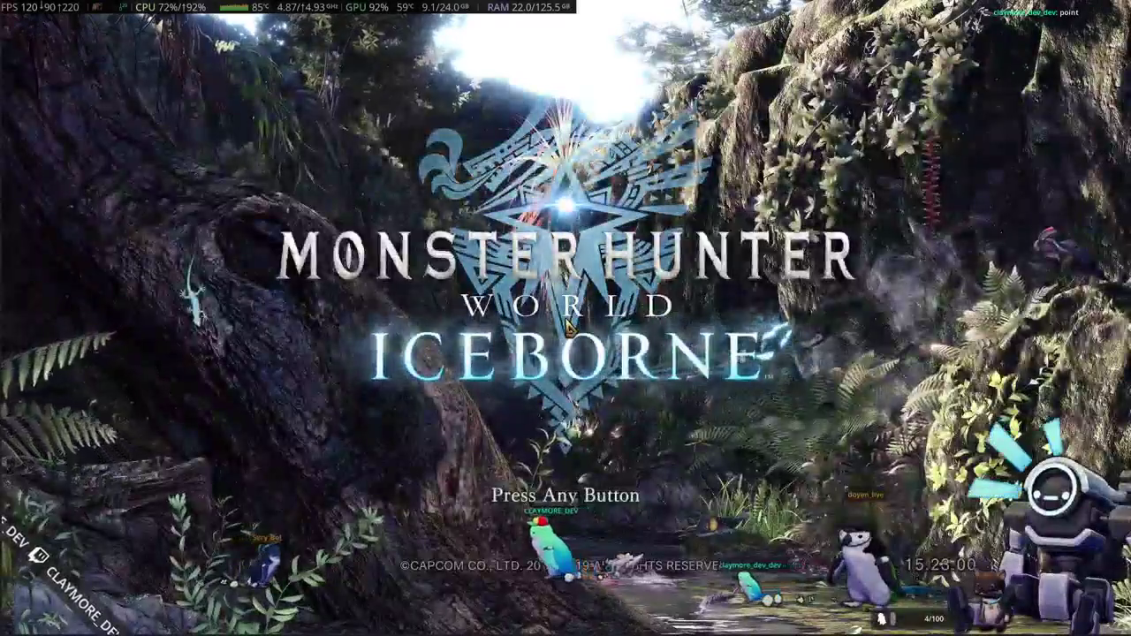
key("f")
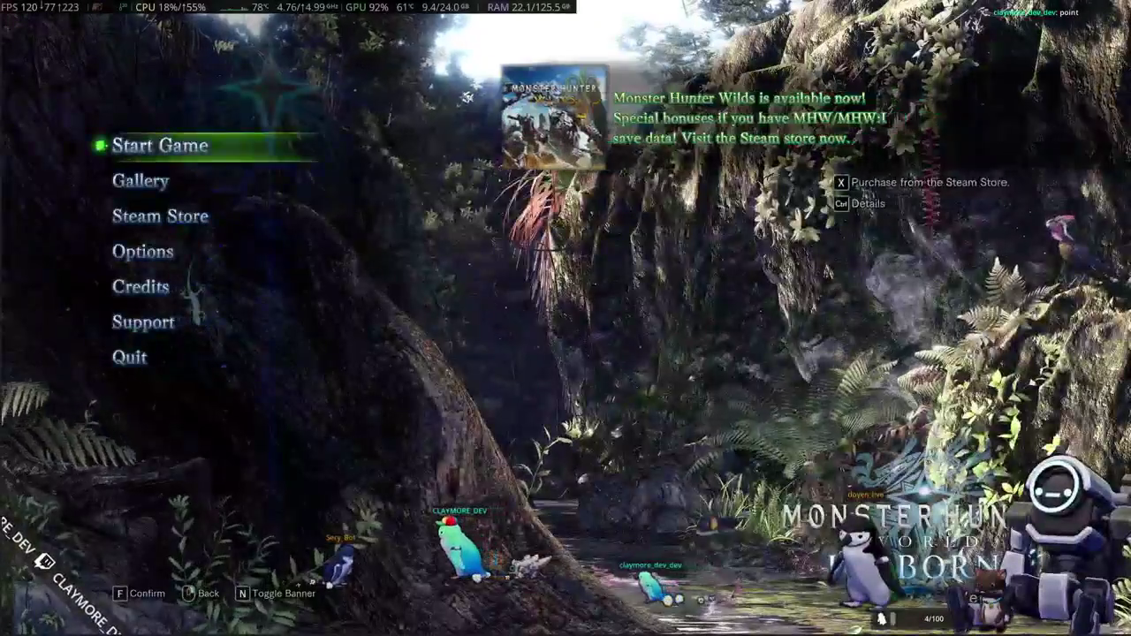
key("f")
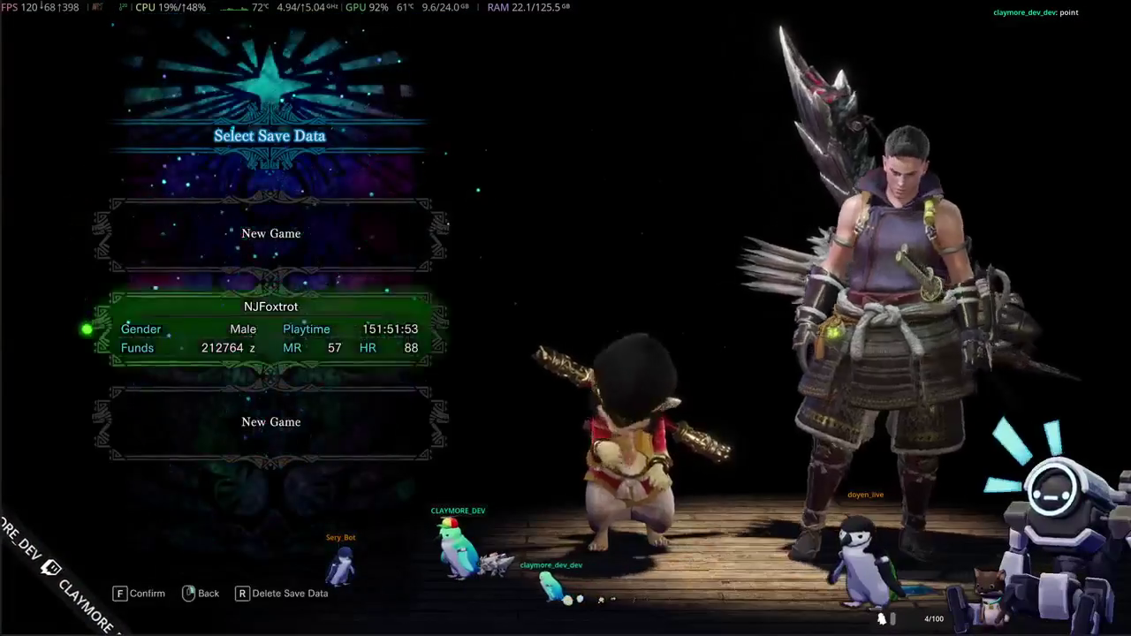
key("f")
key("f")
key("f")
key("f")
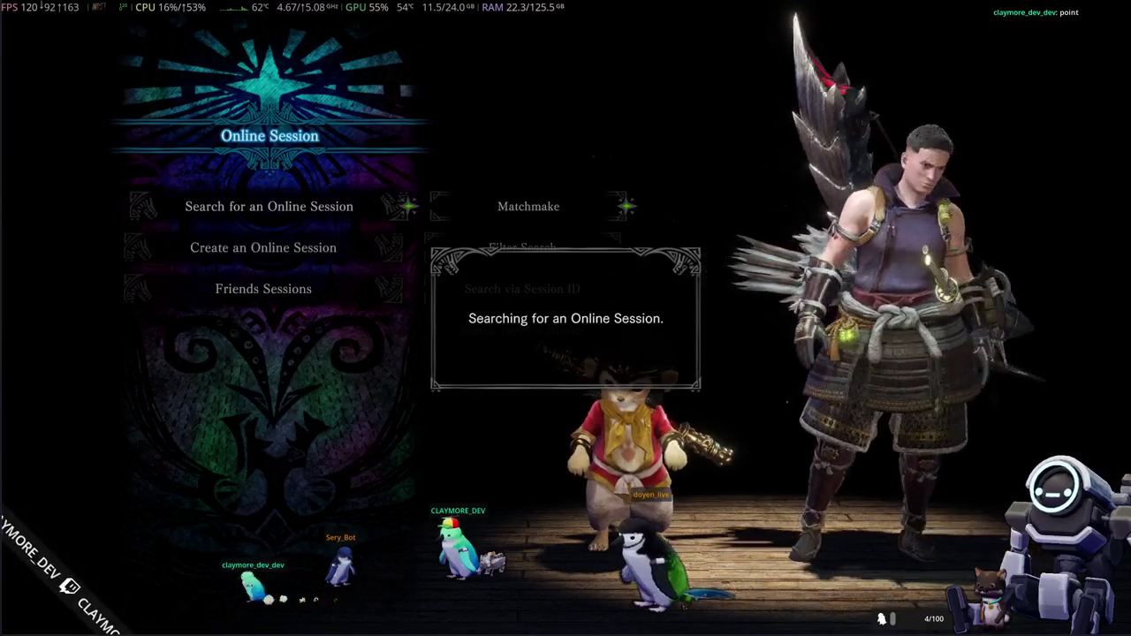
key("alt+Tab")
scroll(566, 321, "down", 5)
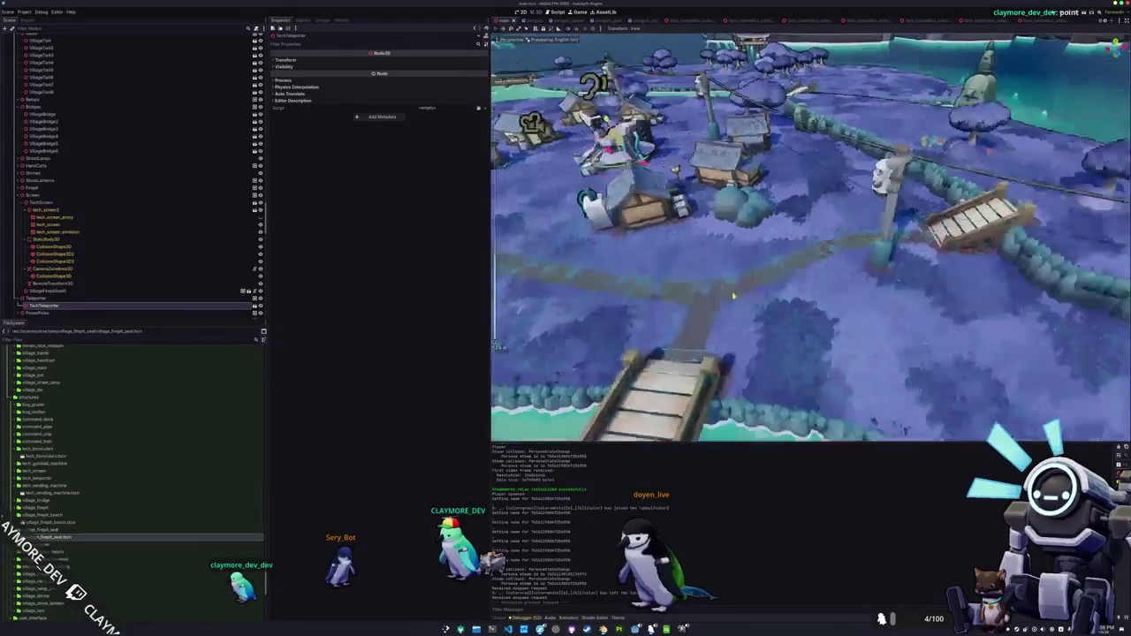
- Pan slightly across the village island and open a Konsole terminal over the editor
left_click_drag(524, 45, 498, 49)
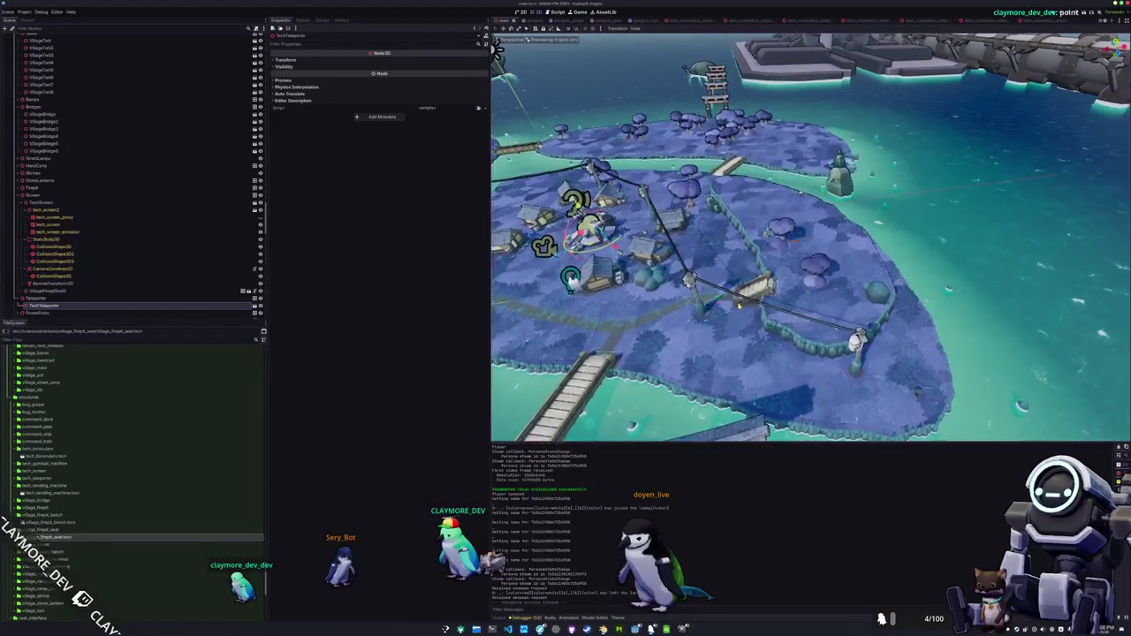
key("ctrl+alt+t")
type("pkill MonsterHunters")
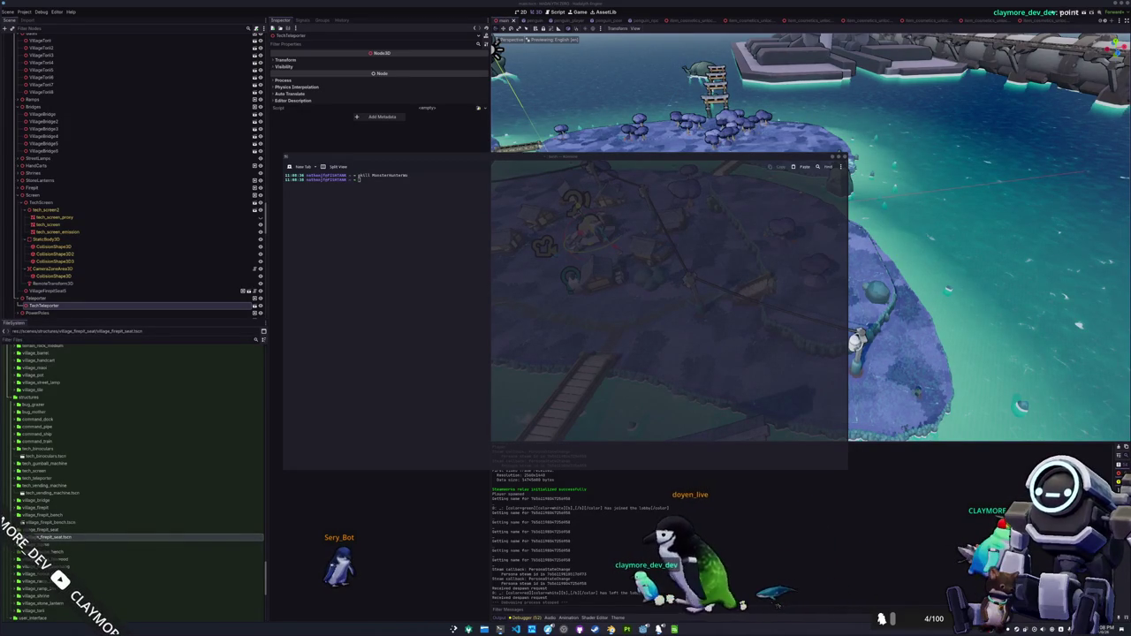
- Switch to the browser playing the 'MHW PC Items In Shop' video
key("alt+Tab")
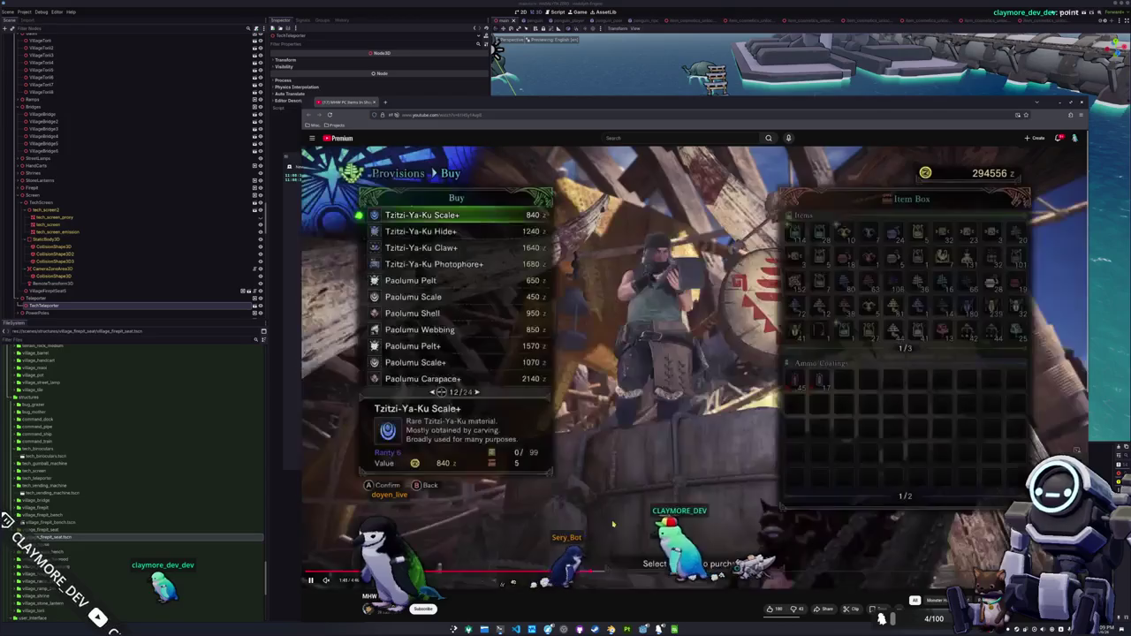
- Leave the YouTube video and return focus to the Godot editor's file dialog
scroll(617, 518, "down", 3)
scroll(617, 519, "up", 3)
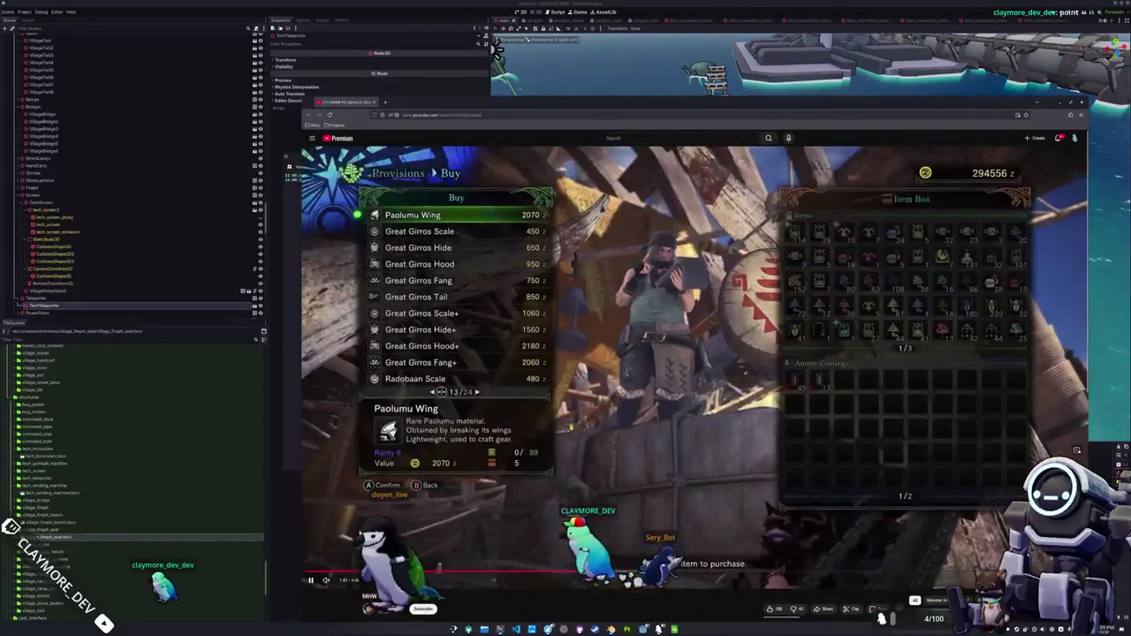
left_click(498, 51)
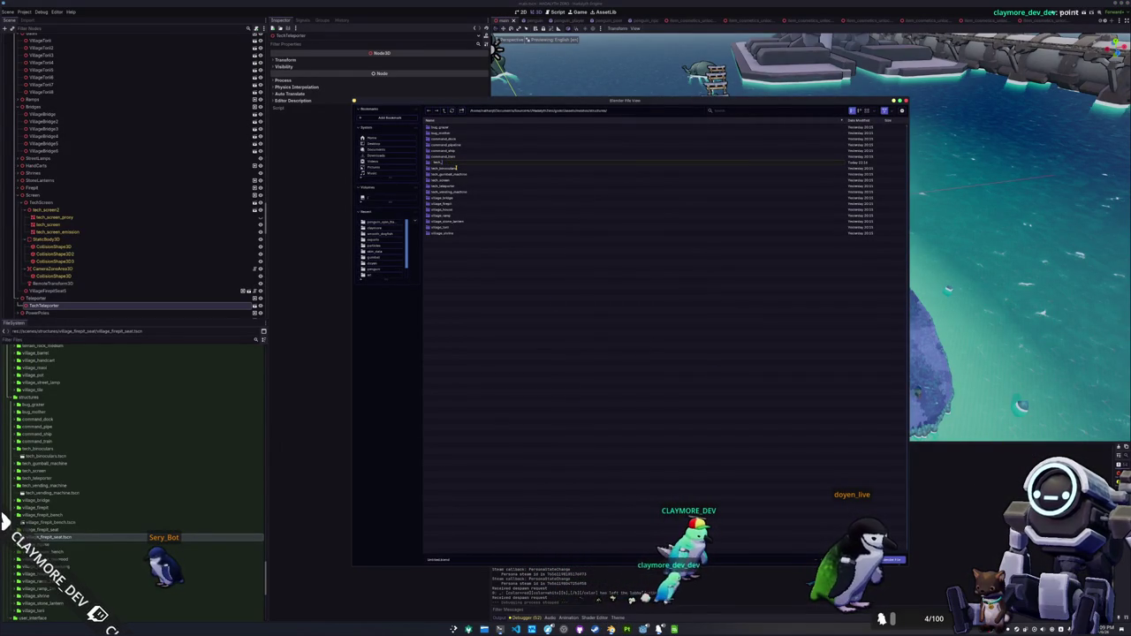
- Enter the tech structure folder, find it empty, and close the file dialog
left_click(456, 168)
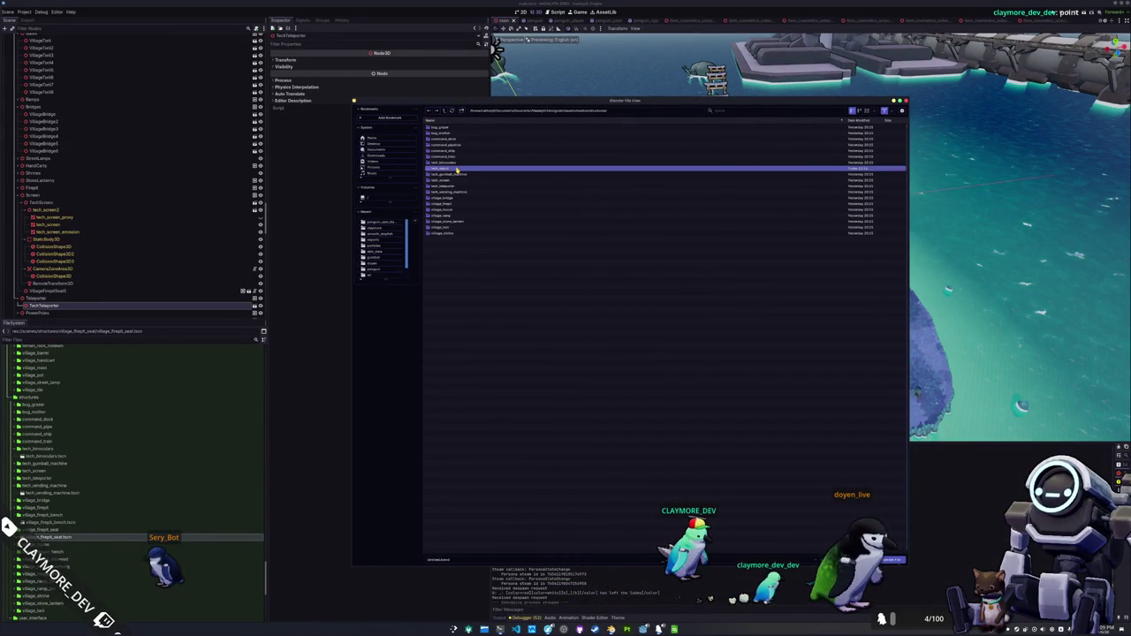
double_click(447, 171)
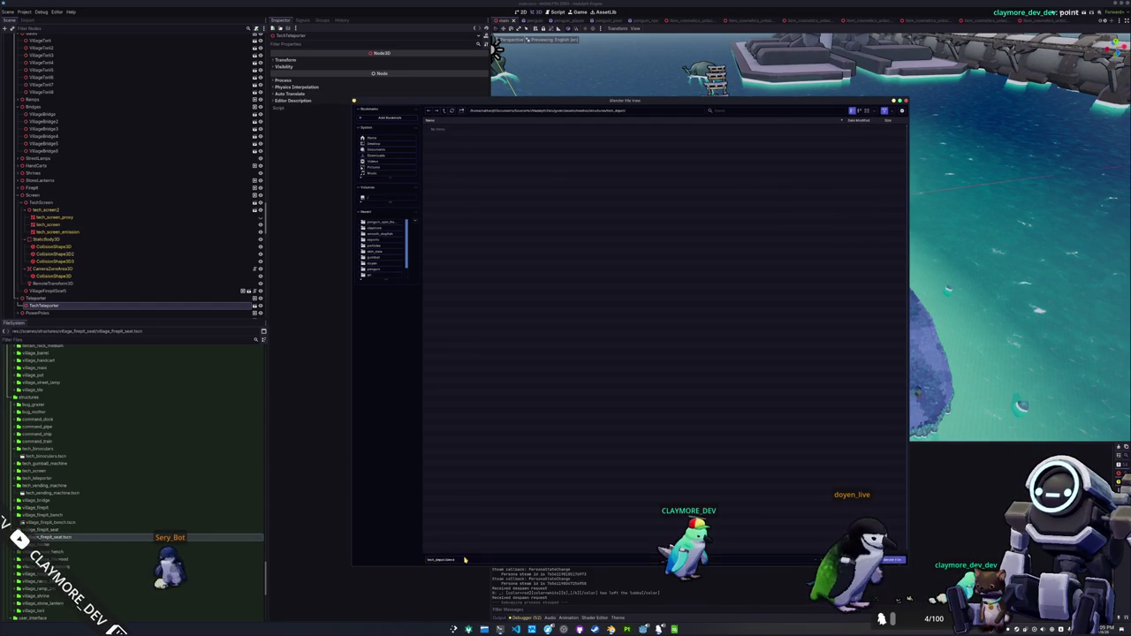
key("Escape")
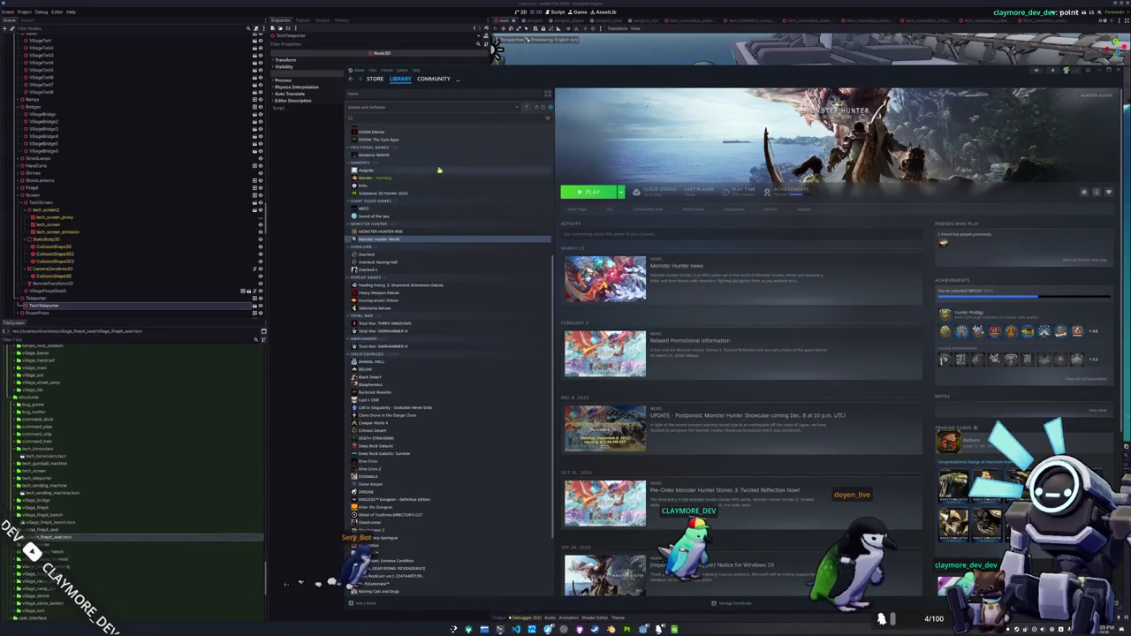
- Search the Steam library for 'dingdom' and launch Kingdoms and Castles
type("d")
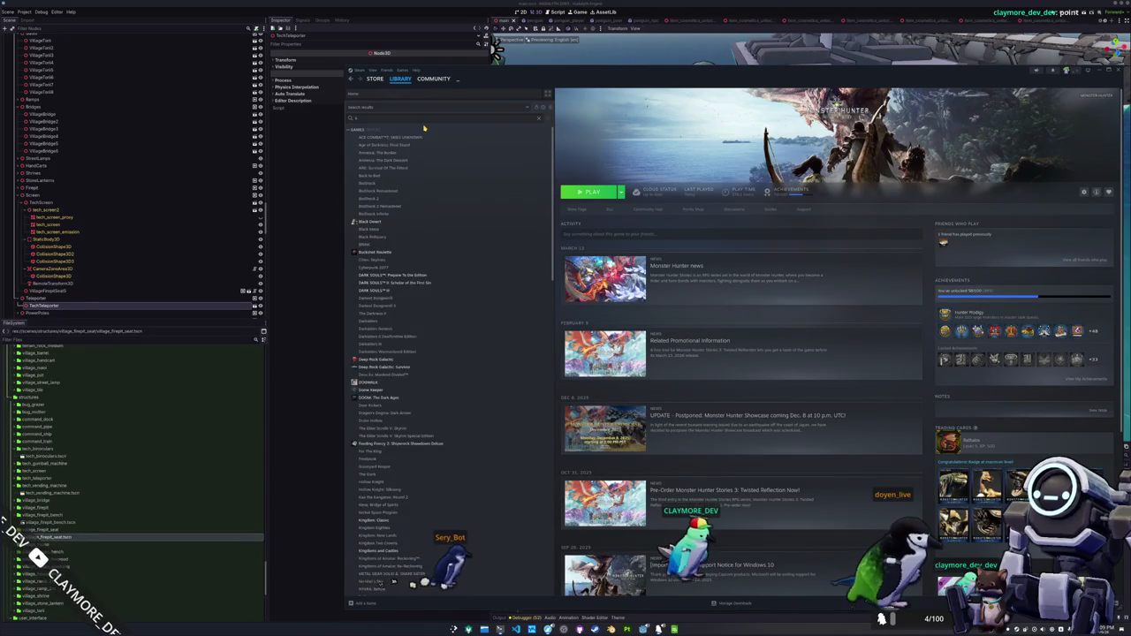
type("ingdom")
double_click(424, 137)
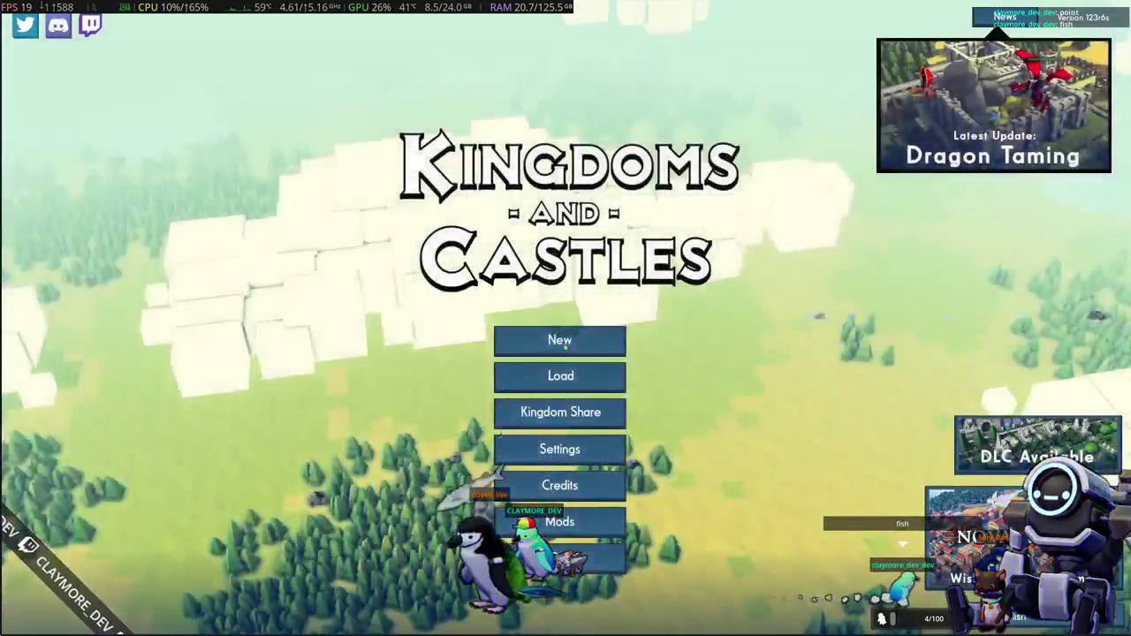
- Start a new game and settle on Standard Mode after backing out of Creative Mode
left_click(560, 339)
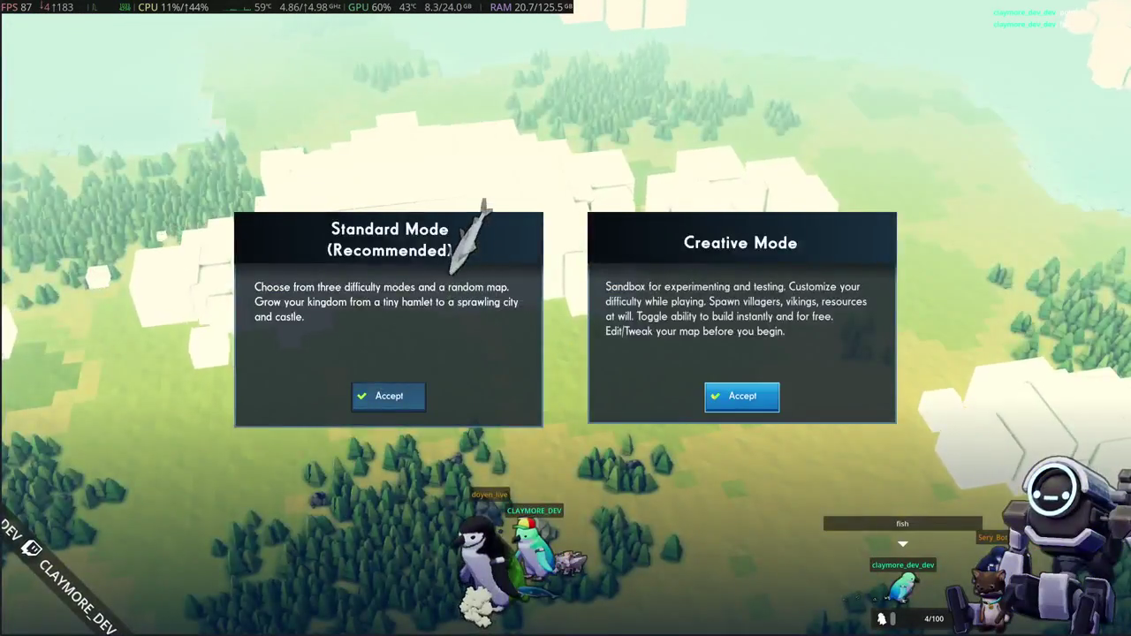
left_click(731, 400)
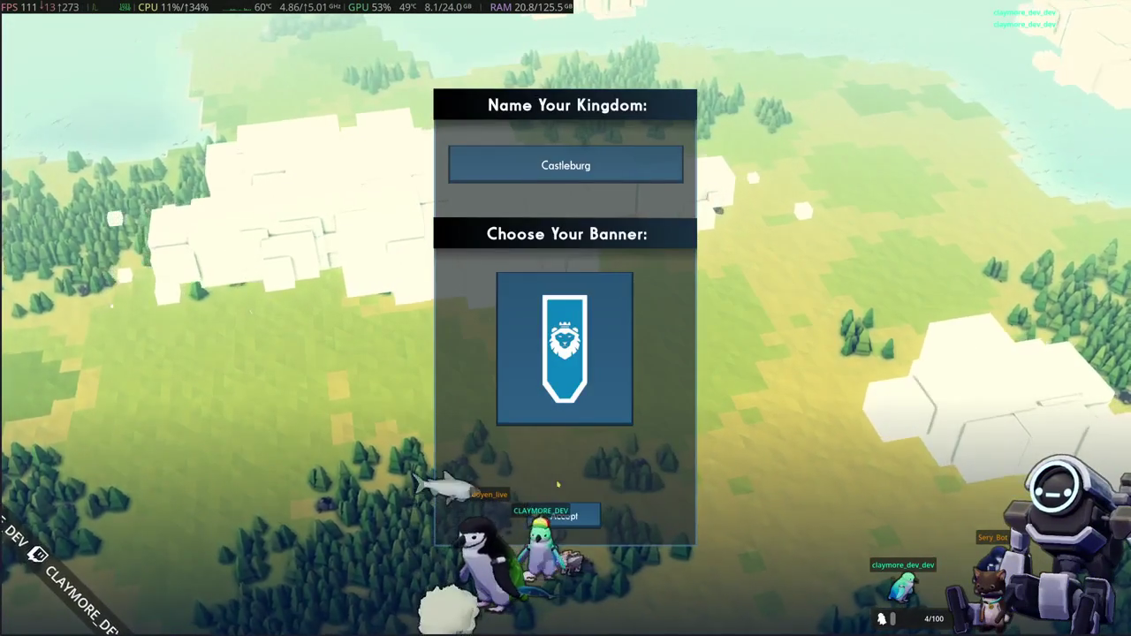
left_click(566, 354)
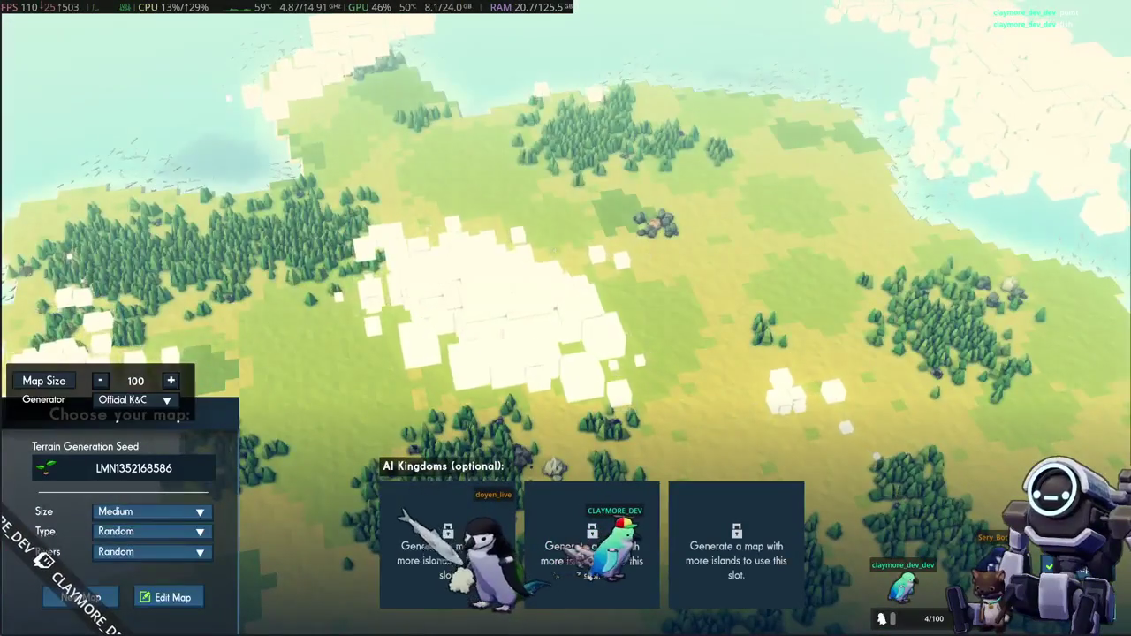
key("Escape")
key("Escape")
left_click(389, 398)
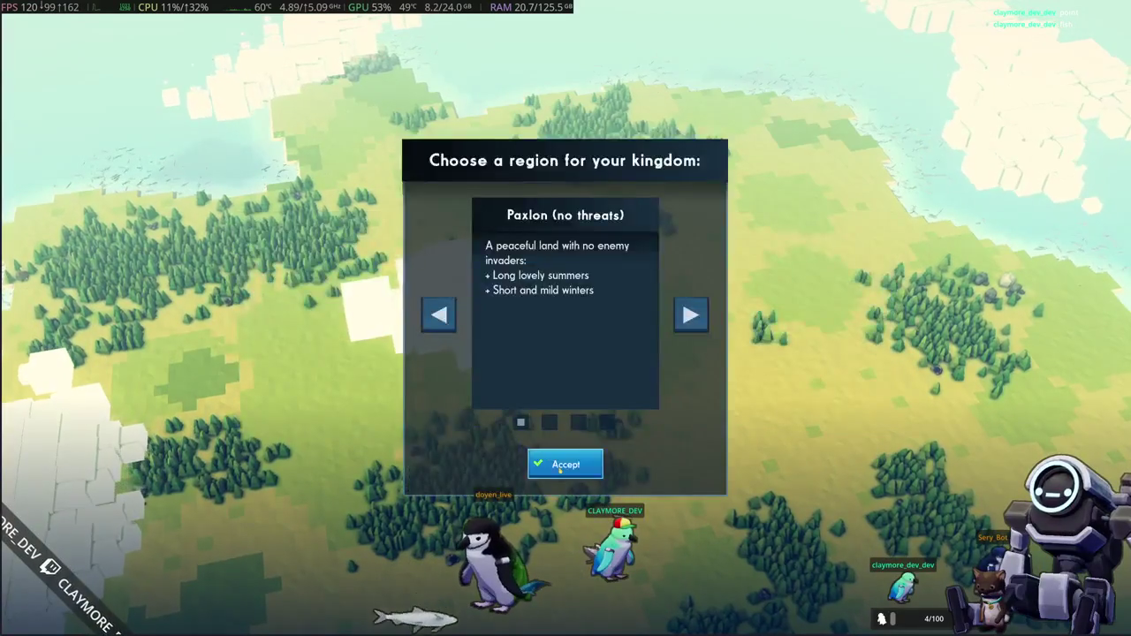
left_click(559, 467)
key("Escape")
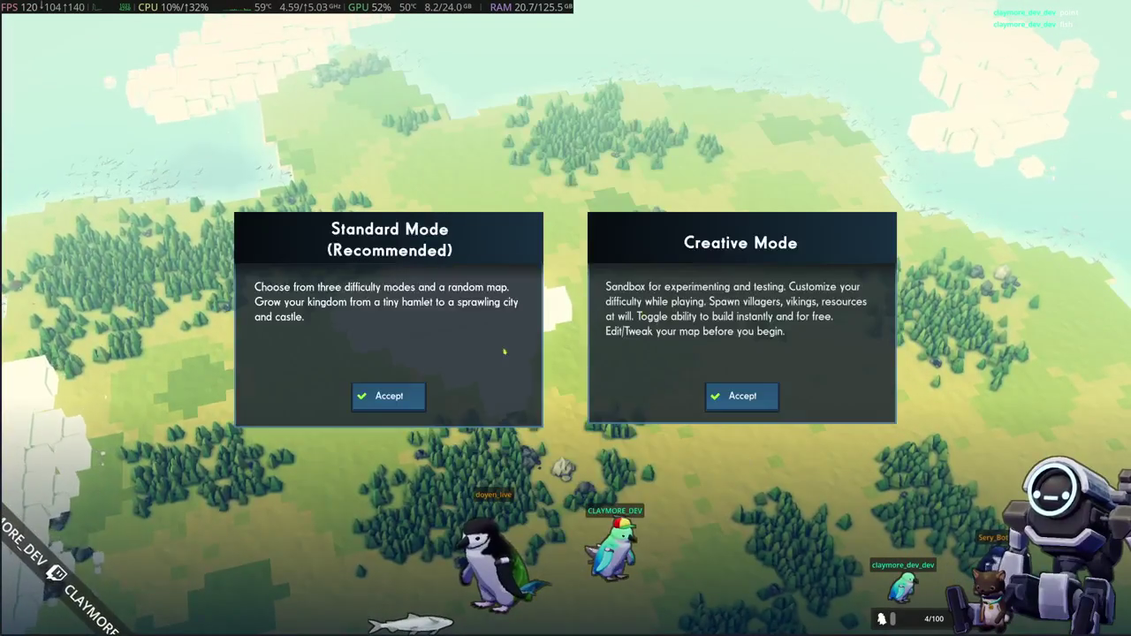
left_click(387, 400)
- Pick the Sommen region and accept the kingdom name Onett with its banner
left_click(691, 314)
left_click(691, 315)
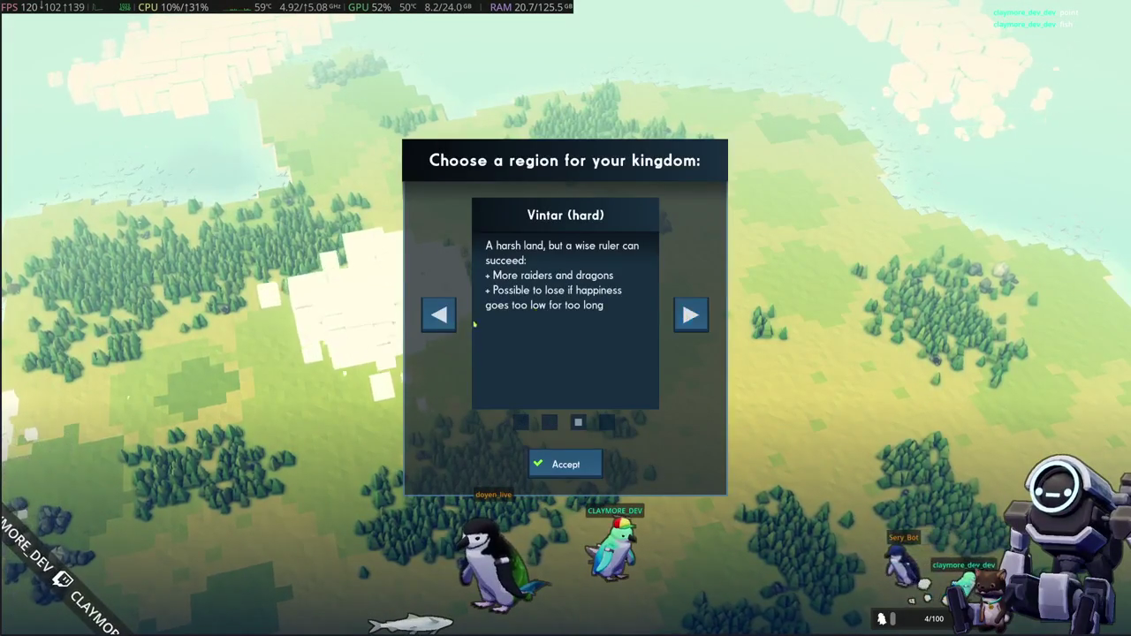
left_click(691, 314)
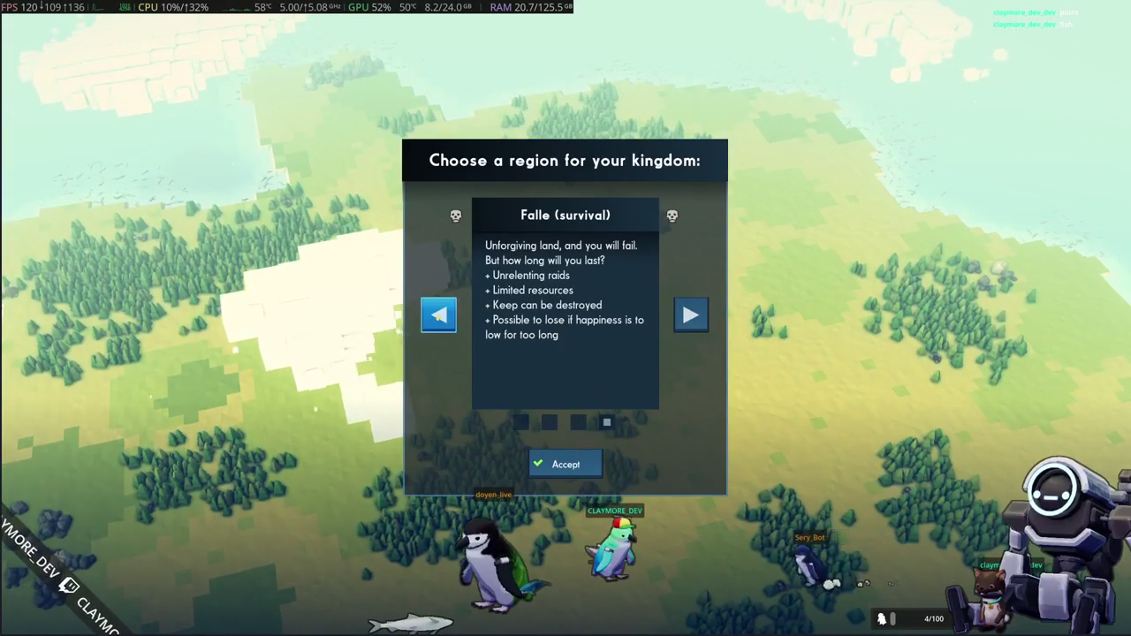
left_click(440, 315)
left_click(439, 315)
left_click(566, 464)
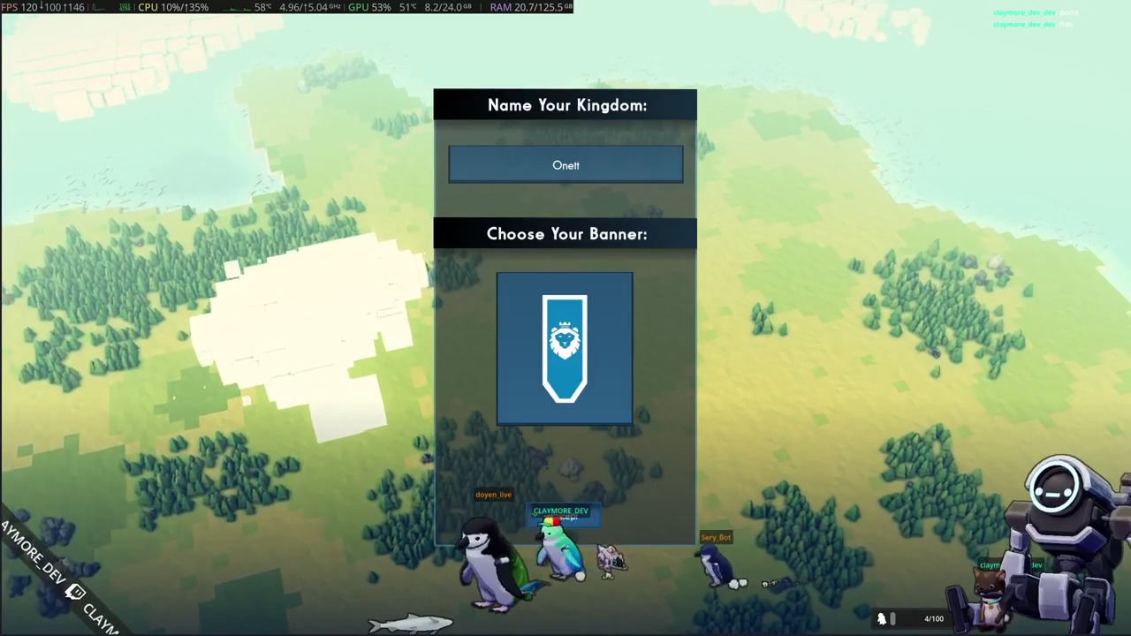
left_click(574, 512)
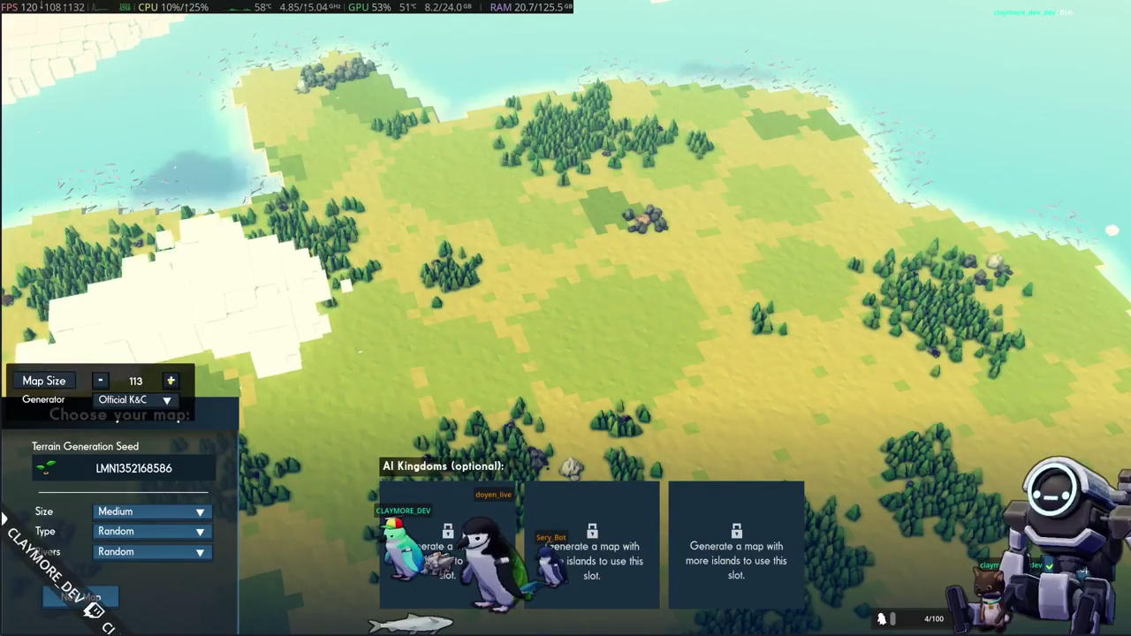
- Switch the map generator to Fractual and raise the map size to 300
left_click(160, 400)
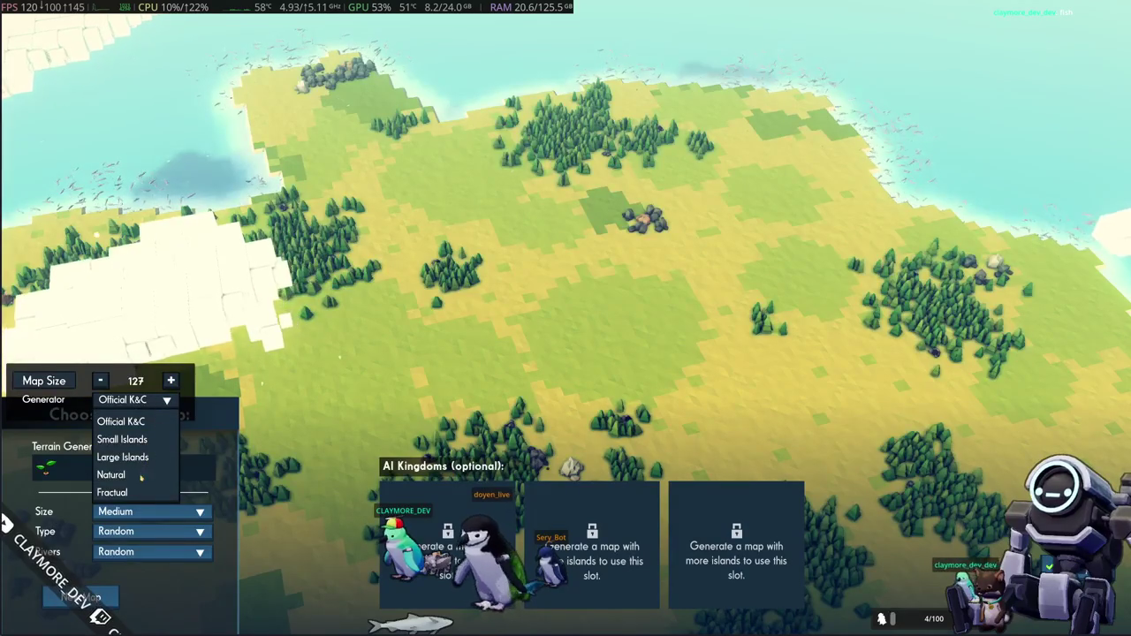
left_click(120, 492)
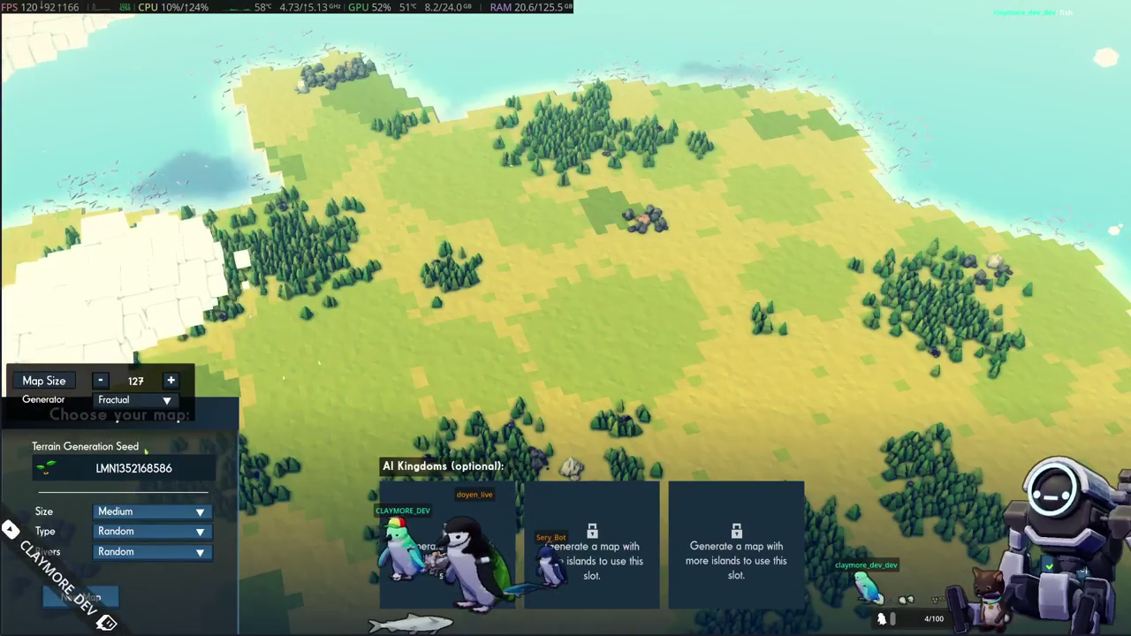
left_click(171, 381)
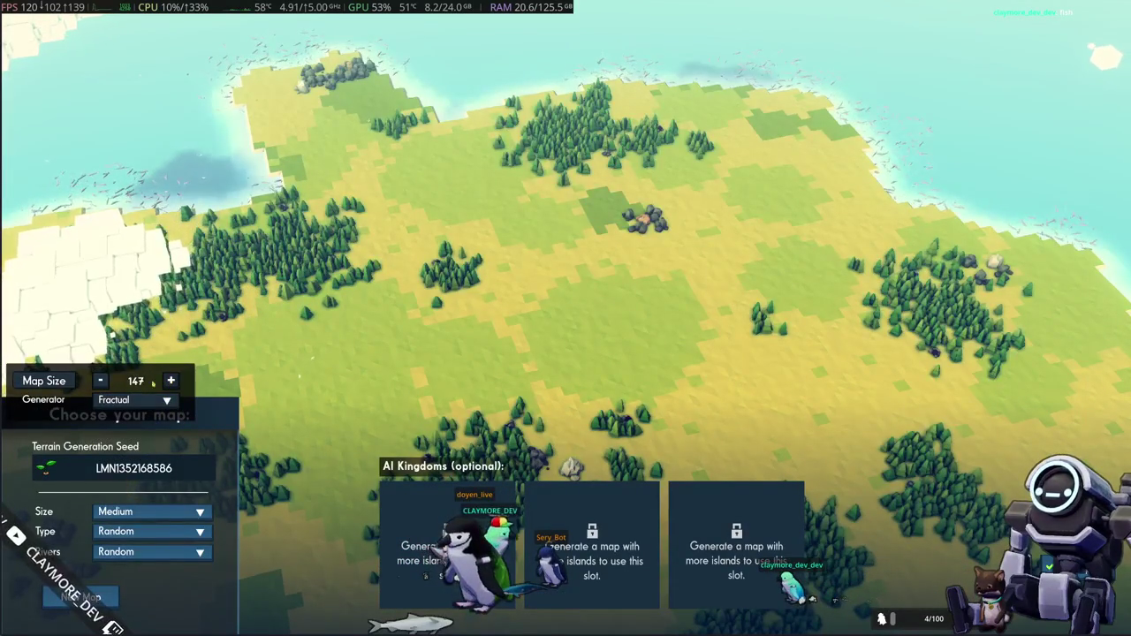
left_click(171, 381)
left_click(171, 381)
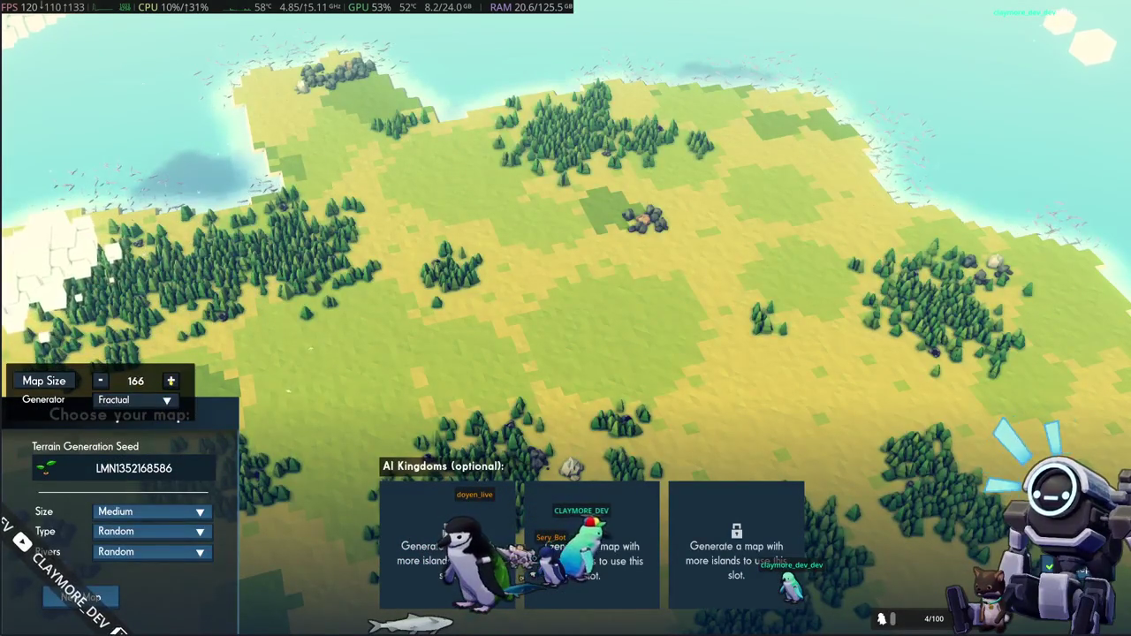
left_click(171, 381)
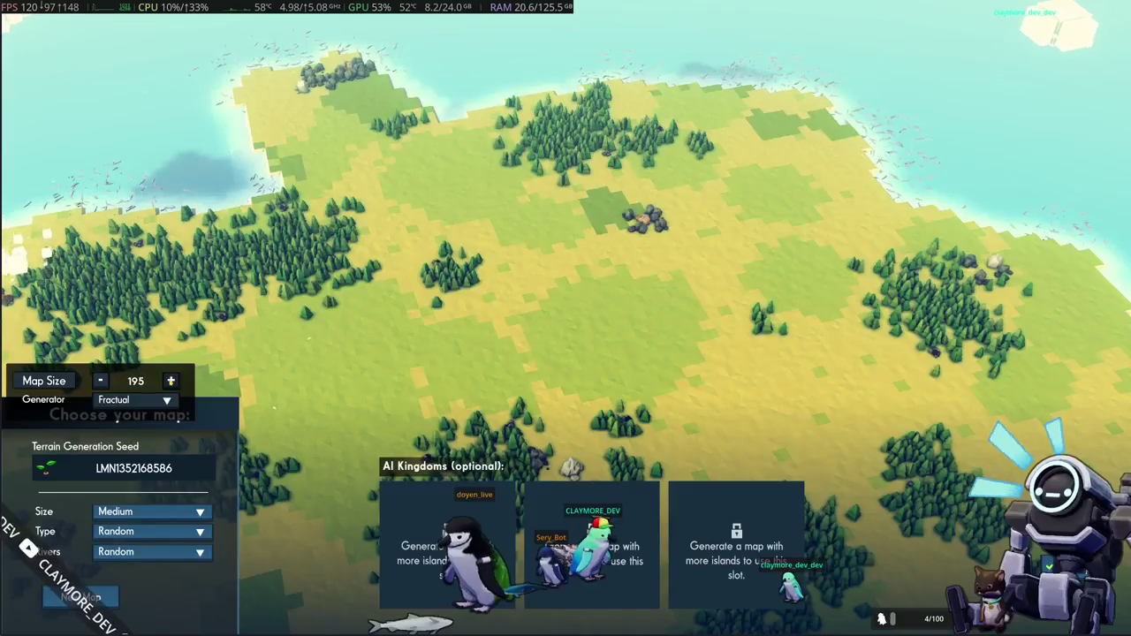
left_click(170, 381)
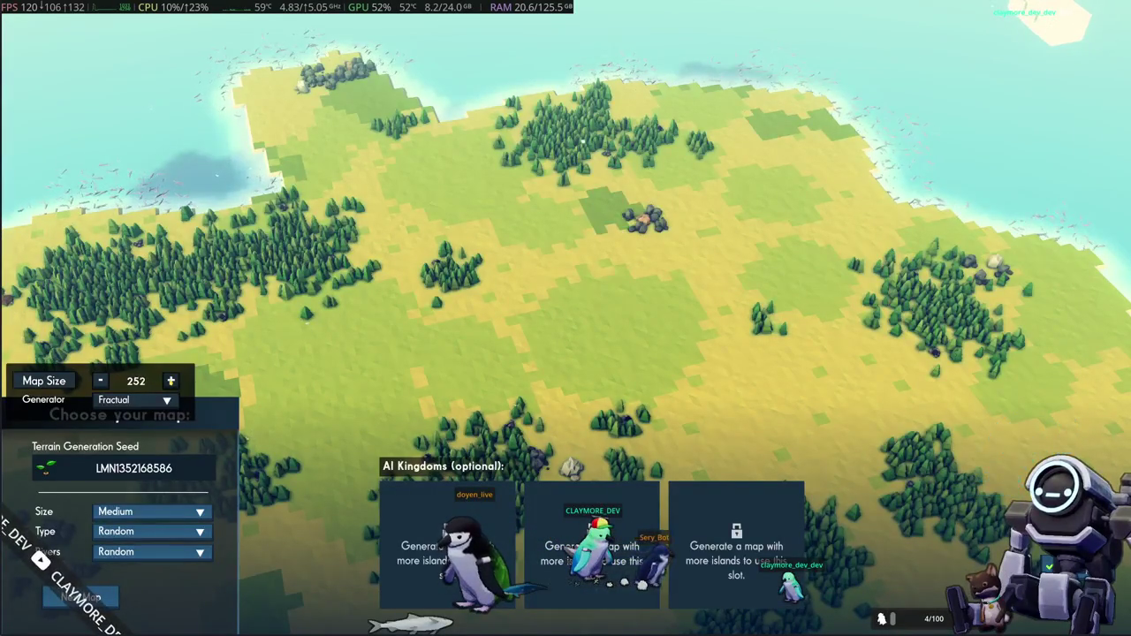
left_click(170, 381)
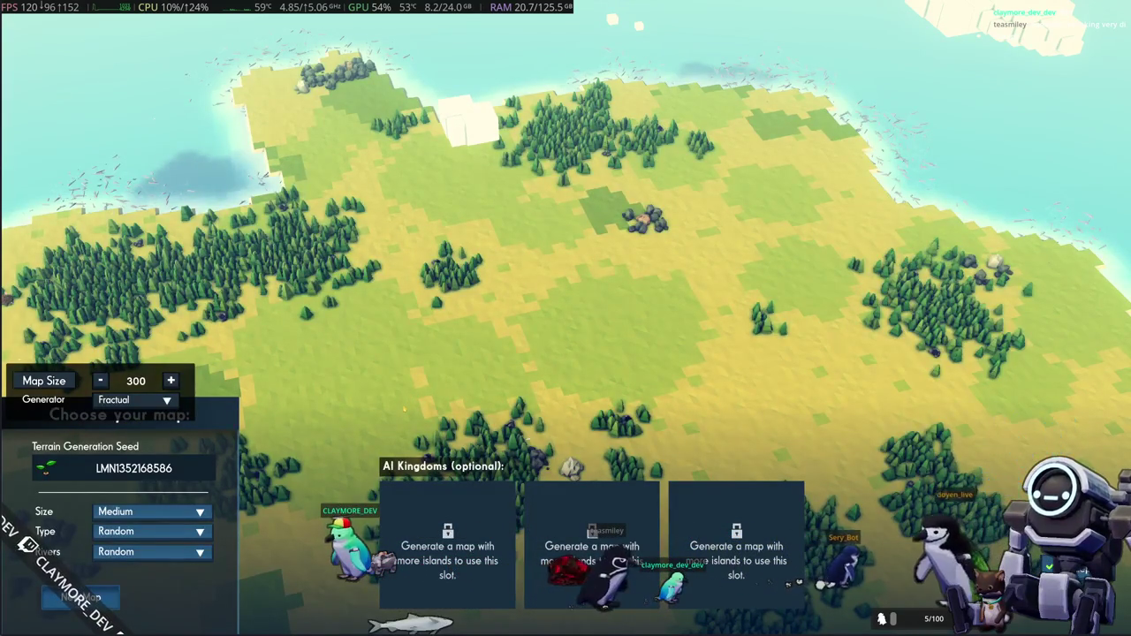
- Open a Konsole terminal over the game
key("alt+Tab")
key("Escape")
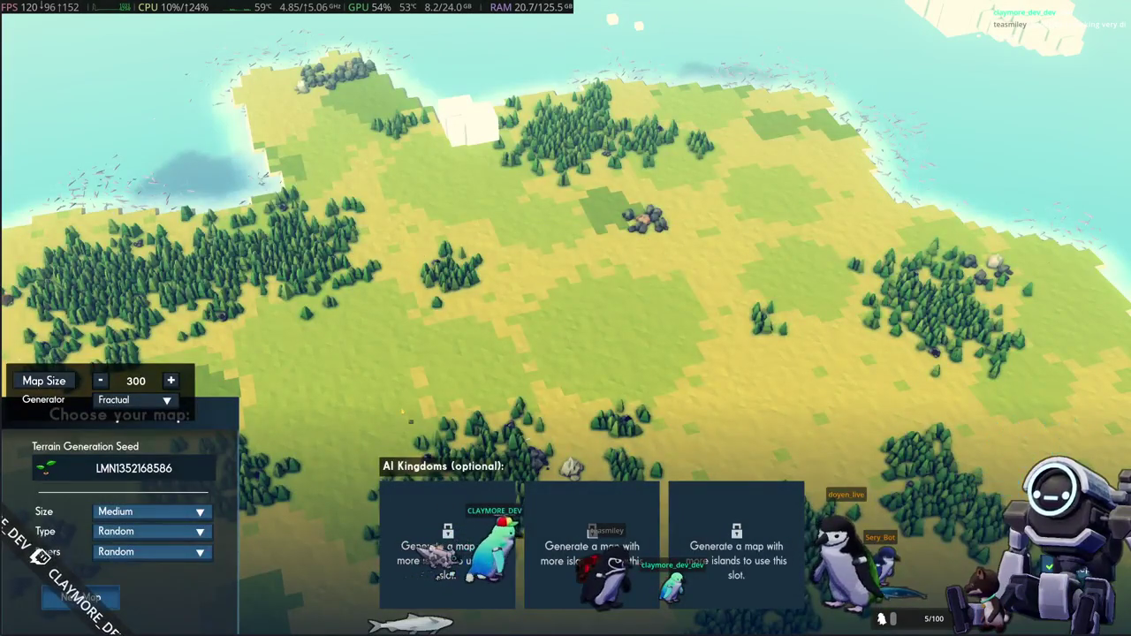
key("ctrl+alt+t")
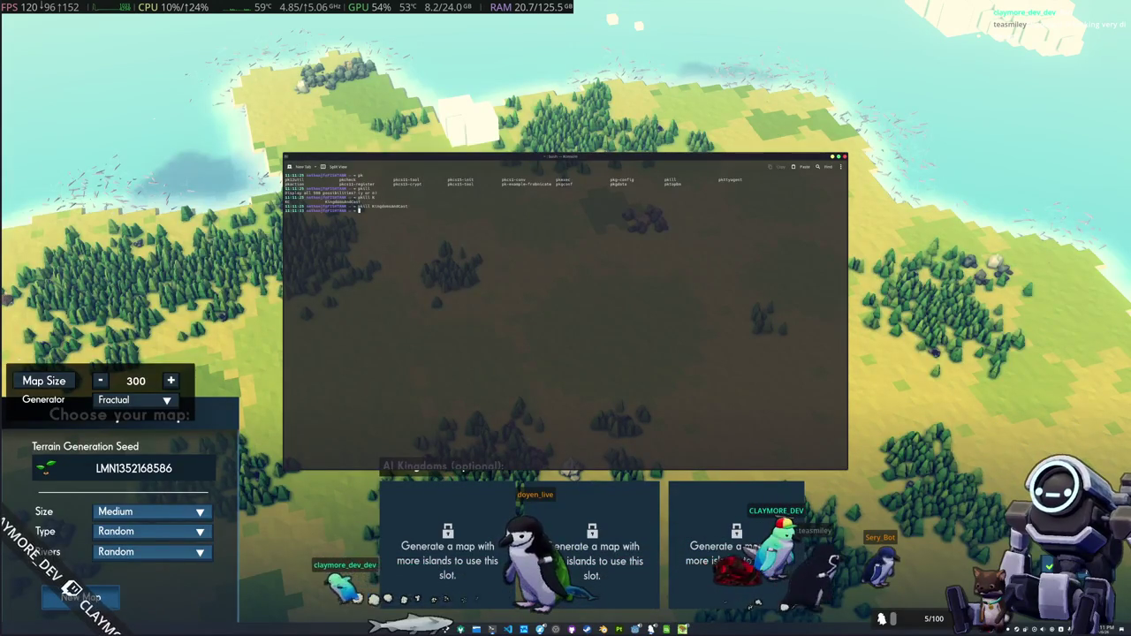
- Run a pkill command, using Tab completion for the game's process name
type("pk")
key("Tab")
key("Tab")
type("ill")
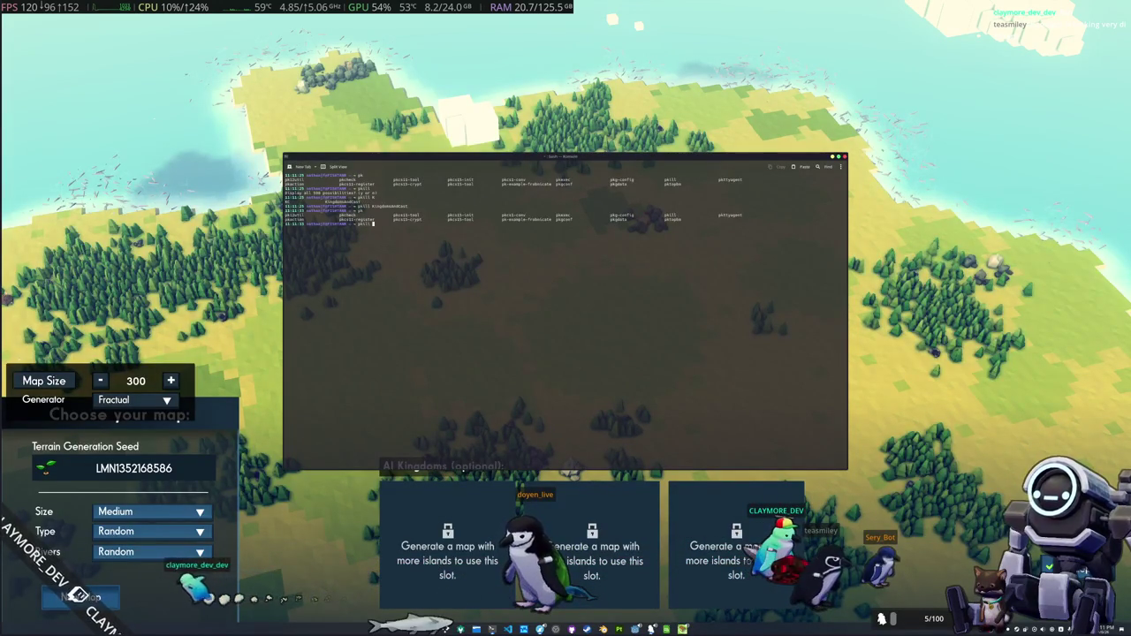
key("Tab")
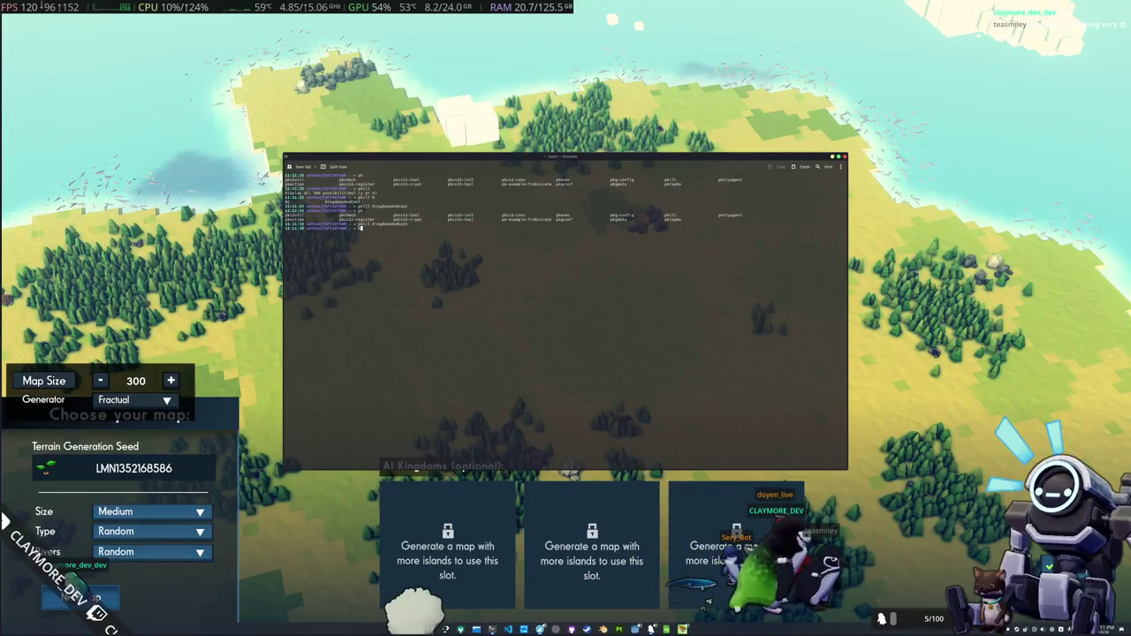
key("Return")
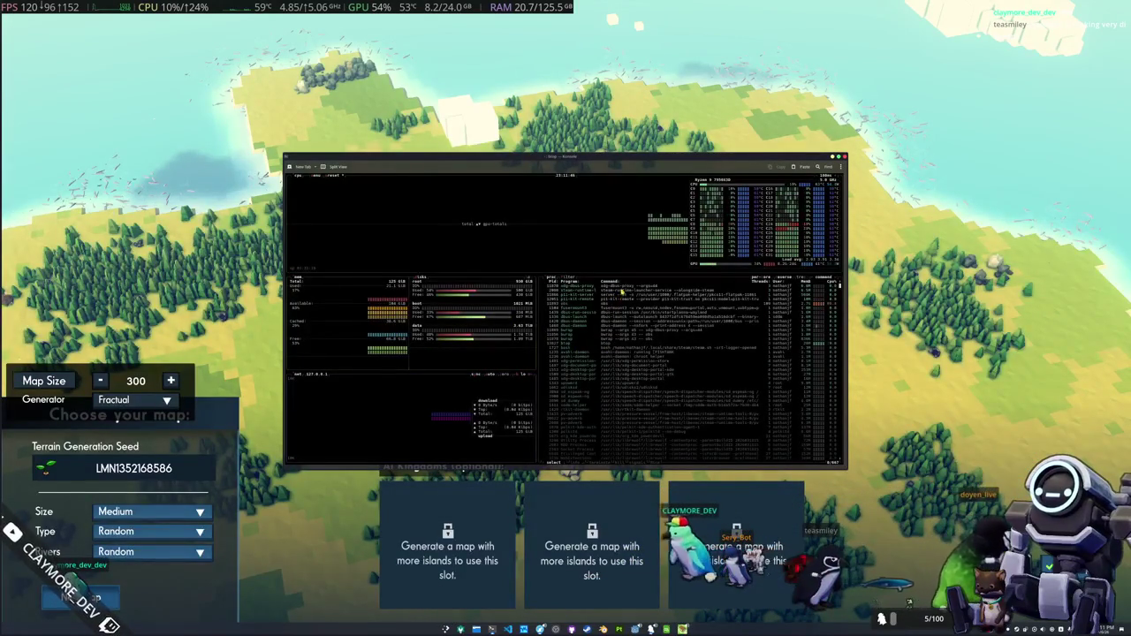
- Scroll through the btop process list looking for the game's process
scroll(621, 292, "down", 5)
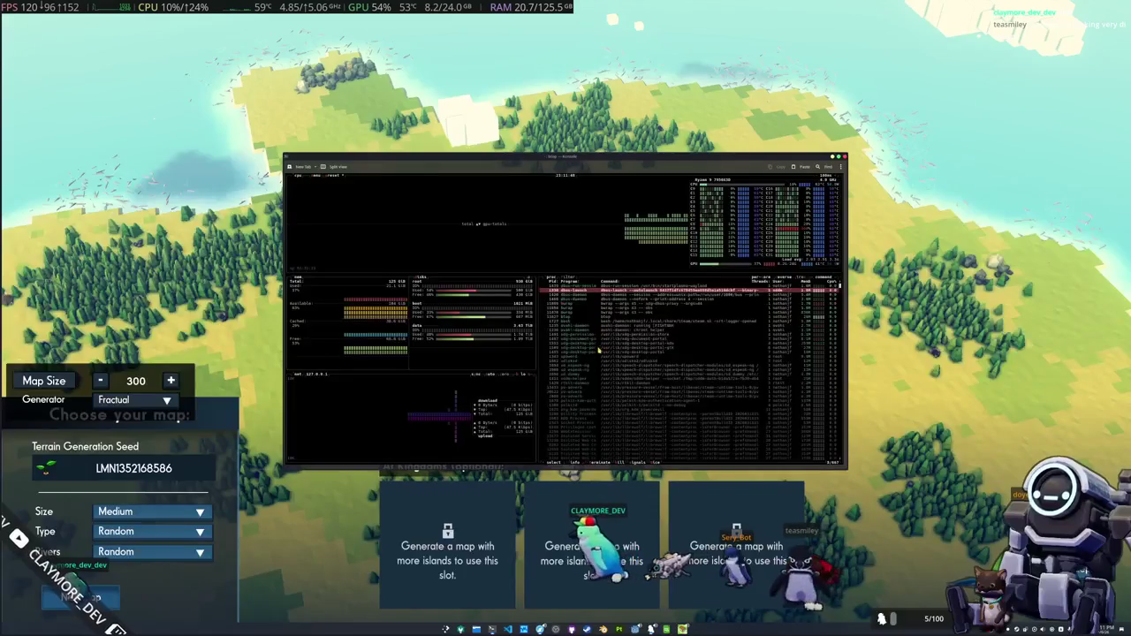
scroll(606, 357, "down", 10)
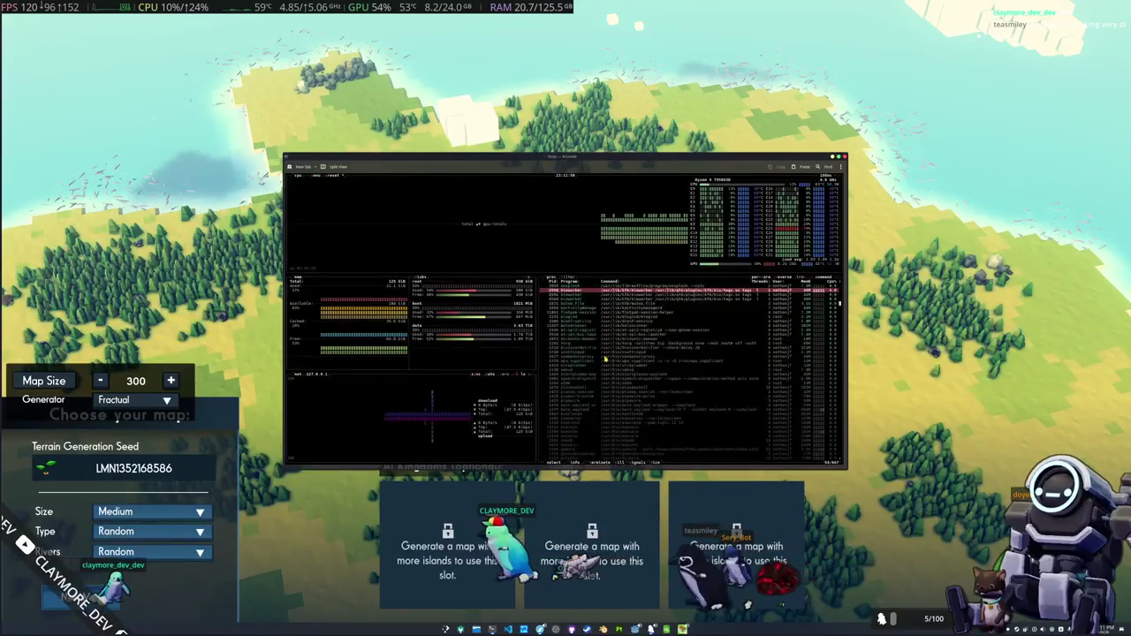
scroll(588, 403, "down", 10)
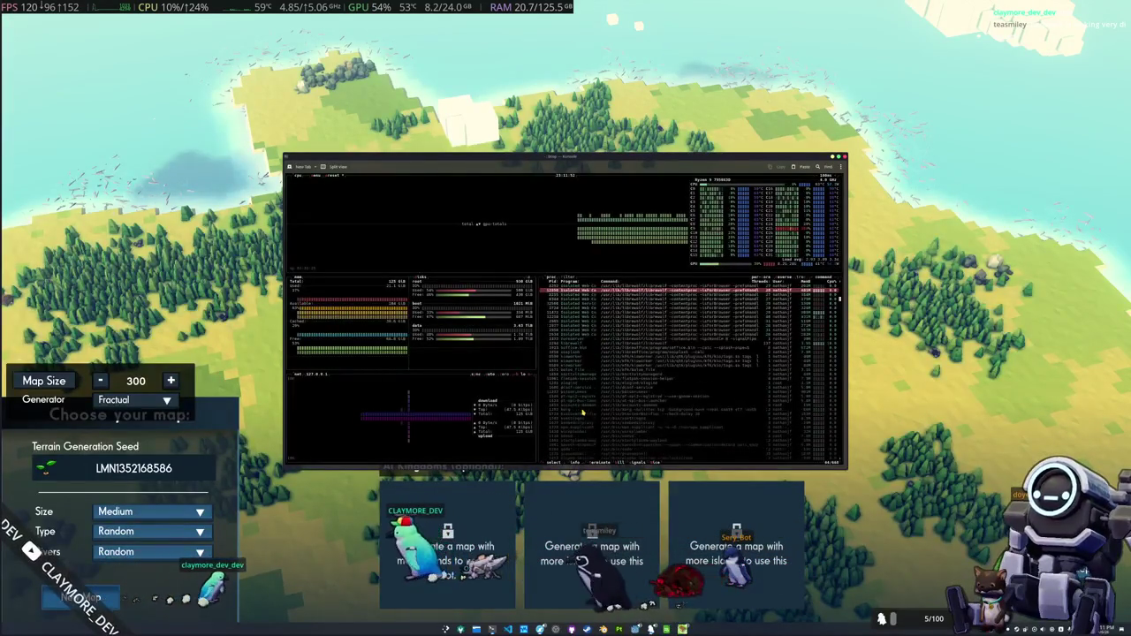
scroll(601, 362, "up", 10)
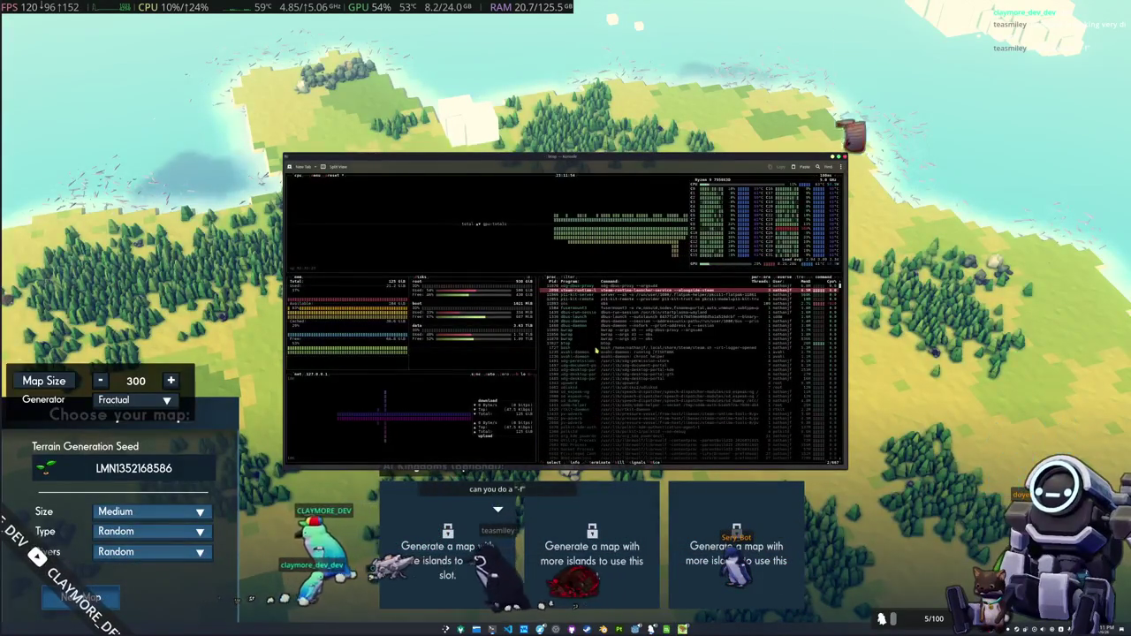
scroll(601, 341, "down", 3)
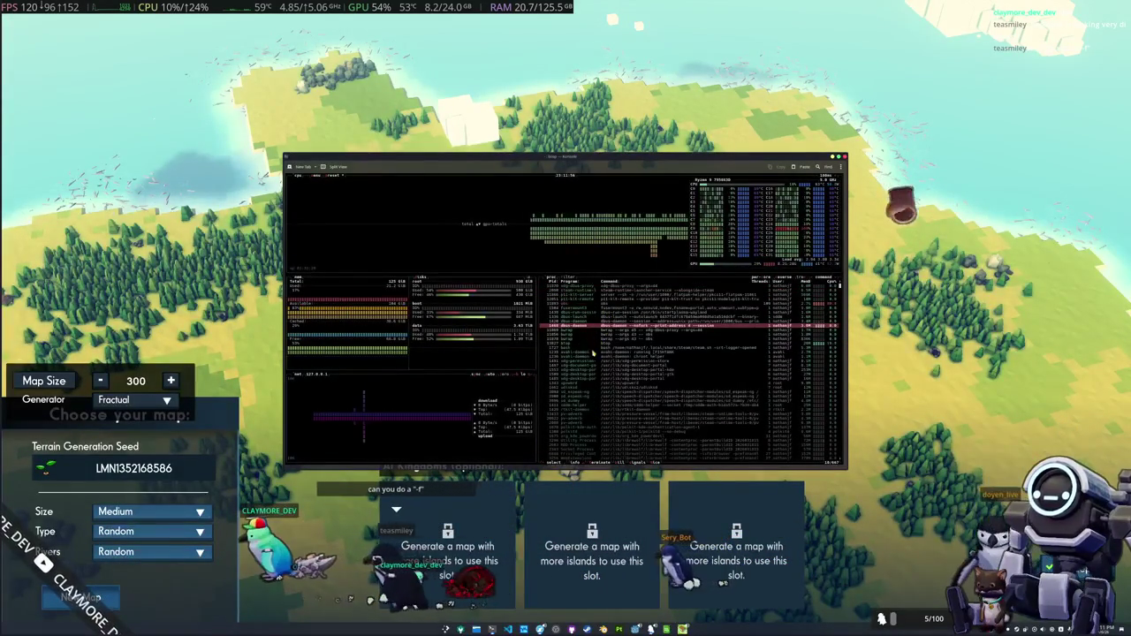
scroll(595, 364, "down", 6)
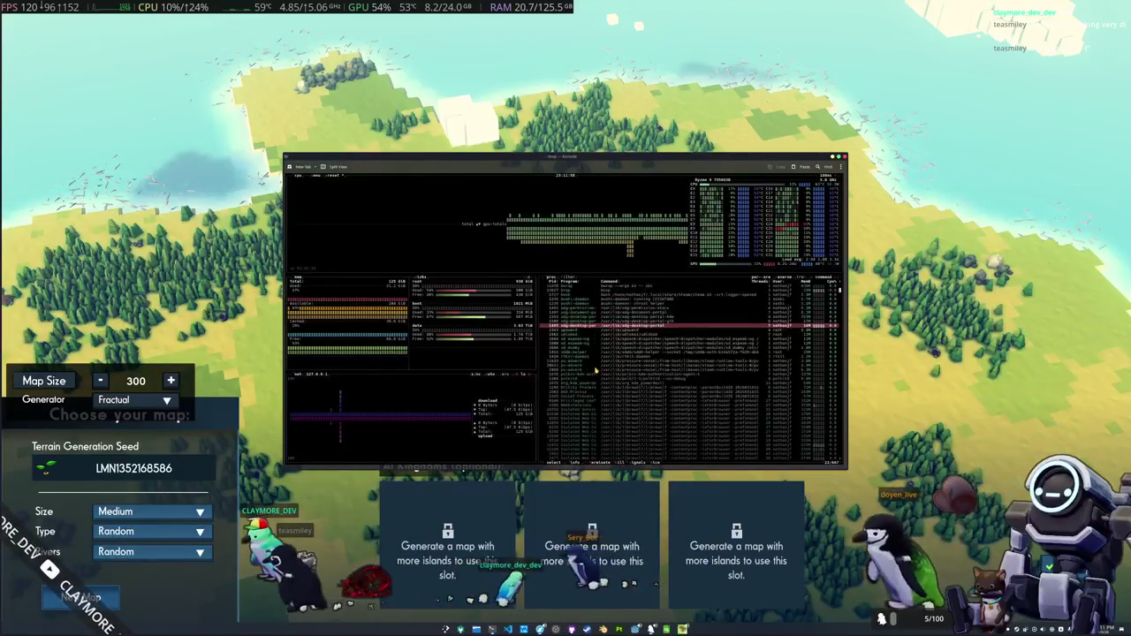
scroll(596, 371, "down", 10)
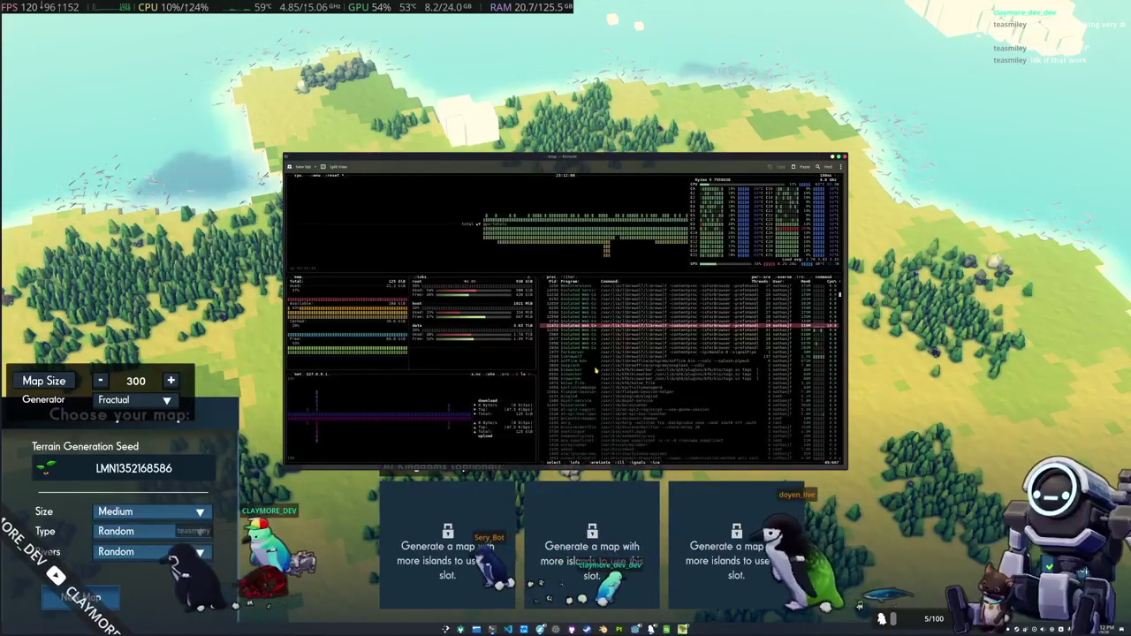
scroll(595, 371, "down", 9)
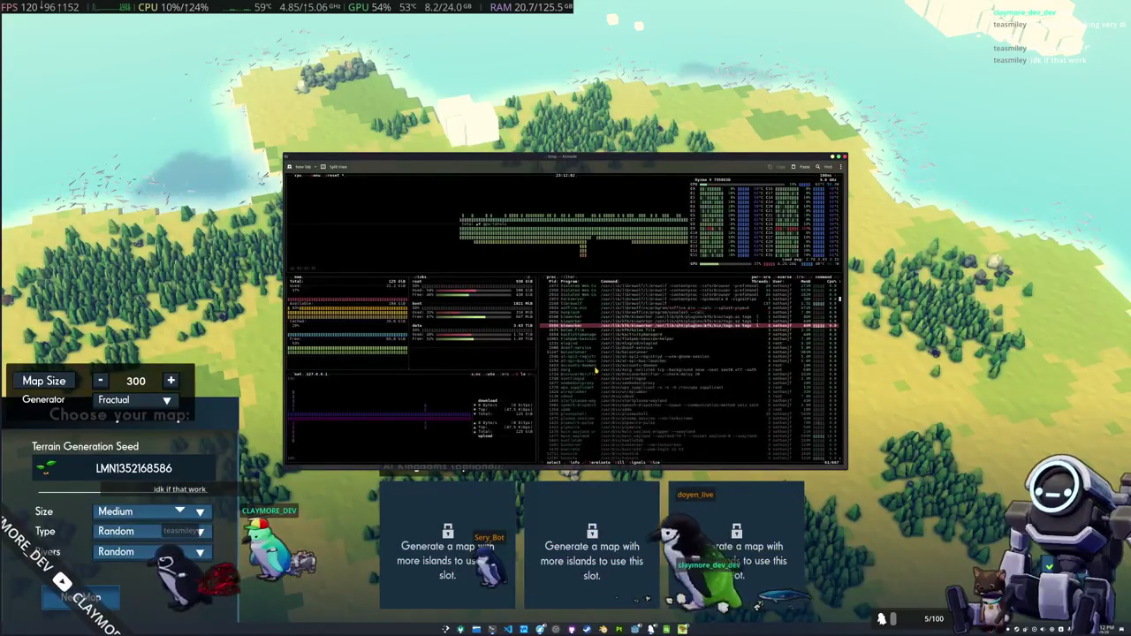
scroll(597, 370, "down", 14)
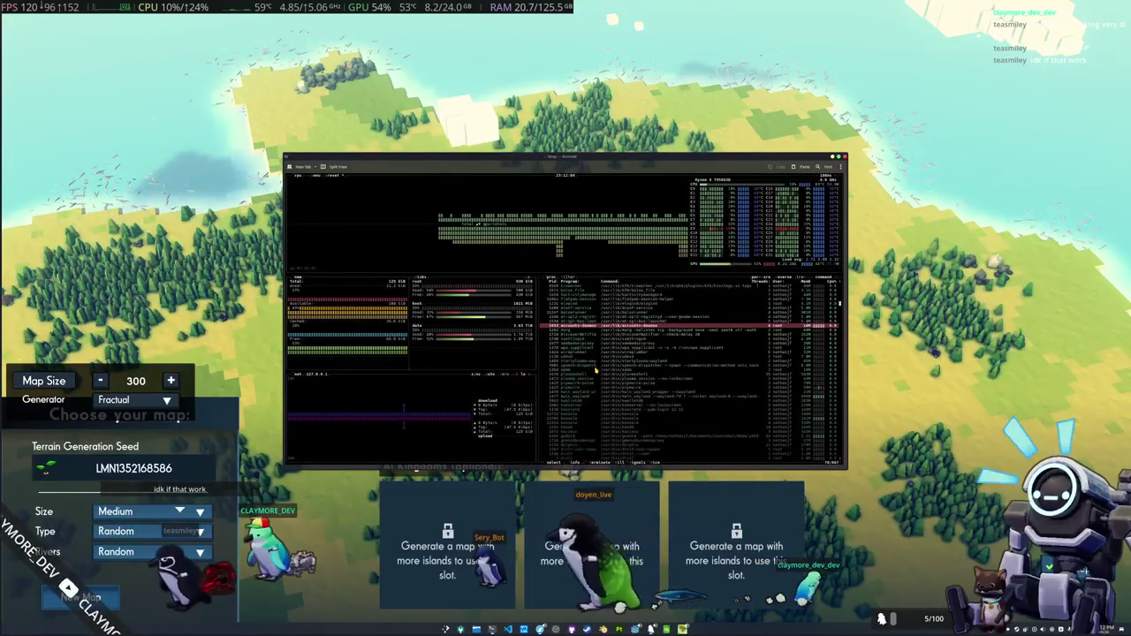
scroll(597, 370, "down", 3)
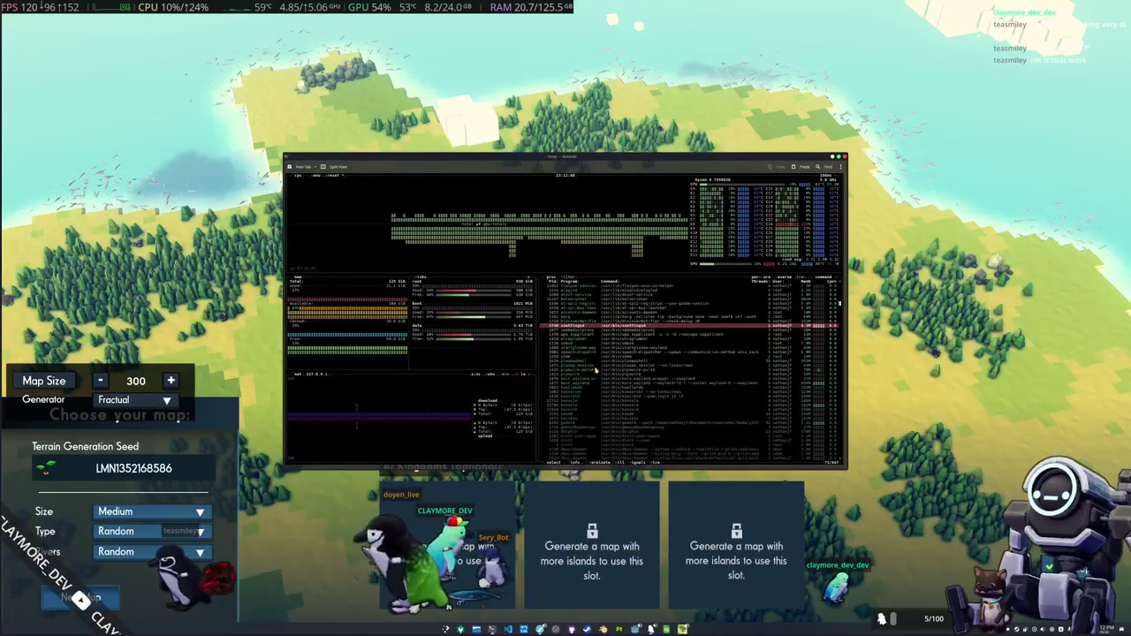
- Quit btop and read the tldr and man pages for pkill
key("q")
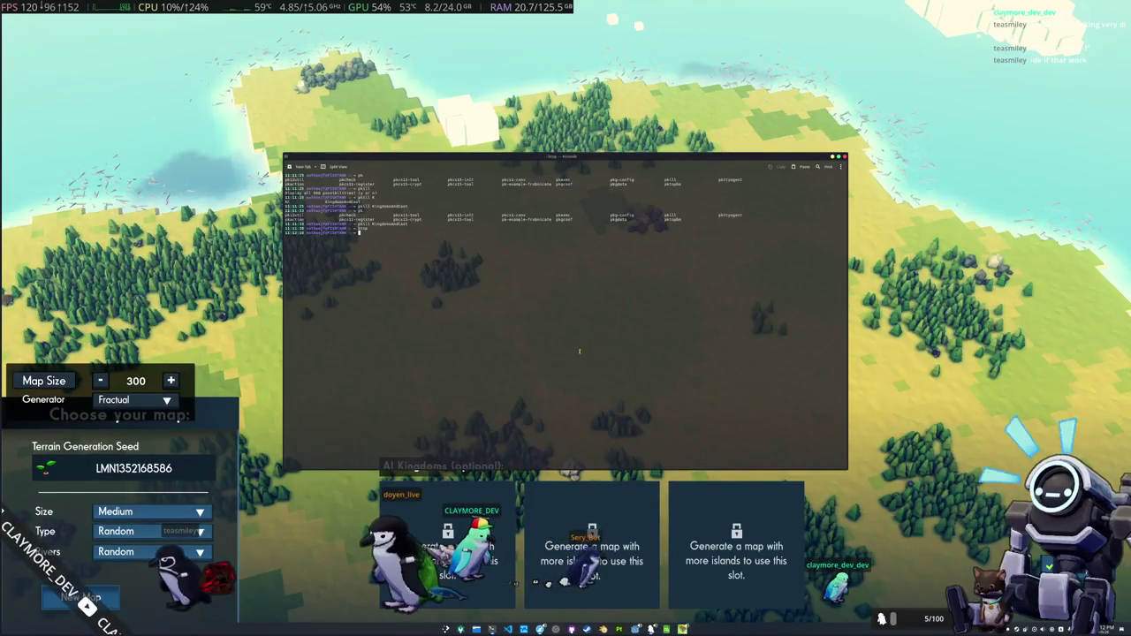
type("clepk")
key("Tab")
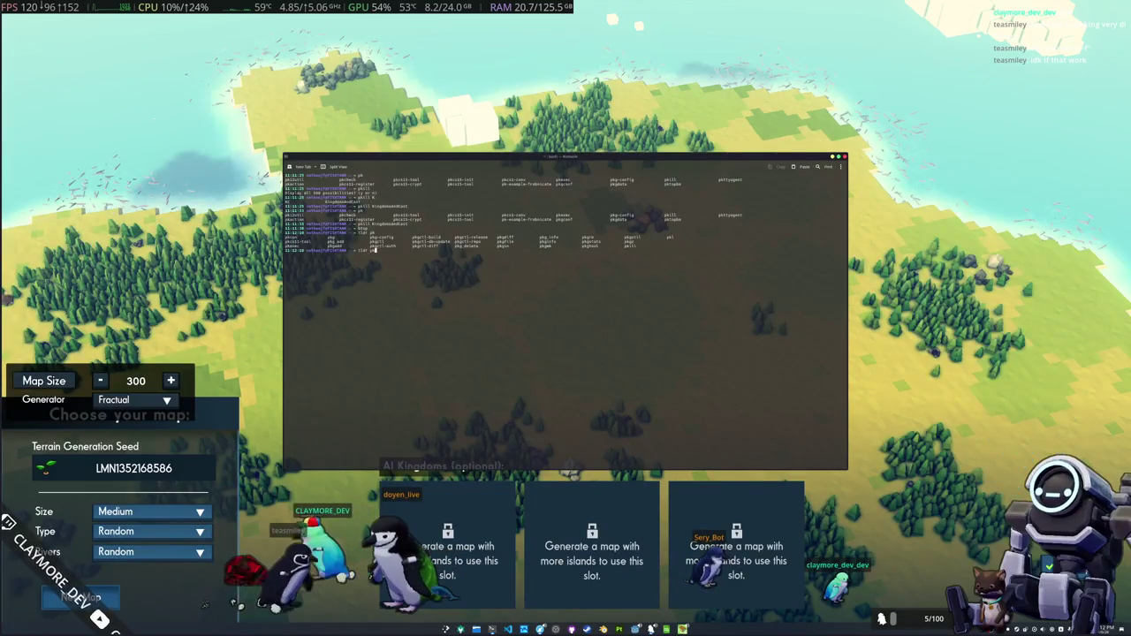
type("ill")
key("Return")
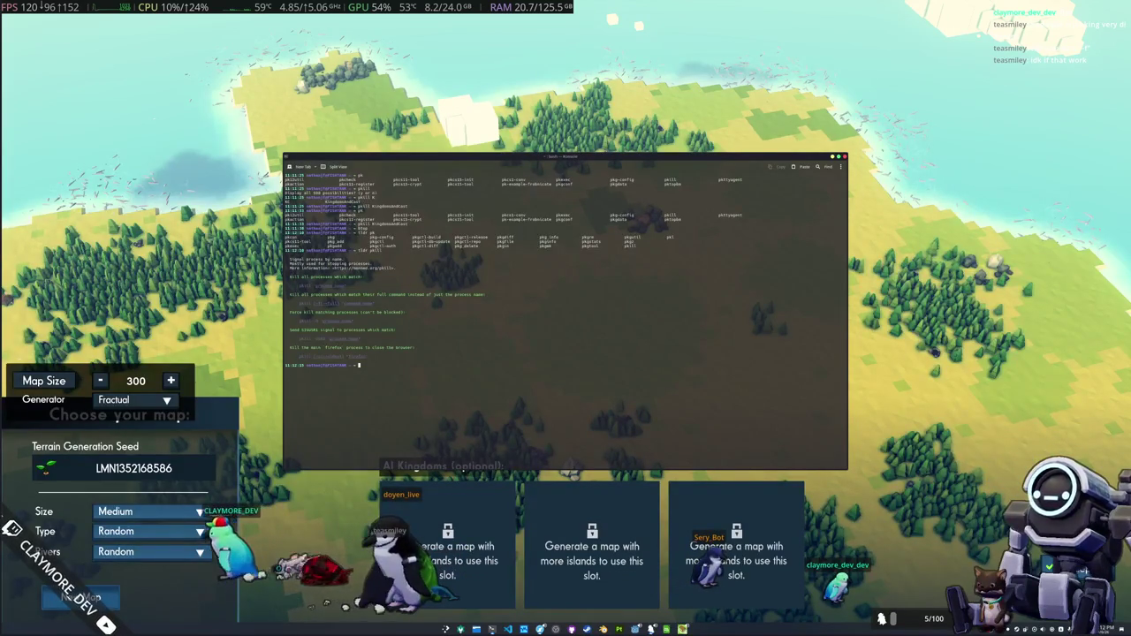
key("Up")
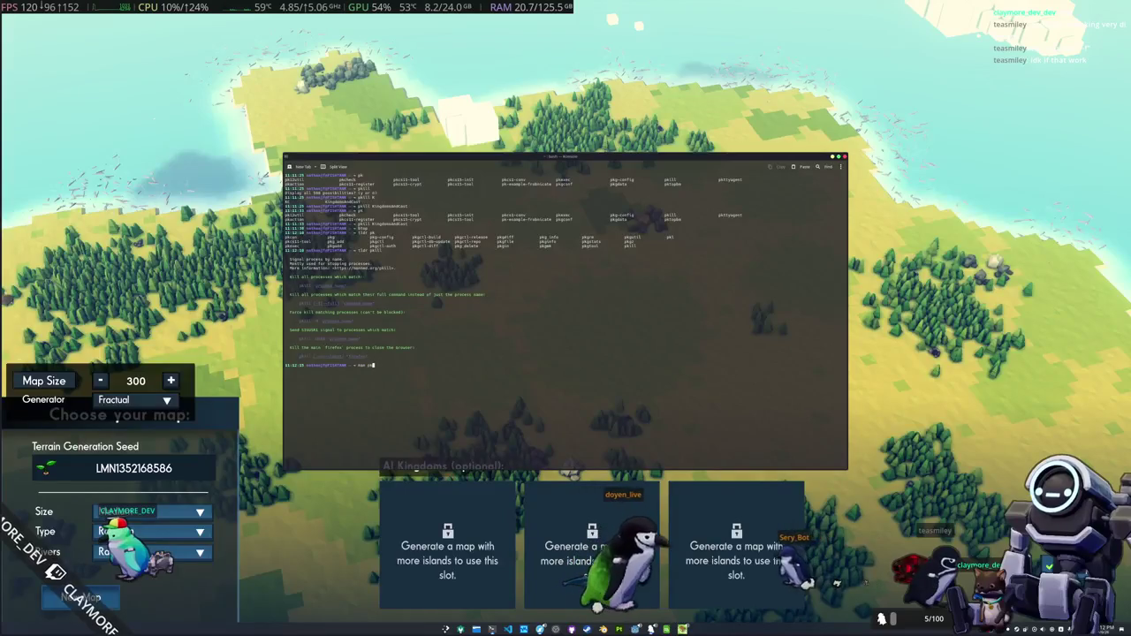
type("man pkill")
key("Return")
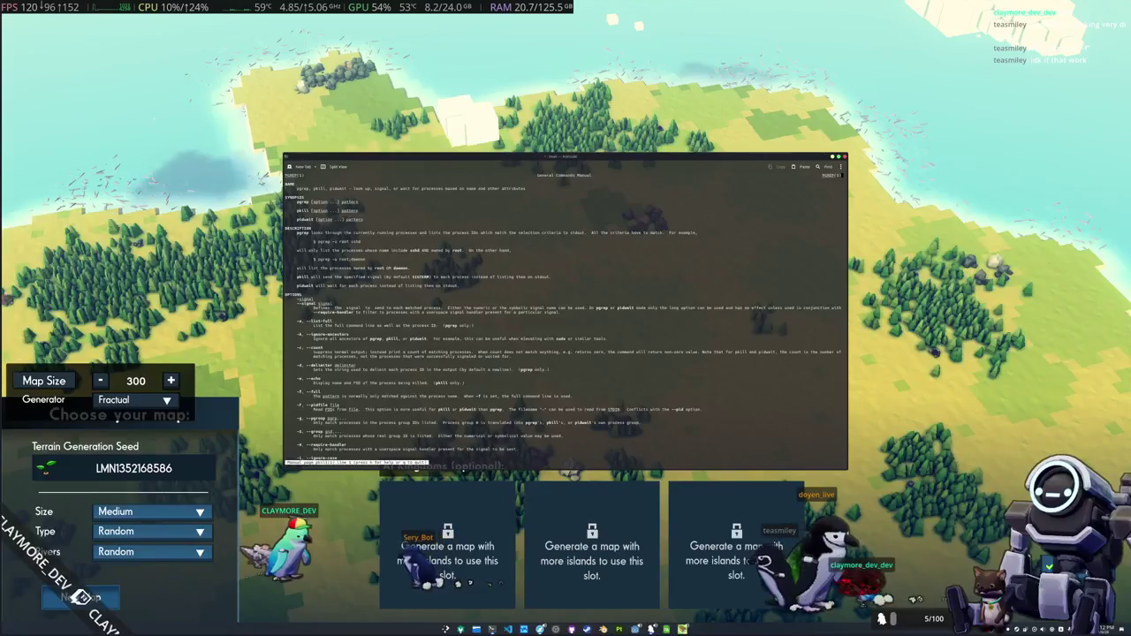
- Kill the game with pkill, first using --signal TERM, then KILL
type("q")
type("ill kingdomsandcast")
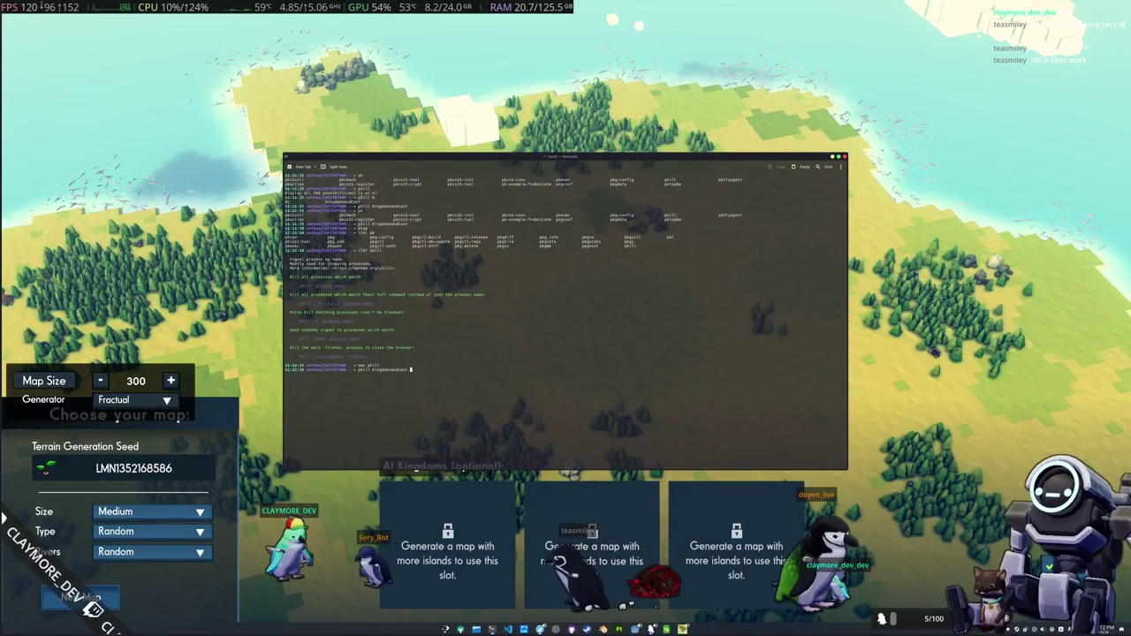
type("ignal")
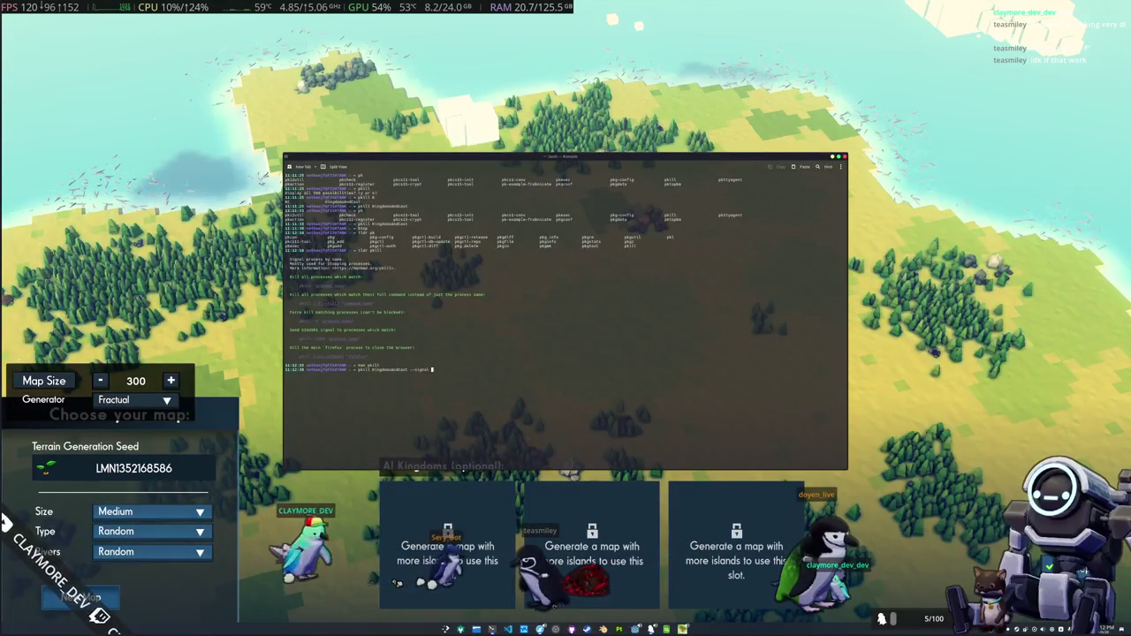
key("Tab")
type("TERM")
key("Return")
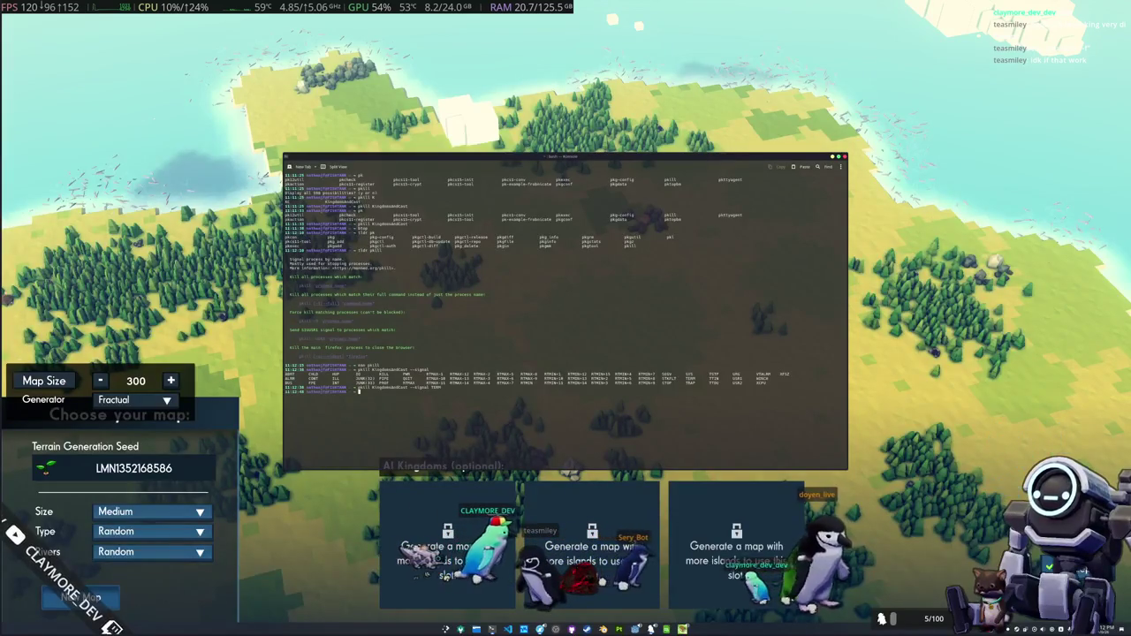
type("KILL")
key("Return")
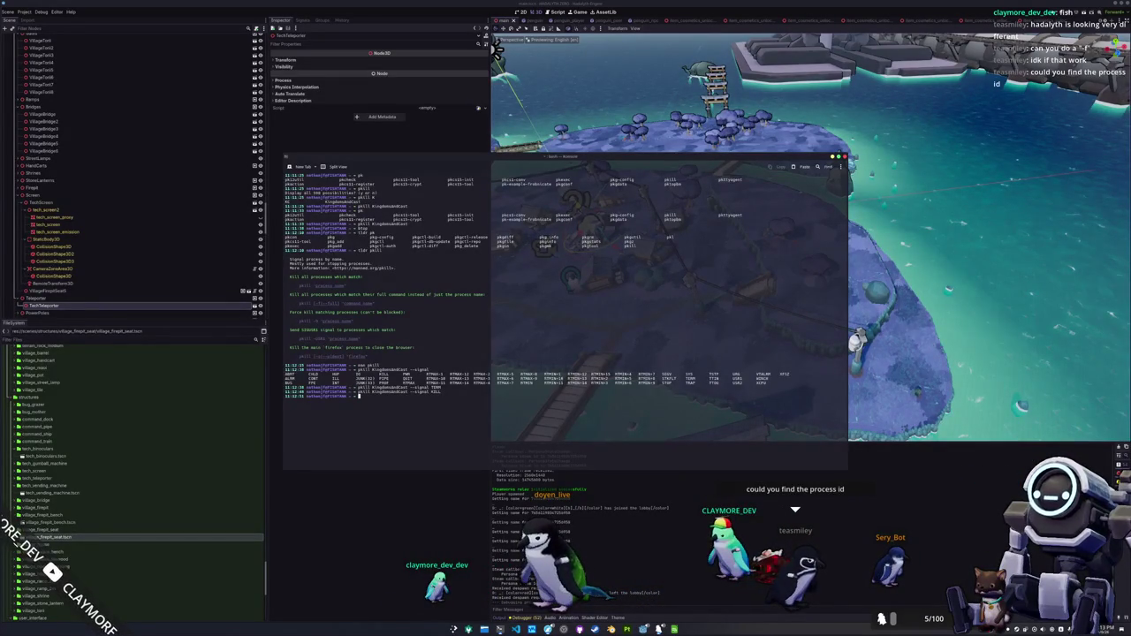
- Hide Konsole and orbit the 3D viewport across the village island
key("super+grave")
left_click_drag(672, 372, 695, 361)
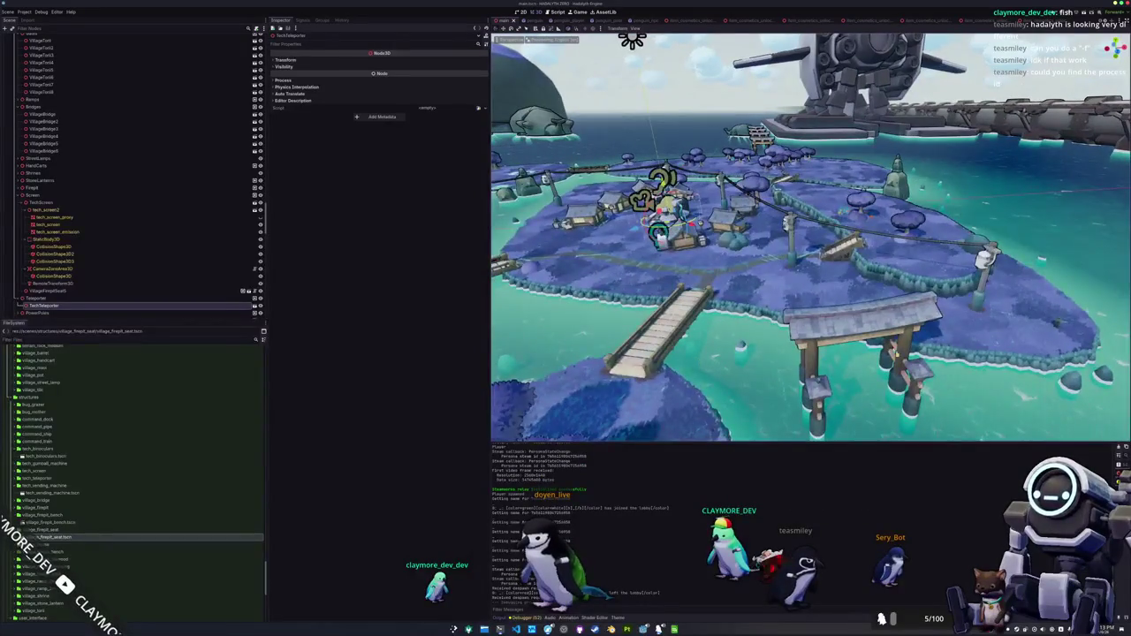
mouse_move(695, 361)
left_mouse_down()
mouse_move(778, 339)
mouse_move(783, 360)
mouse_move(782, 297)
left_mouse_up()
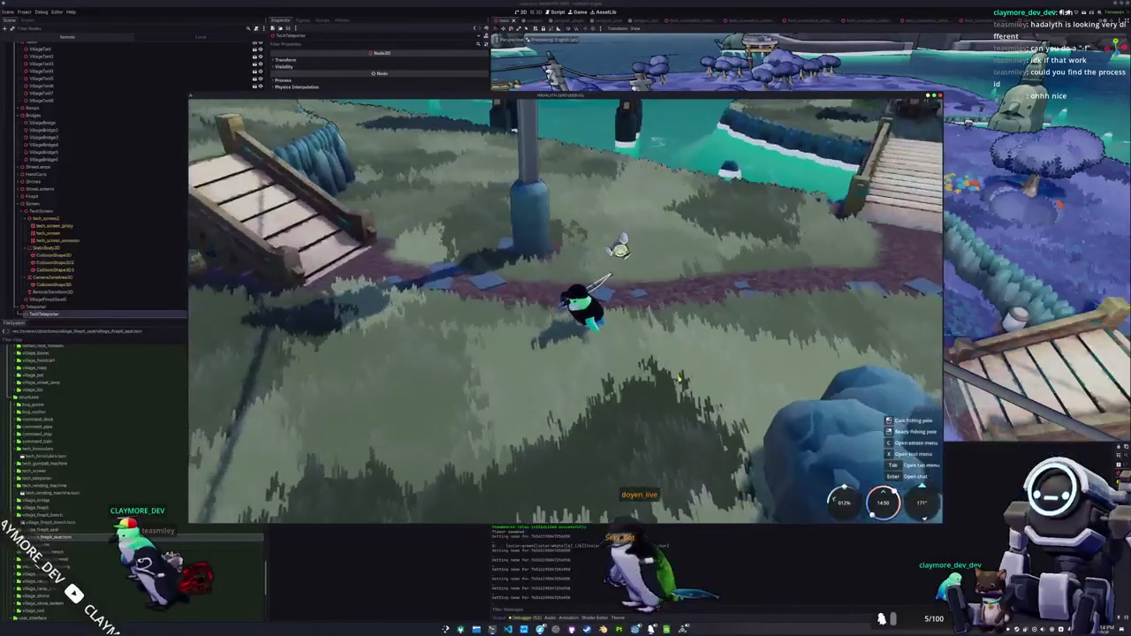
- Stop the running game, returning to the editor's 3D view of the village island
key("F8")
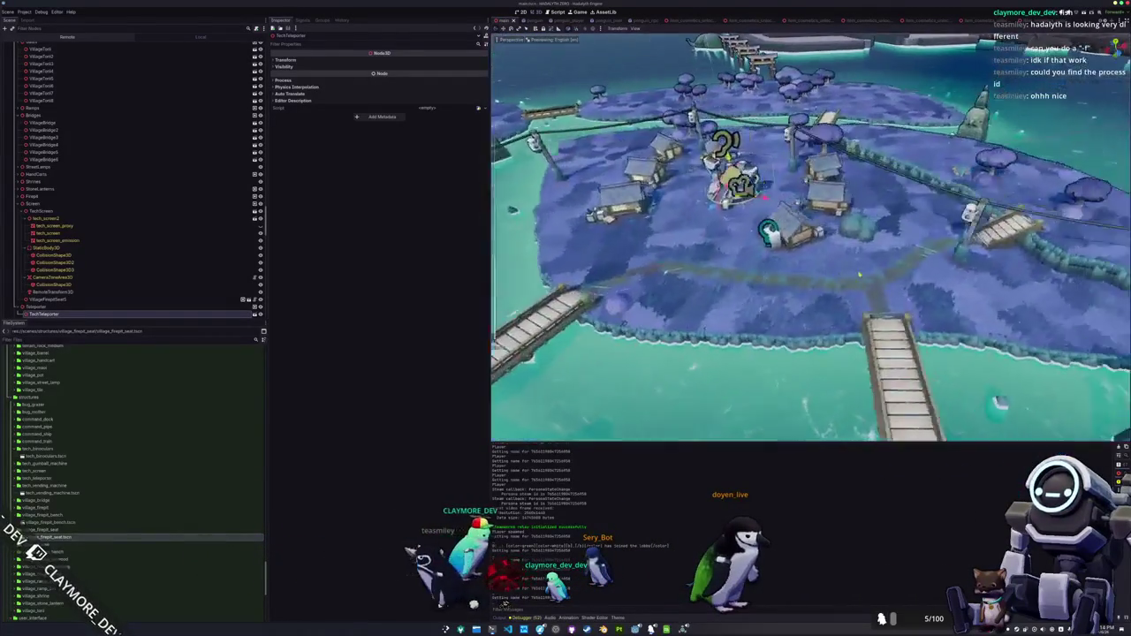
- Place TechPowerPole3 at a new spot on the village island's shoreline
left_click(805, 305)
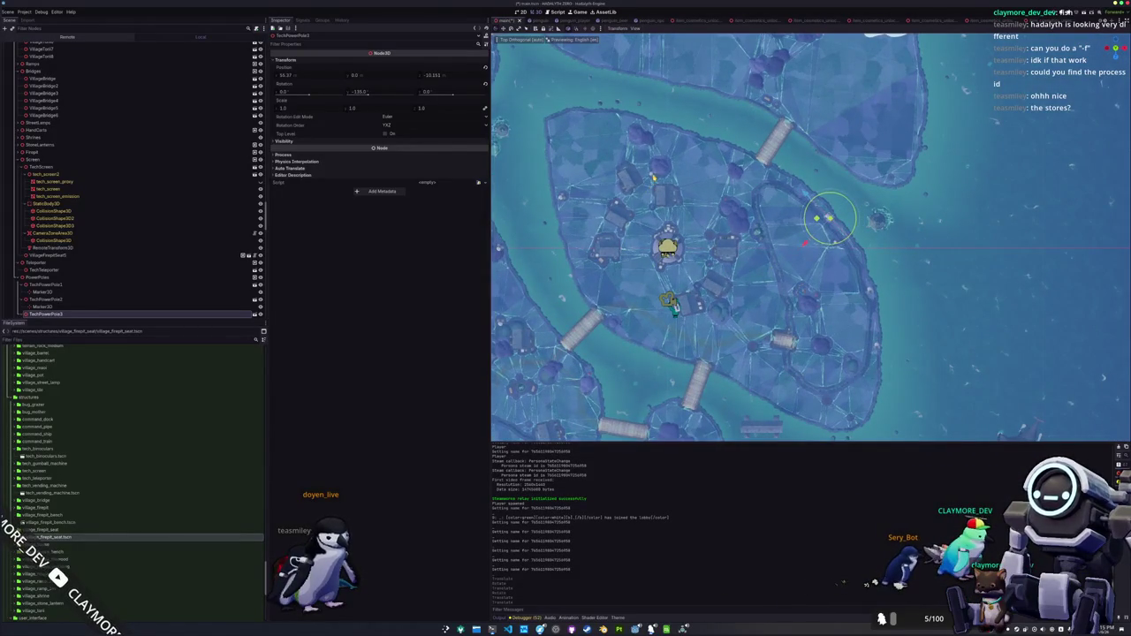
left_click(44, 247)
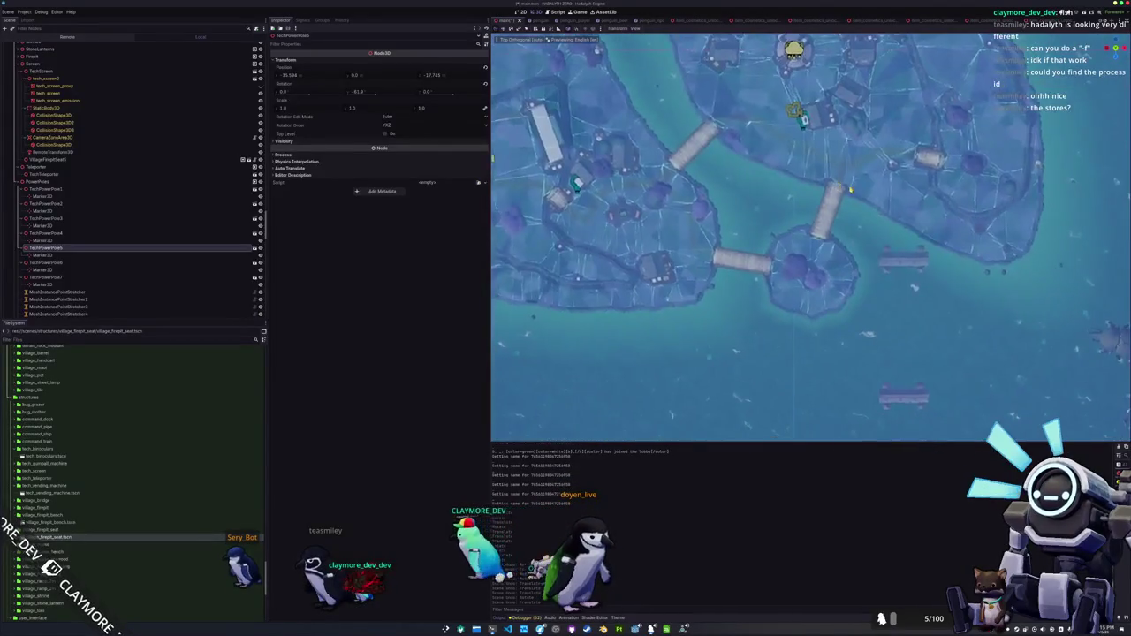
left_click(46, 189)
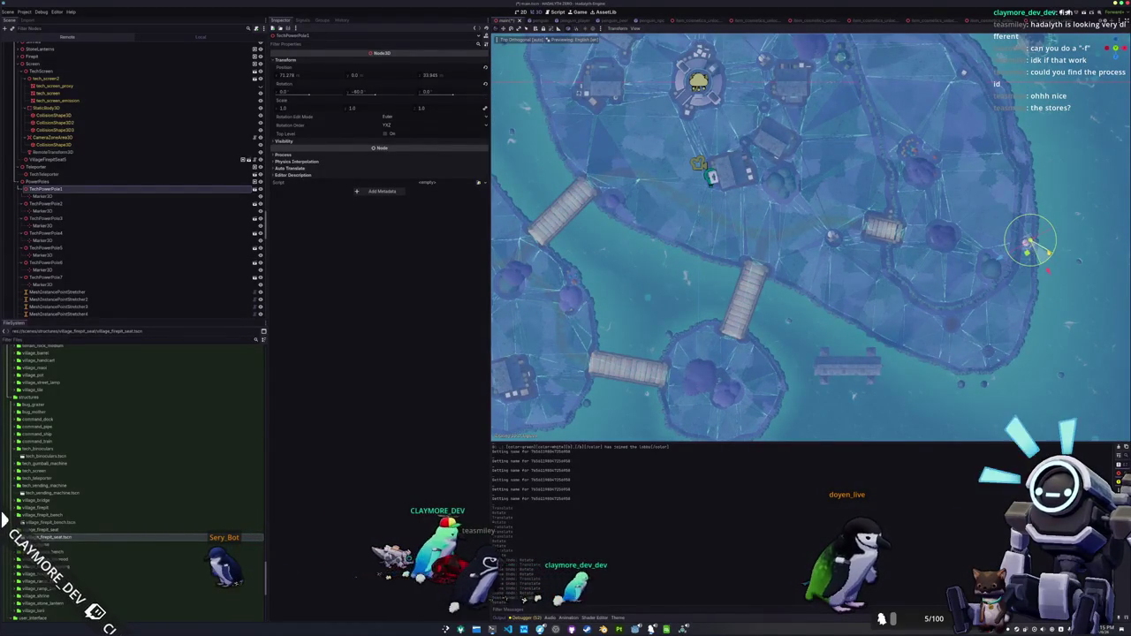
scroll(810, 237, "down", 5)
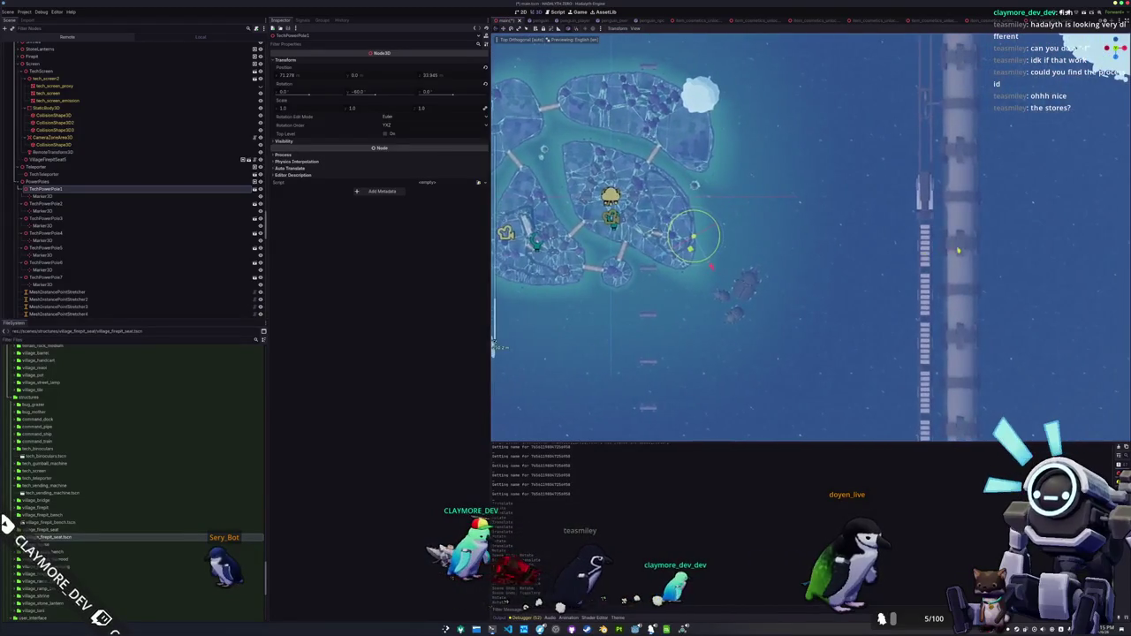
scroll(862, 238, "up", 5)
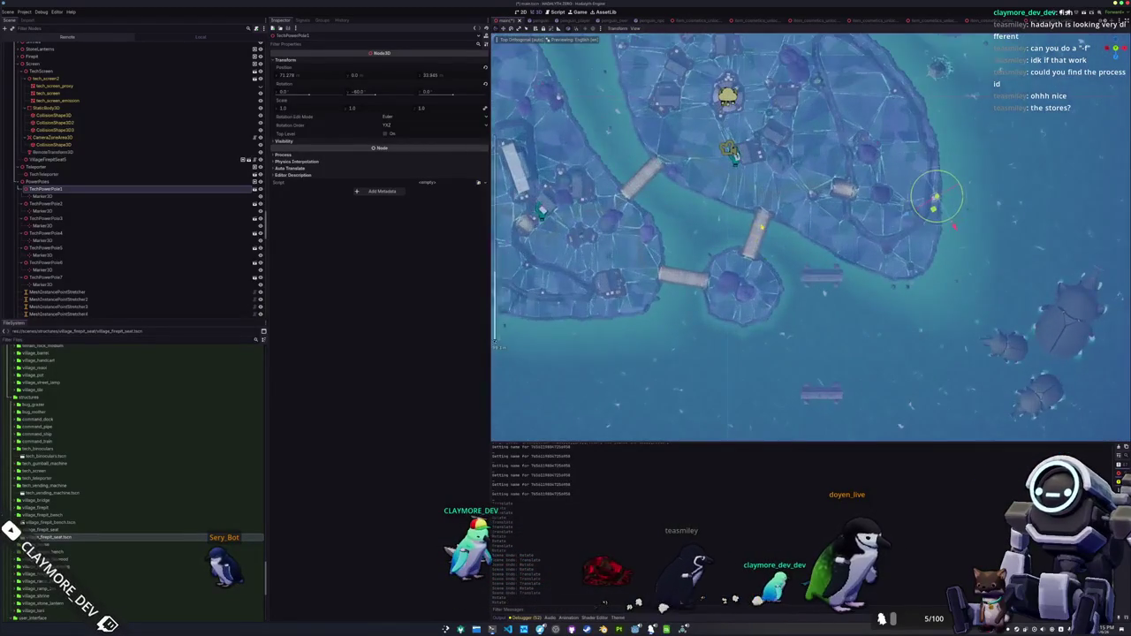
scroll(778, 194, "up", 3)
left_click(812, 235)
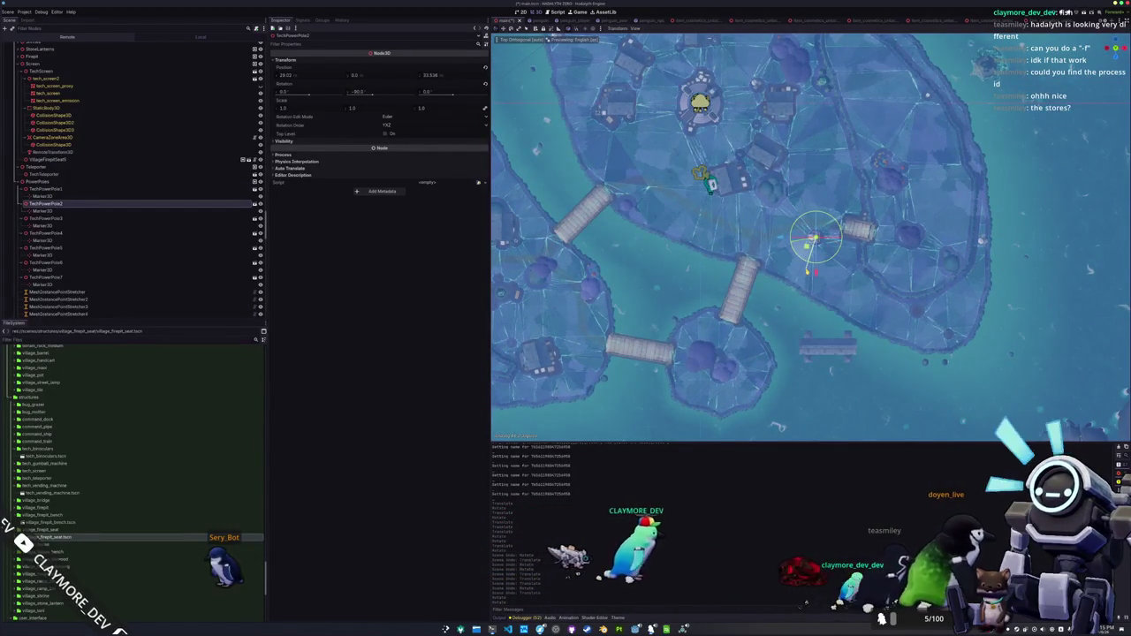
mouse_move(813, 238)
left_mouse_down()
mouse_move(847, 268)
mouse_move(941, 298)
left_mouse_up()
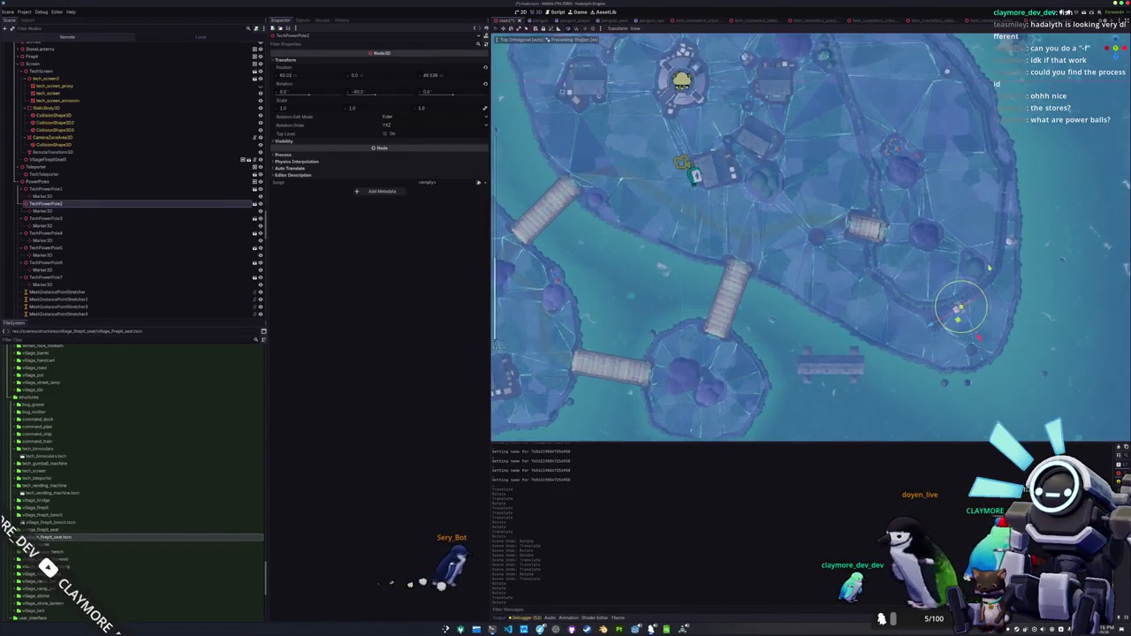
left_click(939, 234)
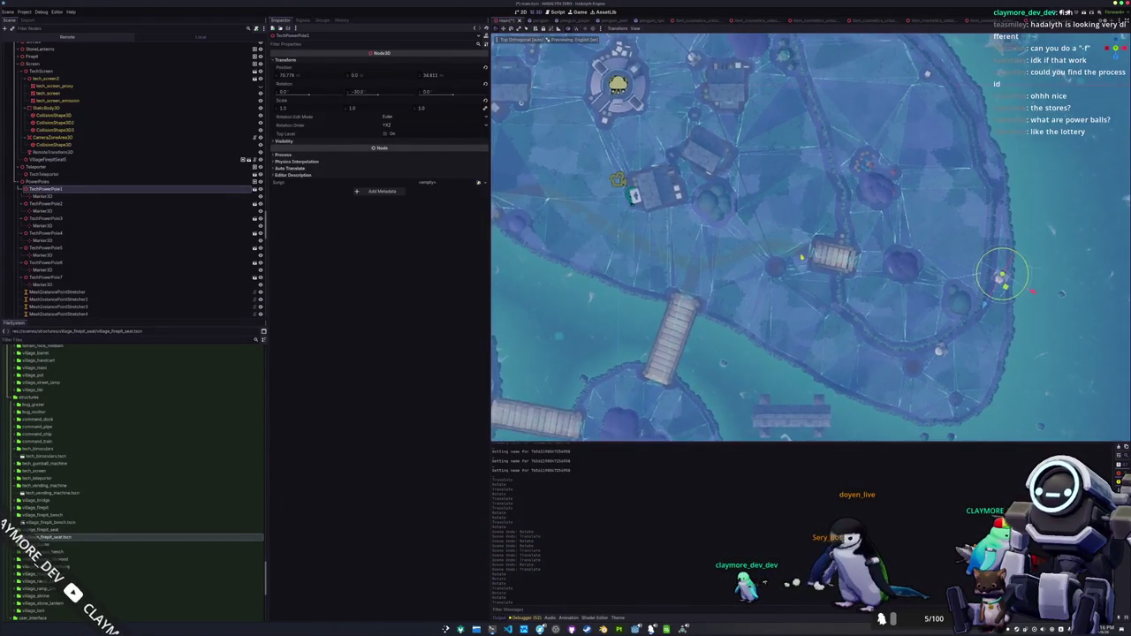
left_click(712, 85)
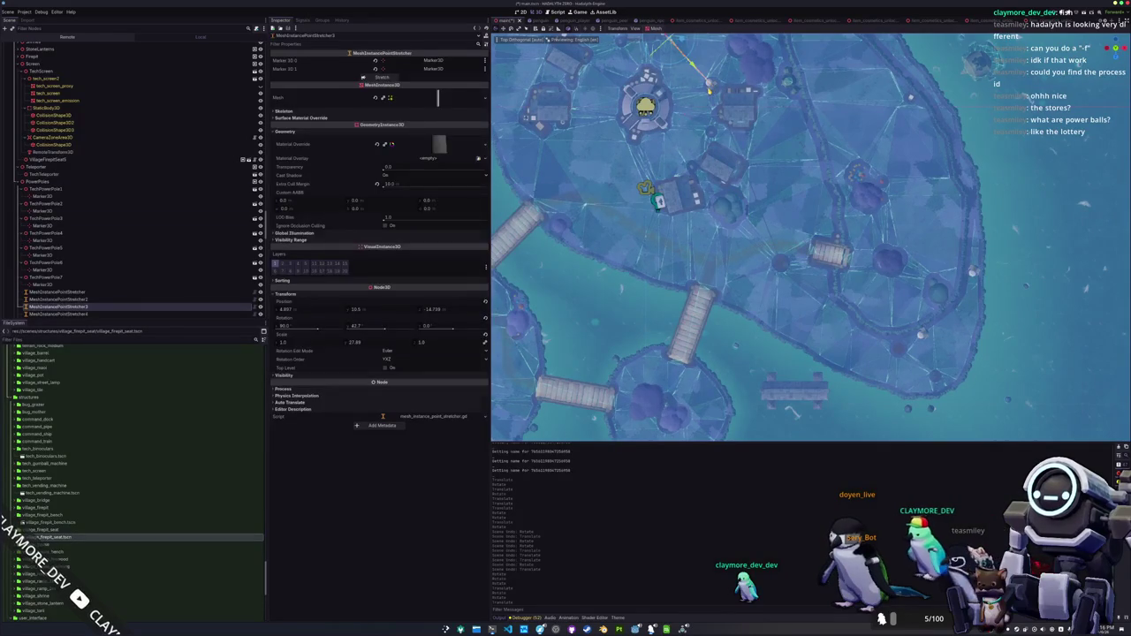
left_click(710, 87)
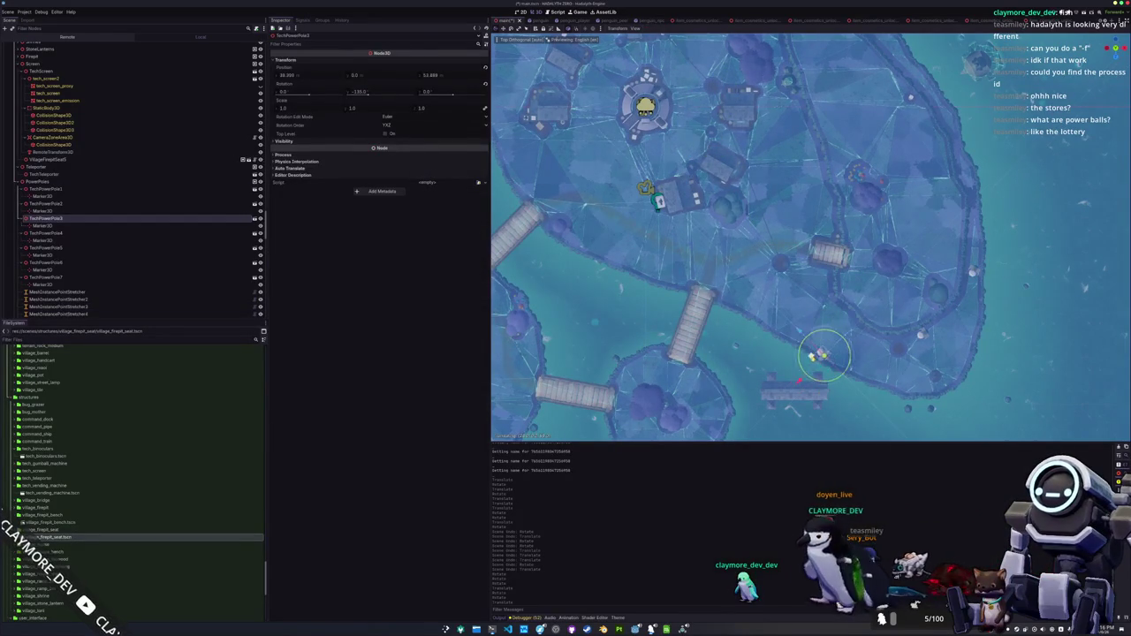
left_click(923, 336)
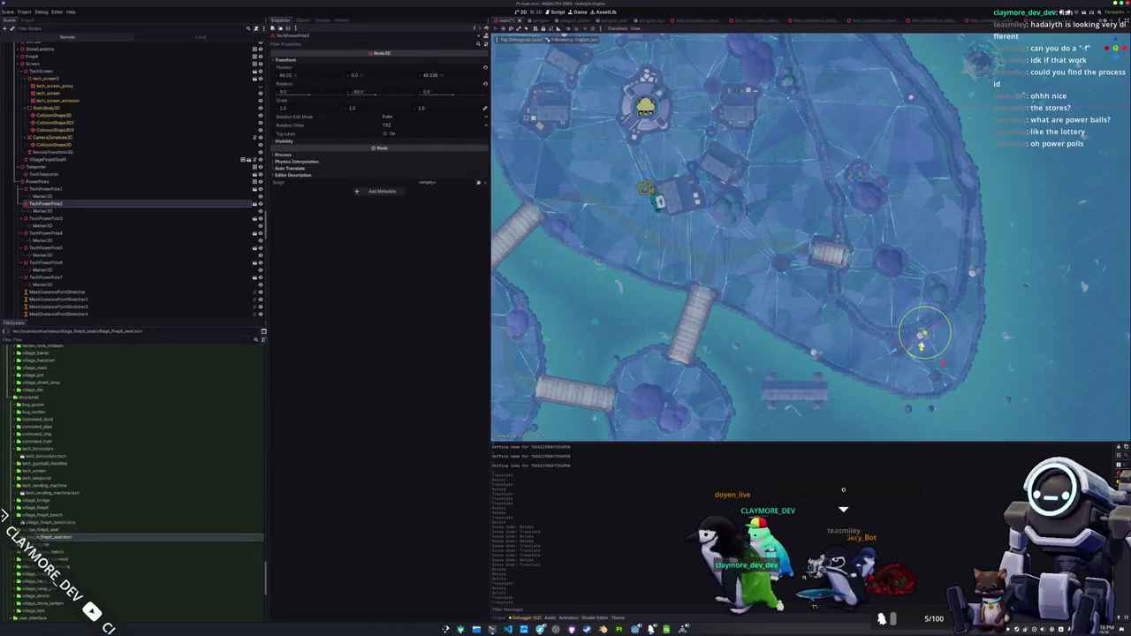
- Drag TechPowerPole2 further up the eastern shore, then select poles 3, 2 and 1 in turn
mouse_move(842, 365)
left_mouse_down()
mouse_move(873, 348)
mouse_move(870, 338)
mouse_move(758, 361)
mouse_move(760, 379)
mouse_move(760, 274)
left_mouse_up()
left_click(809, 342)
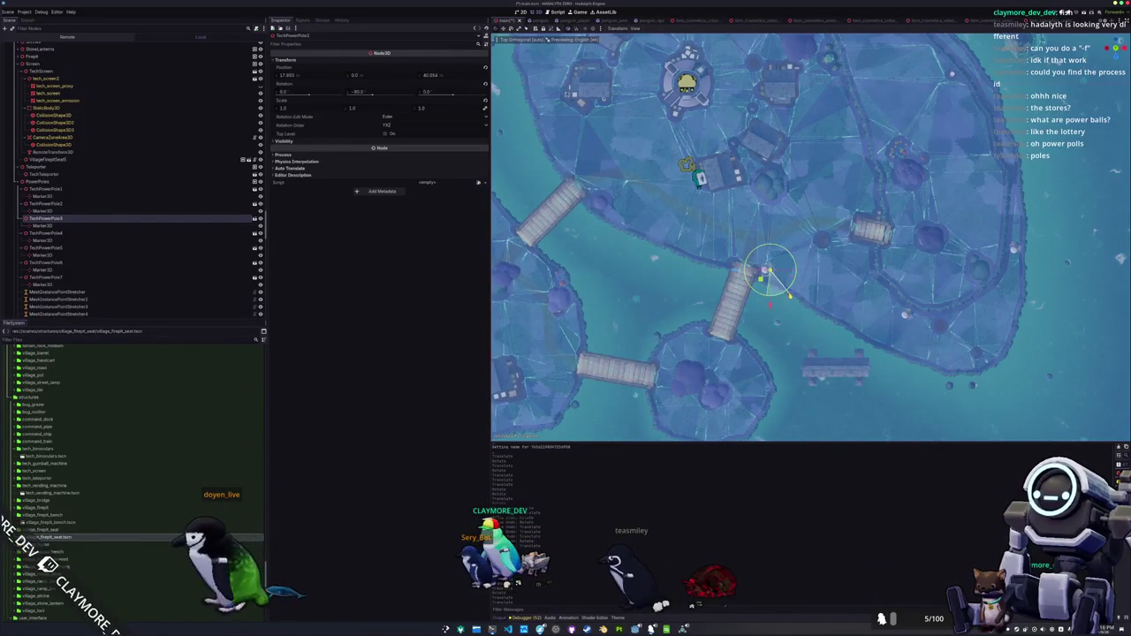
scroll(795, 299, "down", 3)
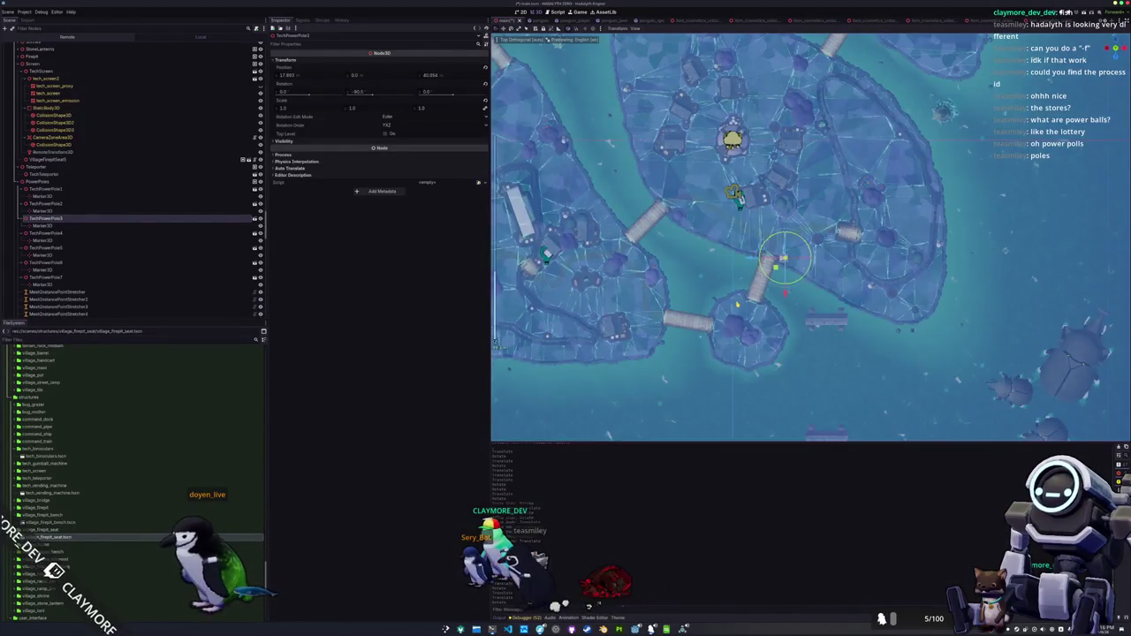
scroll(804, 239, "up", 2)
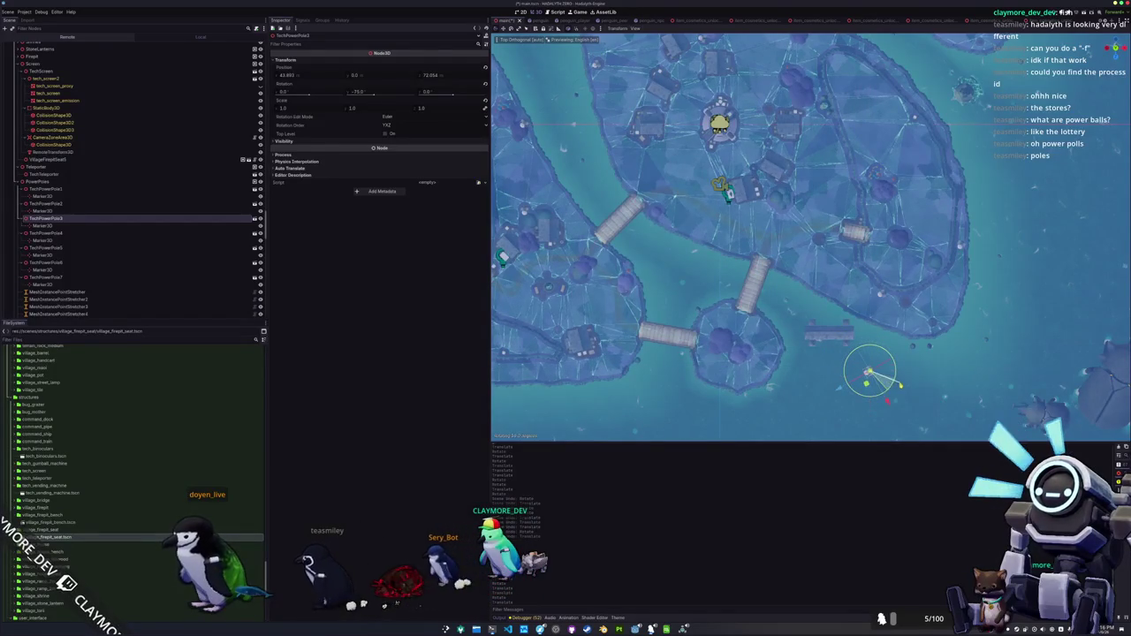
left_click(881, 296)
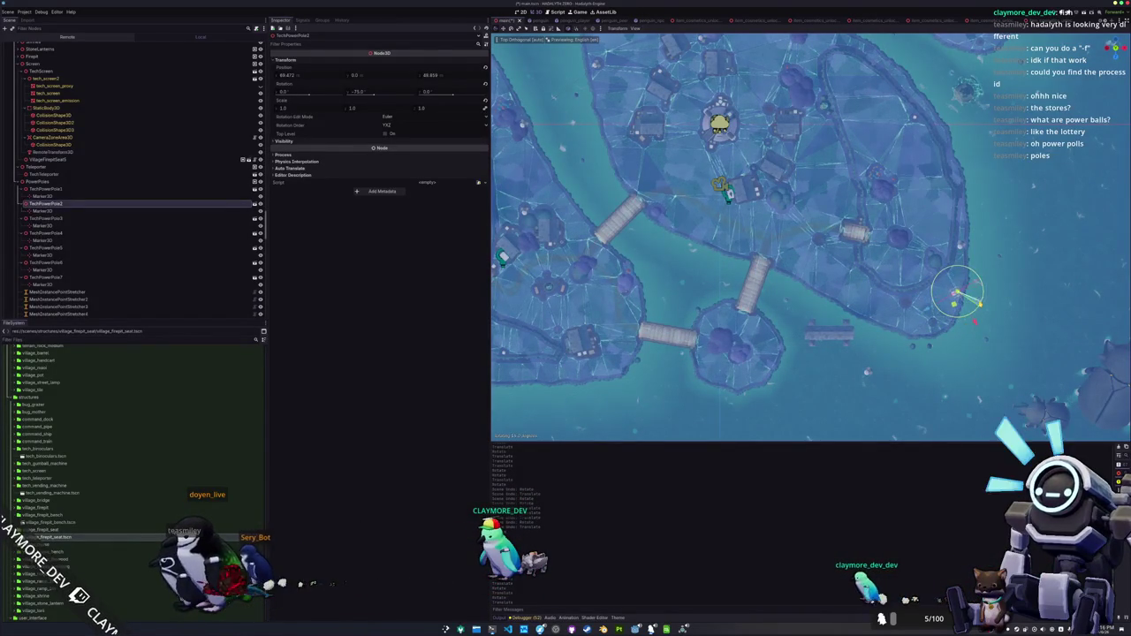
scroll(1017, 265, "up", 3)
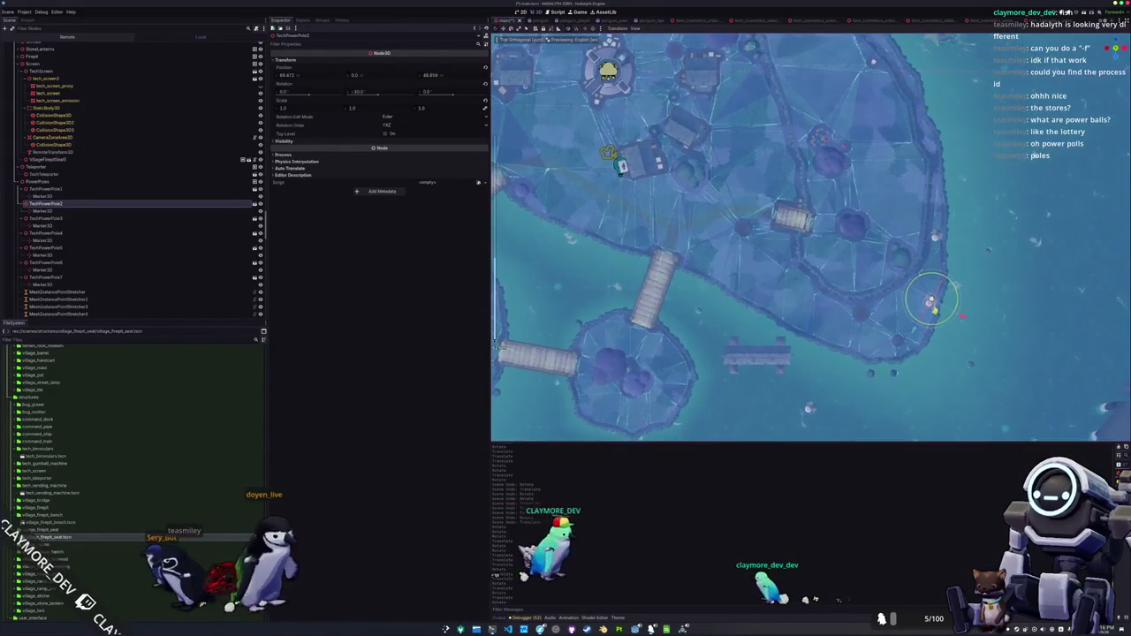
left_click(937, 236)
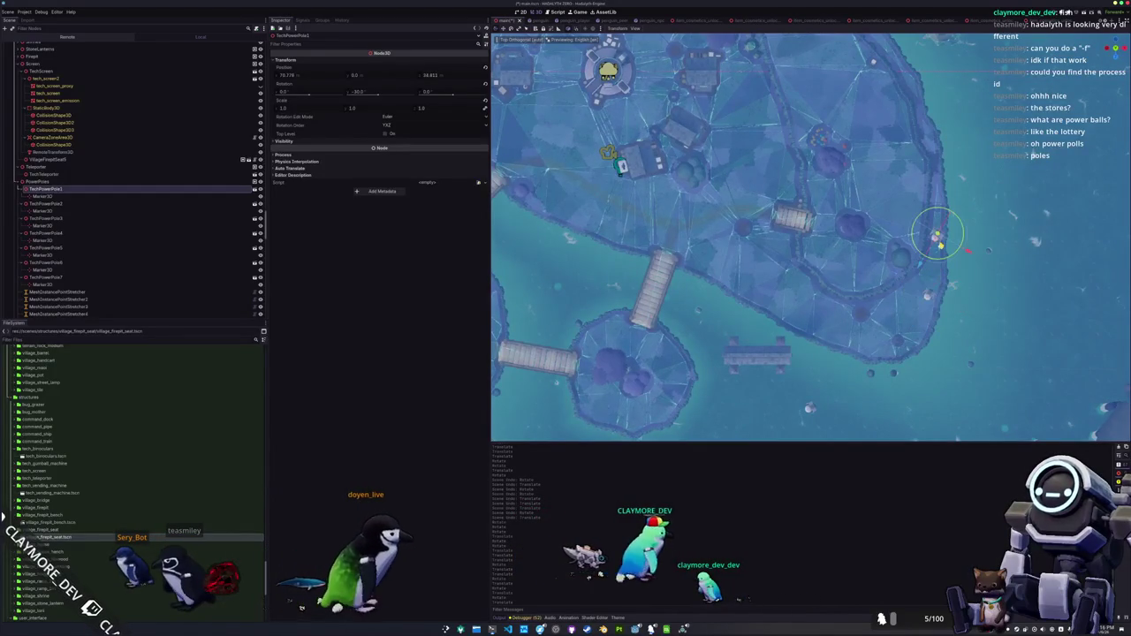
- Move TechPowerPole1 right into the water and orbit toward the torii gate
mouse_move(940, 240)
left_mouse_down()
mouse_move(1023, 222)
mouse_move(929, 309)
left_mouse_up()
left_click_drag(811, 237, 743, 244)
mouse_move(874, 272)
left_mouse_down()
mouse_move(856, 306)
mouse_move(789, 330)
mouse_move(896, 436)
mouse_move(881, 216)
left_mouse_up()
left_click_drag(768, 295, 836, 271)
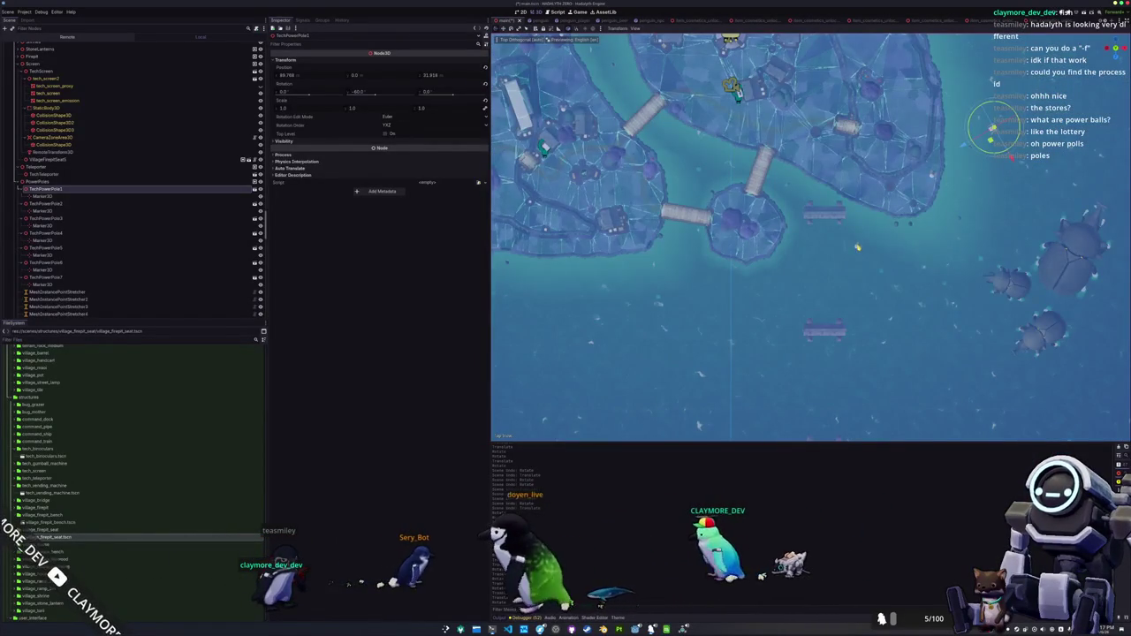
- Frame the view on TechPowerPole3, then on VillageMesh28
left_click(835, 271)
key("f")
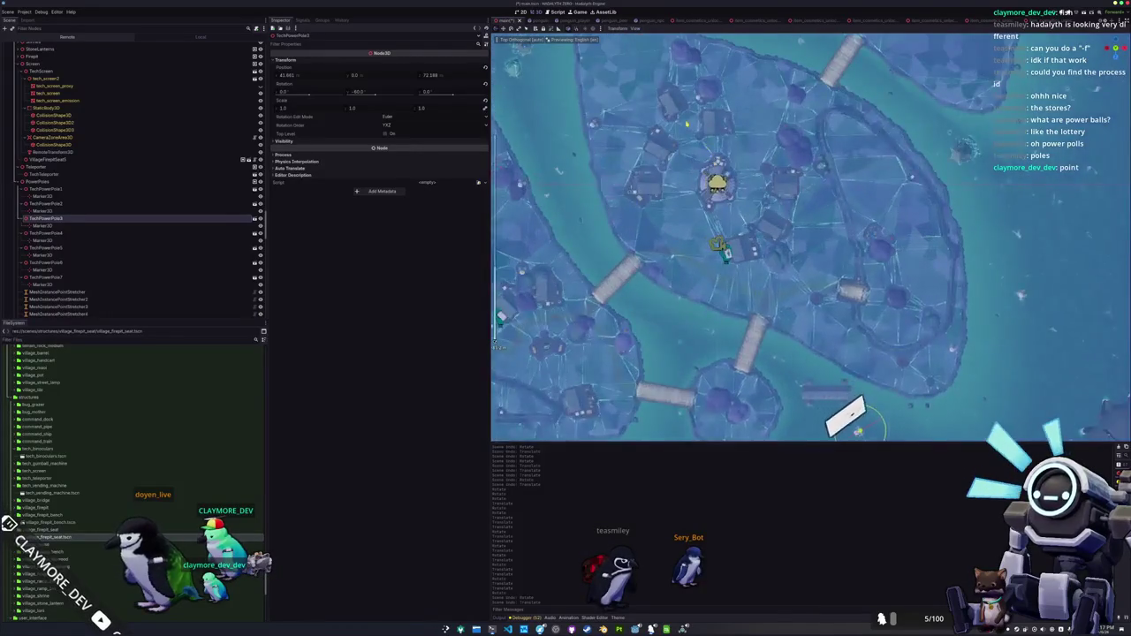
left_click(43, 314)
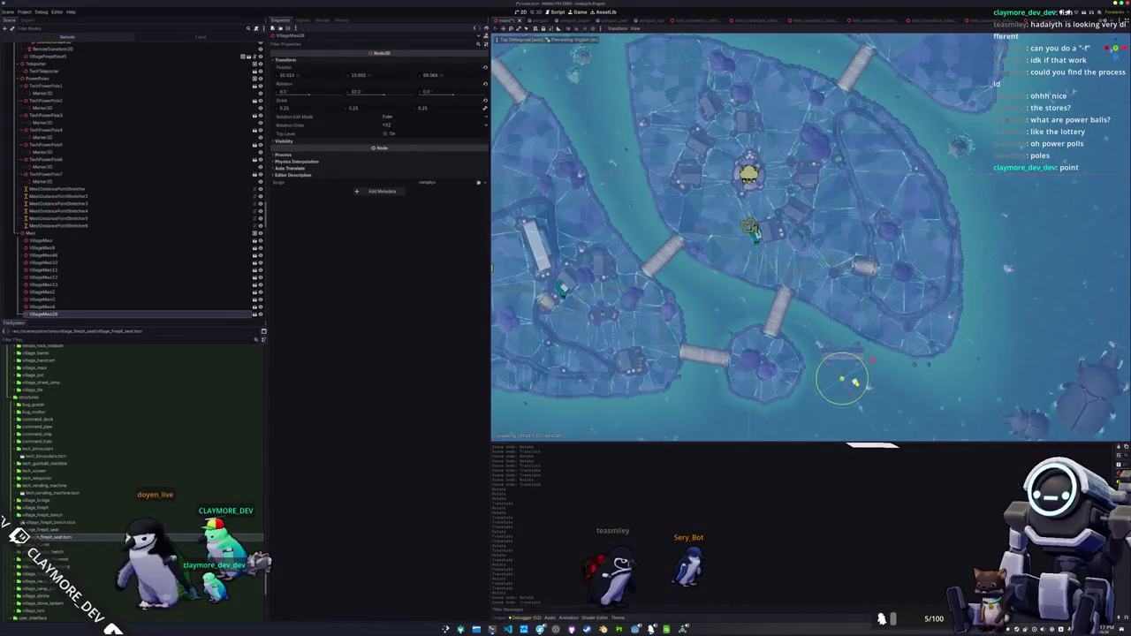
key("f")
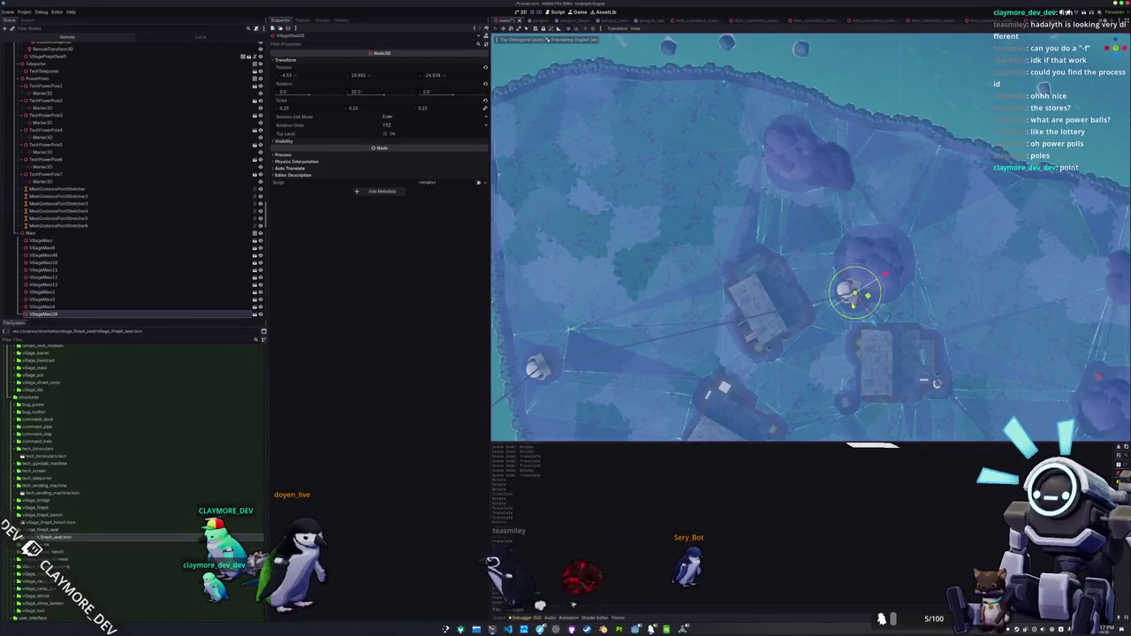
- Move TechPowerPole5 and TechPowerPole6 south off the shore into the water
left_click(846, 294)
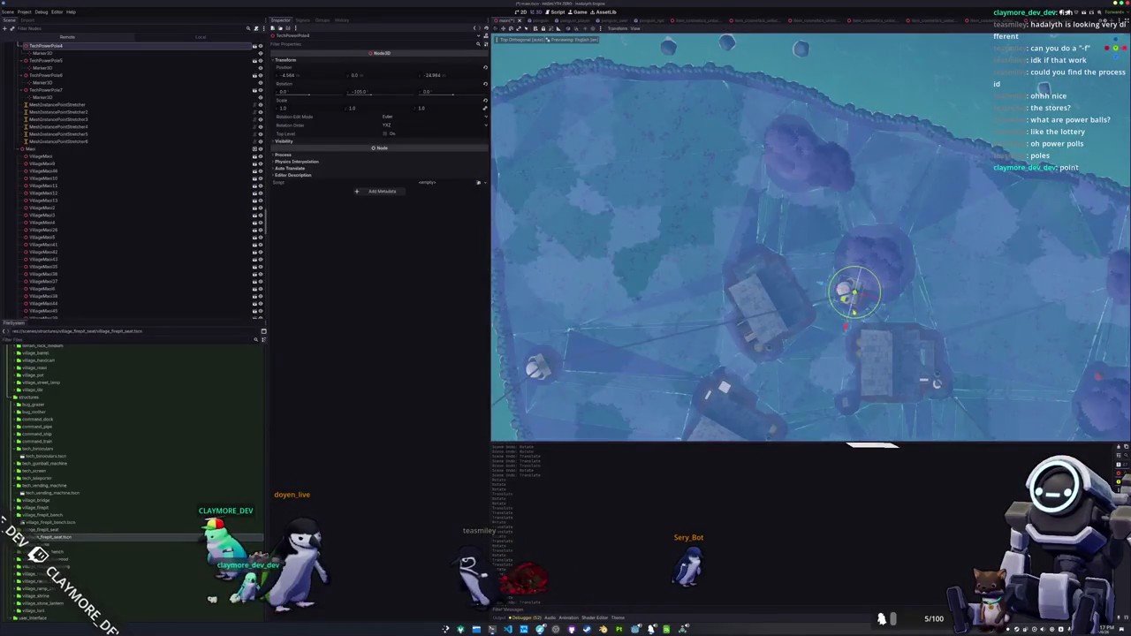
scroll(847, 305, "down", 5)
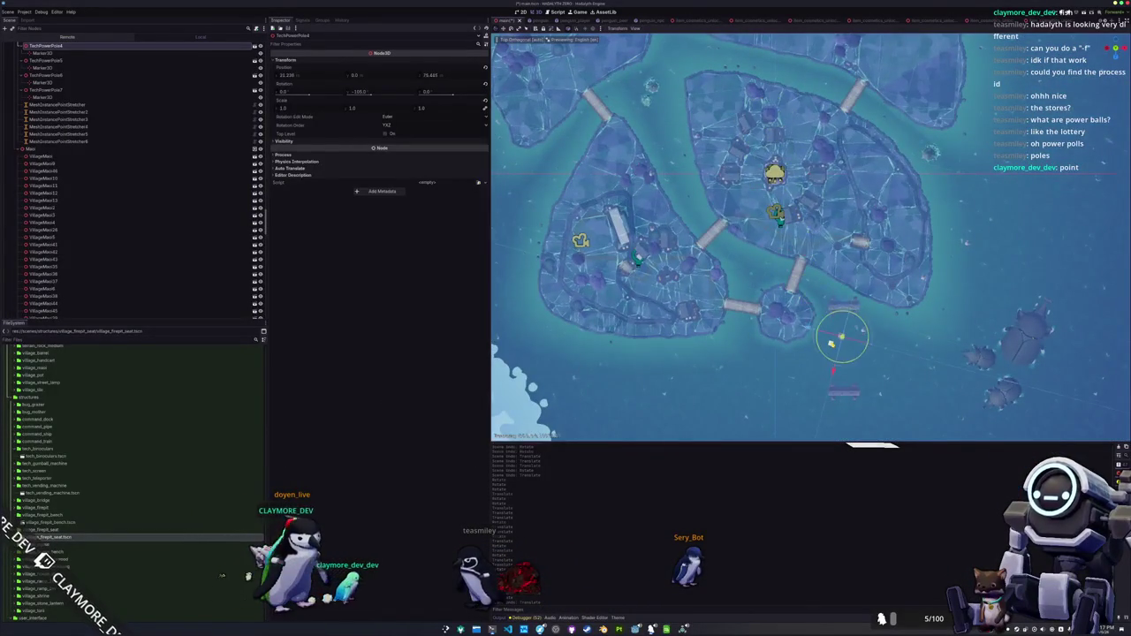
scroll(810, 237, "up", 8)
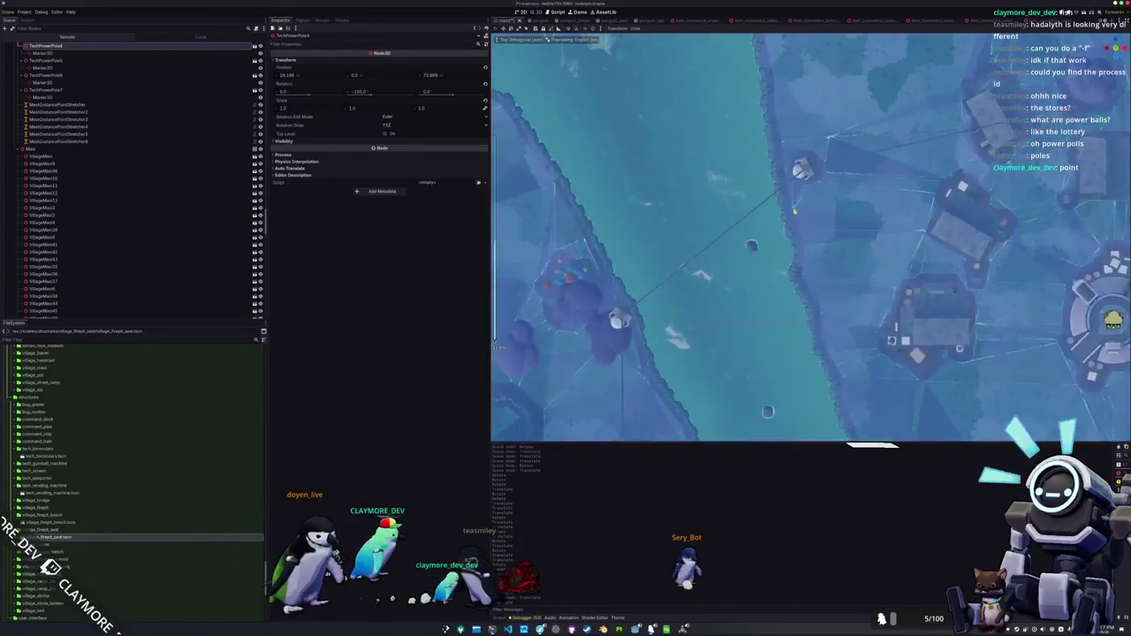
left_click(54, 60)
scroll(811, 237, "down", 4)
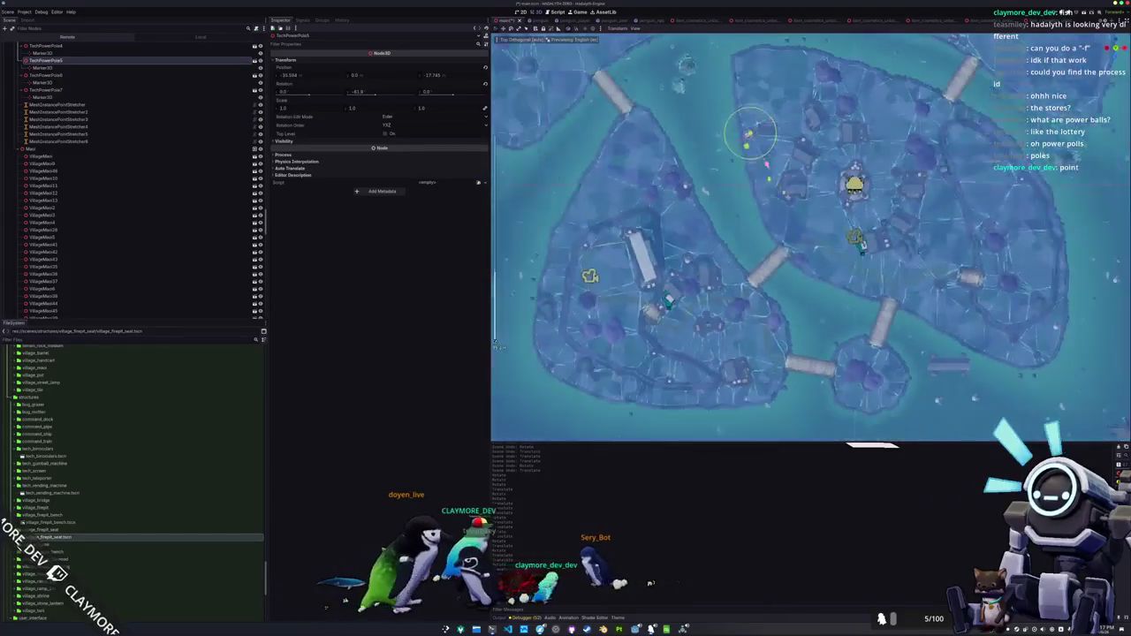
mouse_move(749, 132)
left_mouse_down()
mouse_move(831, 371)
mouse_move(872, 404)
mouse_move(912, 411)
left_mouse_up()
scroll(939, 401, "up", 3)
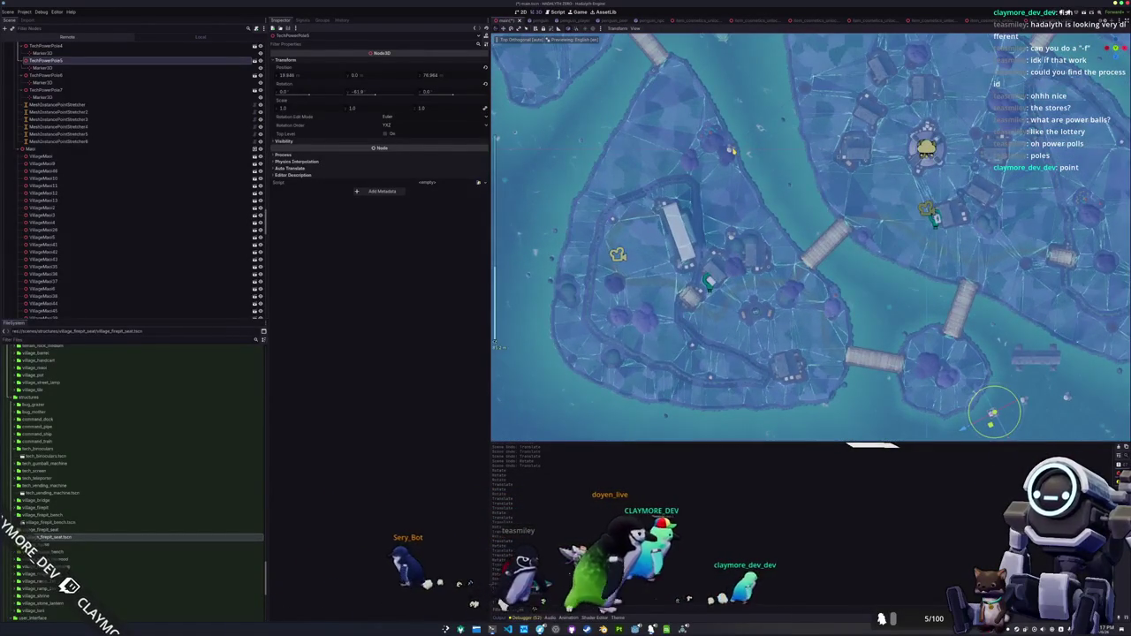
left_click(733, 152)
mouse_move(733, 152)
left_mouse_down()
mouse_move(929, 374)
mouse_move(966, 442)
left_mouse_up()
- Select TechPowerPole7, then TechPowerPole1, to check their positions
scroll(779, 272, "left", 3)
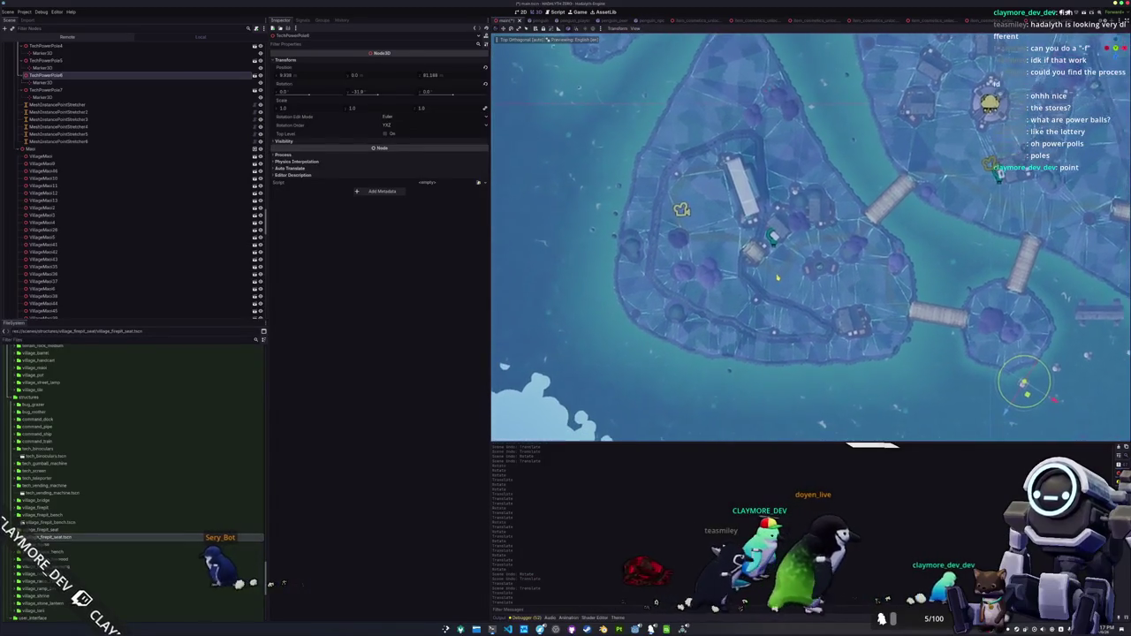
scroll(779, 272, "up", 2)
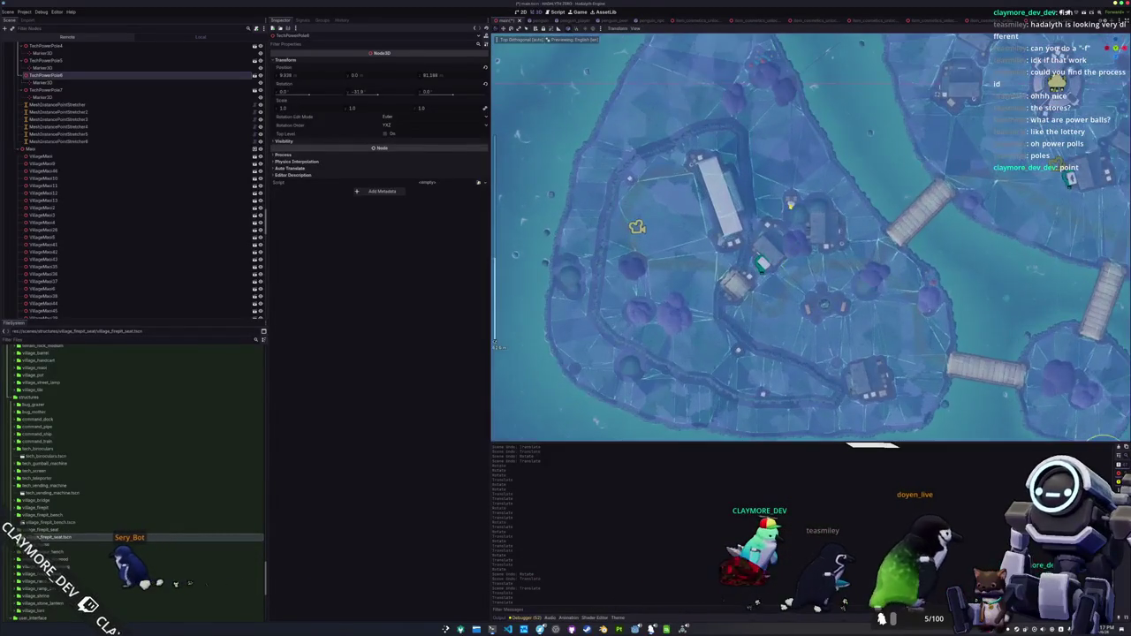
left_click(795, 204)
scroll(779, 272, "right", 3)
scroll(779, 272, "down", 2)
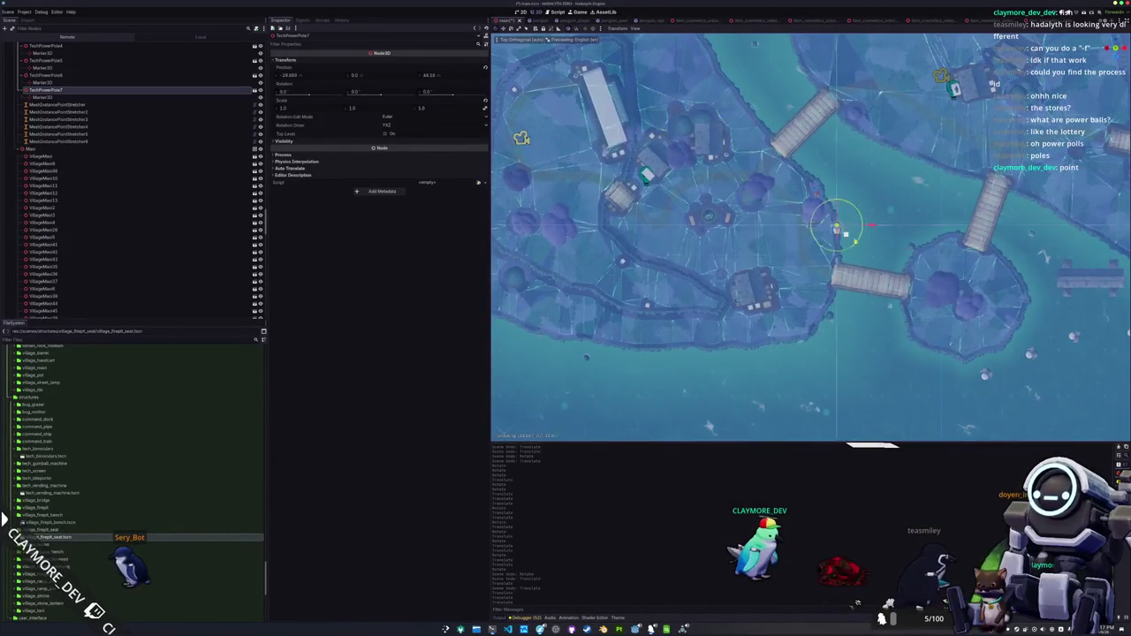
scroll(709, 426, "right", 5)
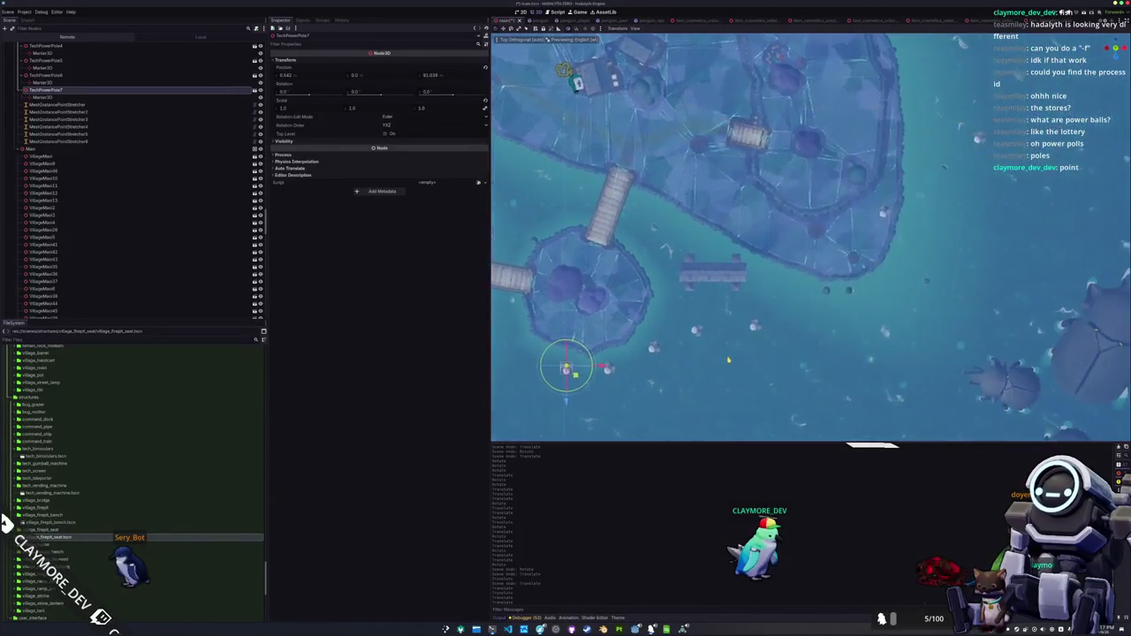
scroll(810, 231, "up", 3)
scroll(811, 231, "down", 2)
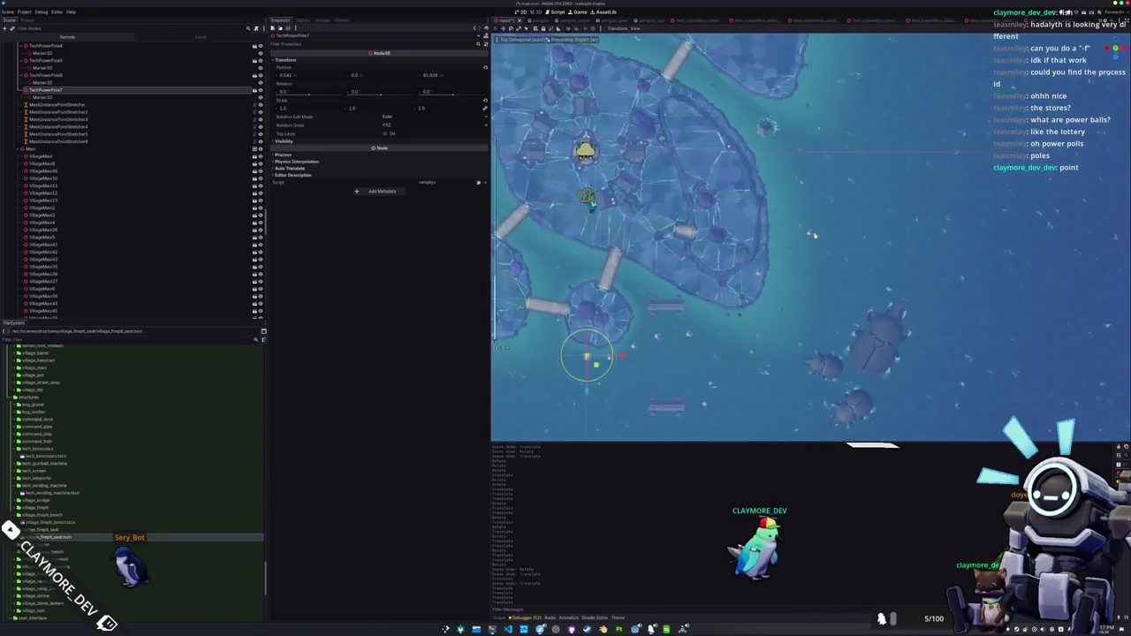
left_click(811, 232)
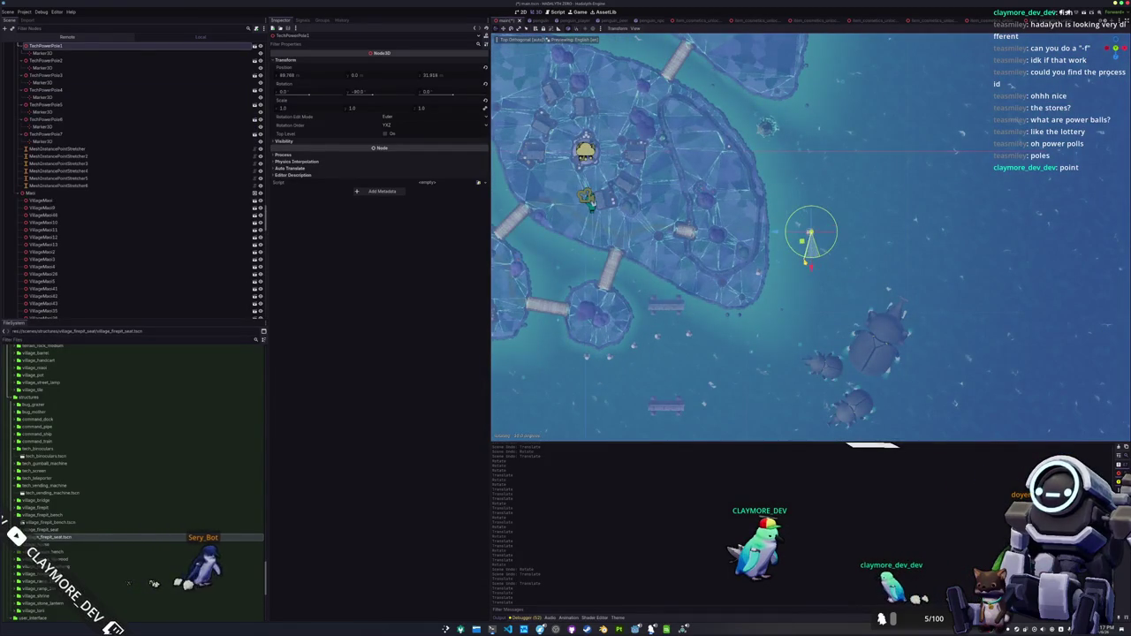
- Slide TechPowerPole1 back toward the island and move TechPowerPole2 up-right into the water
mouse_move(1057, 237)
left_mouse_down()
mouse_move(973, 245)
mouse_move(808, 232)
mouse_move(818, 231)
left_mouse_up()
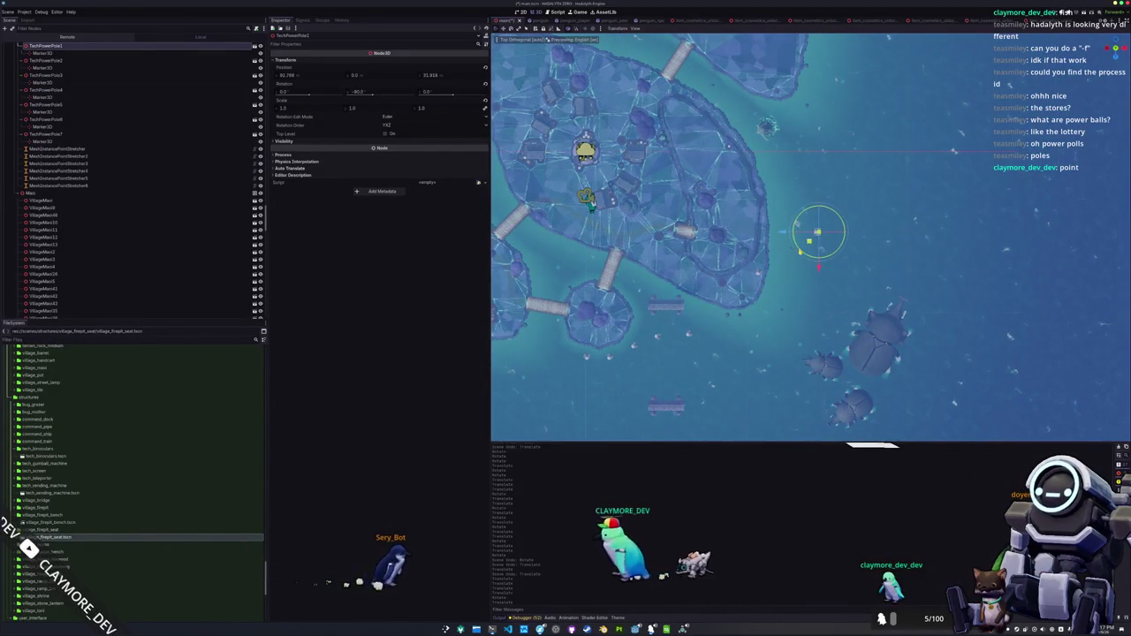
left_click(758, 274)
scroll(716, 301, "up", 3)
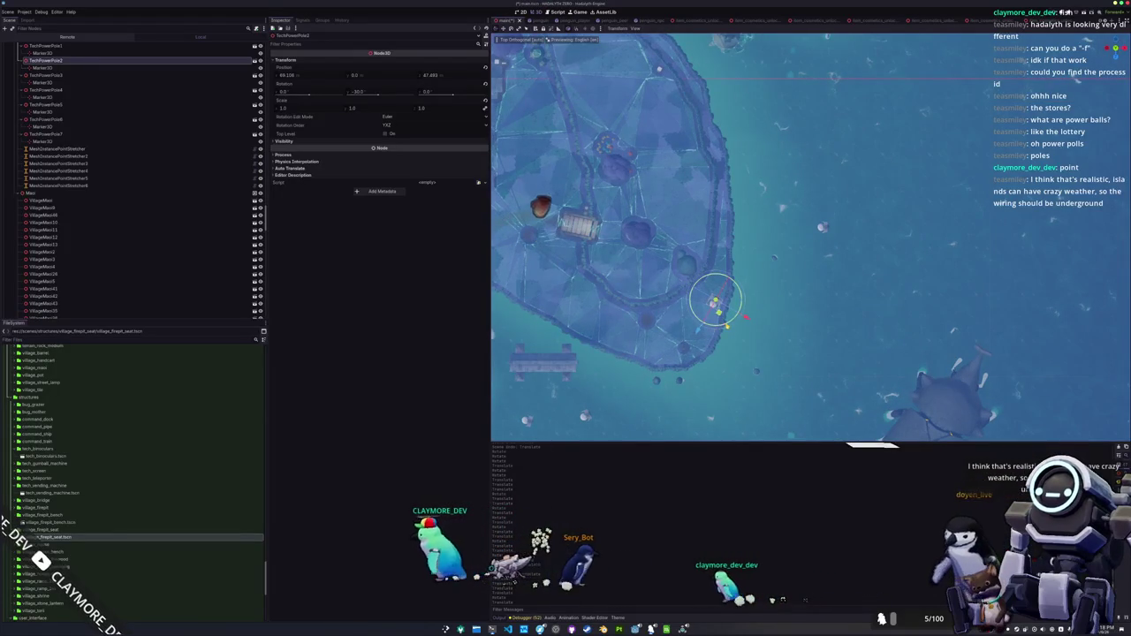
left_click_drag(716, 305, 805, 225)
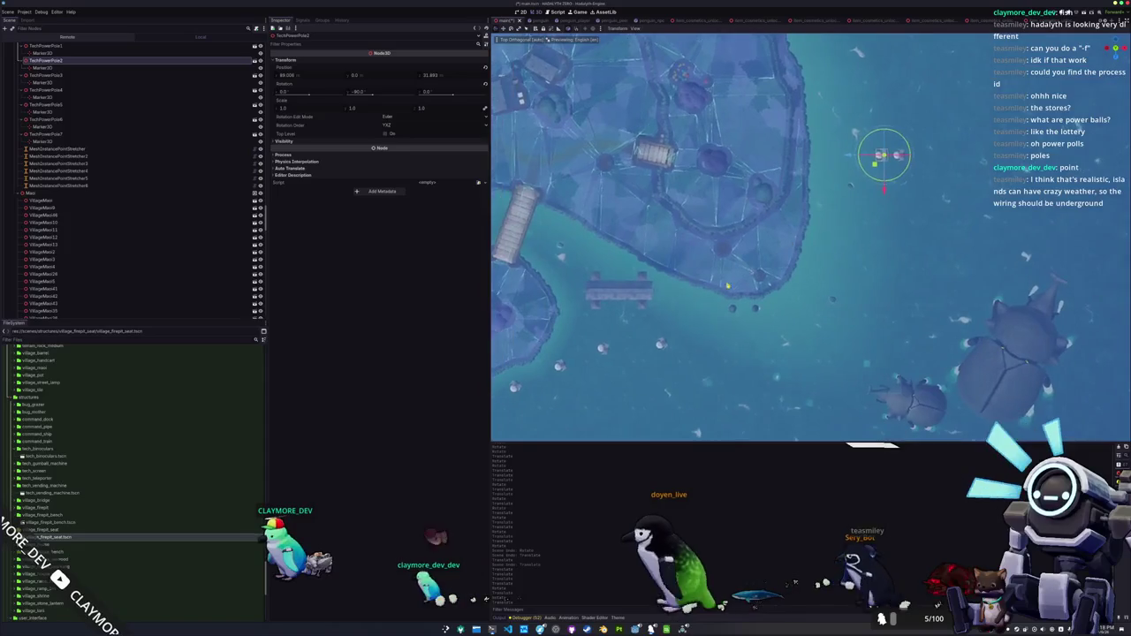
- Move TechPowerPole5 and TechPowerPole6 up-right out to the offshore pole row
left_click(661, 345)
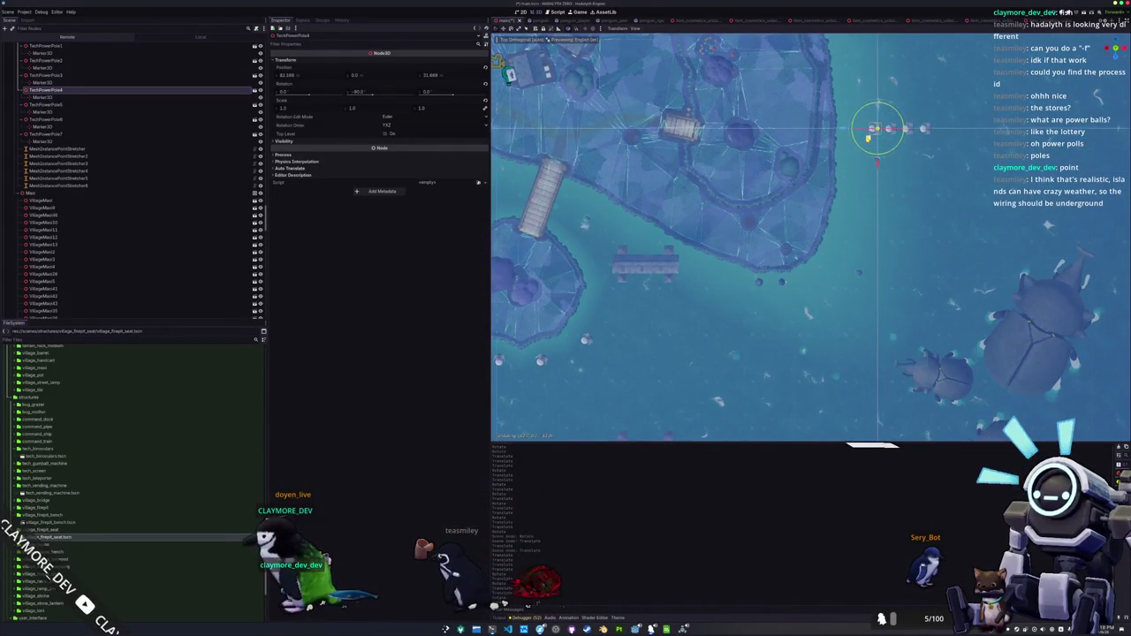
left_click(641, 318)
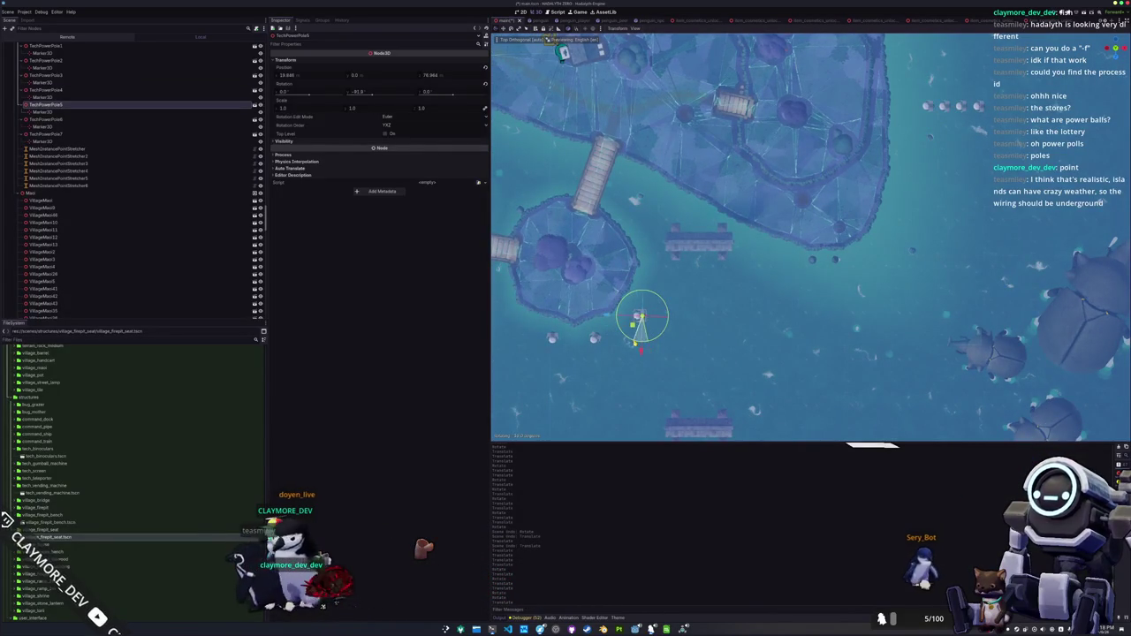
left_click_drag(641, 318, 915, 106)
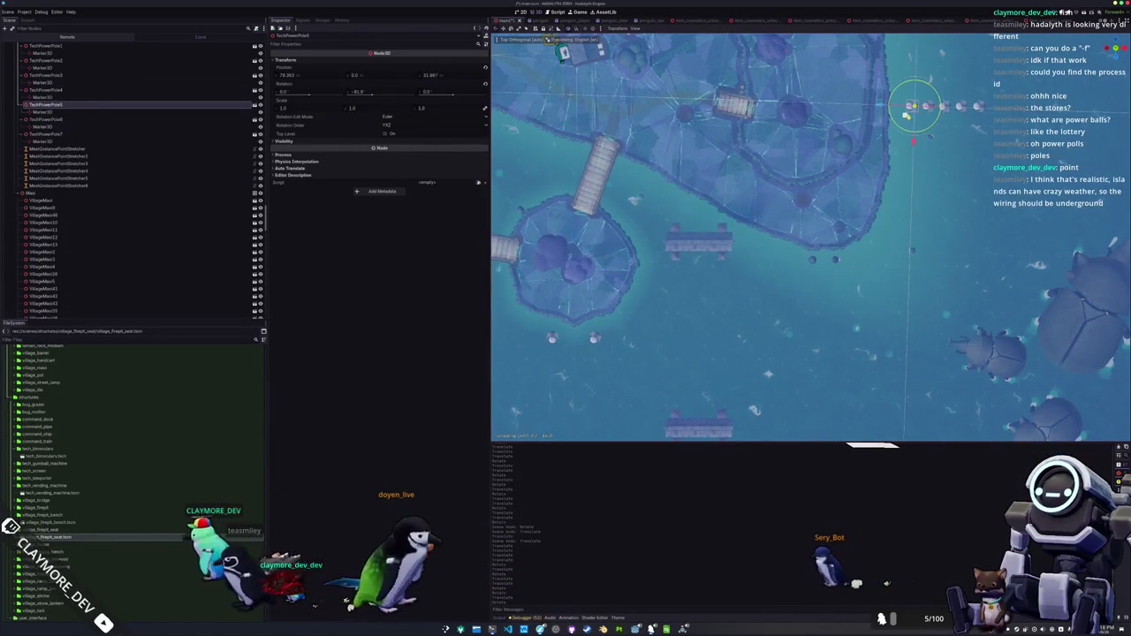
left_click(595, 337)
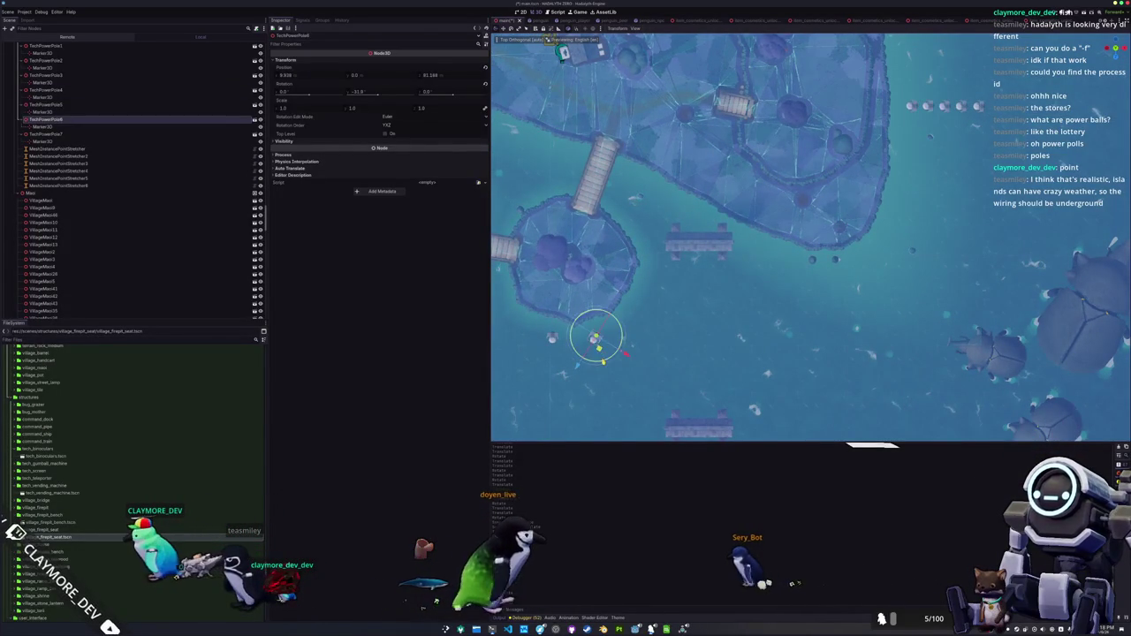
mouse_move(595, 338)
left_mouse_down()
mouse_move(848, 132)
mouse_move(898, 108)
left_mouse_up()
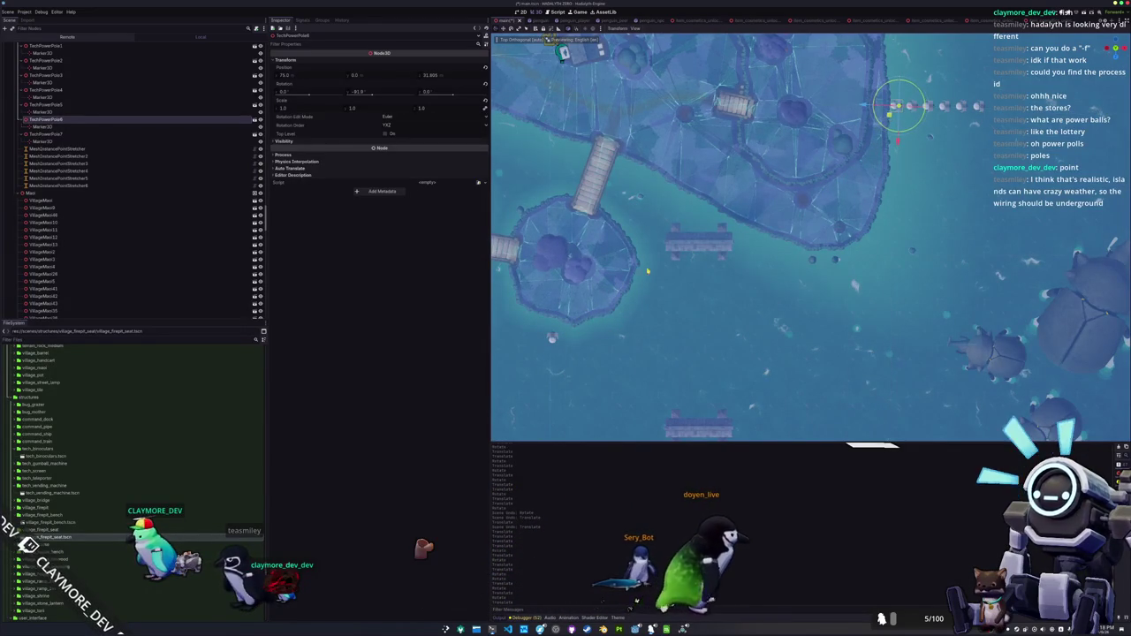
- Bring TechPowerPole7 into line with the other poles, then select TechPowerPole1
left_click(552, 337)
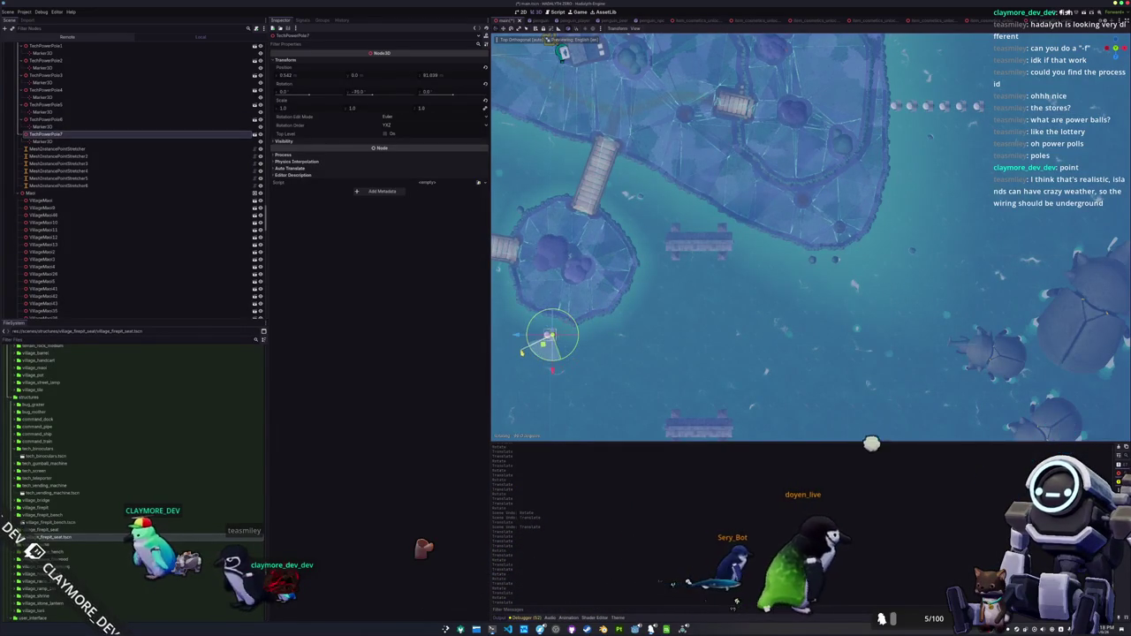
scroll(796, 239, "left", 5)
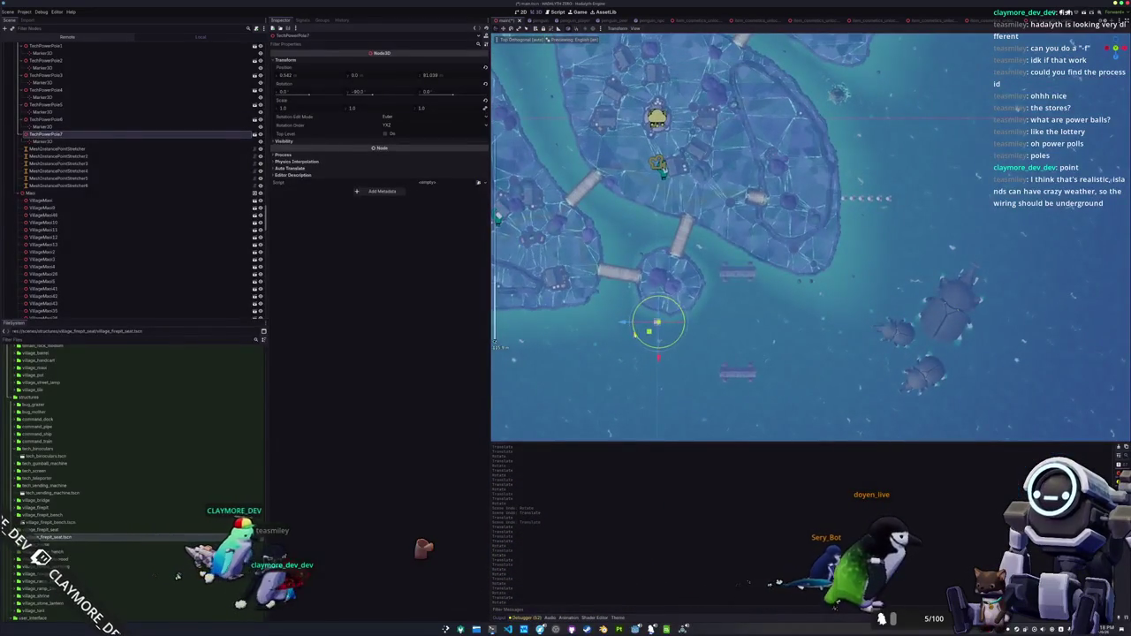
mouse_move(628, 337)
left_mouse_down()
mouse_move(774, 203)
mouse_move(826, 208)
left_mouse_up()
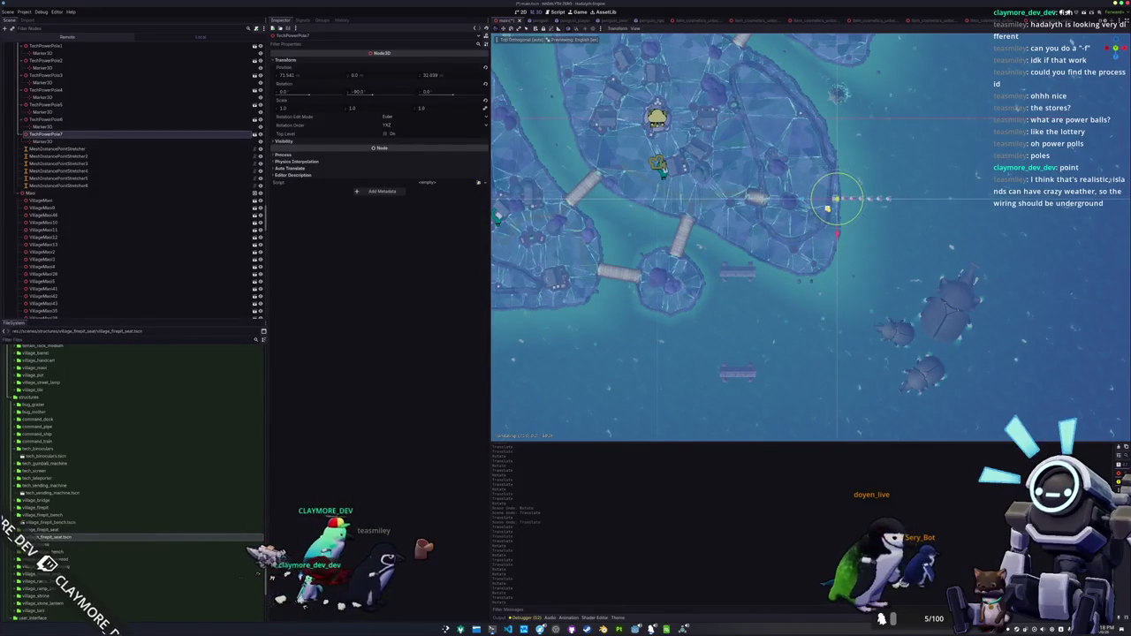
scroll(856, 230, "up", 2)
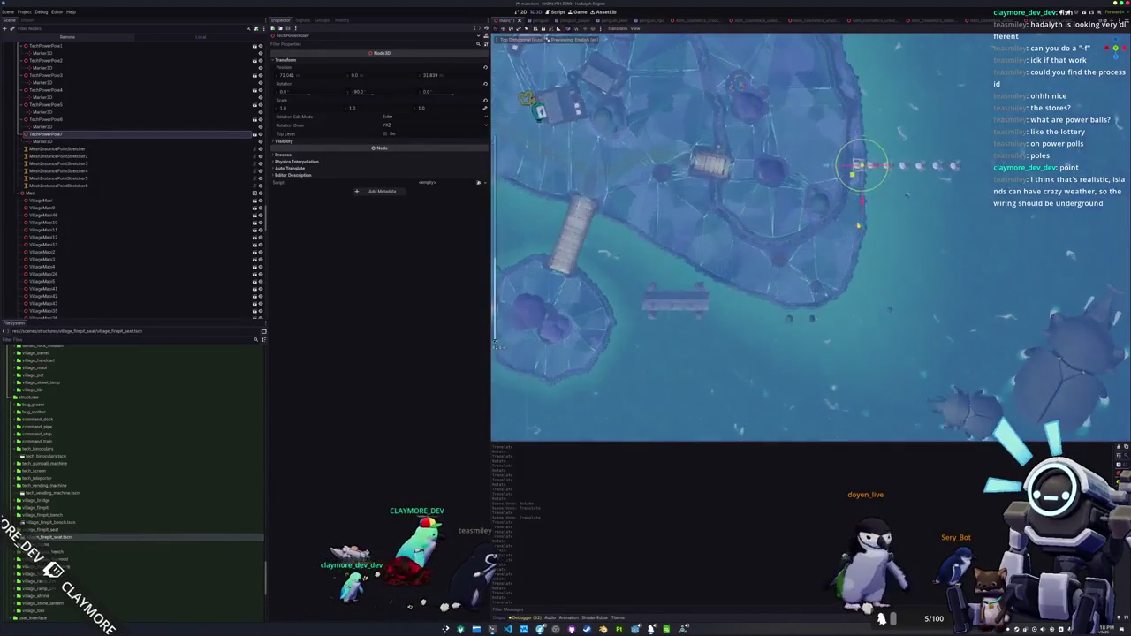
scroll(856, 230, "right", 5)
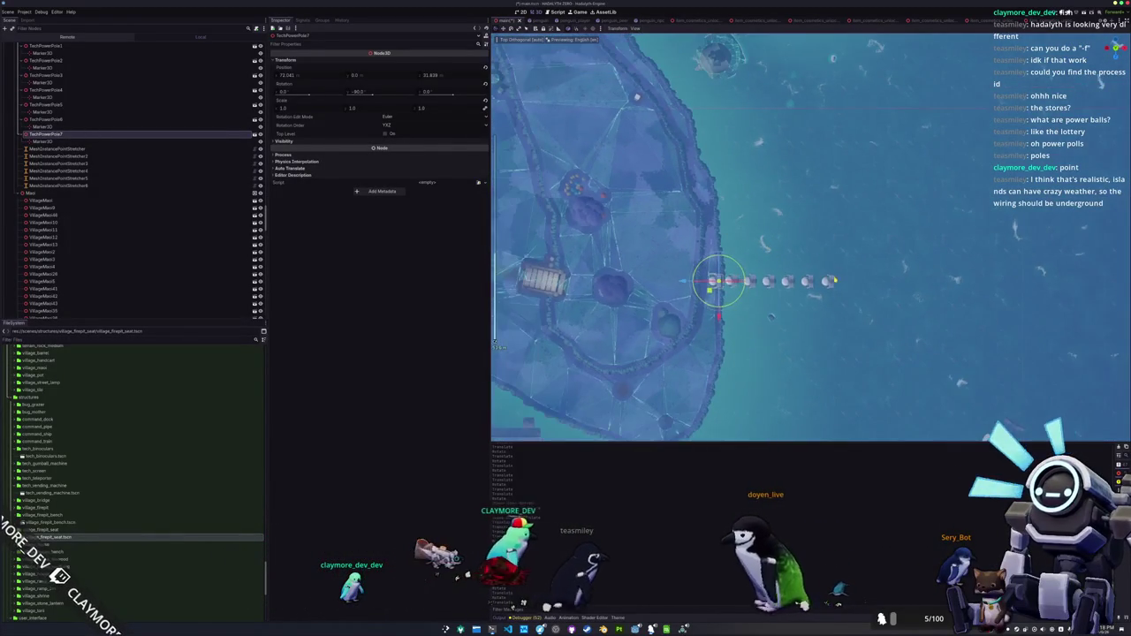
left_click(826, 281)
scroll(796, 265, "right", 3)
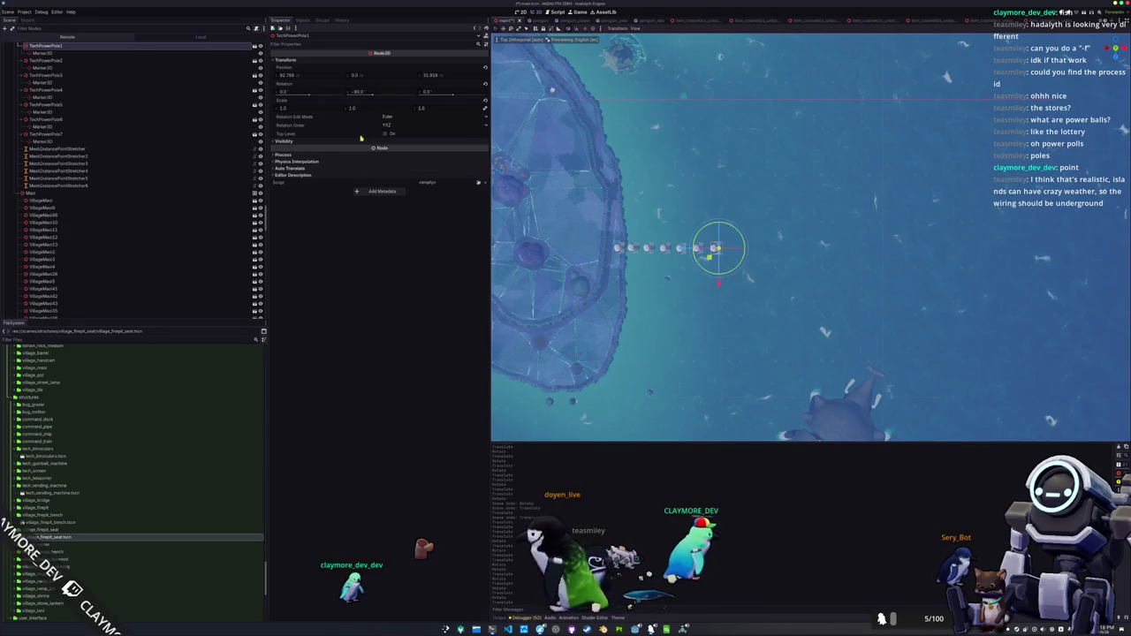
- Set the first pole's Z position to 30, then select and frame TechPowerPole2
left_click(288, 75)
type("0")
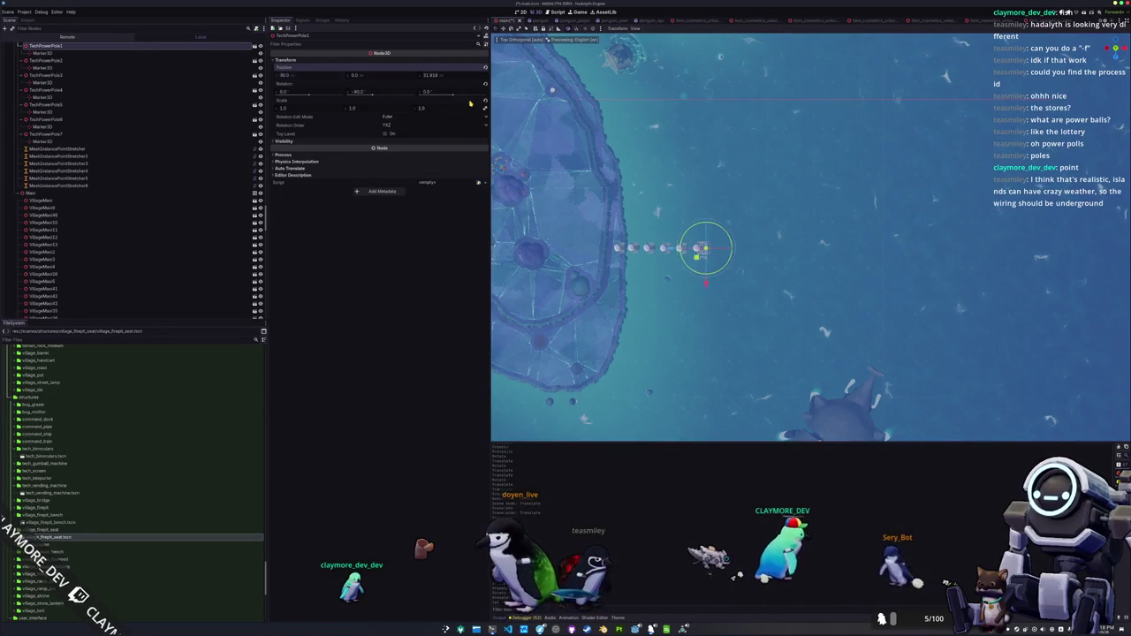
key("Escape")
type("30")
key("Return")
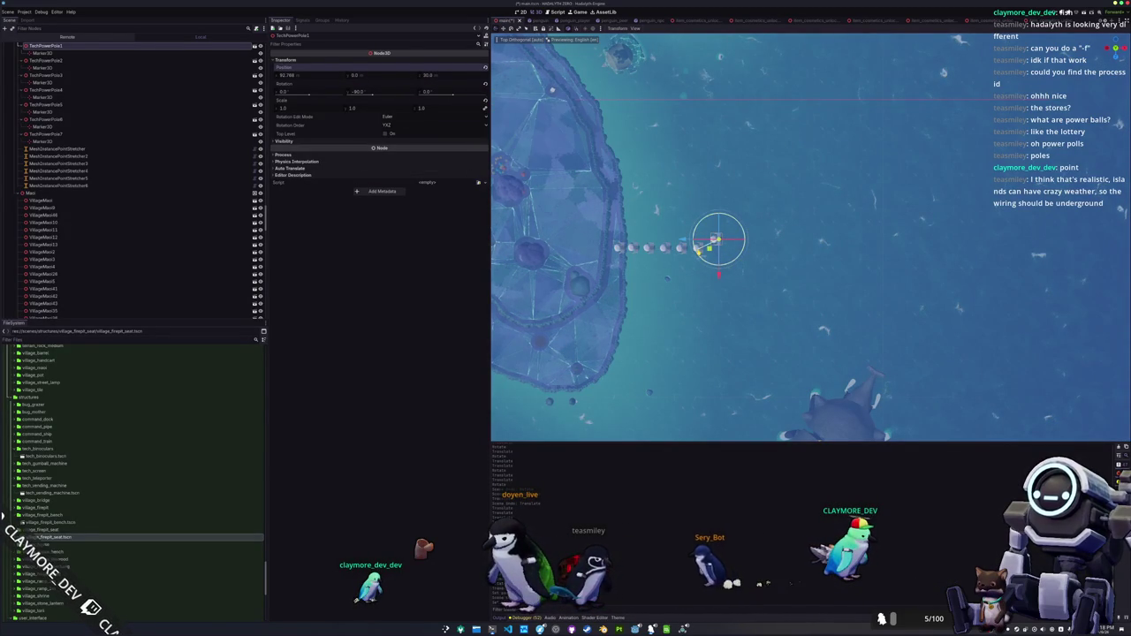
left_click(694, 276)
scroll(688, 275, "up", 2)
left_click(629, 256)
key("f")
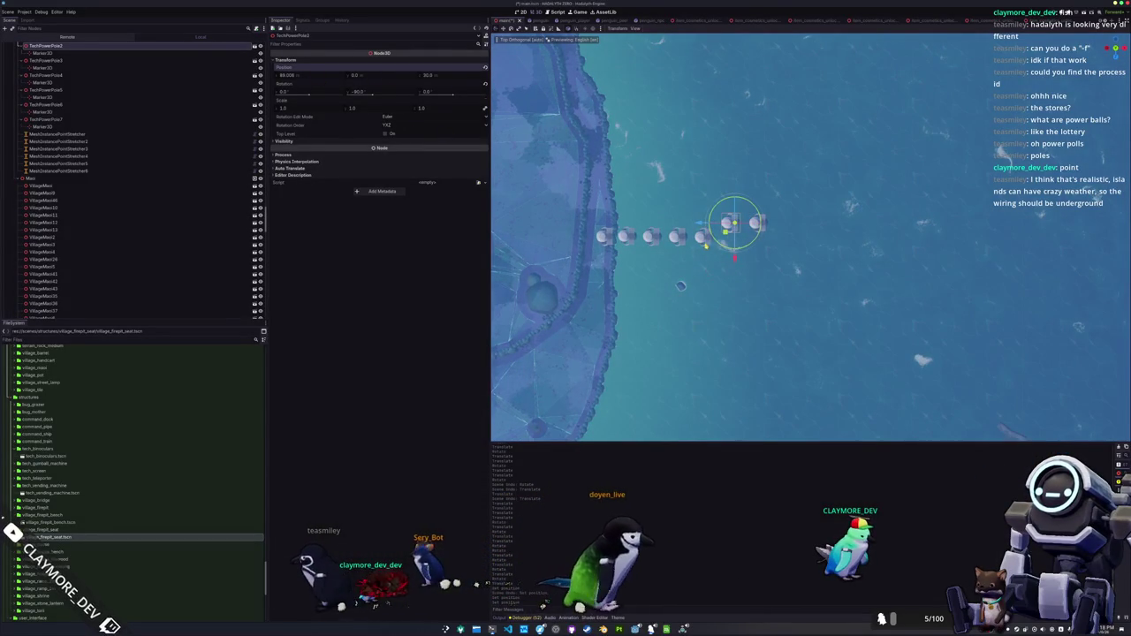
- Set the Z position to 30 on the next pole and on TechPowerPole4
key("Down")
key("Down")
left_click(428, 75)
type("30")
key("Return")
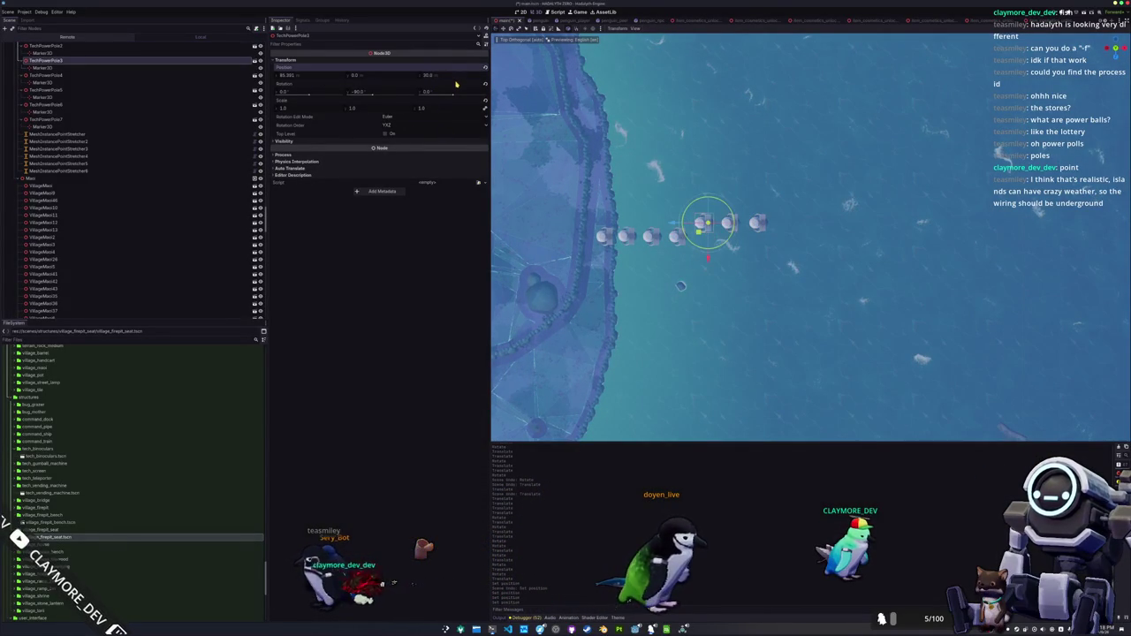
key("Down")
key("Down")
left_click(440, 75)
type("30")
key("Return")
- Set TechPowerPole3's X position to -180 and shift TechPowerPole2 further east
left_click(298, 76)
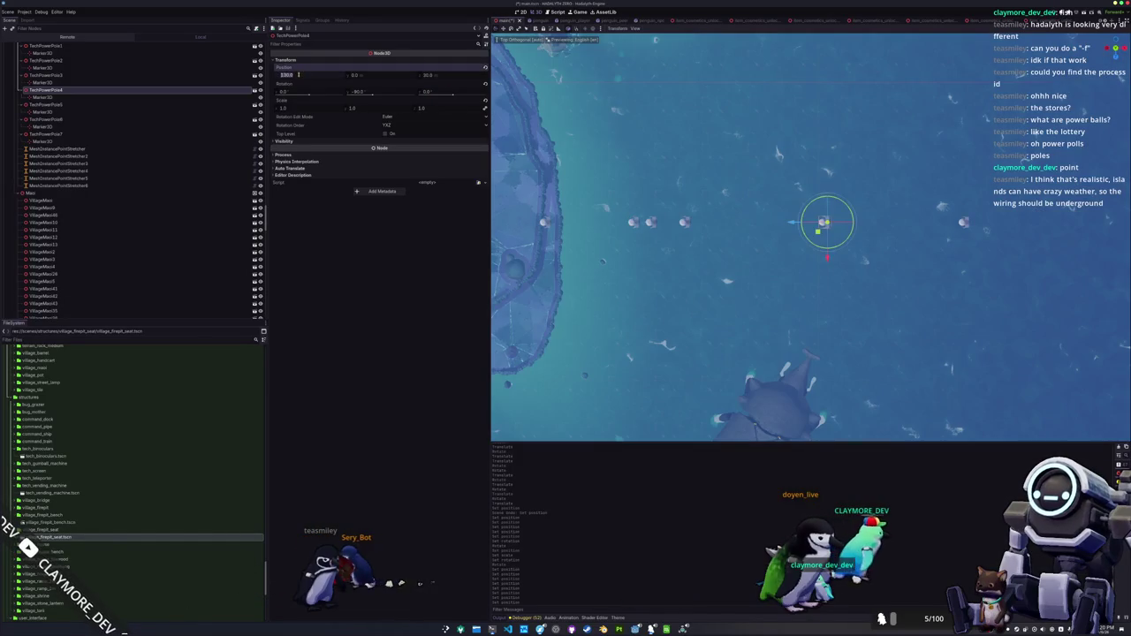
left_click(104, 76)
left_click(305, 74)
type("-180")
key("Return")
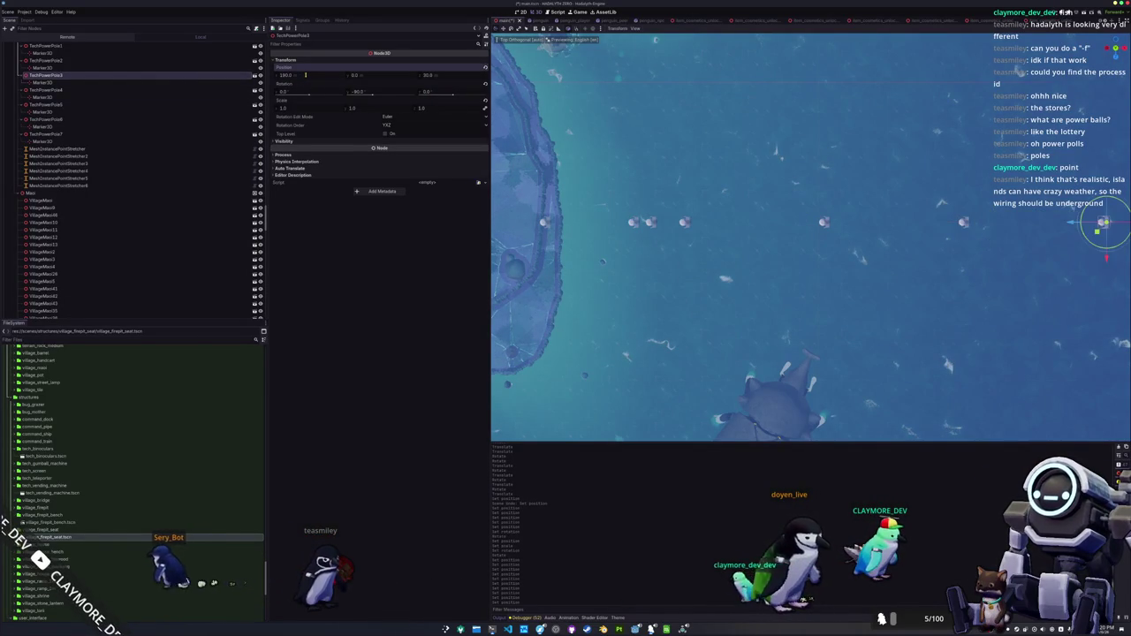
scroll(106, 114, "up", 2)
left_click(88, 130)
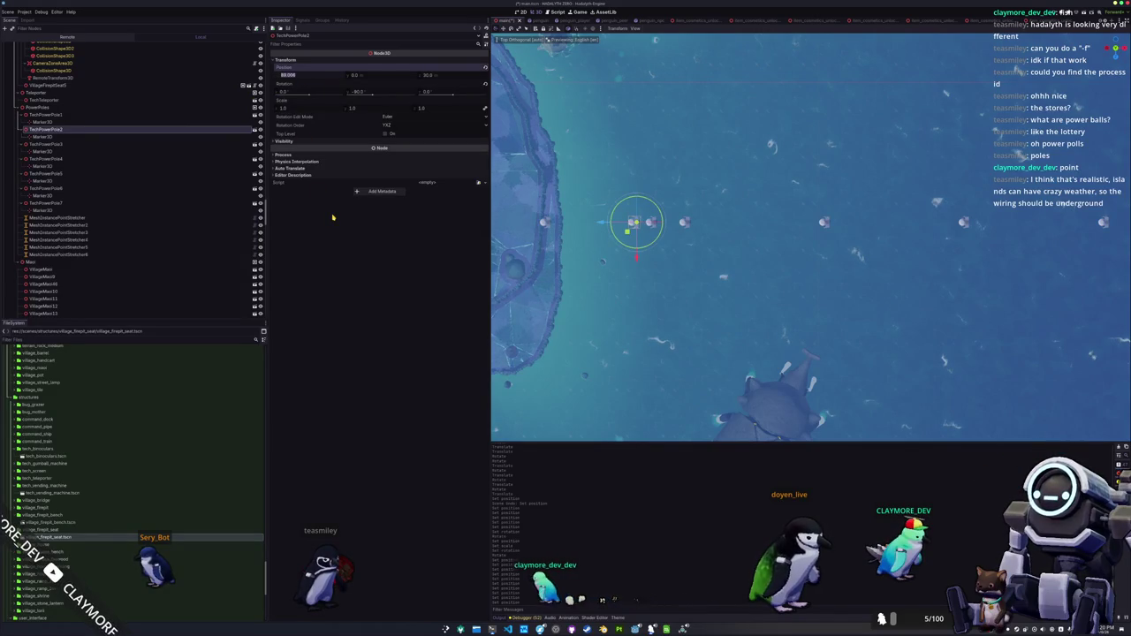
key("Return")
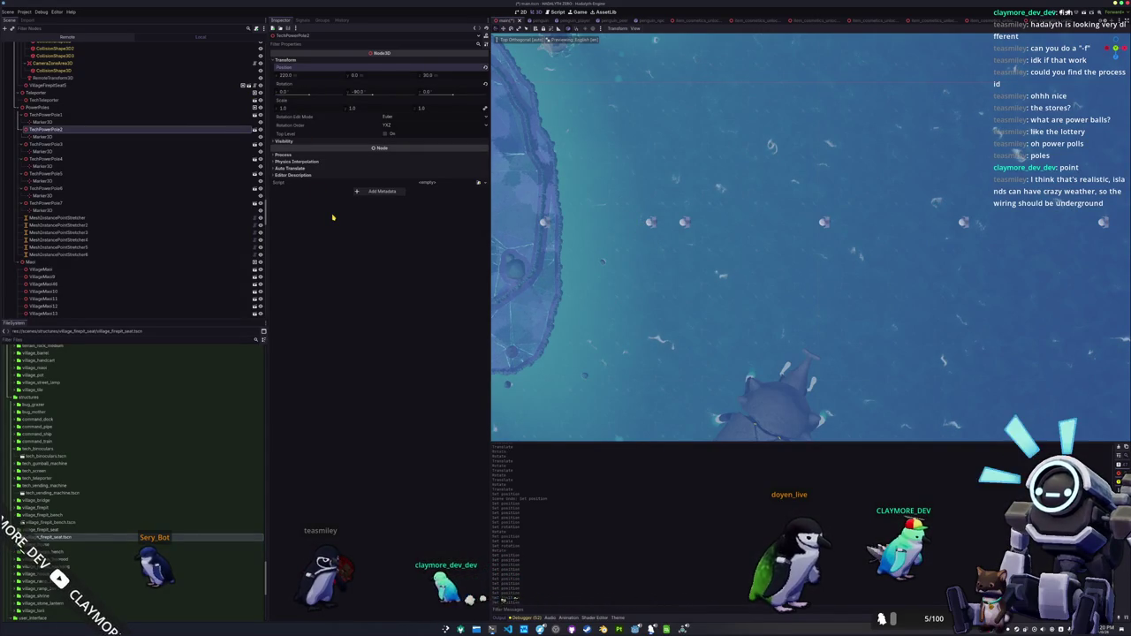
- Set TechPowerPole1's X position to 250, then select the first wire stretcher in perspective
left_click(89, 115)
left_click(315, 76)
type("250")
key("Return")
scroll(754, 199, "down", 3)
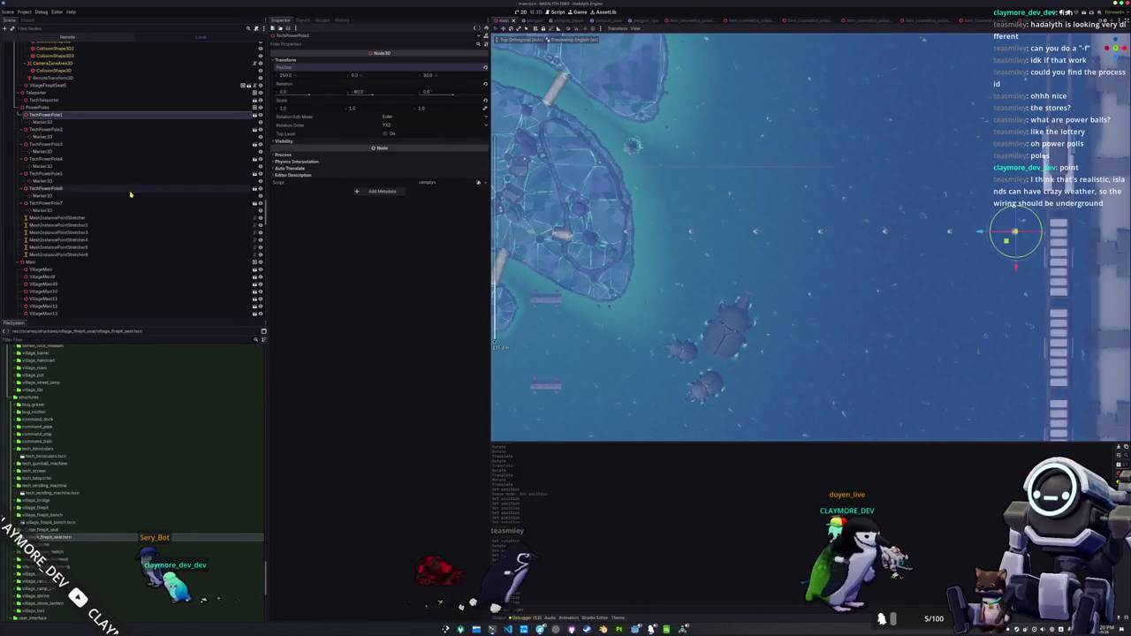
left_click(82, 218)
key("KP_5")
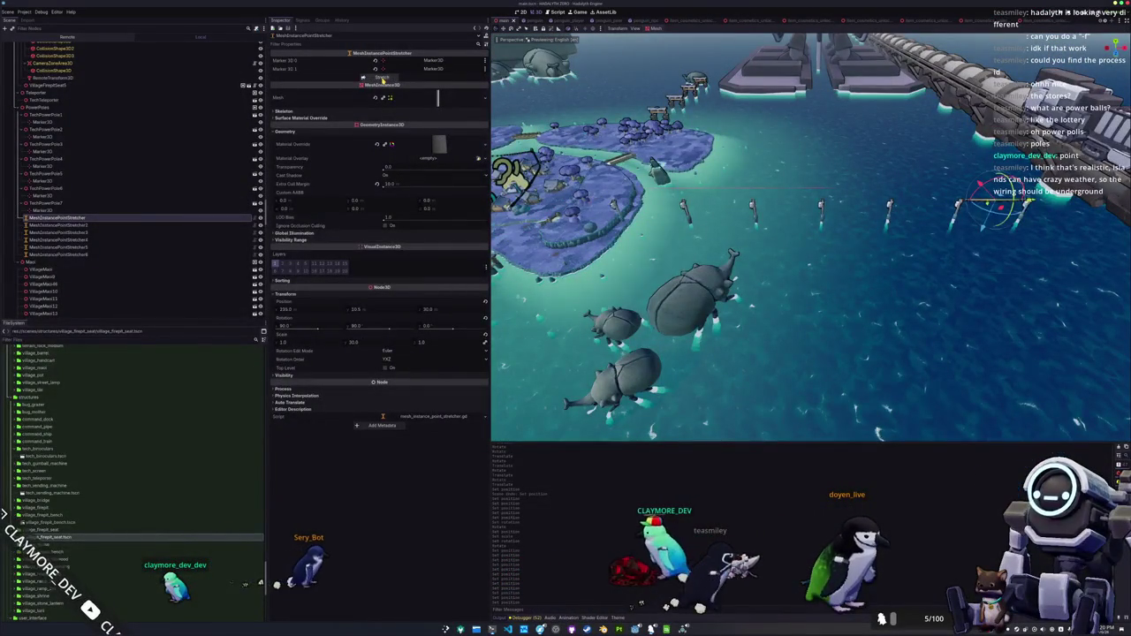
- Inspect MeshInstancePointStretcher2, 4, 5 and 6 wires, then orbit the camera from the island
left_click(99, 229)
left_click(99, 227)
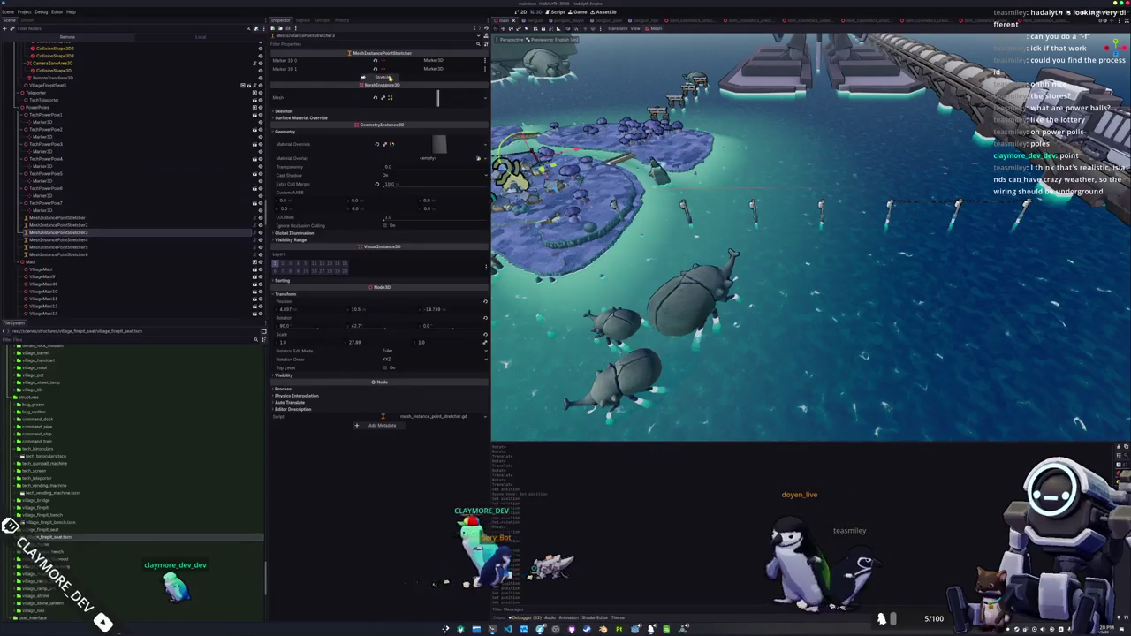
left_click(82, 241)
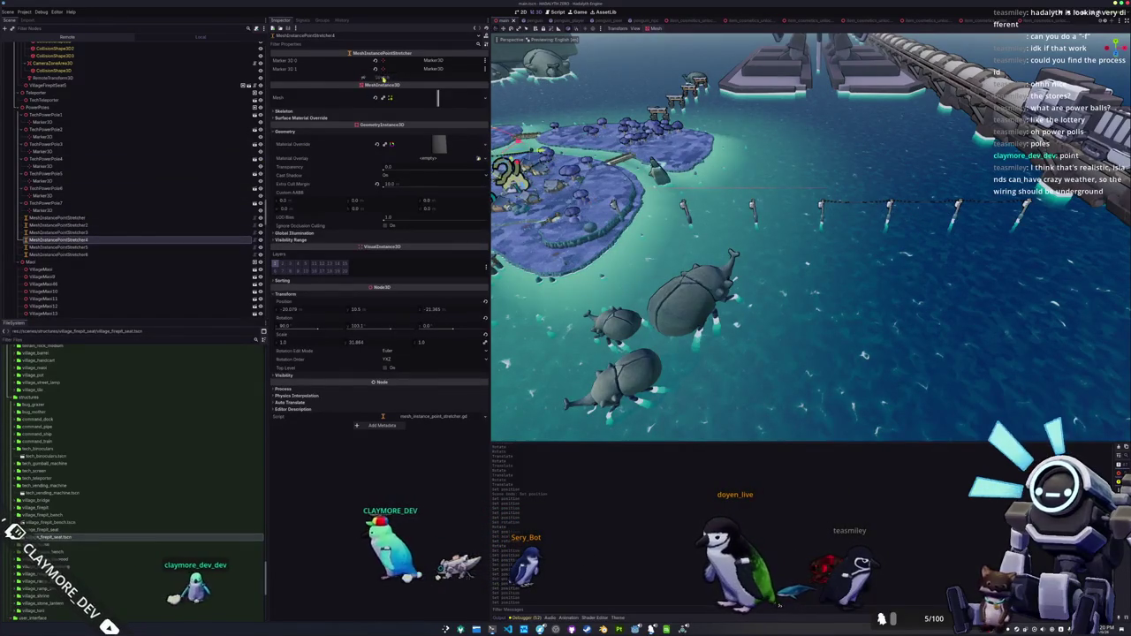
left_click(98, 254)
left_click(110, 247)
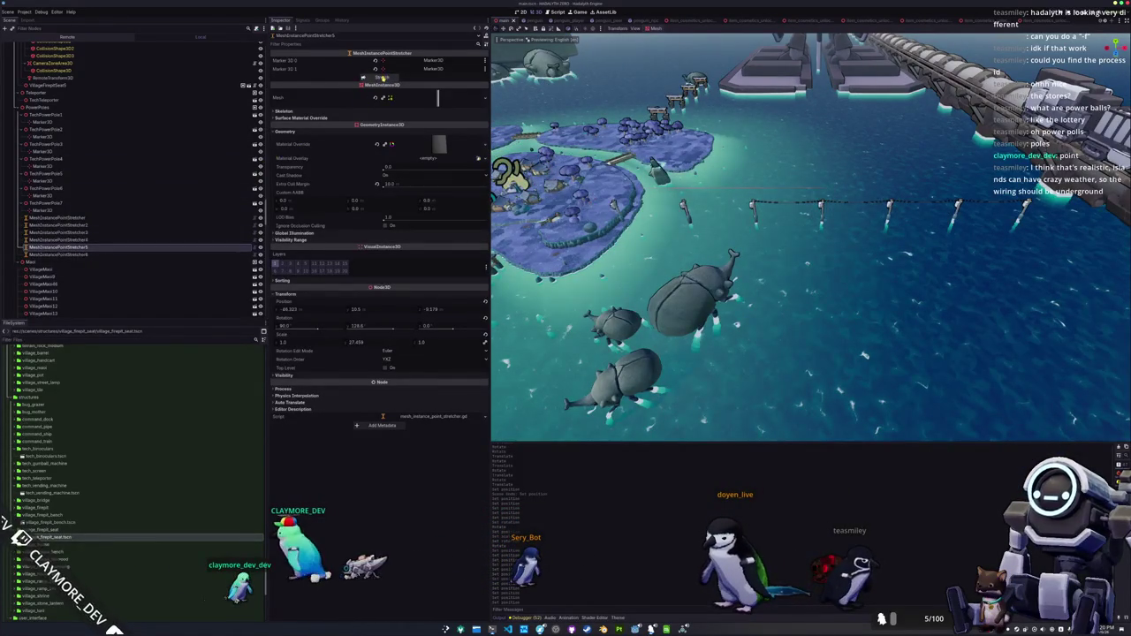
key("Down")
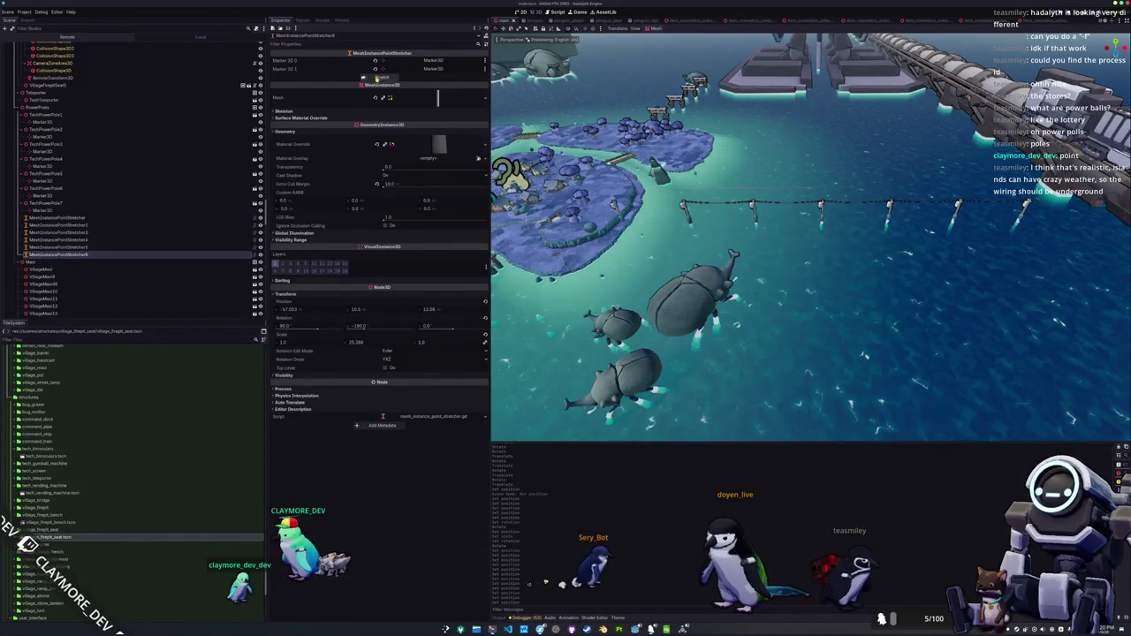
mouse_move(811, 236)
left_mouse_down()
mouse_move(733, 237)
mouse_move(722, 272)
mouse_move(784, 249)
left_mouse_up()
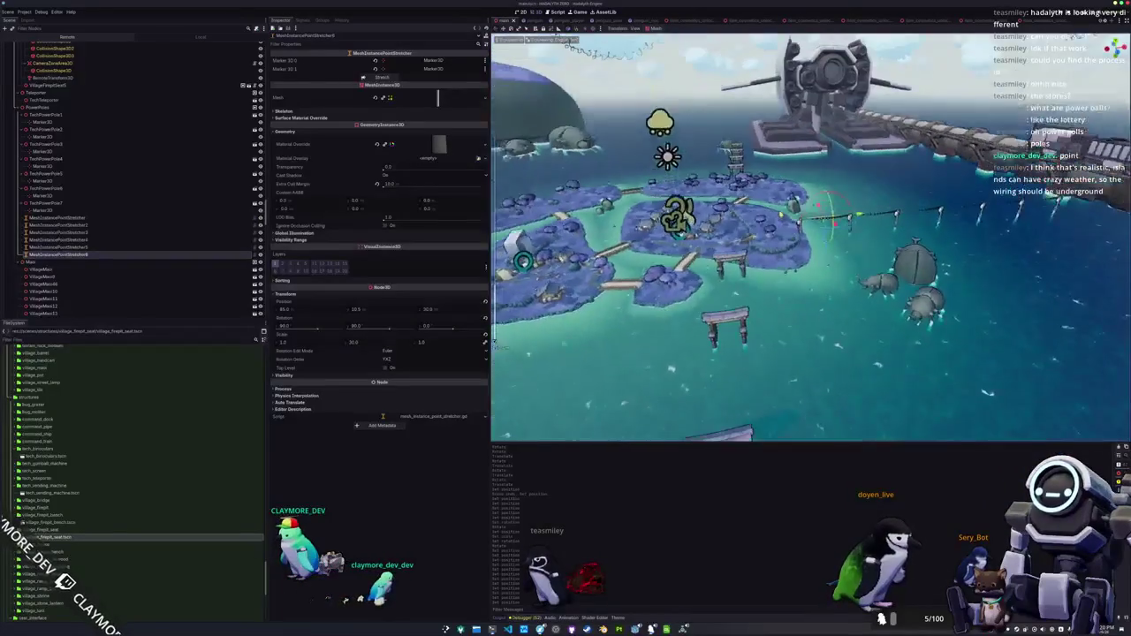
scroll(811, 237, "up", 5)
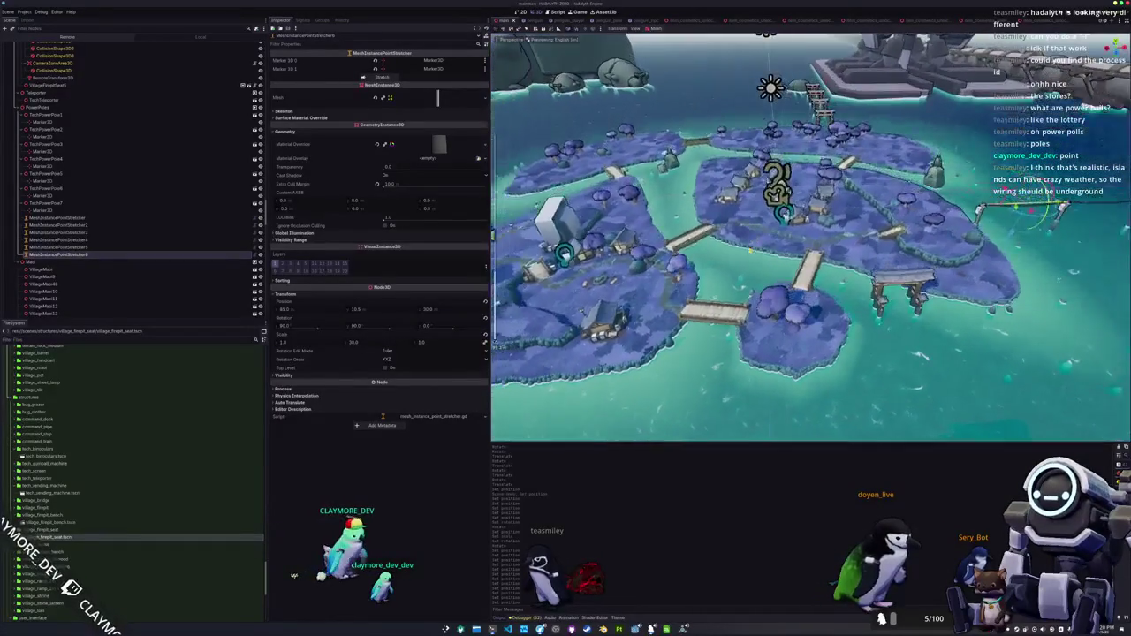
scroll(811, 237, "down", 5)
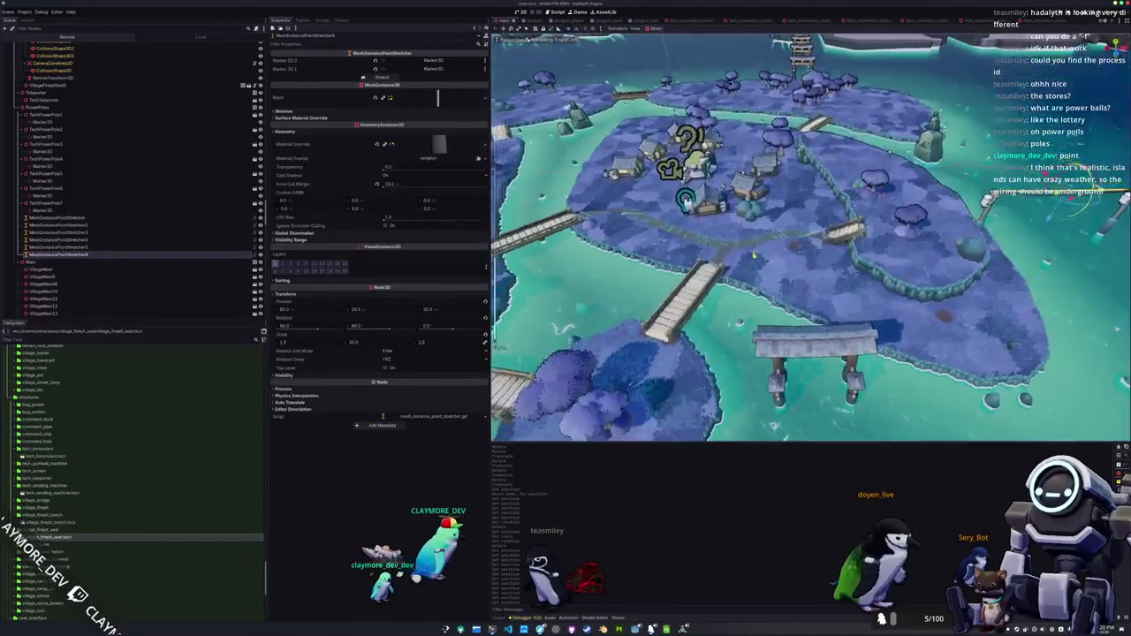
scroll(811, 236, "up", 2)
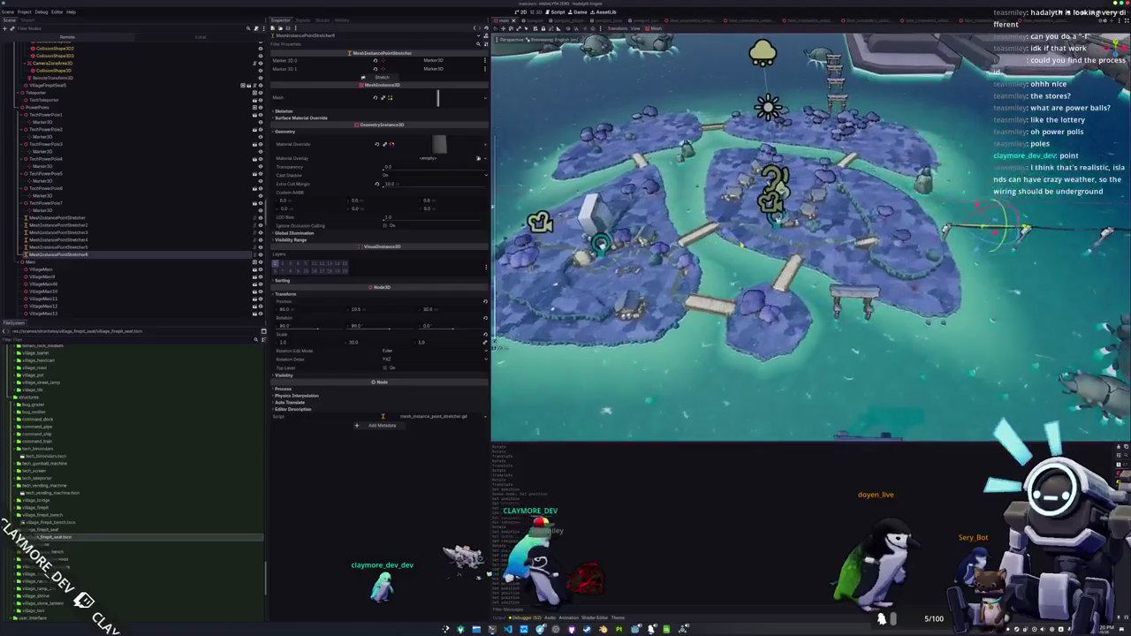
scroll(811, 237, "down", 1)
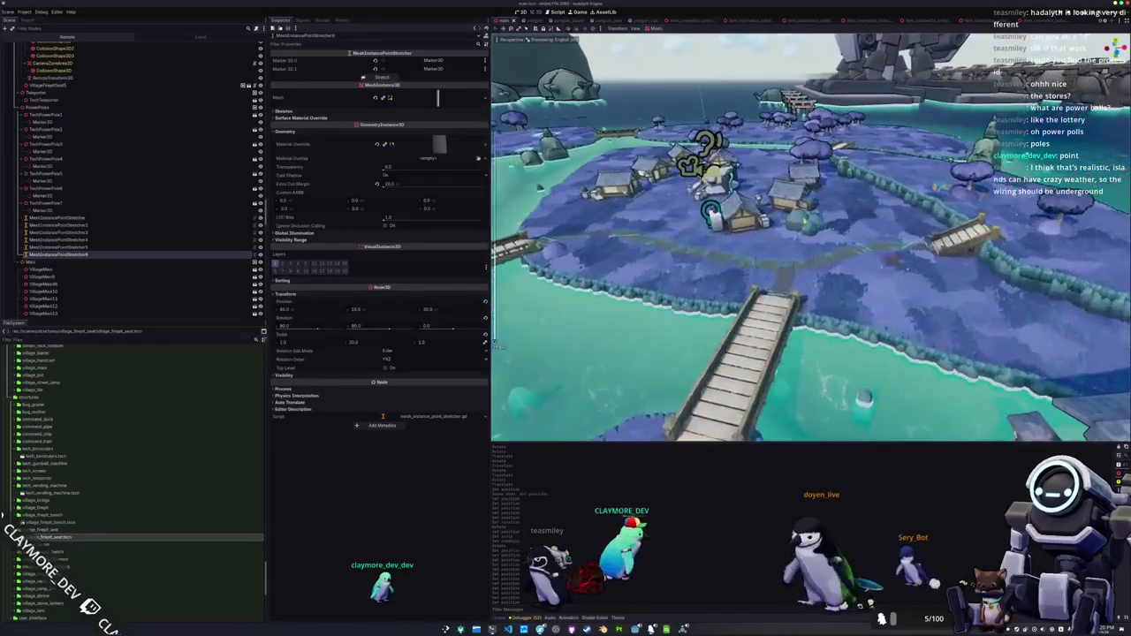
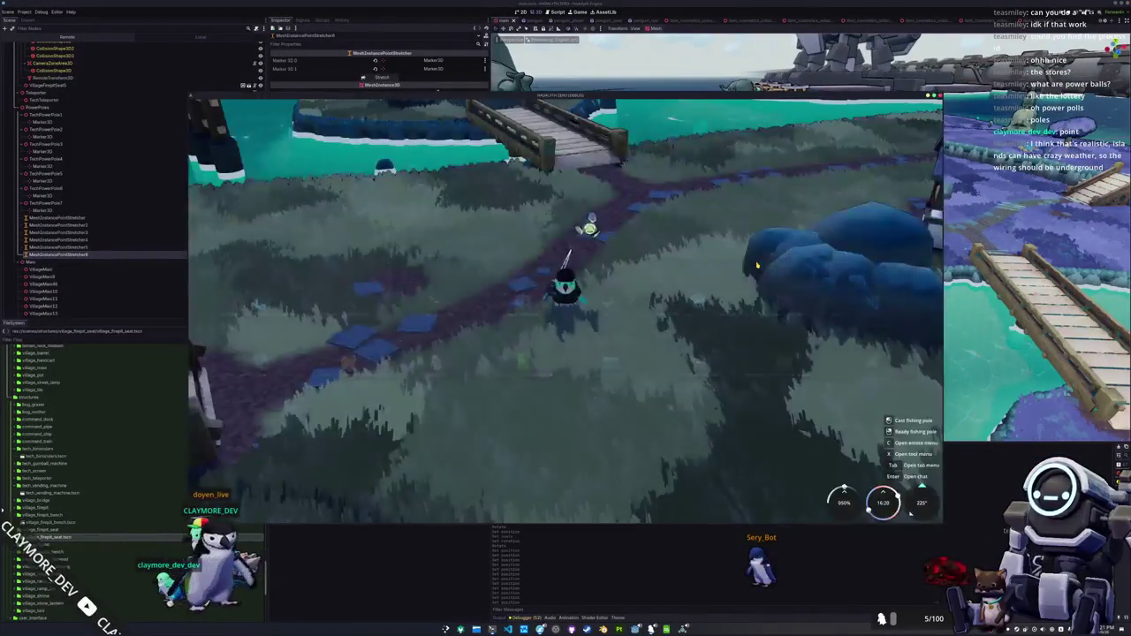
- Walk the character across the grass toward the houses, fence, stone path and bridge
key("w")
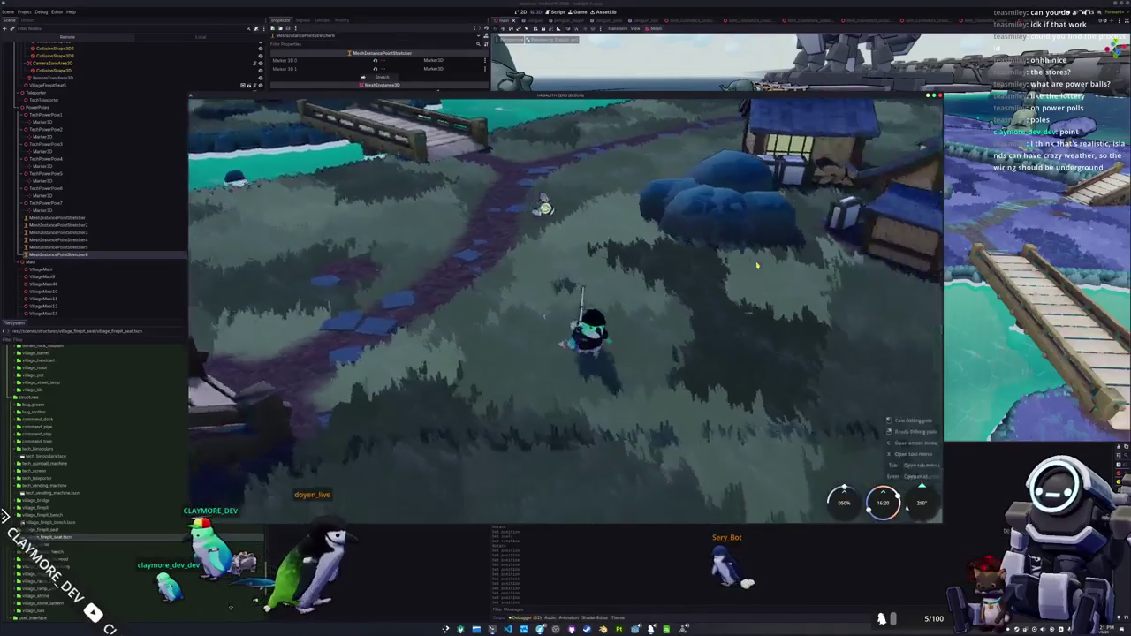
key("d")
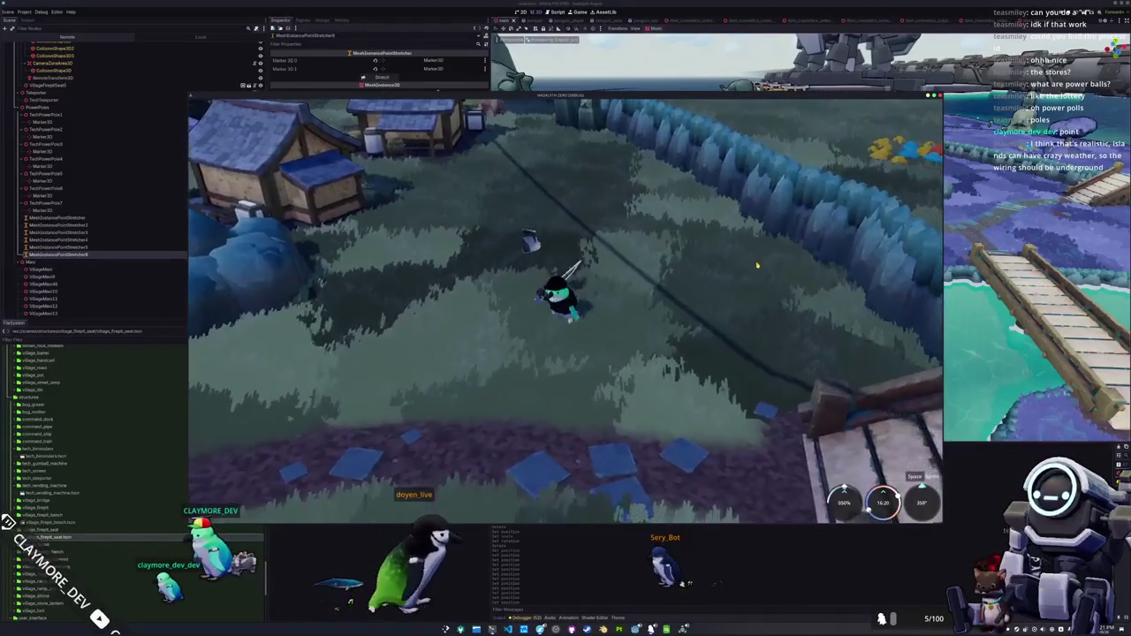
key("s")
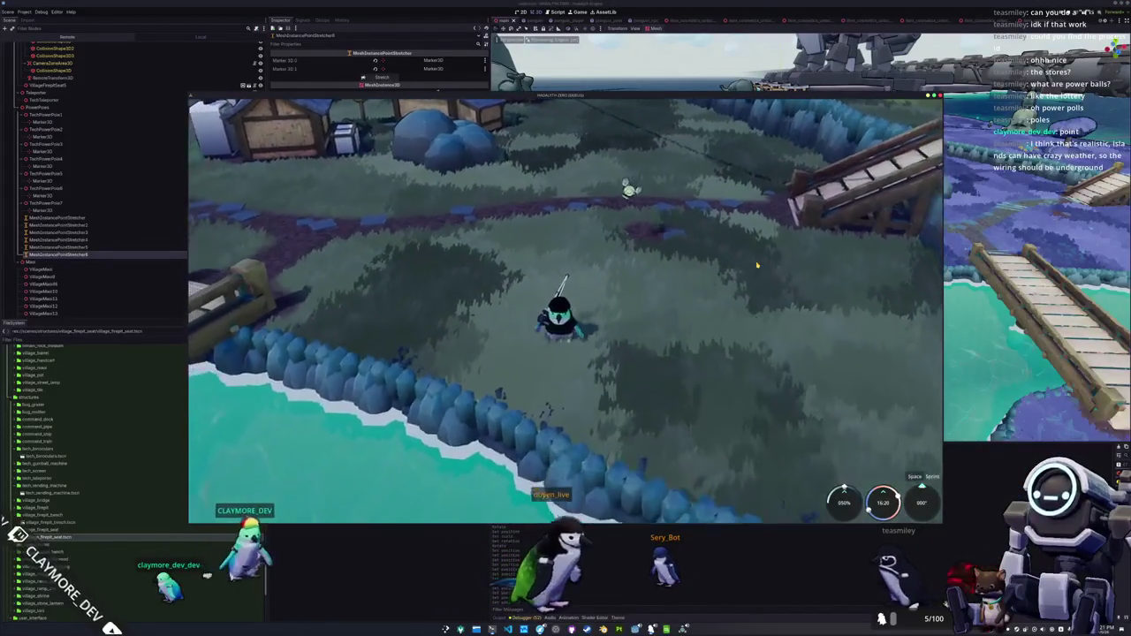
key("a")
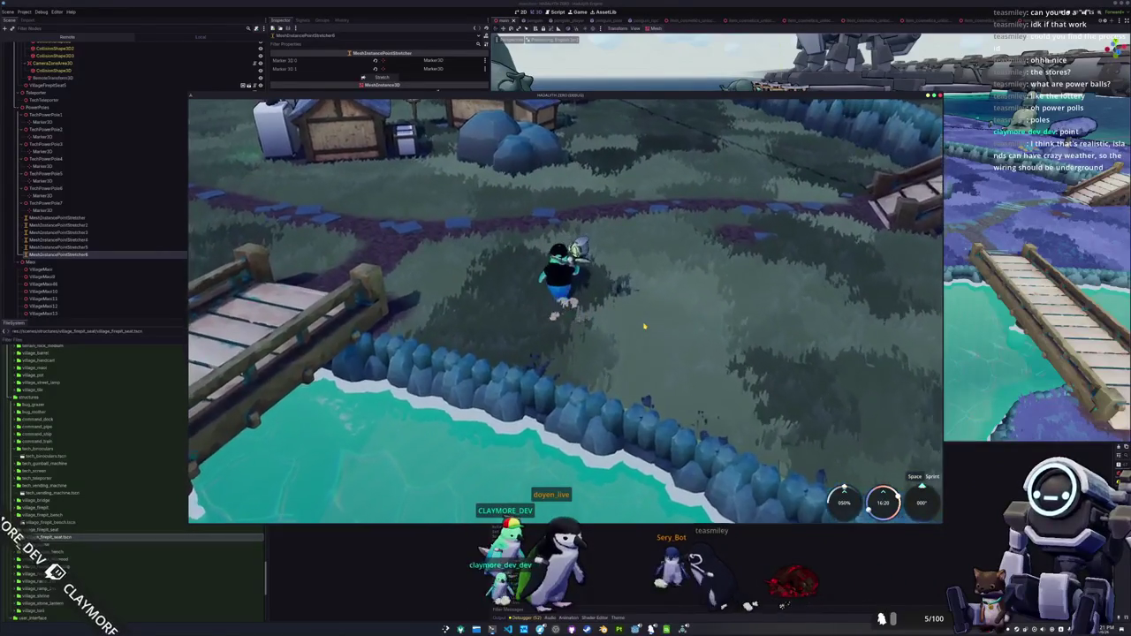
key("w")
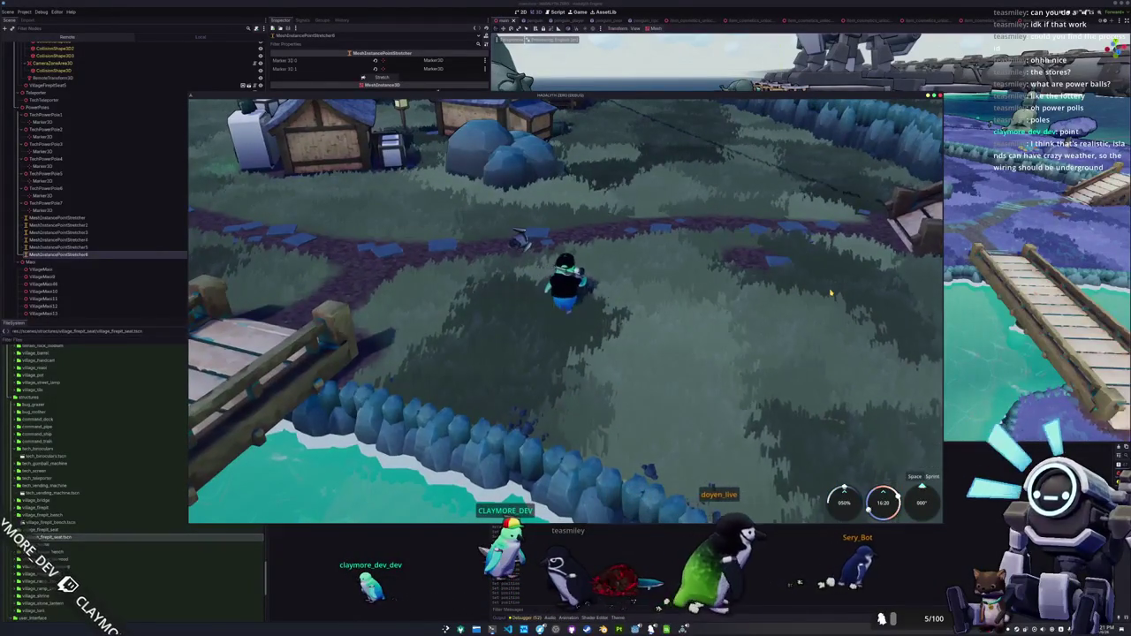
key("w")
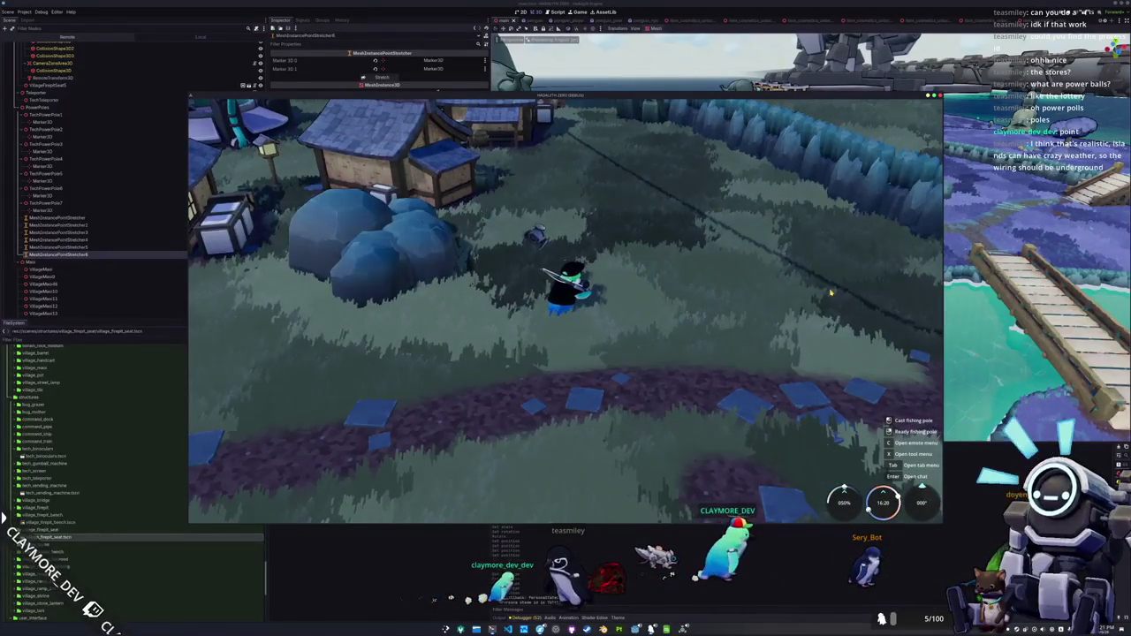
- Walk toward the water, back over the stone path to the houses, then stop the game with F8
key("s")
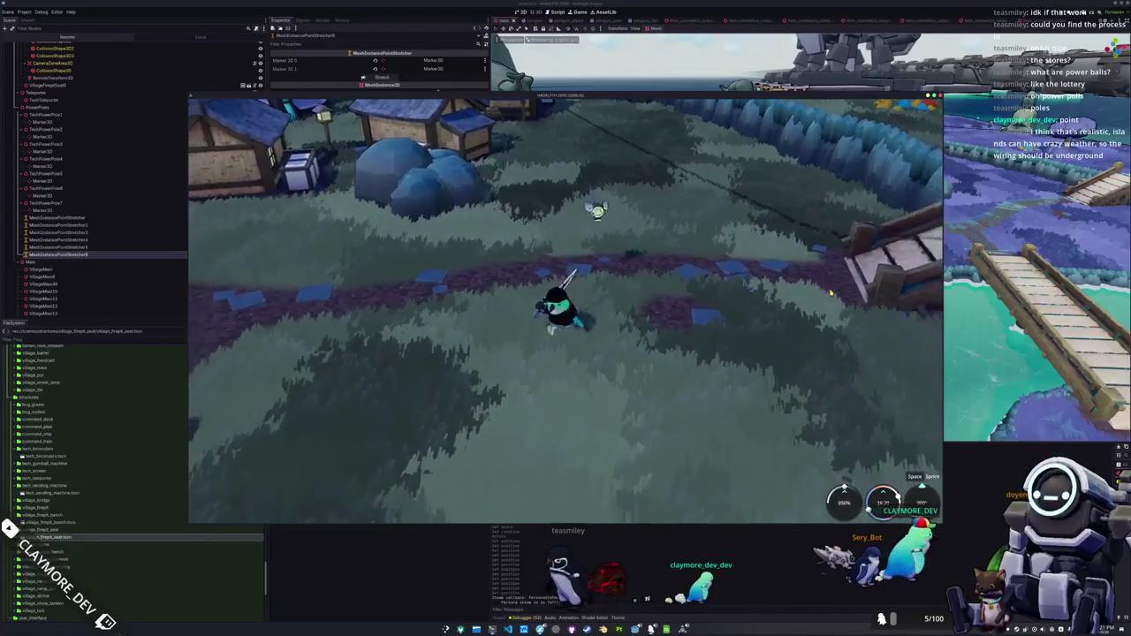
key("s")
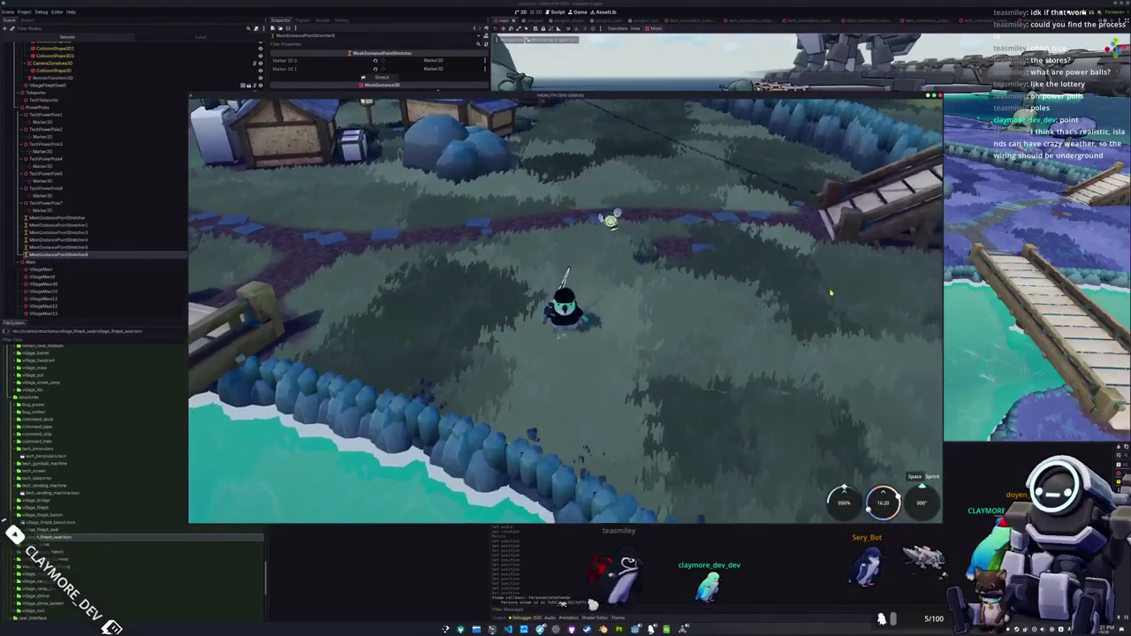
key("w")
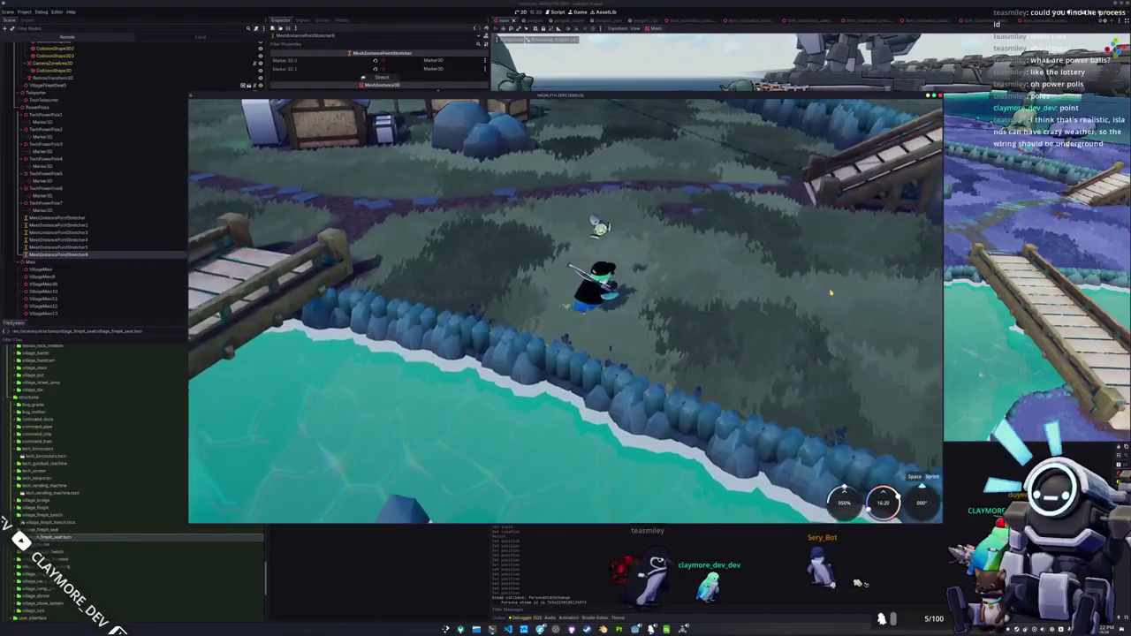
key("w")
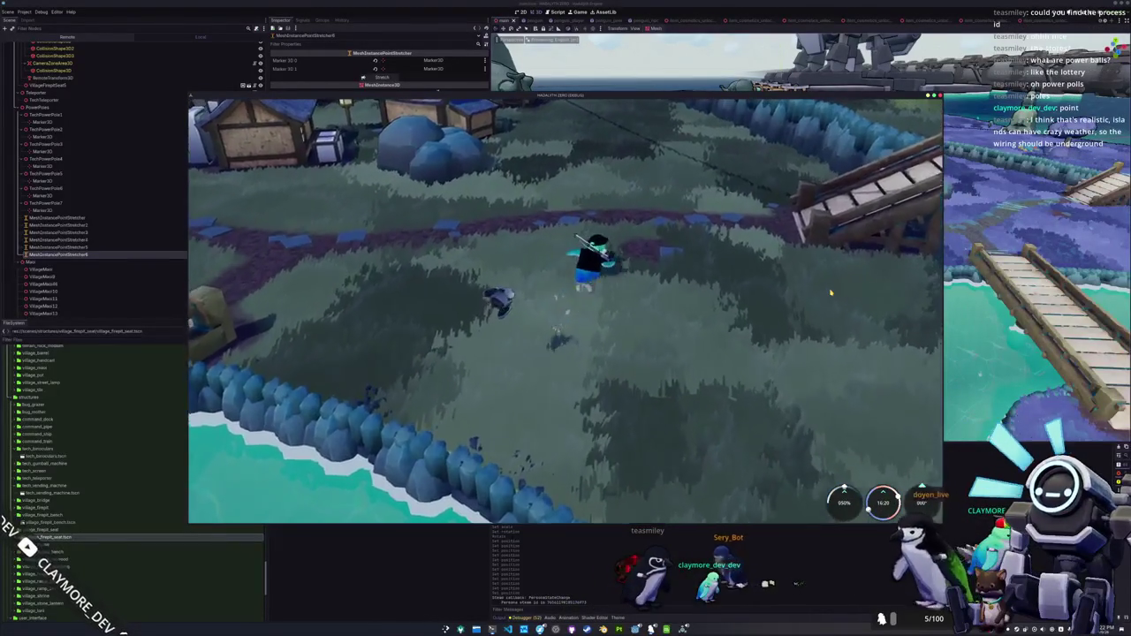
key("w")
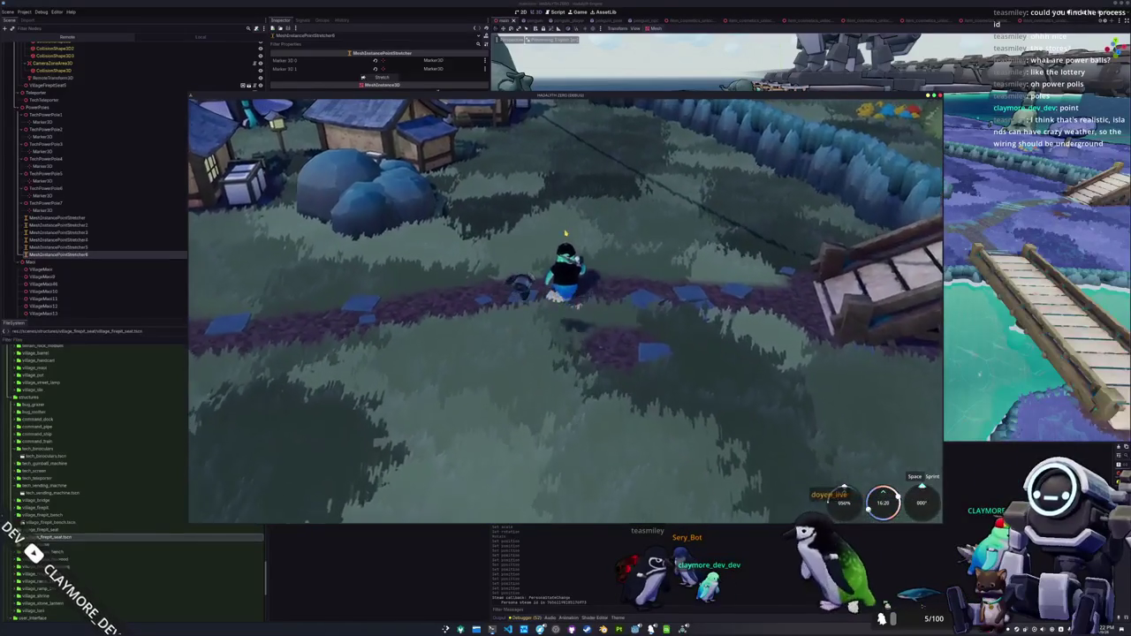
key("w")
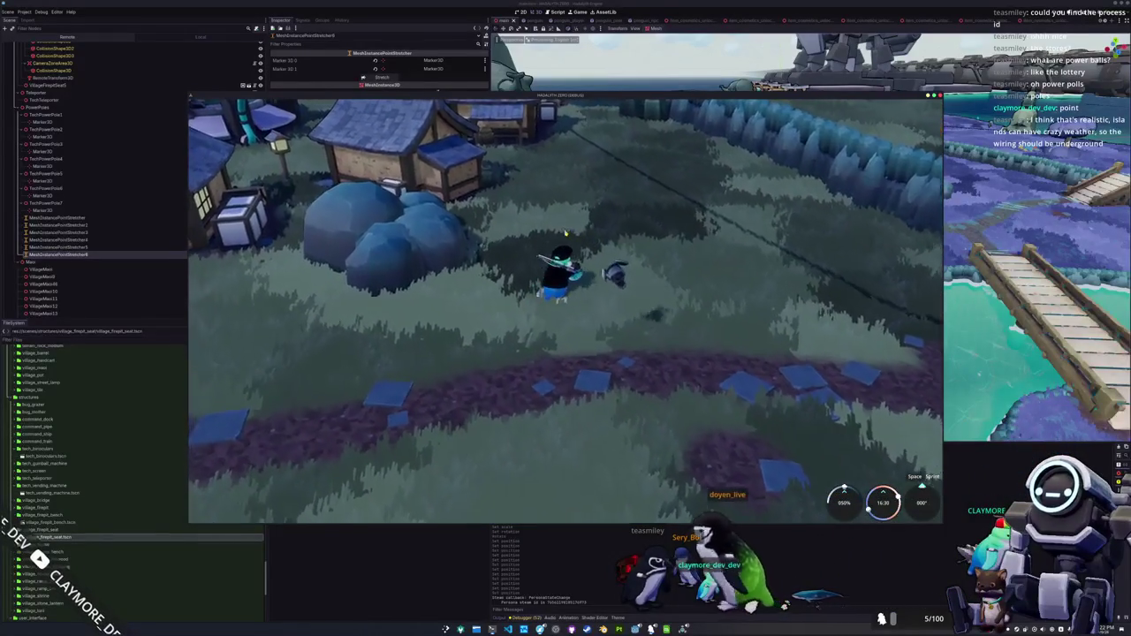
key("F8")
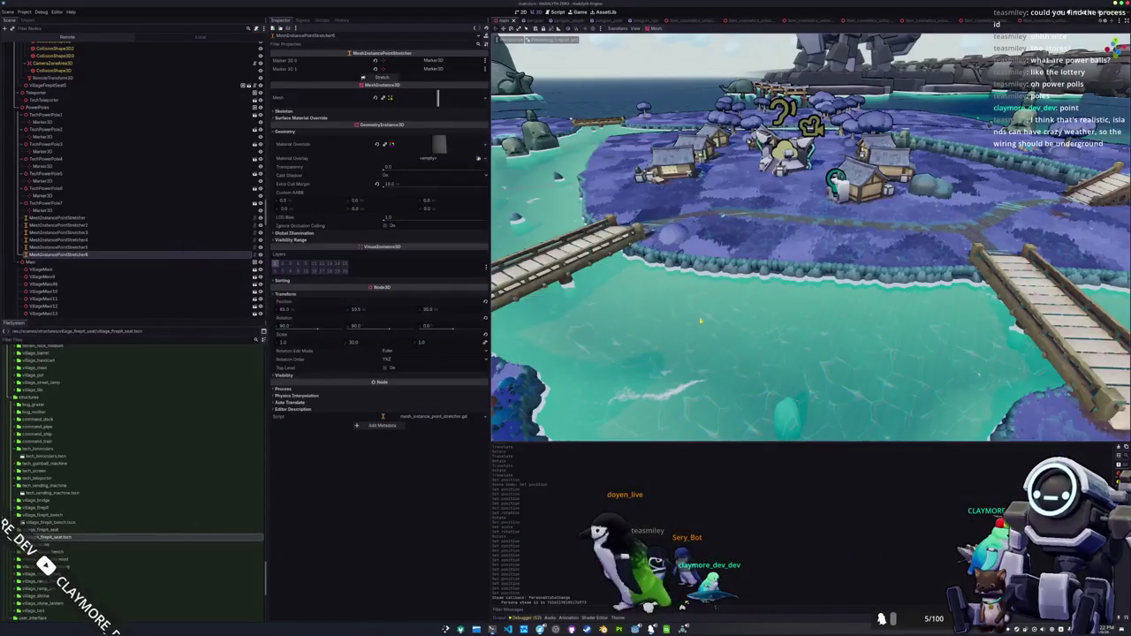
- In Blender, add a cube and flatten it along Z into a thin slab
key("alt+Tab")
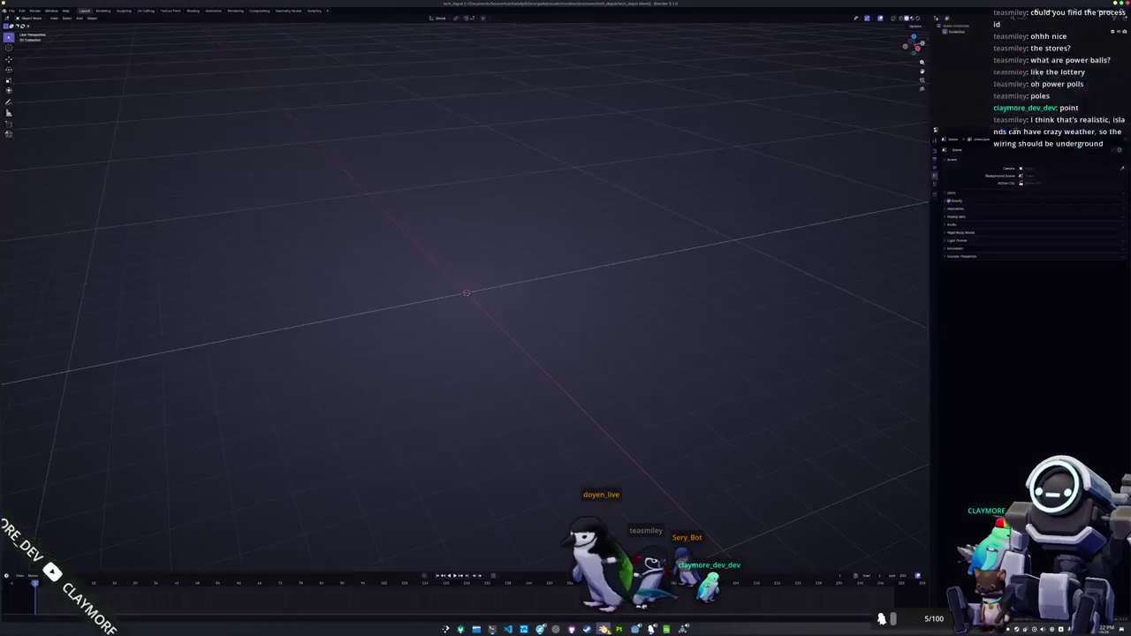
mouse_move(521, 188)
left_mouse_down()
mouse_move(520, 244)
mouse_move(525, 236)
left_mouse_up()
mouse_move(511, 228)
left_click(553, 234)
key("s")
key("z")
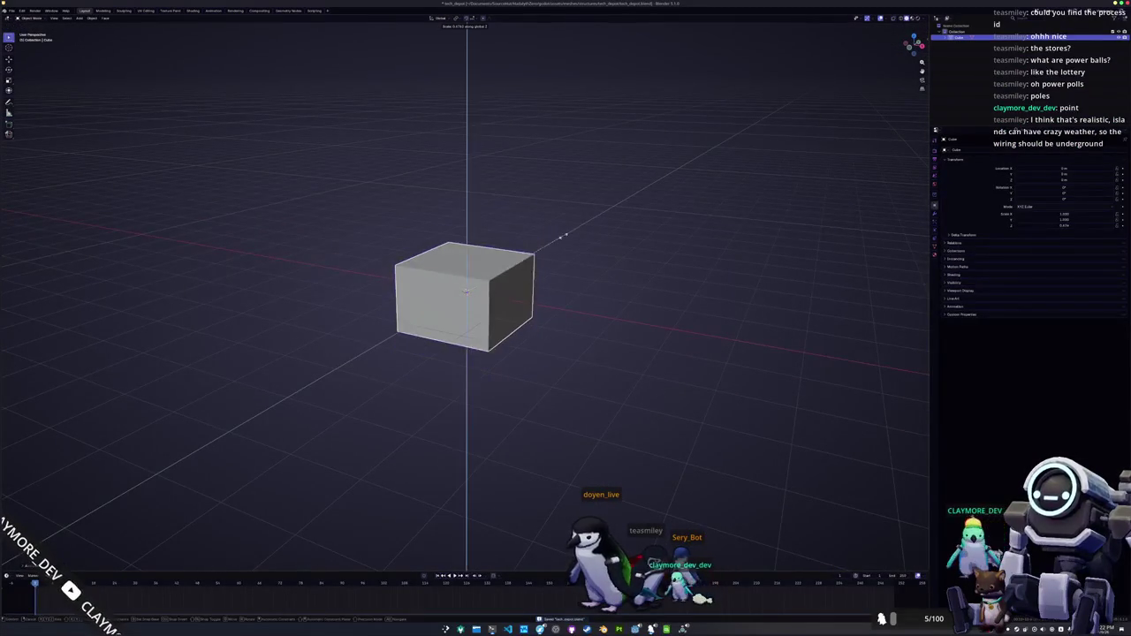
left_click(527, 277)
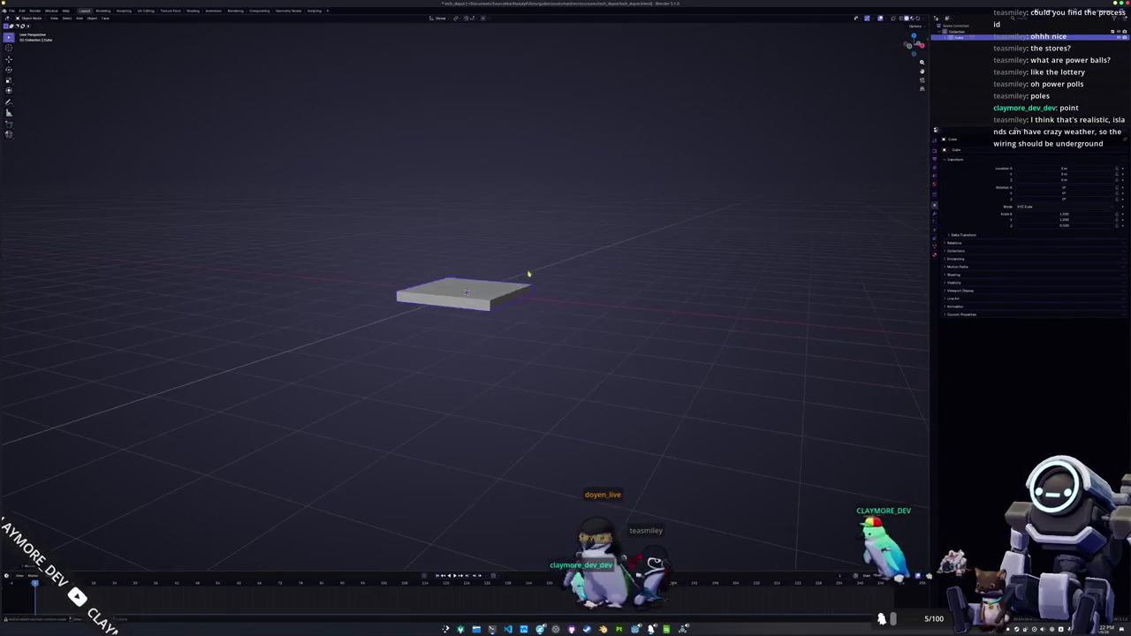
- Scale the slab up evenly several times and show its transform values in the N panel
left_click_drag(527, 265, 545, 291)
key("s")
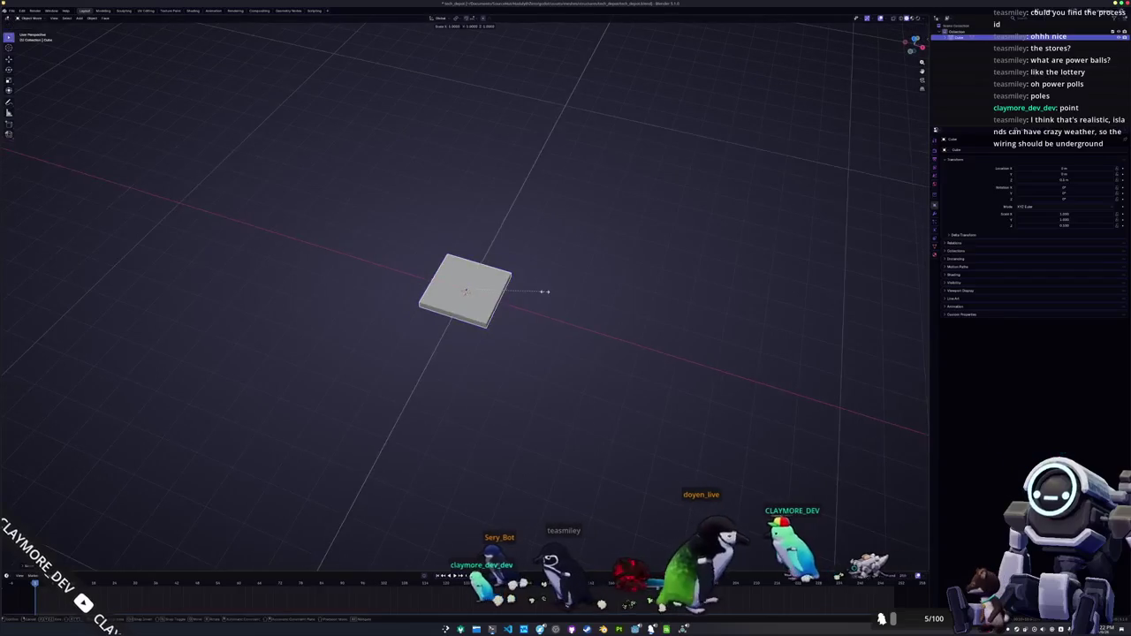
left_click(685, 275)
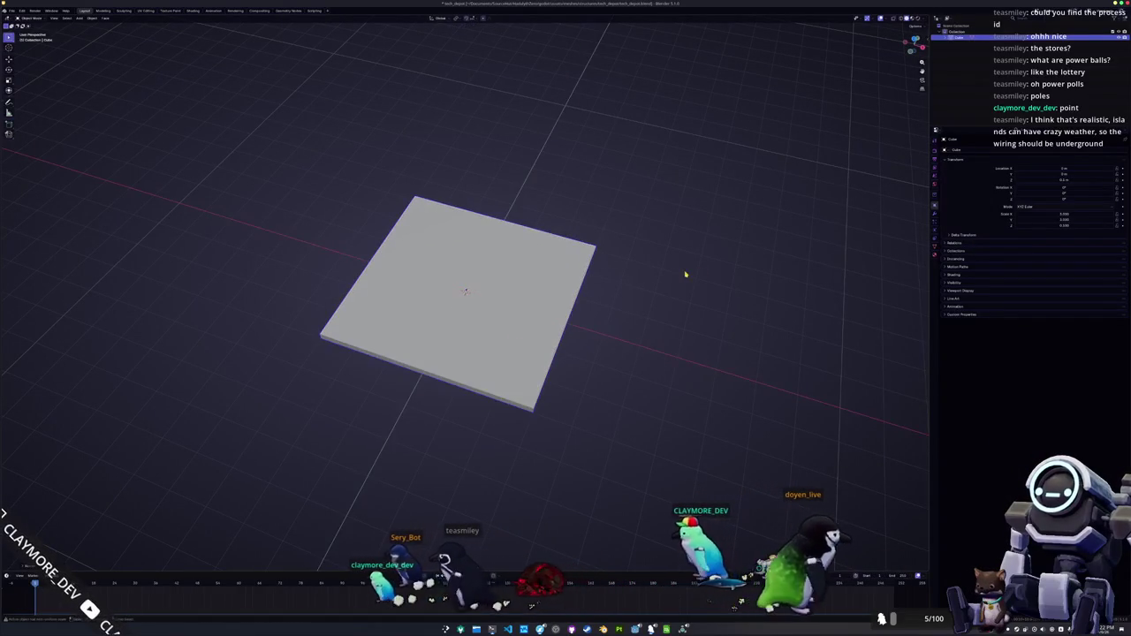
key("n")
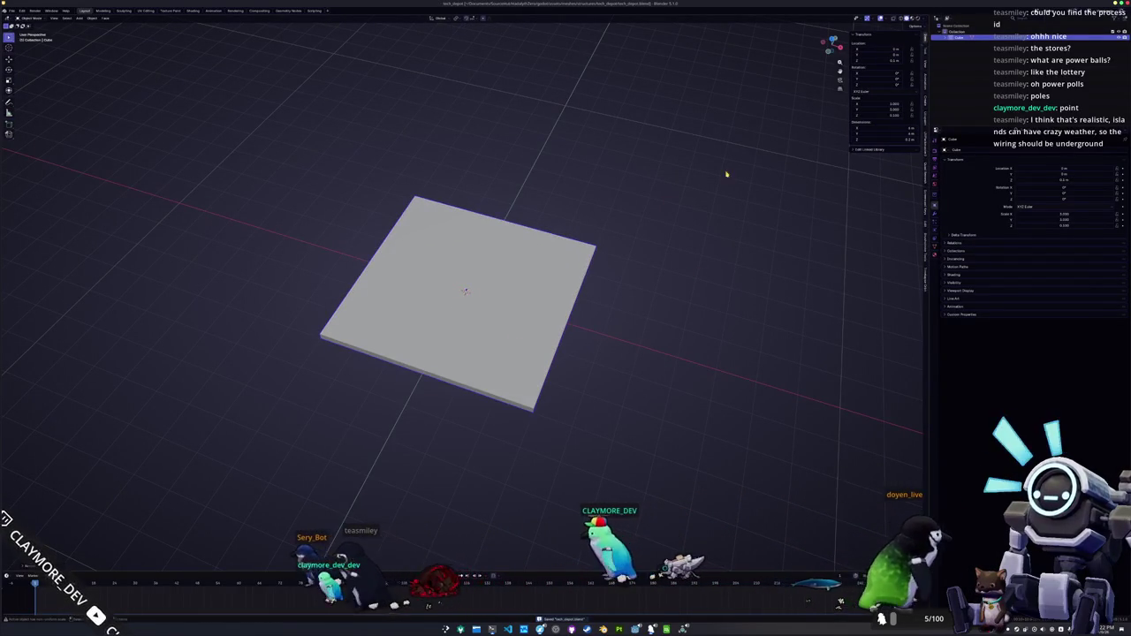
left_click_drag(729, 174, 718, 156)
- Export the slab as glTF 2.0 with the Include, Data and Material options expanded
left_click(11, 11)
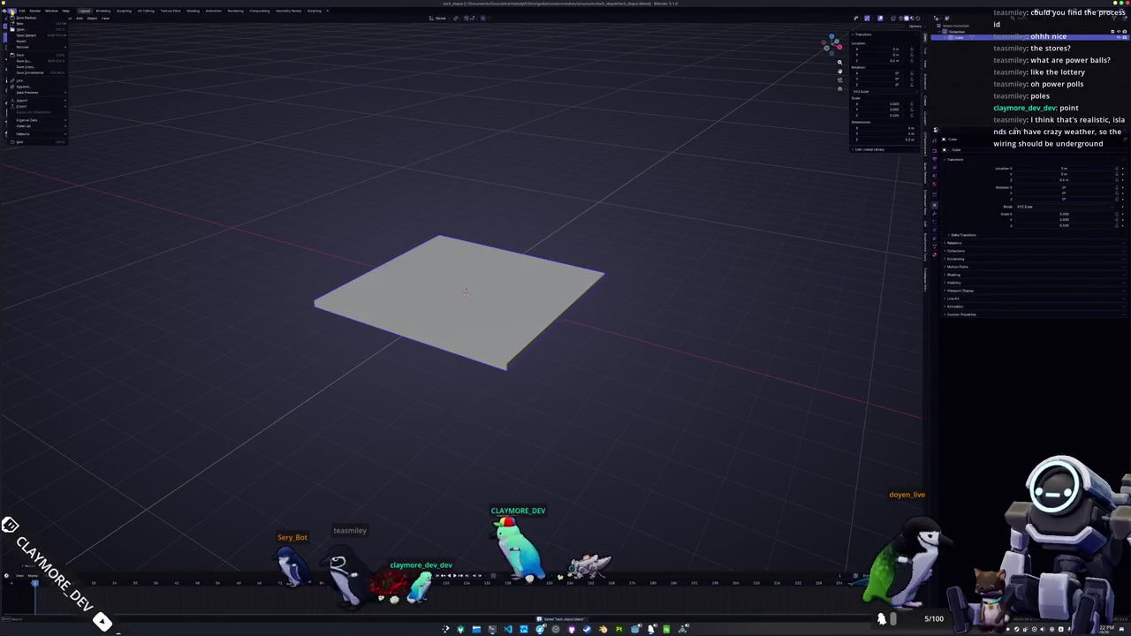
mouse_move(37, 107)
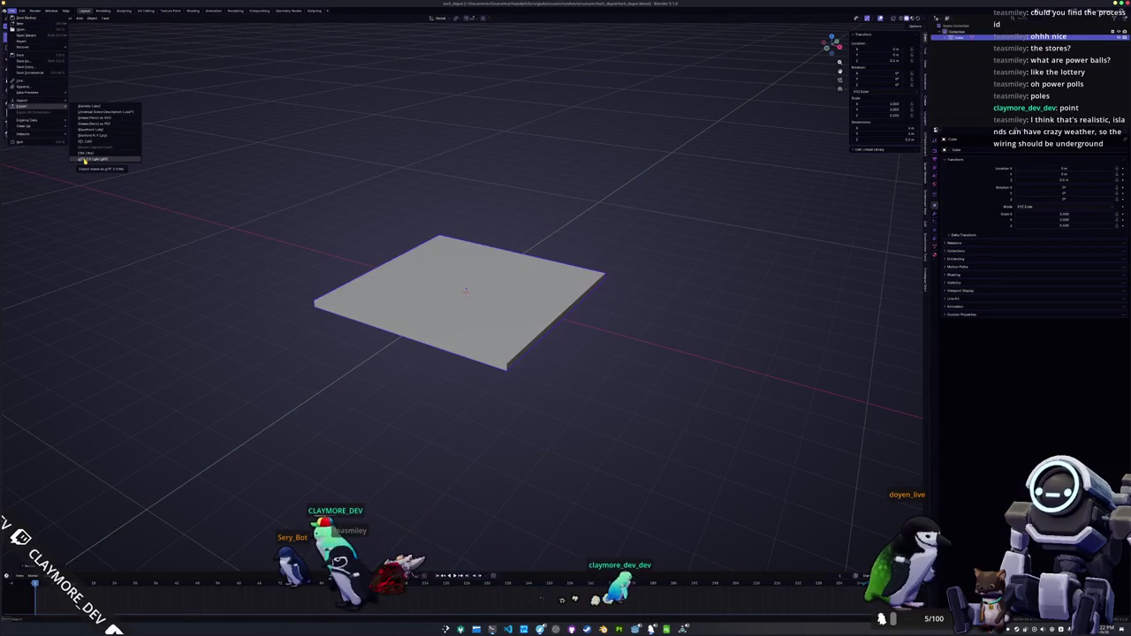
left_click(85, 159)
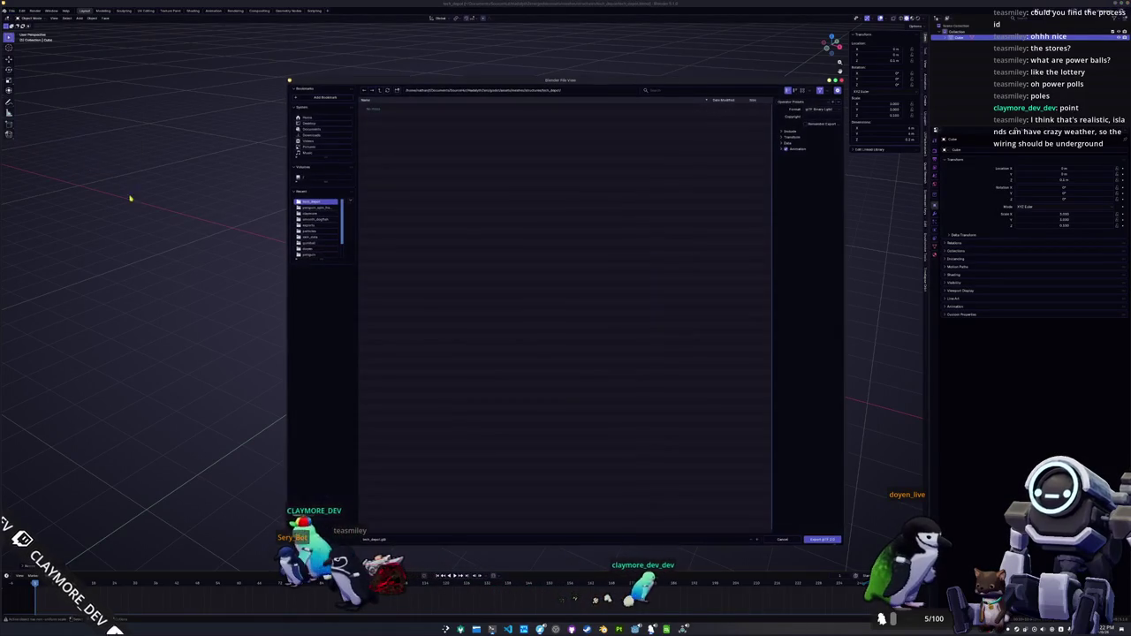
left_click(786, 132)
left_click(787, 196)
left_click(790, 218)
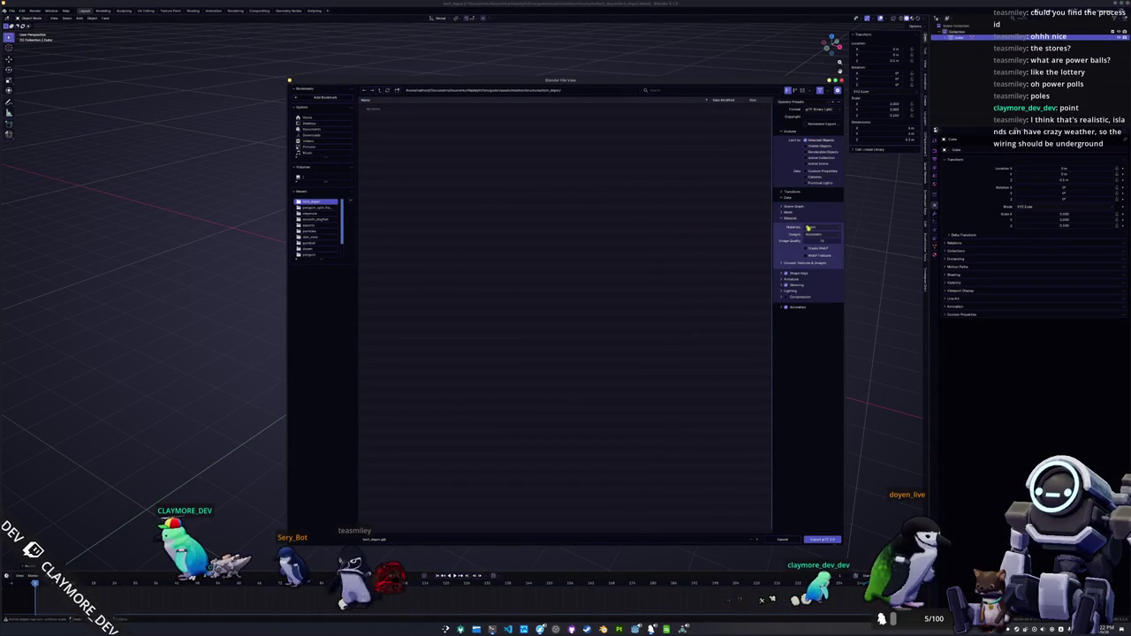
left_click(820, 539)
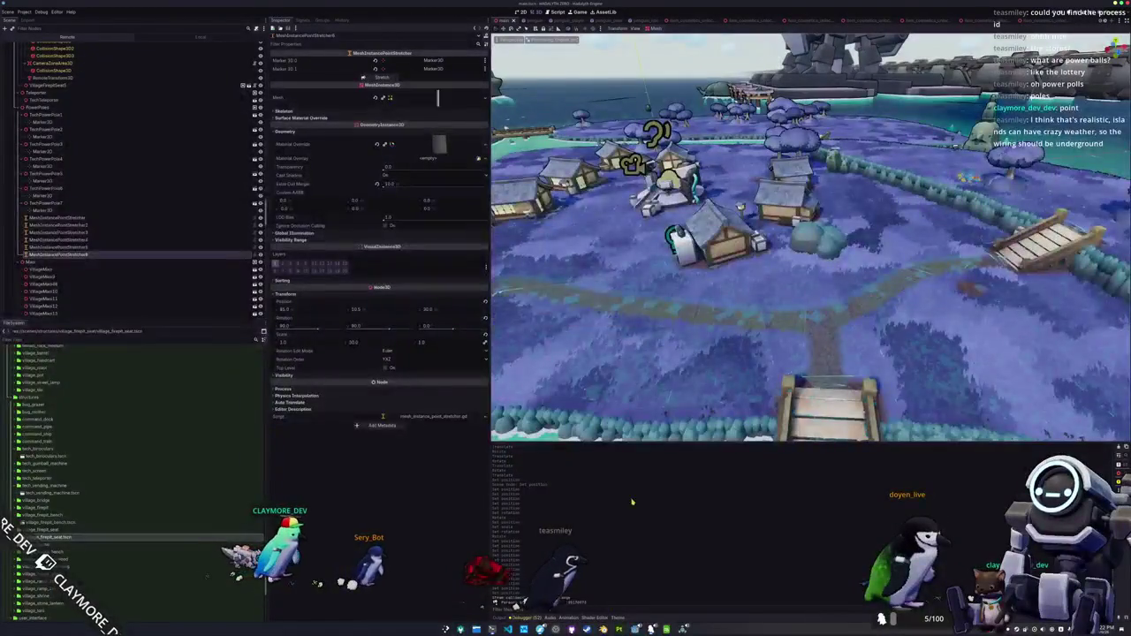
- Add a new Node3D child under the TerrainStructures node
double_click(180, 251)
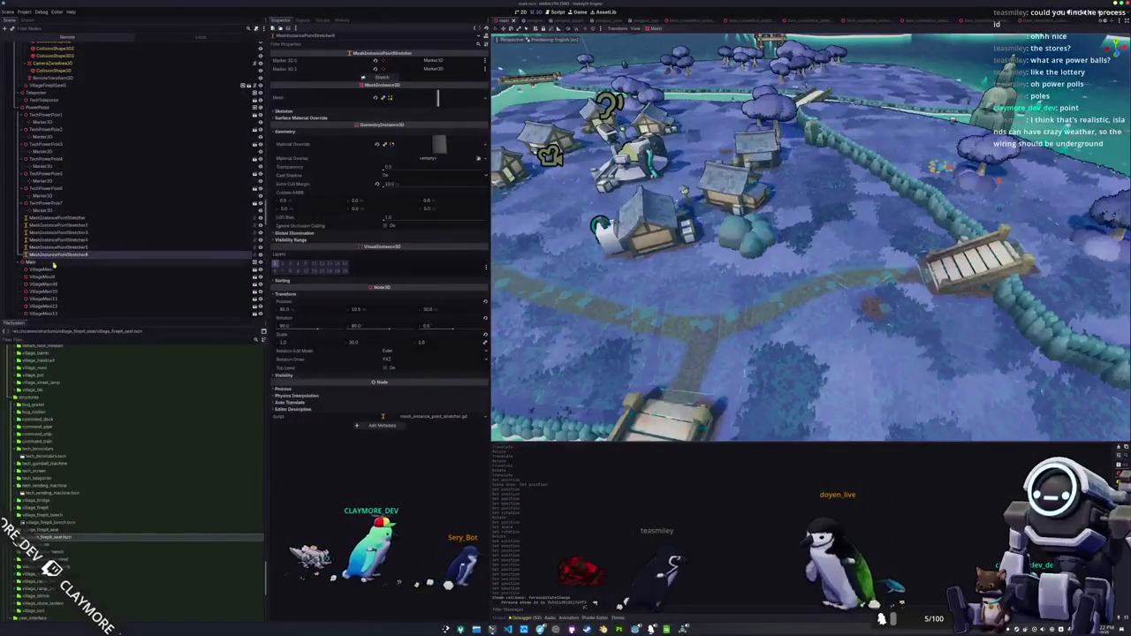
scroll(179, 251, "down", 5)
scroll(16, 175, "up", 10)
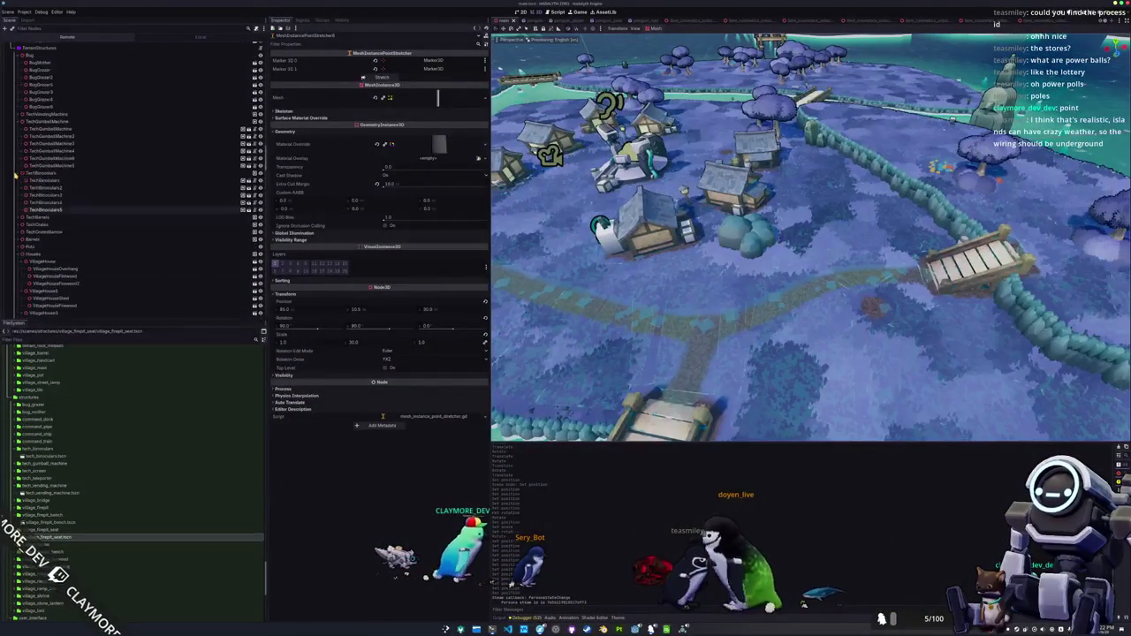
left_click(35, 152)
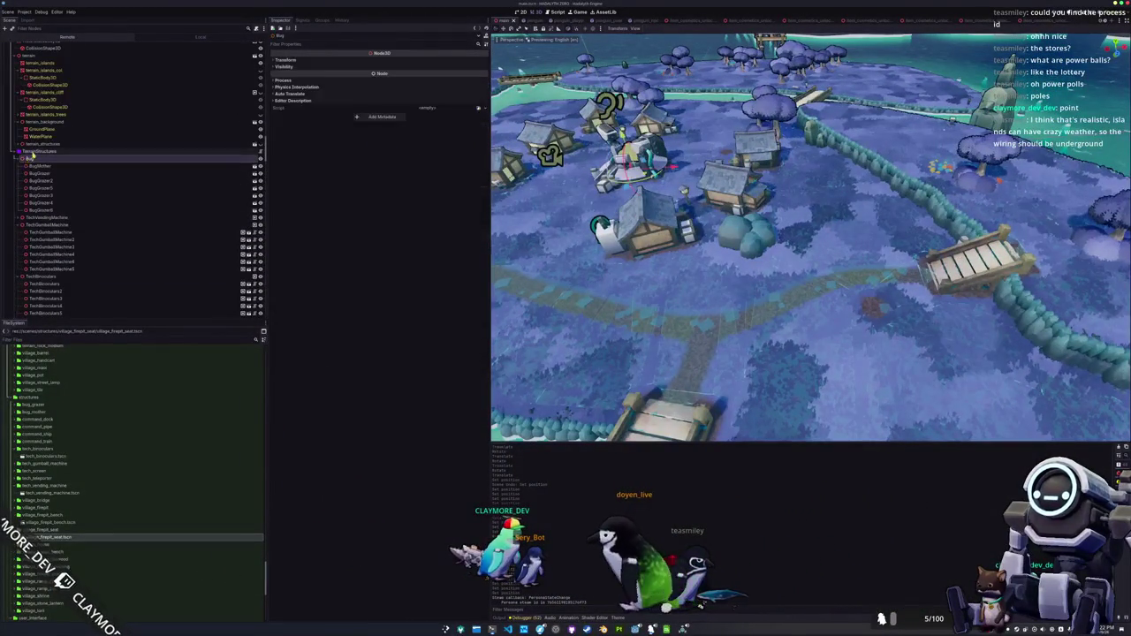
right_click(39, 153)
left_click(51, 166)
type("node3d")
key("Return")
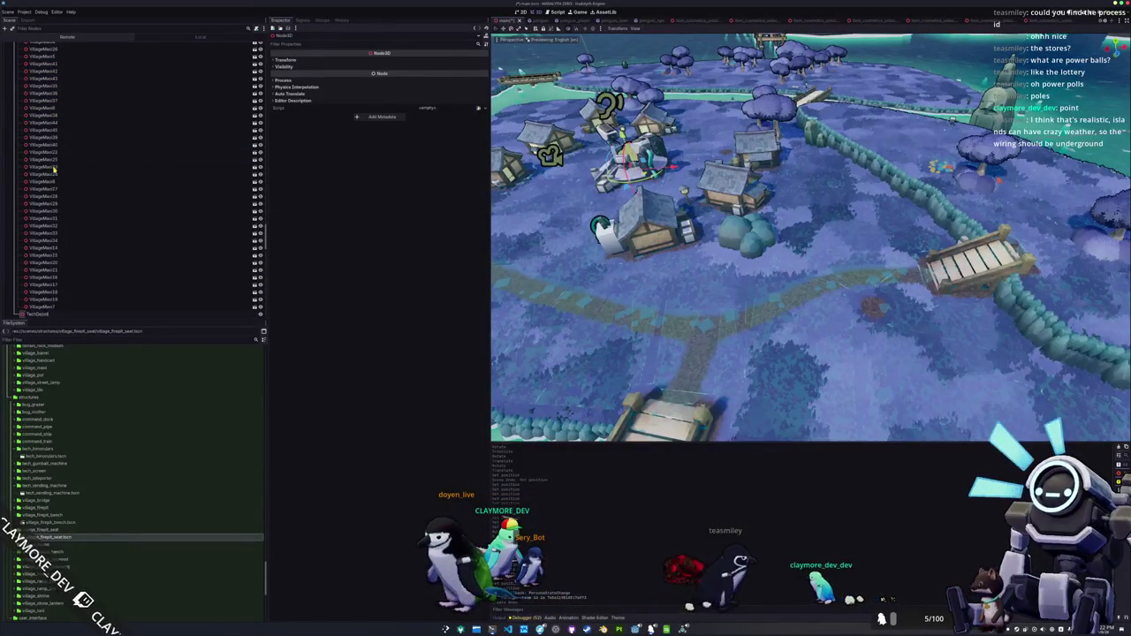
- Collapse the village_firepit_seat, village_firepit_bench and tech_vending_machine folders in the FileSystem dock
scroll(84, 284, "down", 3)
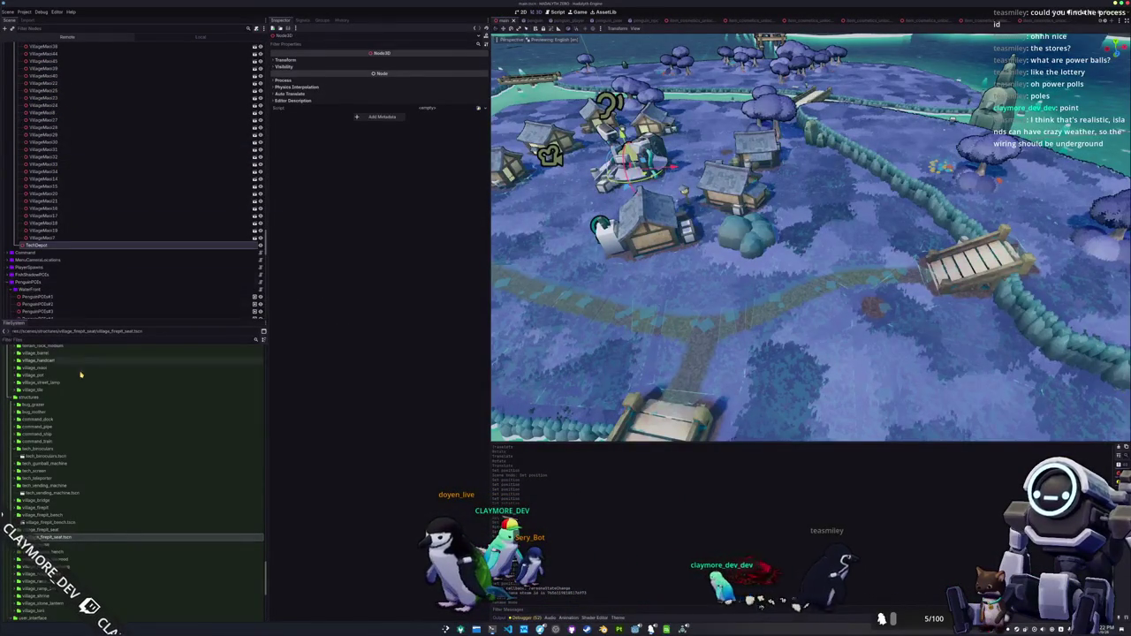
double_click(38, 529)
double_click(42, 516)
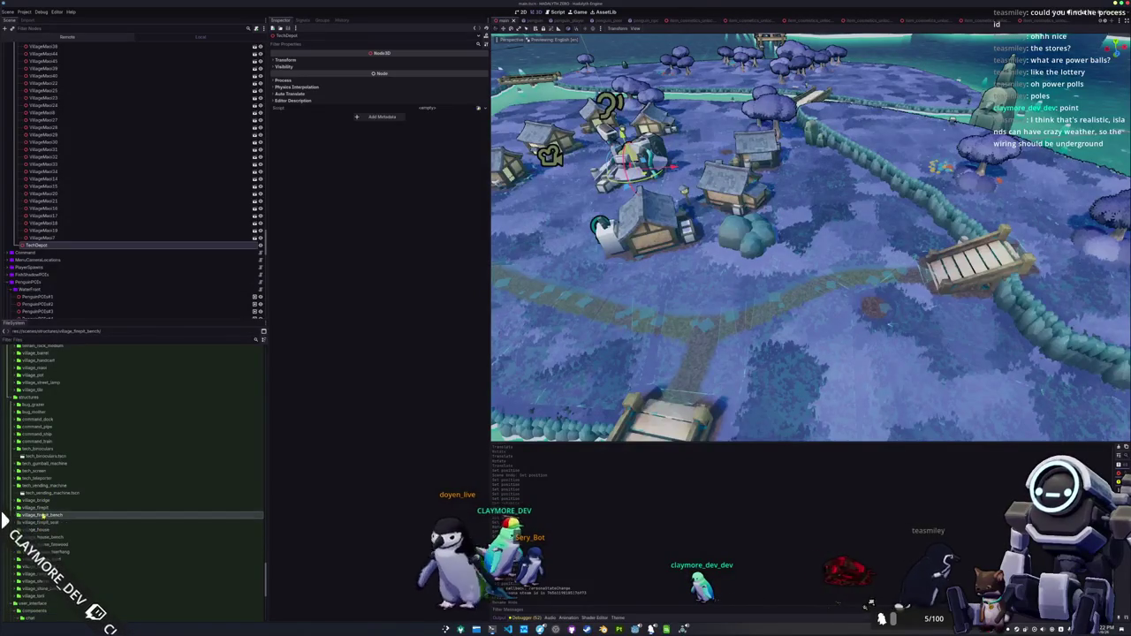
double_click(33, 486)
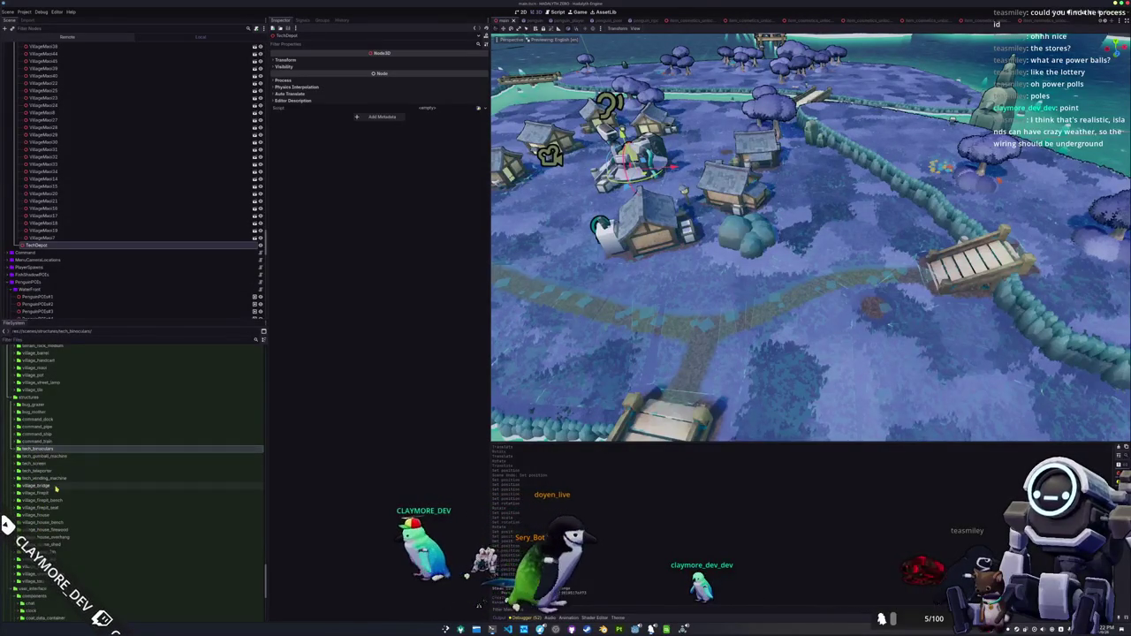
scroll(58, 487, "down", 2)
scroll(60, 487, "up", 5)
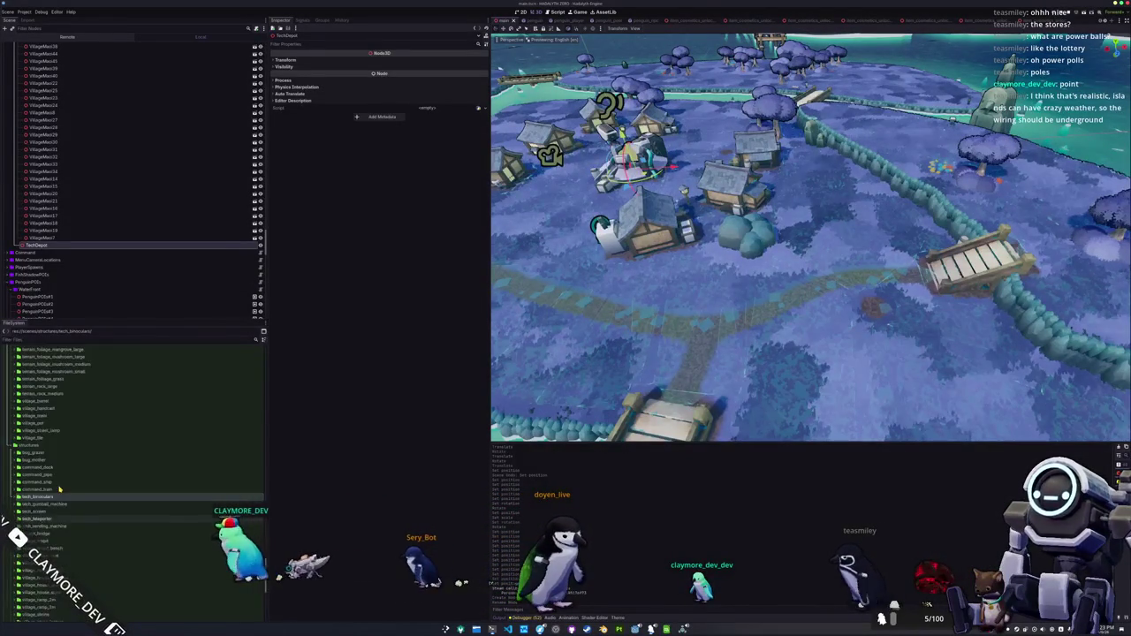
scroll(59, 489, "up", 10)
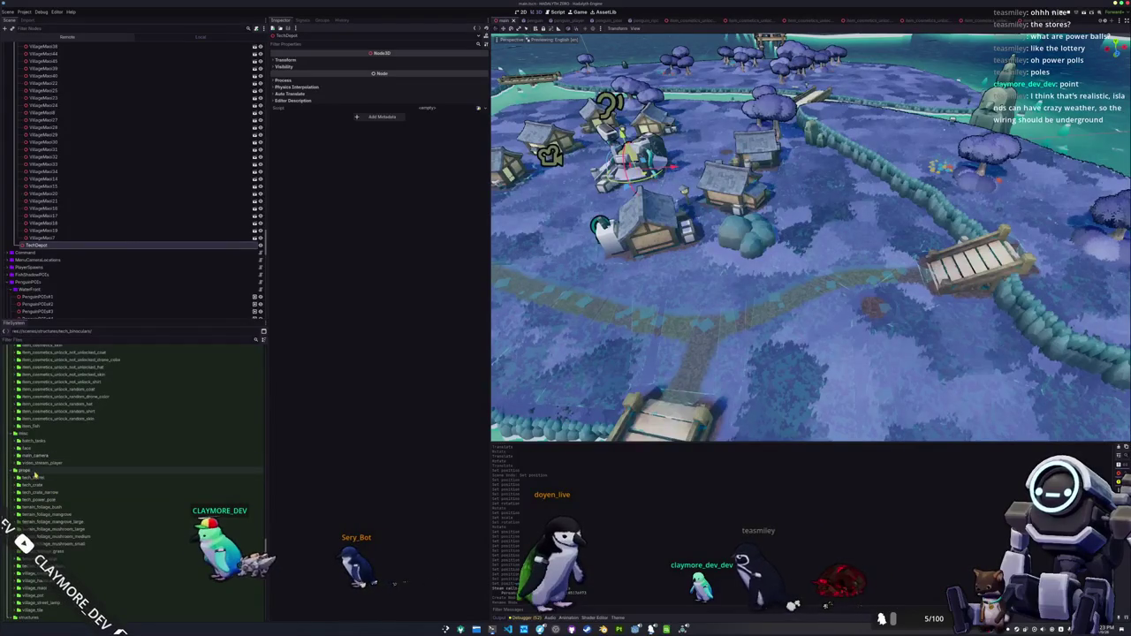
scroll(35, 475, "down", 4)
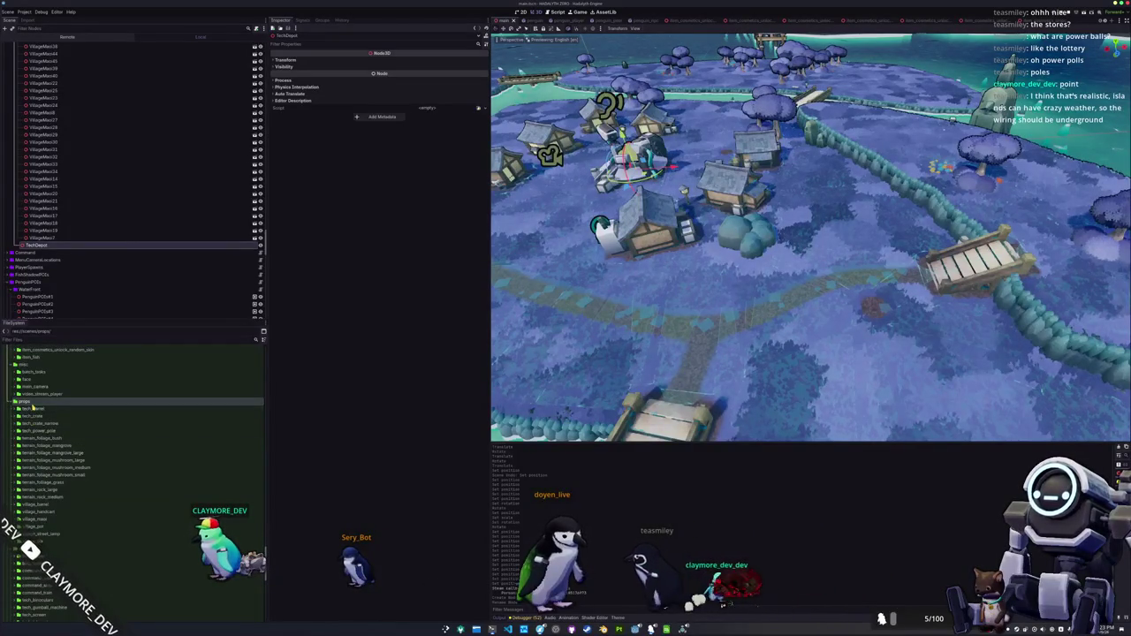
scroll(34, 434, "down", 4)
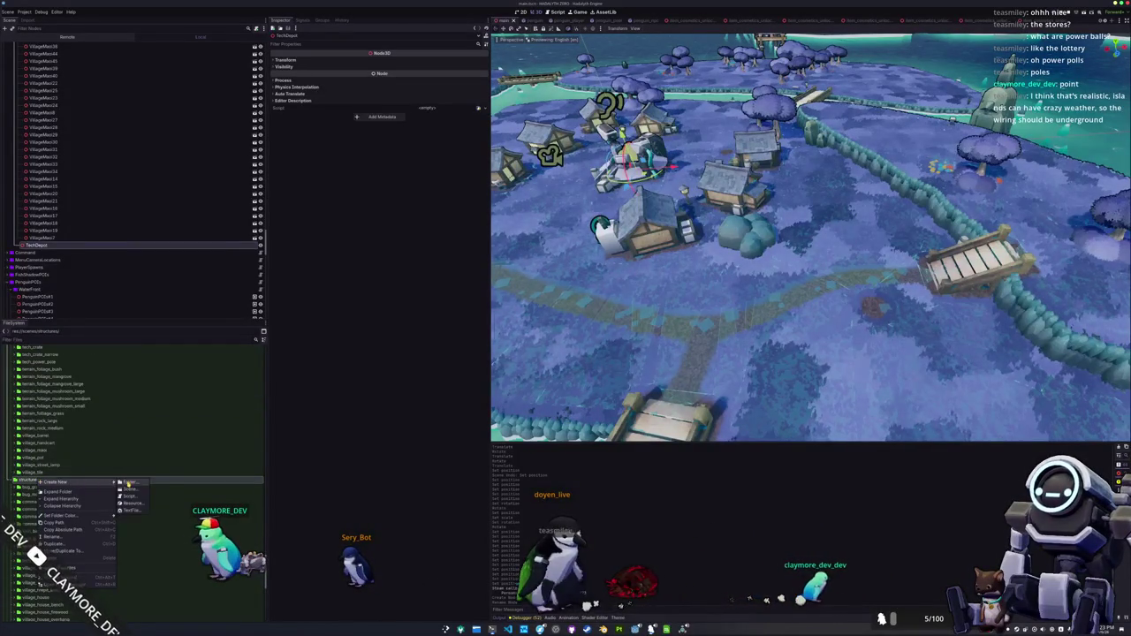
- Create a tech_depot folder containing a new scene with an InteractionArea3D root
left_click(128, 483)
type("tech_depot")
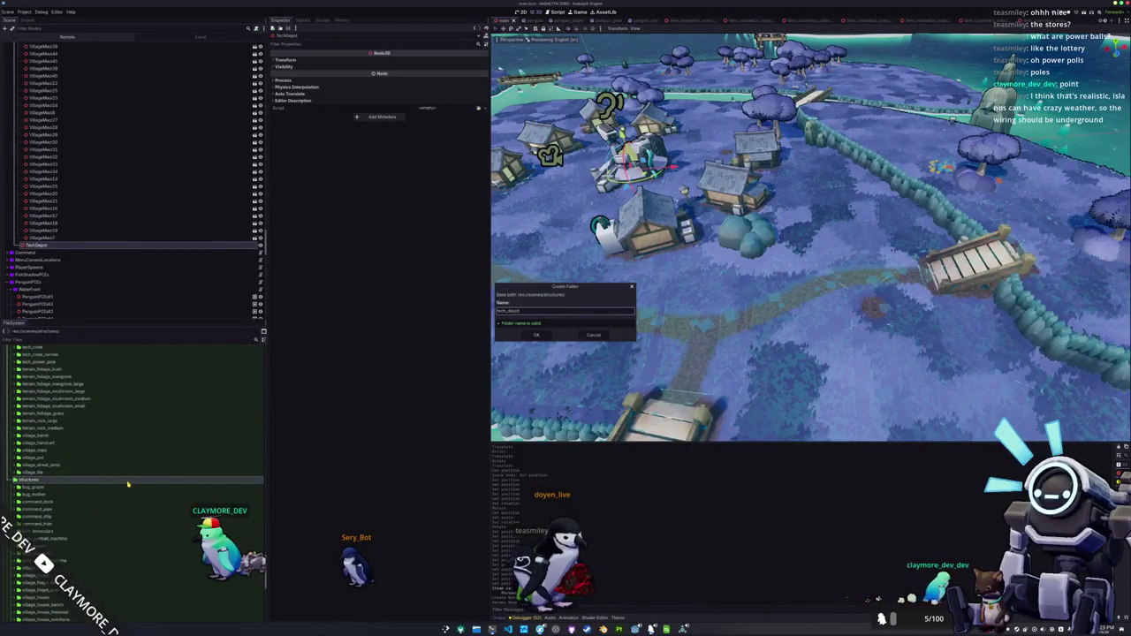
key("Return")
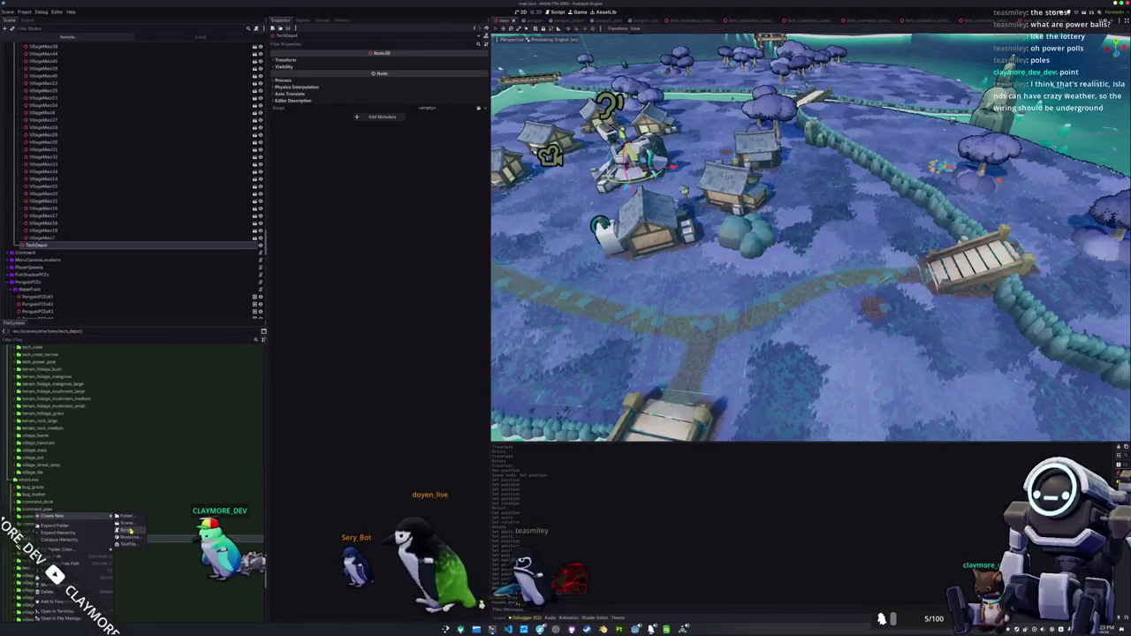
left_click(133, 524)
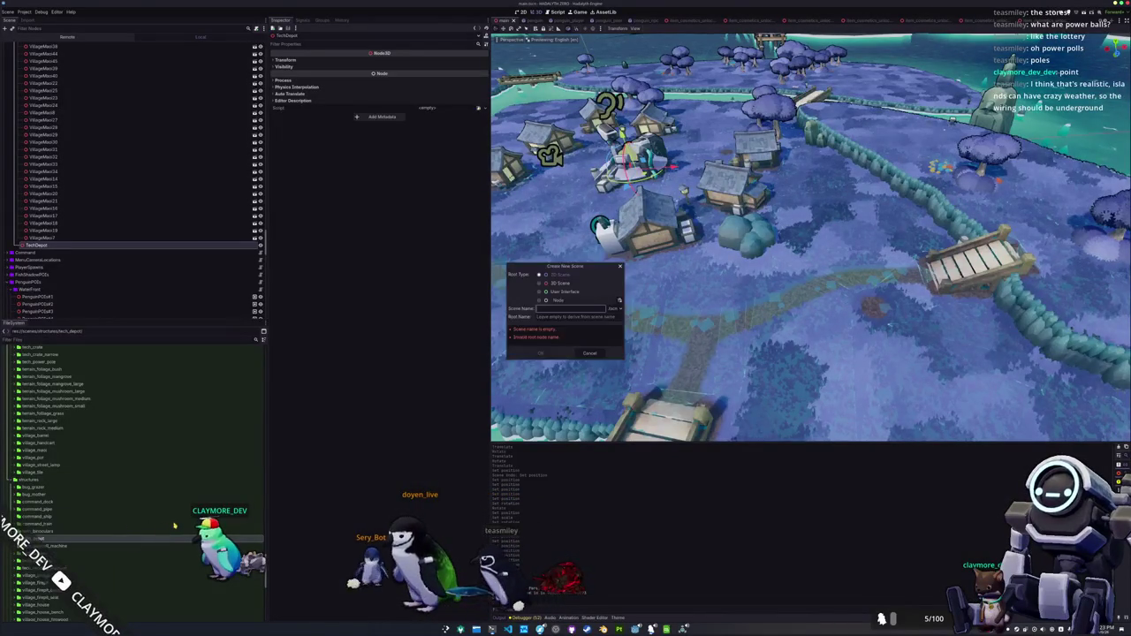
left_click(619, 303)
type("interactionnode")
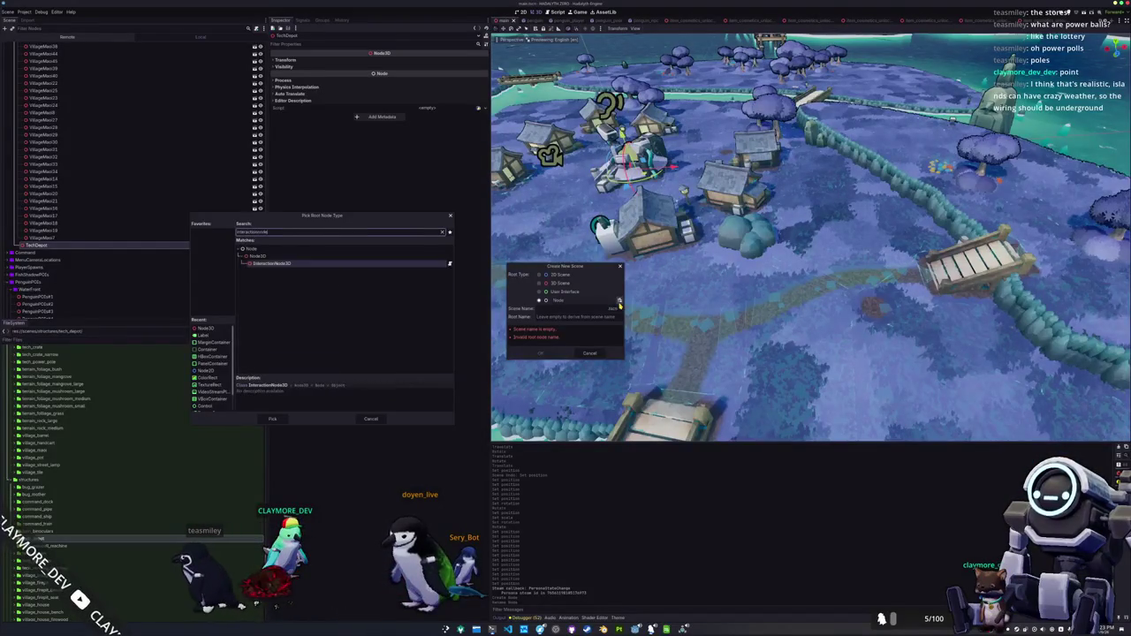
key("Return")
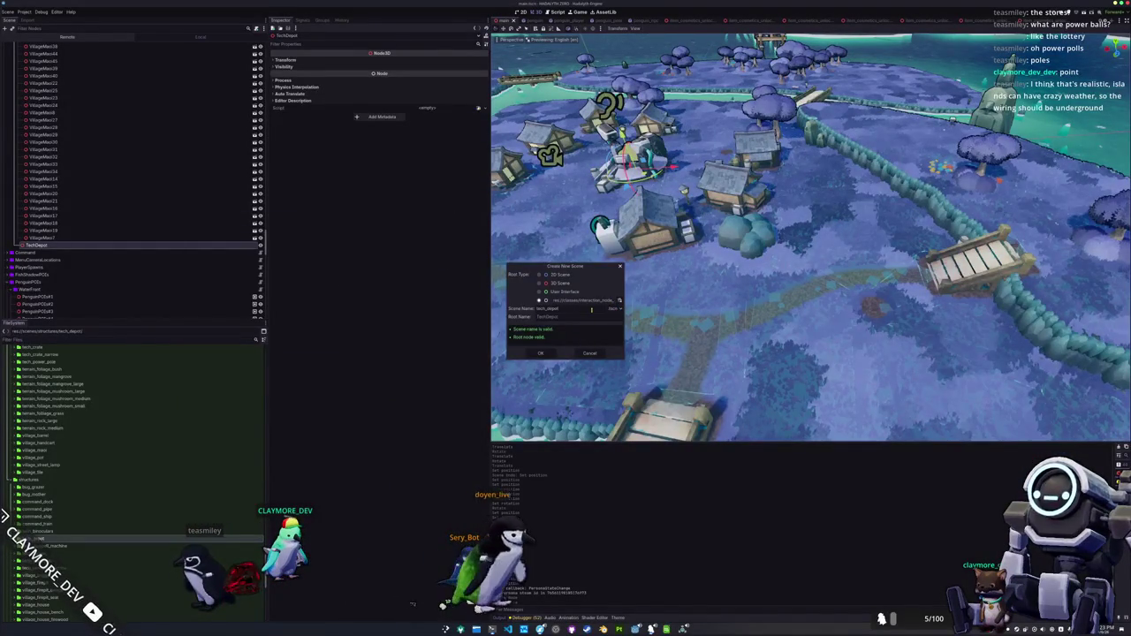
left_click(541, 354)
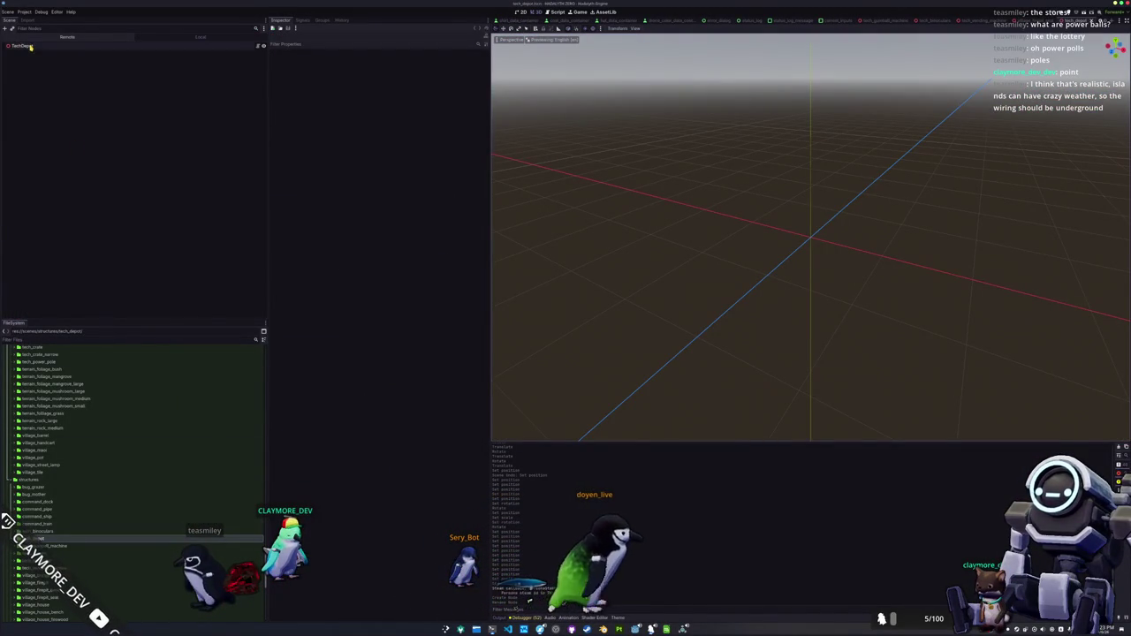
- Add tech_depot.glb under TechDepot and enable Editable Children on it
left_click(55, 339)
type("tech")
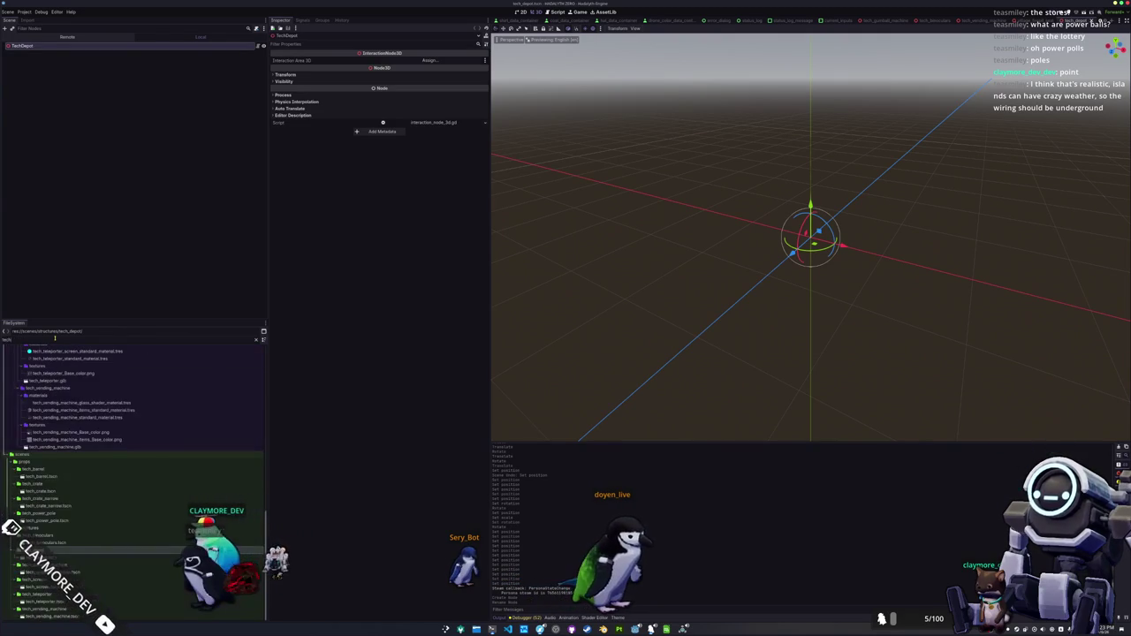
scroll(56, 465, "up", 8)
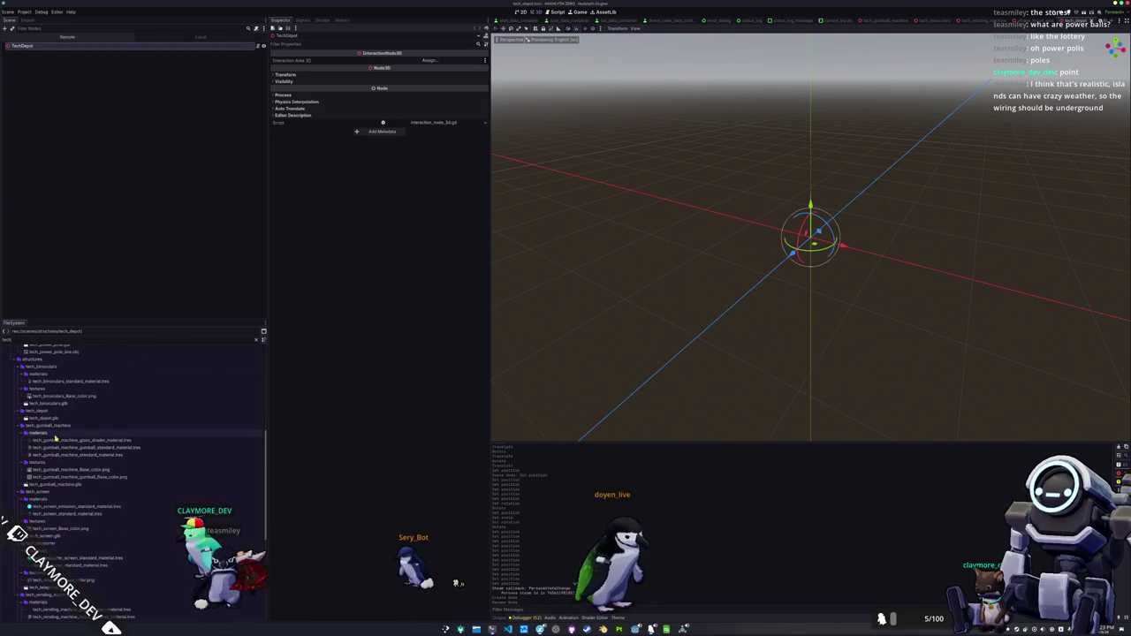
left_click_drag(53, 421, 163, 233)
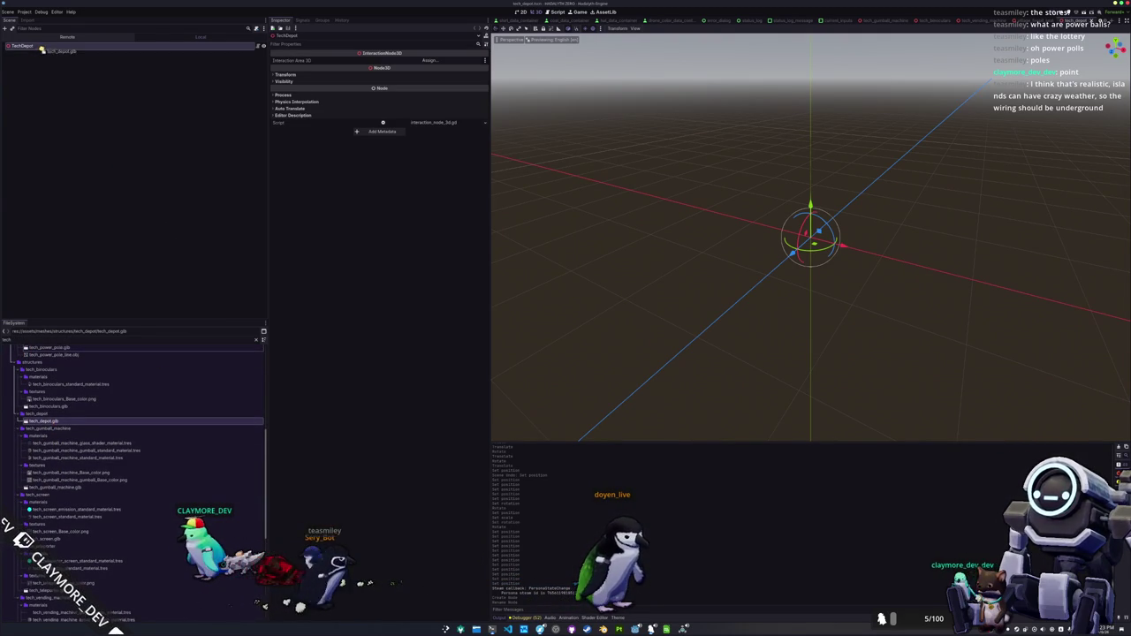
left_click_drag(41, 50, 41, 52)
right_click(51, 53)
left_click(77, 202)
scroll(644, 206, "down", 5)
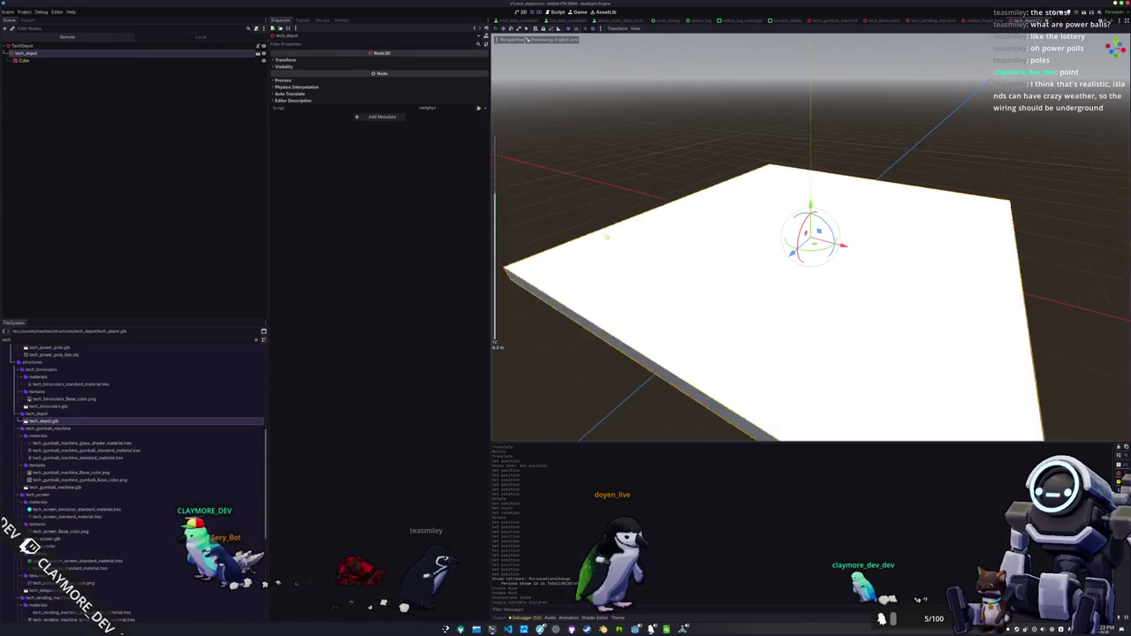
- Quick-open main.tscn
key("shift+alt+o")
type("main")
key("Return")
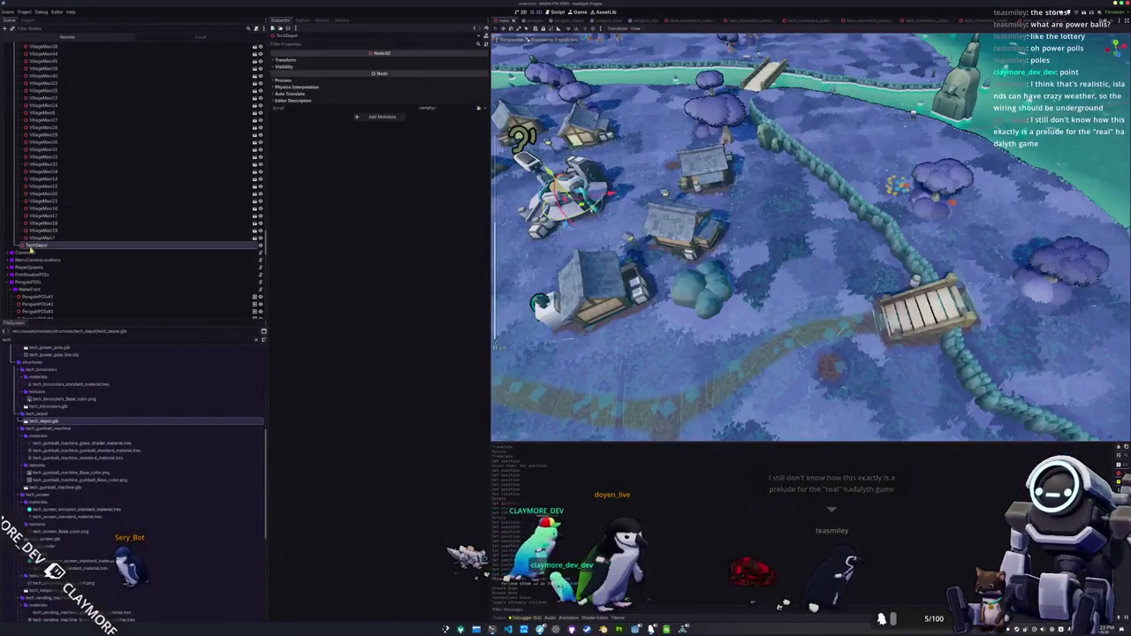
- Add the TechDepot scene to the village and move it onto open ground among the houses
scroll(56, 482, "down", 10)
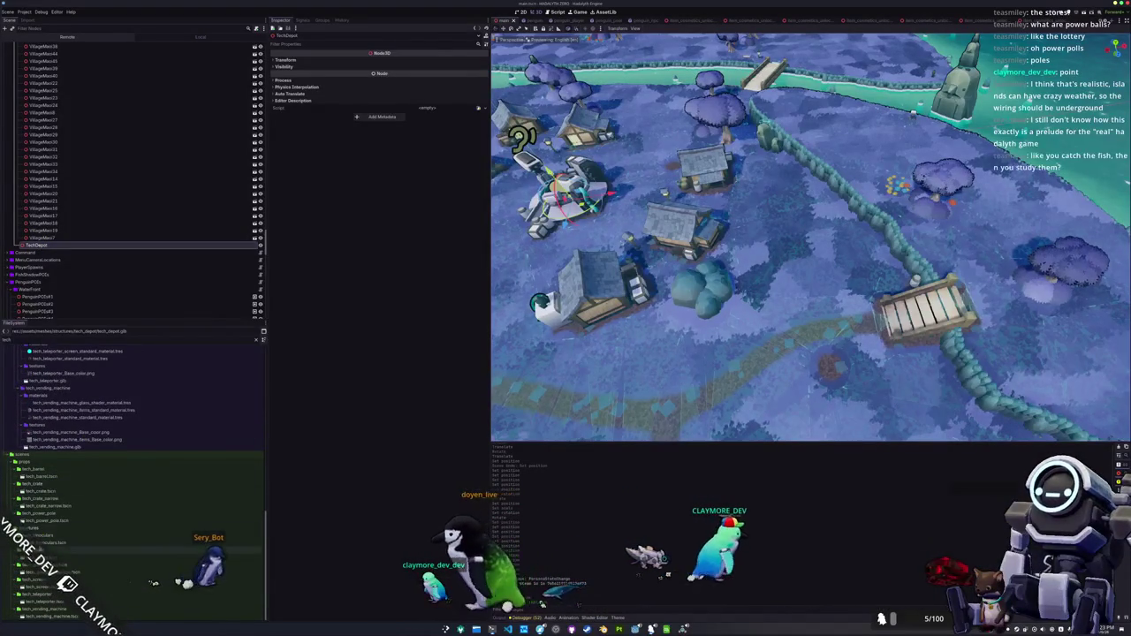
left_click_drag(56, 482, 42, 234)
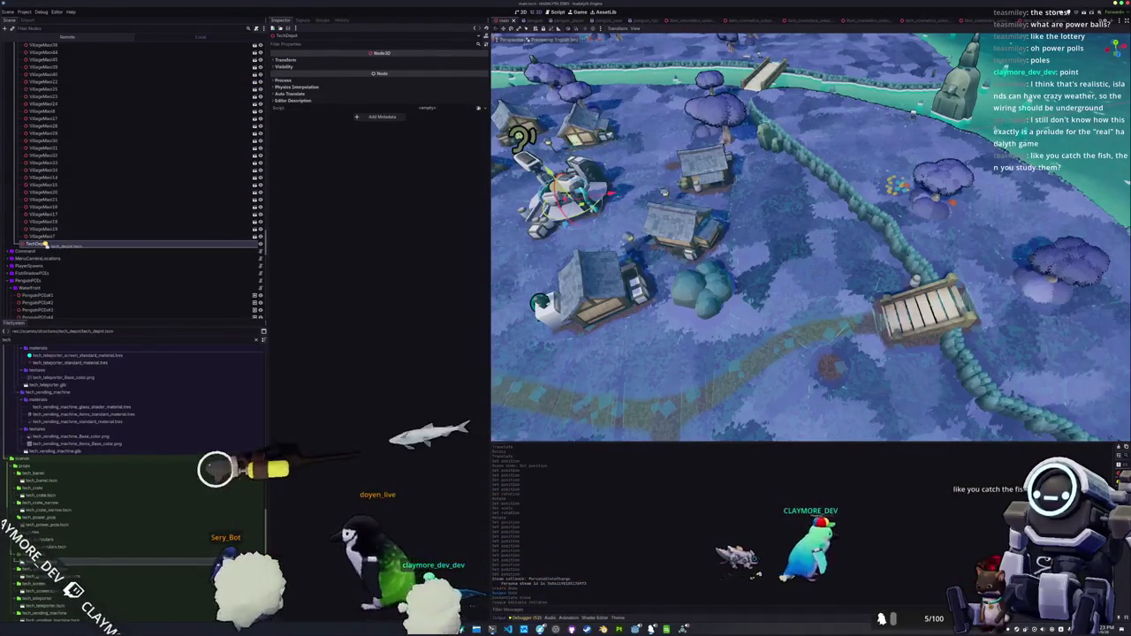
key("f")
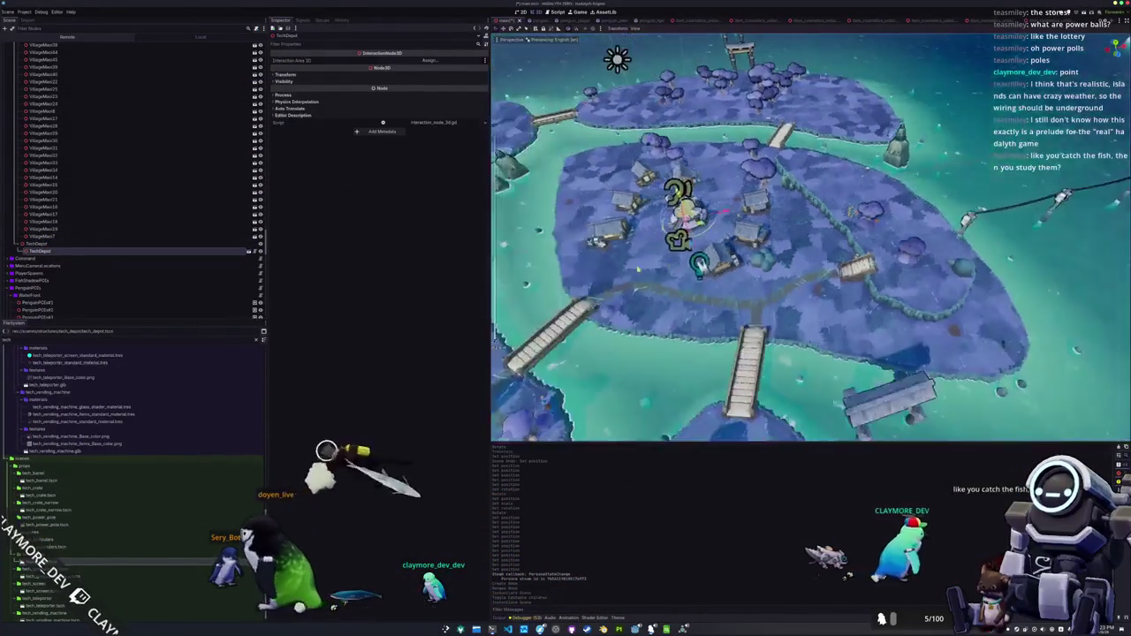
scroll(637, 268, "up", 3)
left_click_drag(679, 97, 787, 239)
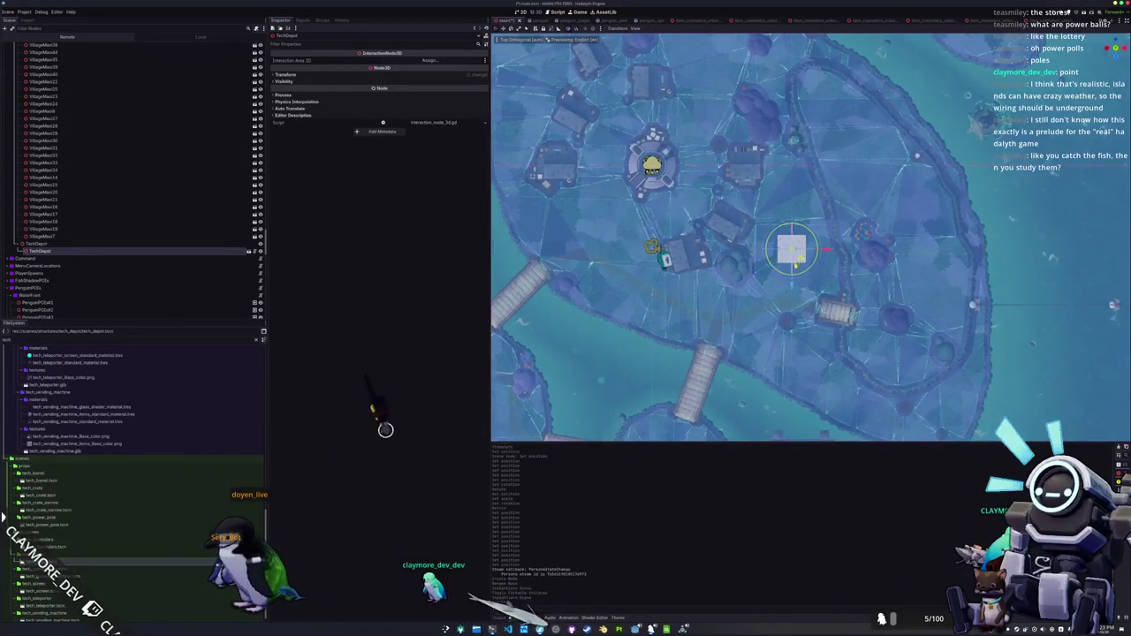
- Orbit around TechDepot to check its placement, then switch to Blender
key("f")
key("KP_5")
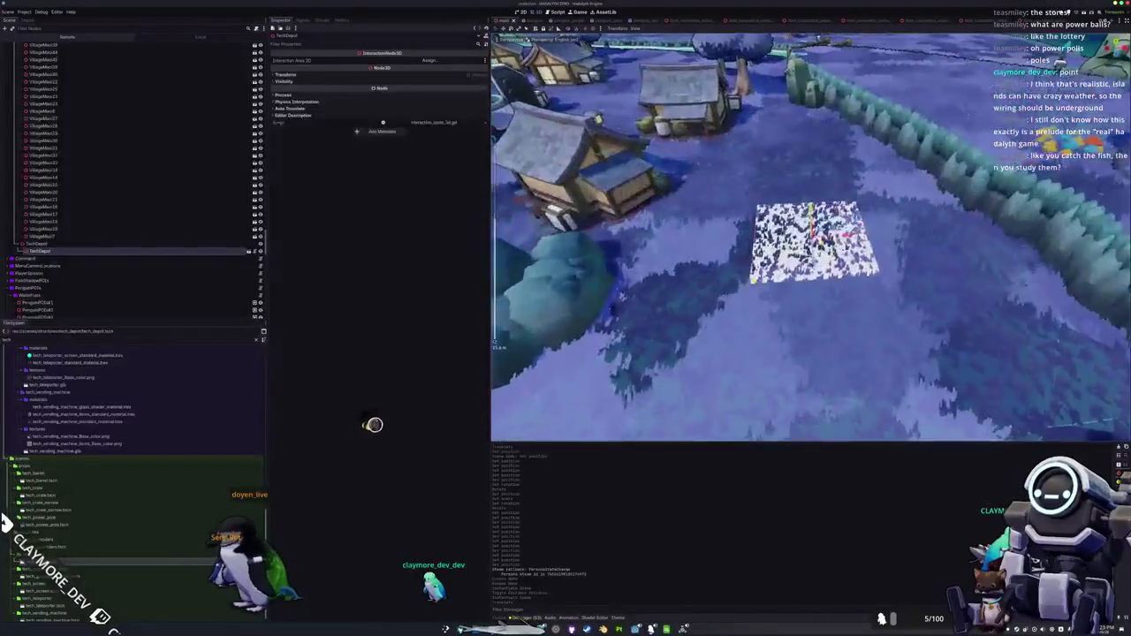
key("KP_1")
key("KP_8")
key("KP_8")
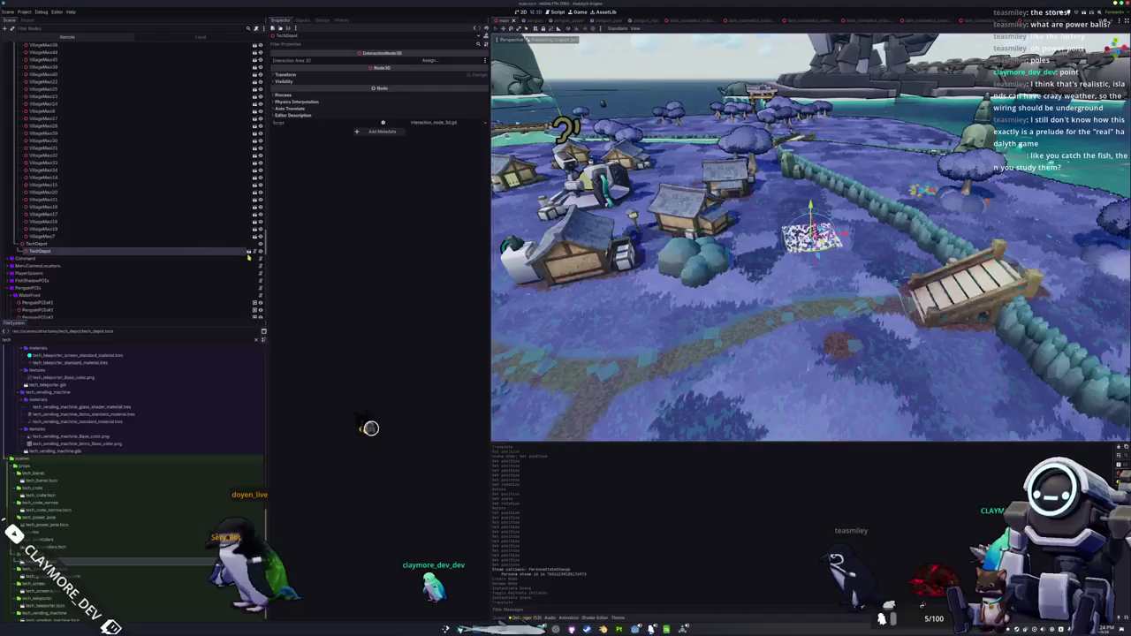
key("KP_8")
key("KP_2")
key("KP_8")
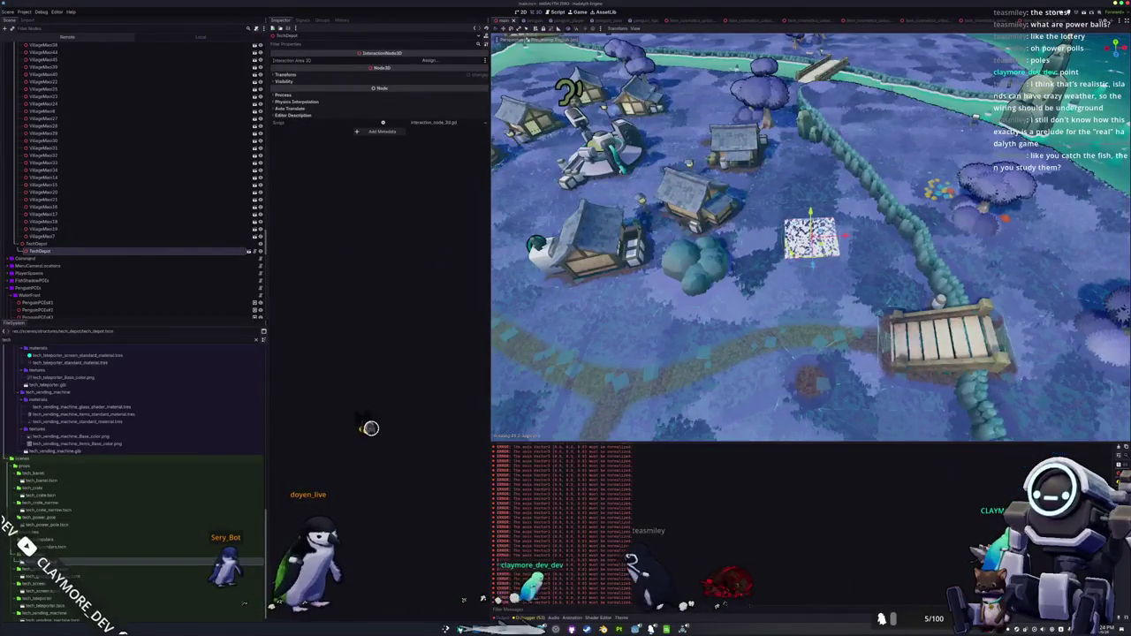
scroll(810, 237, "up", 4)
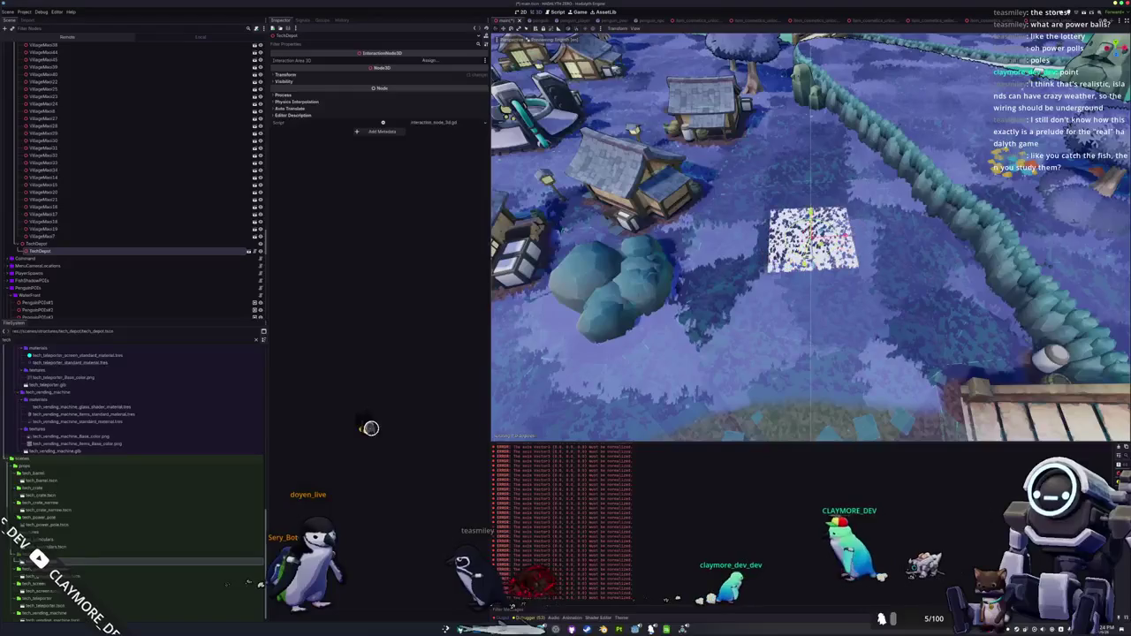
key("g")
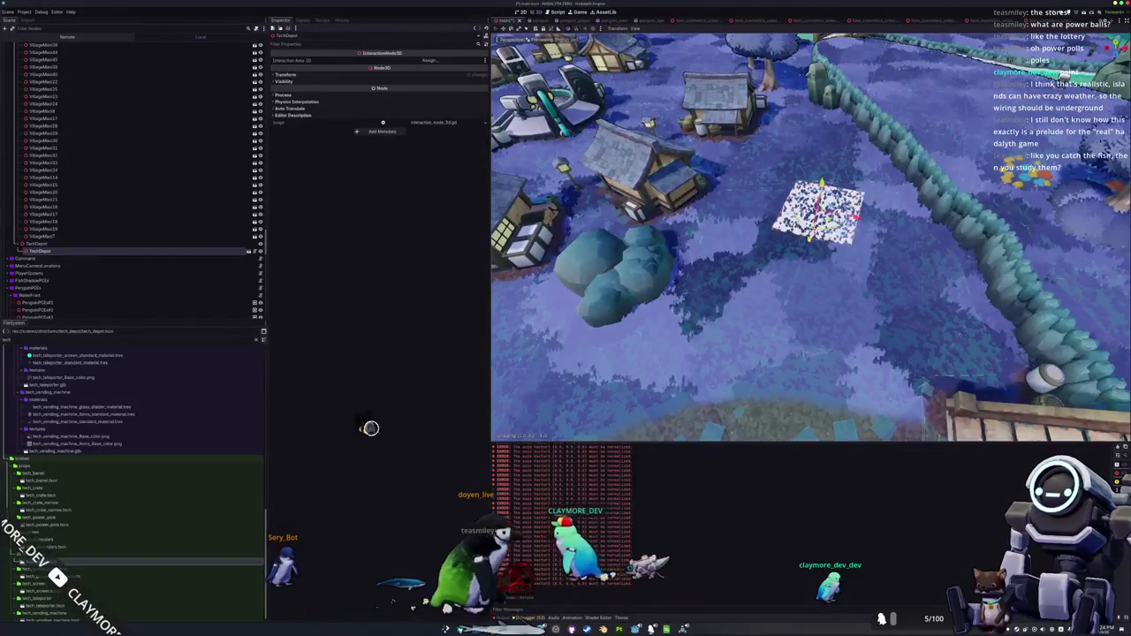
key("alt+Tab")
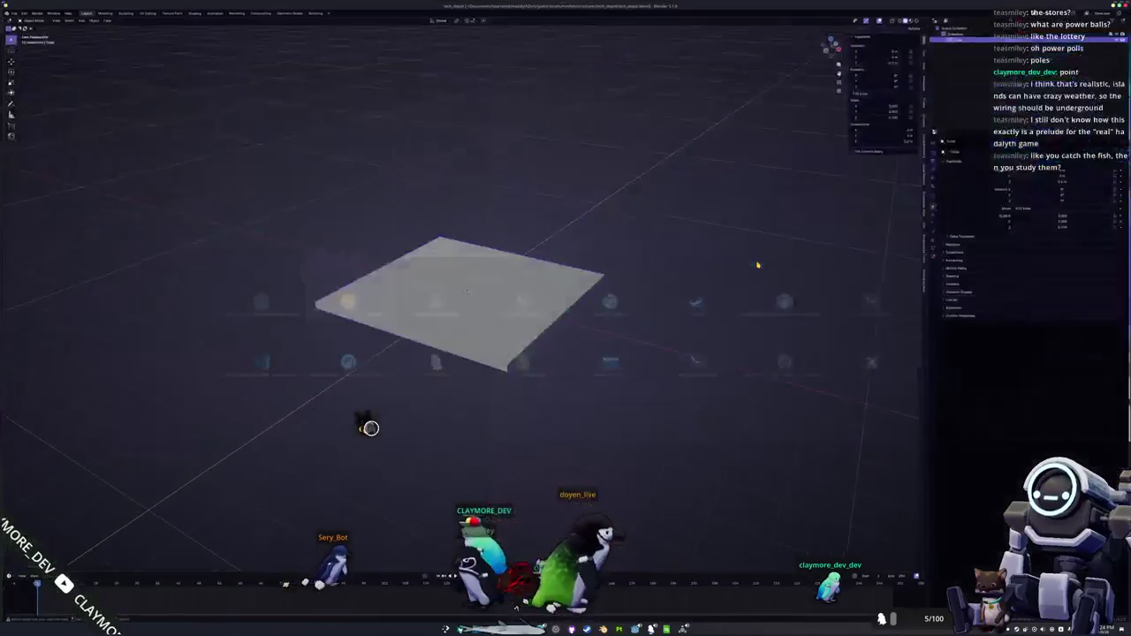
- Resize the slab in width and depth only, then apply its scale to 1.000
key("s")
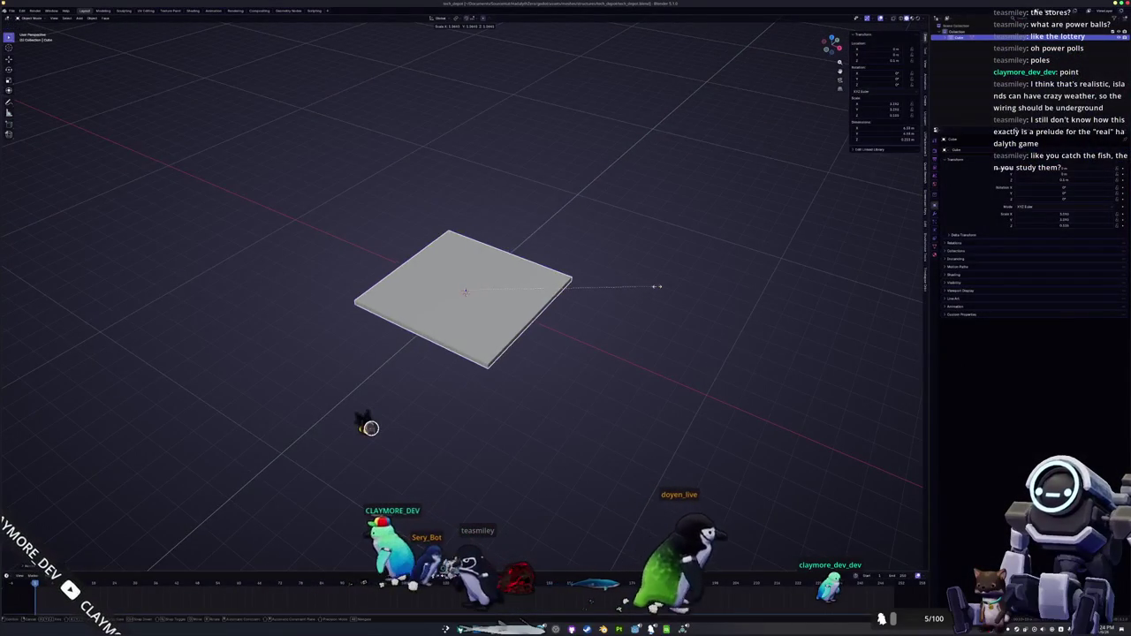
key("shift+z")
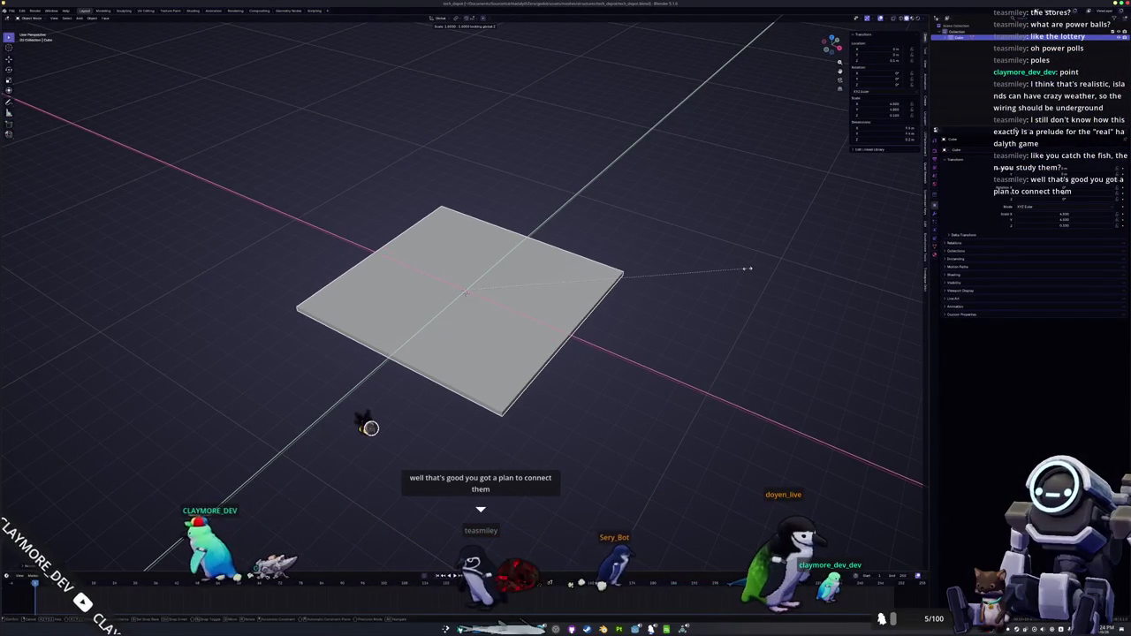
left_click(747, 267)
key("ctrl+a")
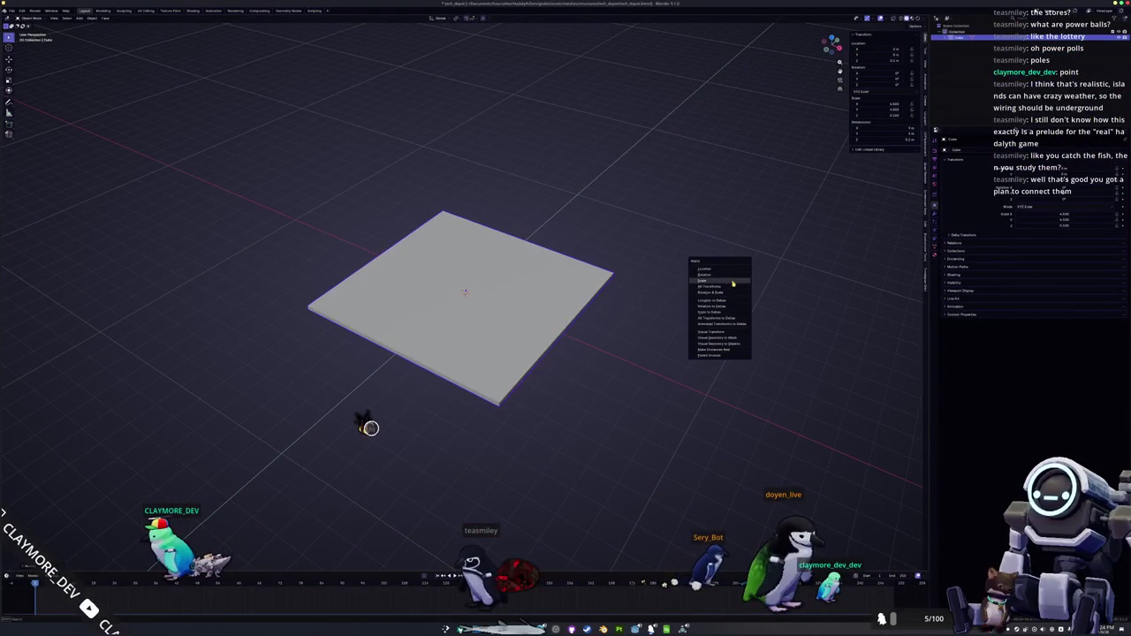
left_click(732, 282)
- Re-export the slab as glTF 2.0 over tech_depot.glb and return to Godot
left_click(13, 10)
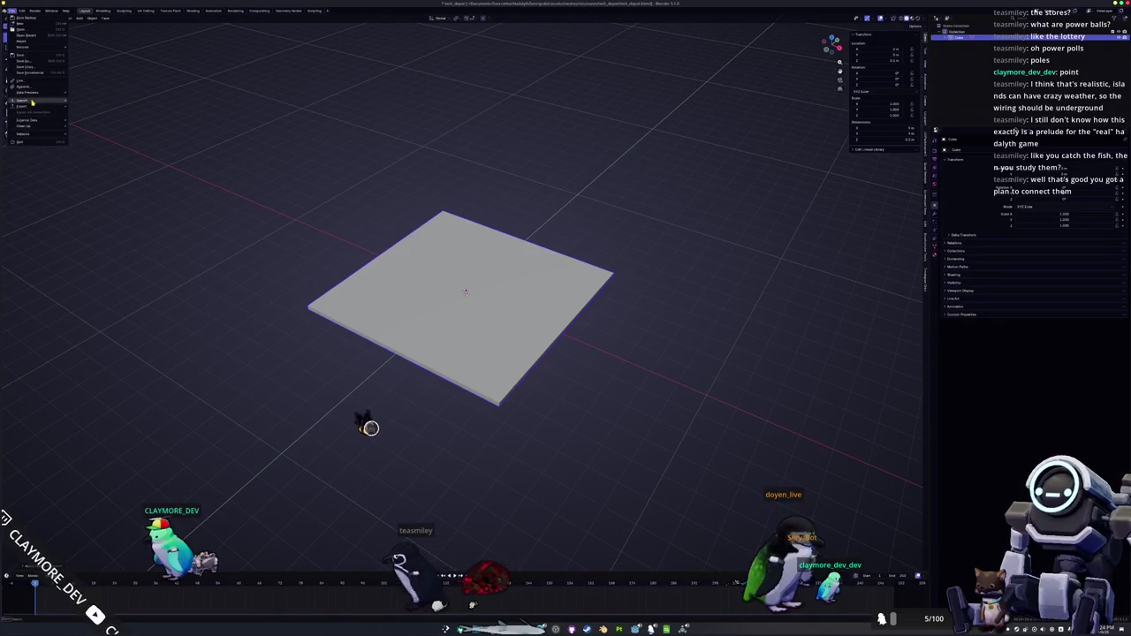
mouse_move(32, 106)
left_click(94, 160)
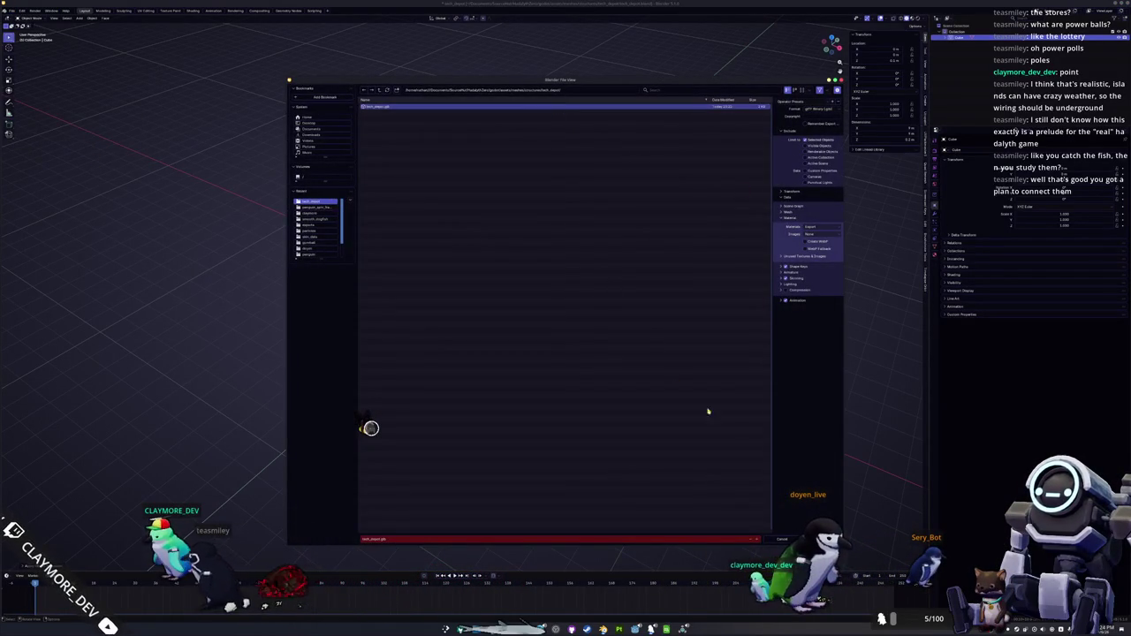
key("Return")
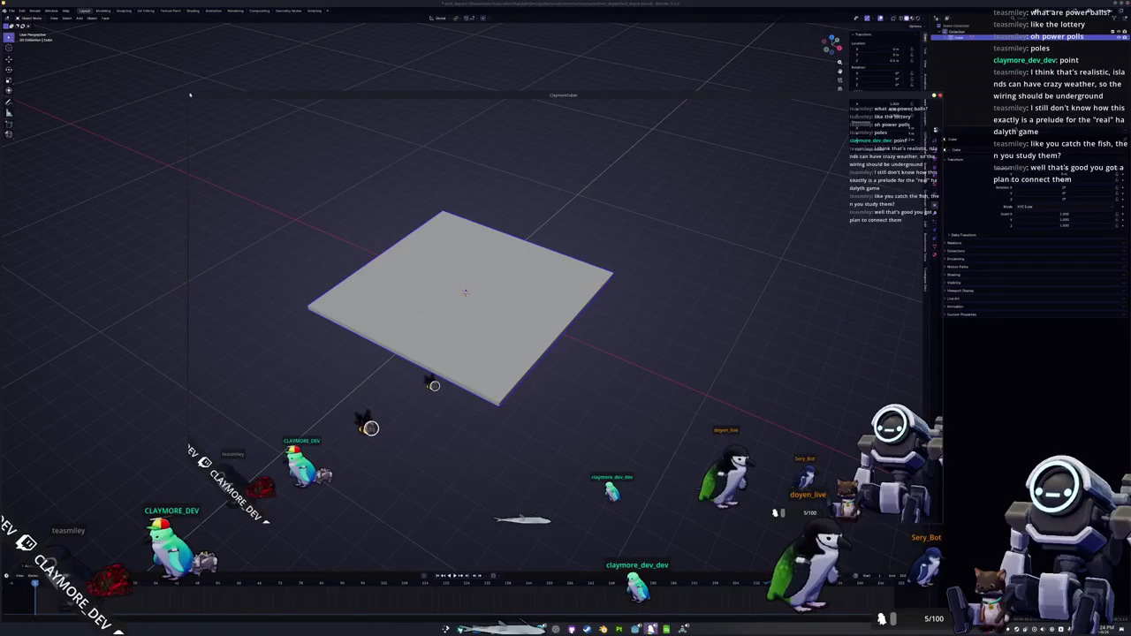
key("alt+Tab")
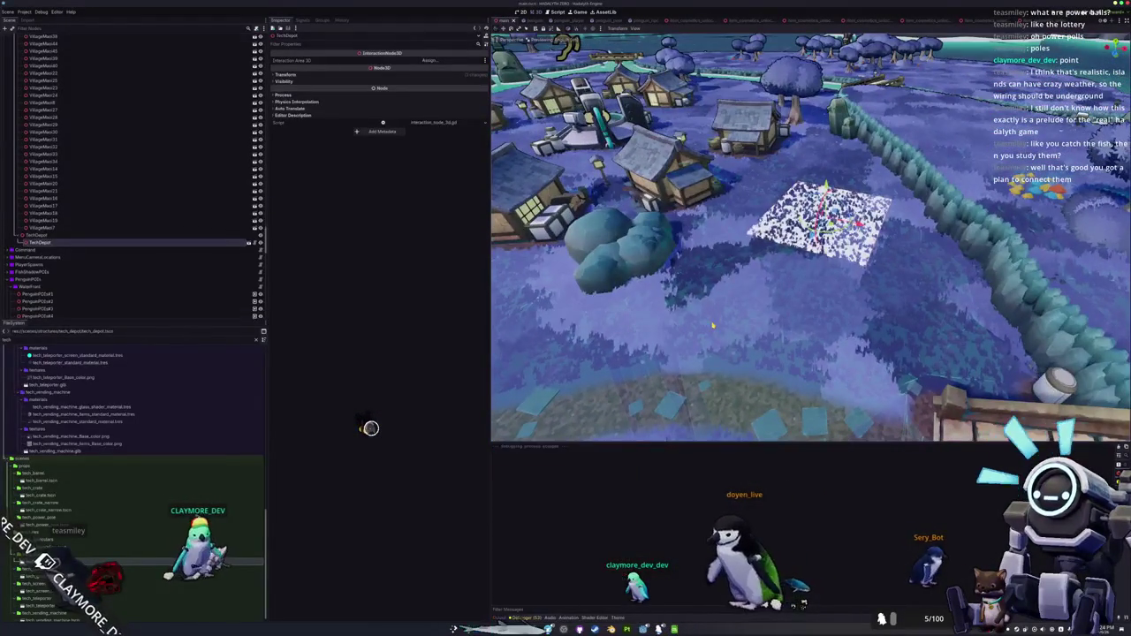
- Run the project with F5, relaunching it from the main village scene
key("F5")
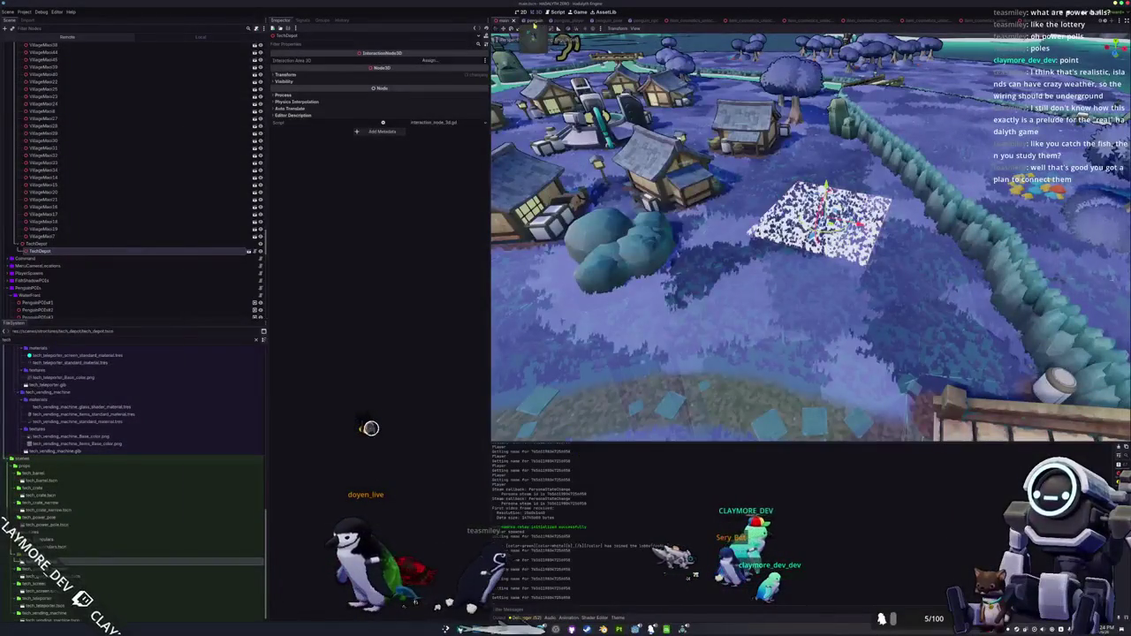
left_click(533, 19)
left_click(506, 20)
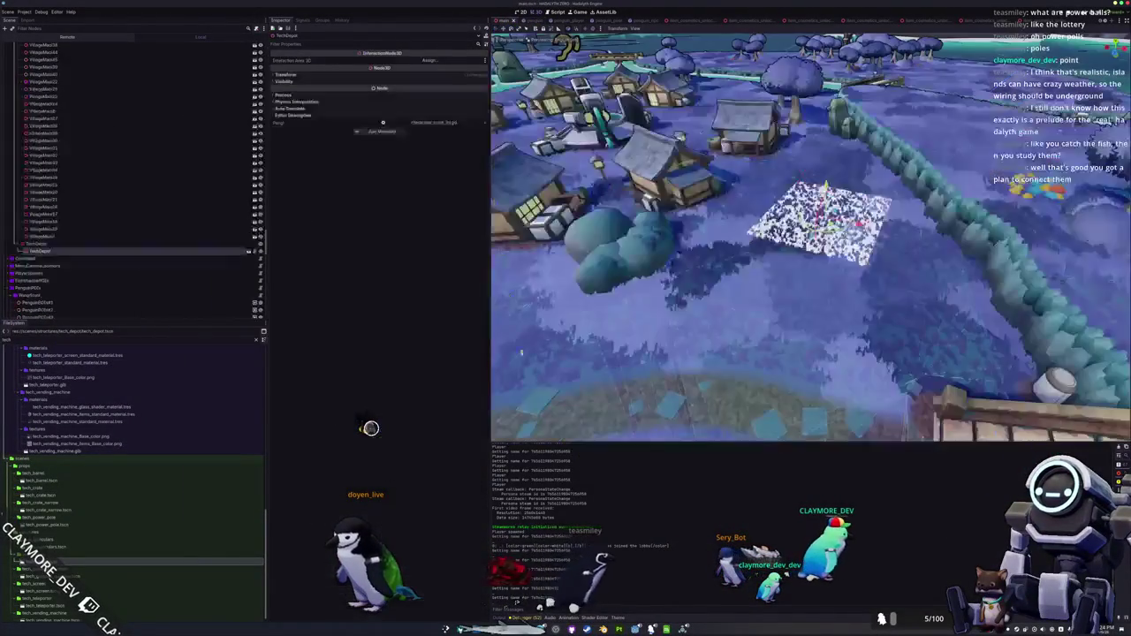
key("F5")
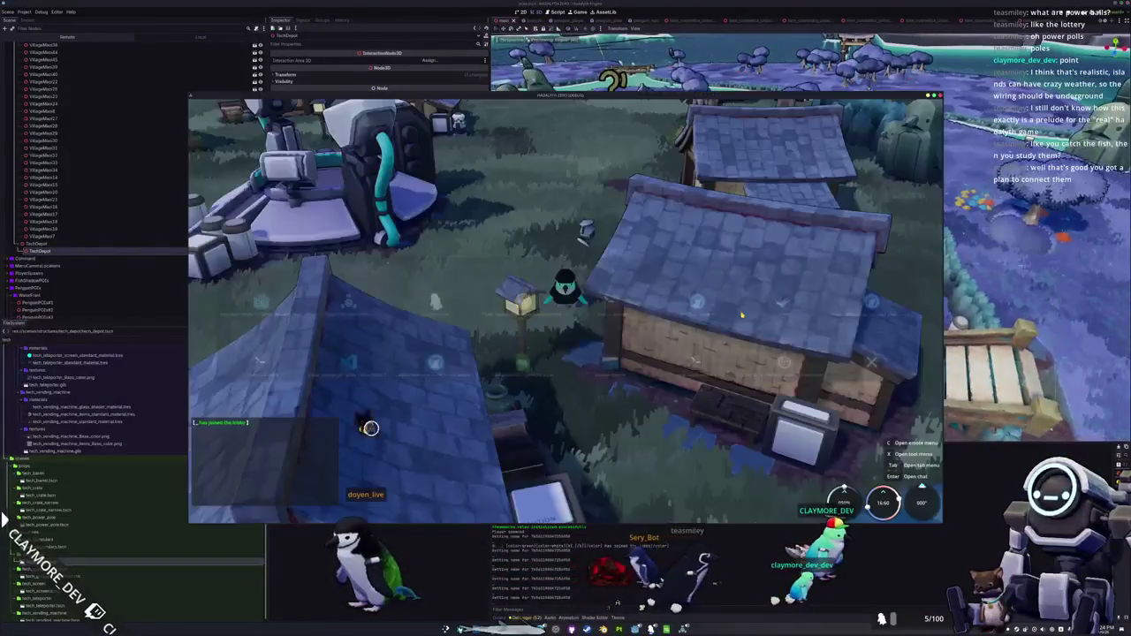
- Walk the penguin past the big rock to the speckled depot patch, then close the game and return to Blender
key("s")
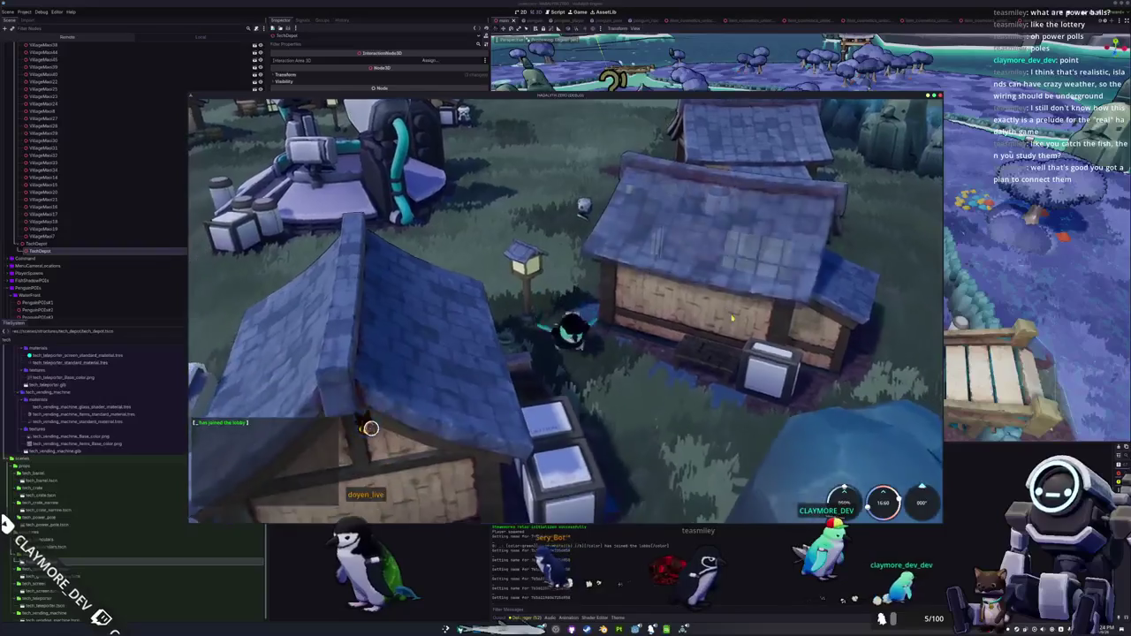
key("s")
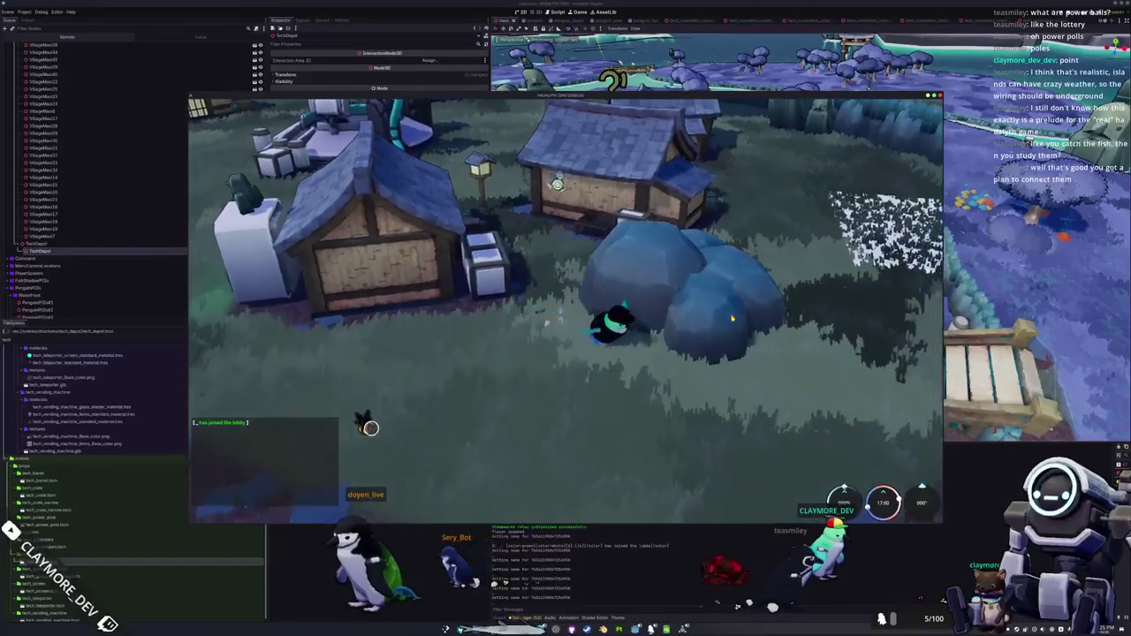
key("w")
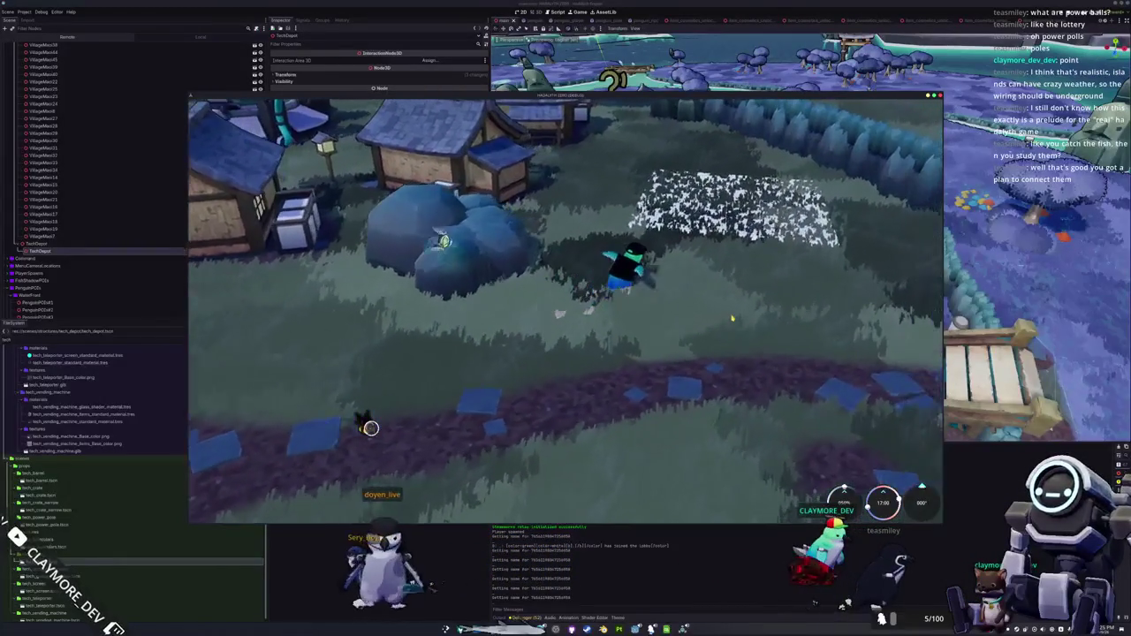
key("a")
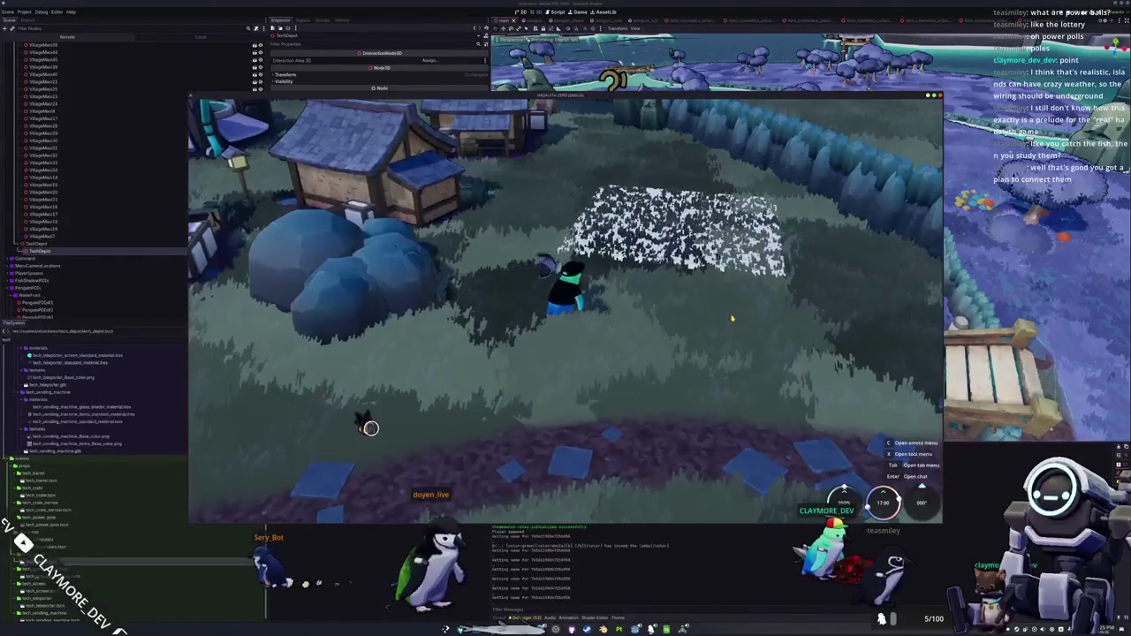
key("d")
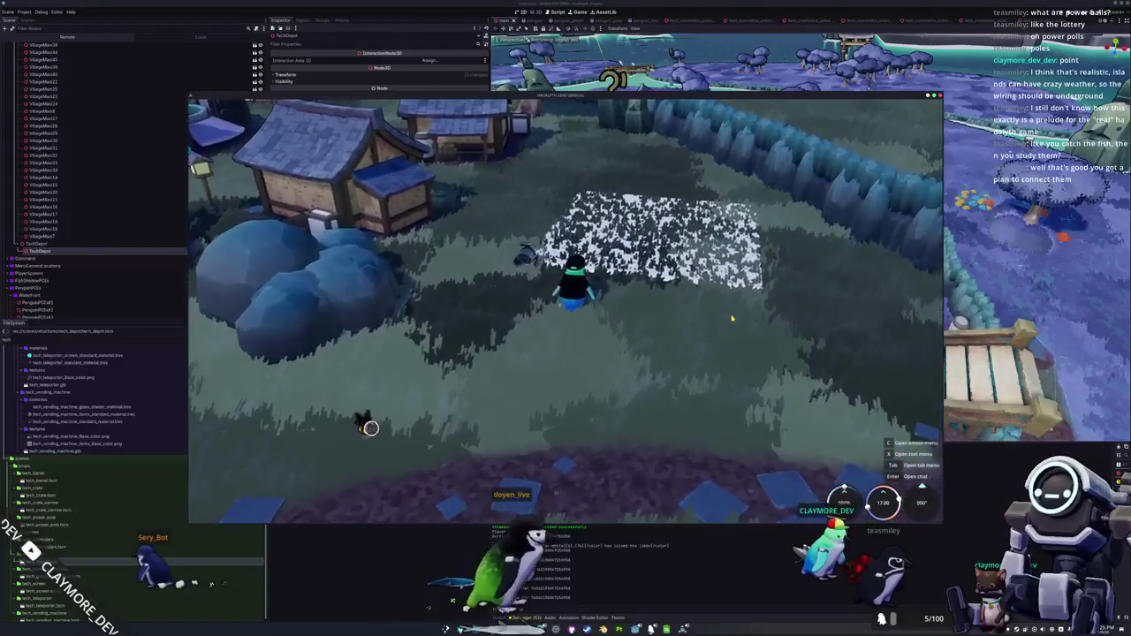
key("s")
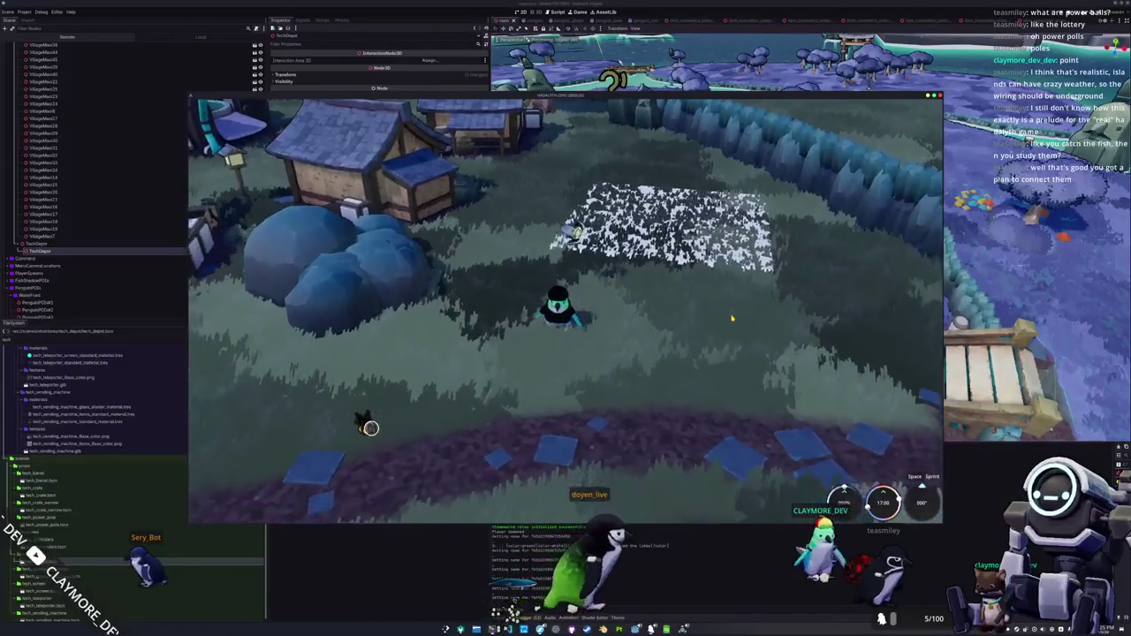
key("F8")
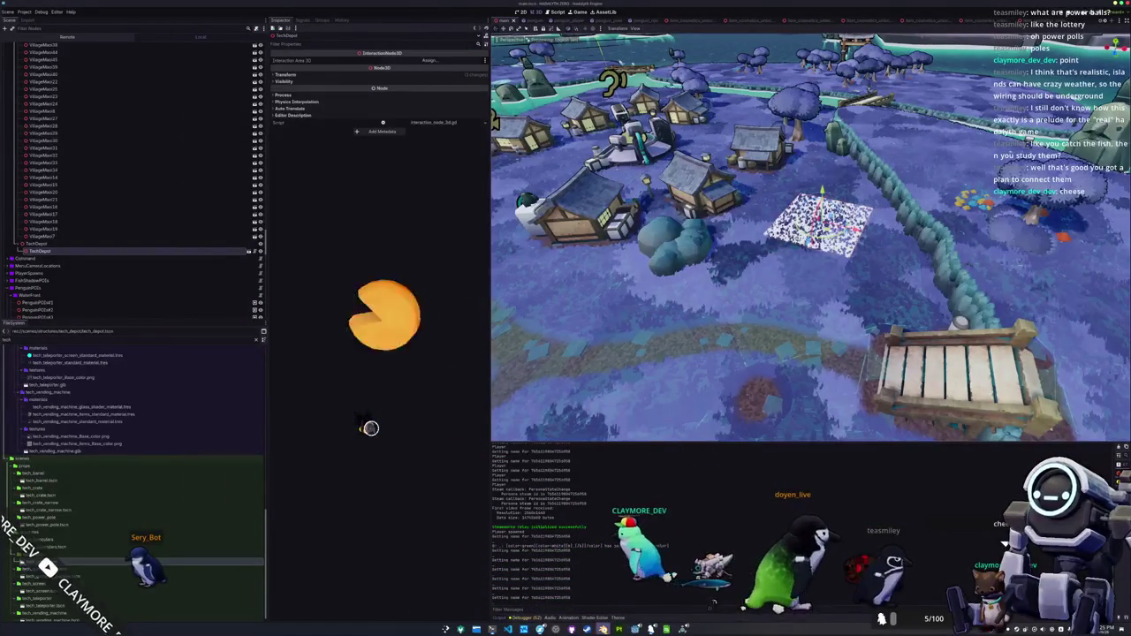
key("alt+Tab")
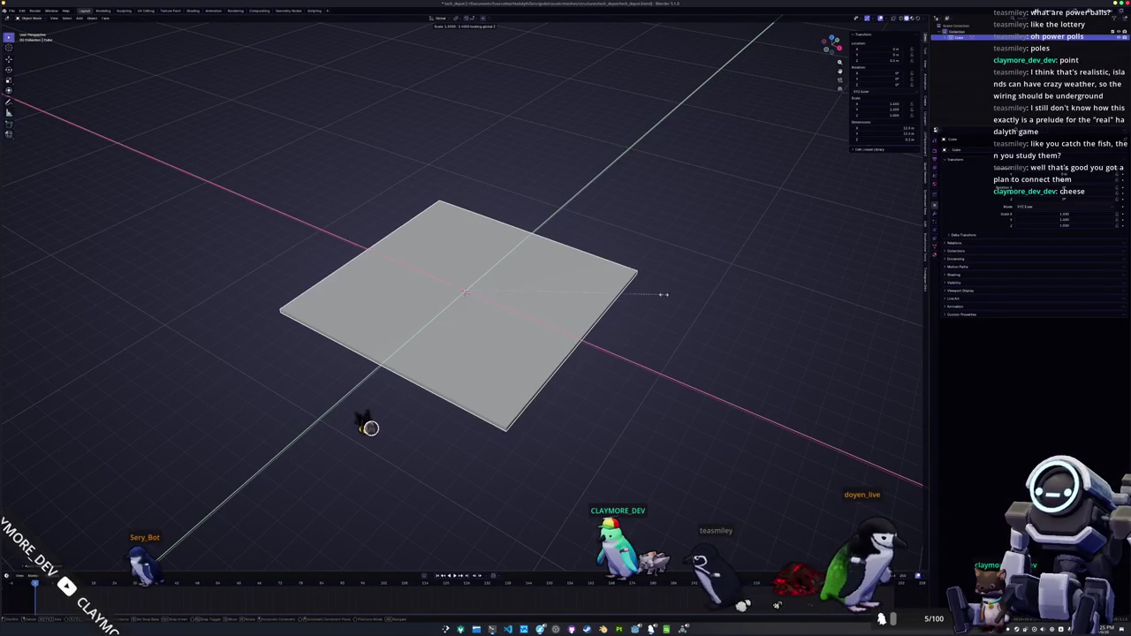
- Confirm the slab's new size, re-export it as glTF 2.0 over tech_depot.glb, and return to Godot
left_click(566, 294)
right_click(551, 295)
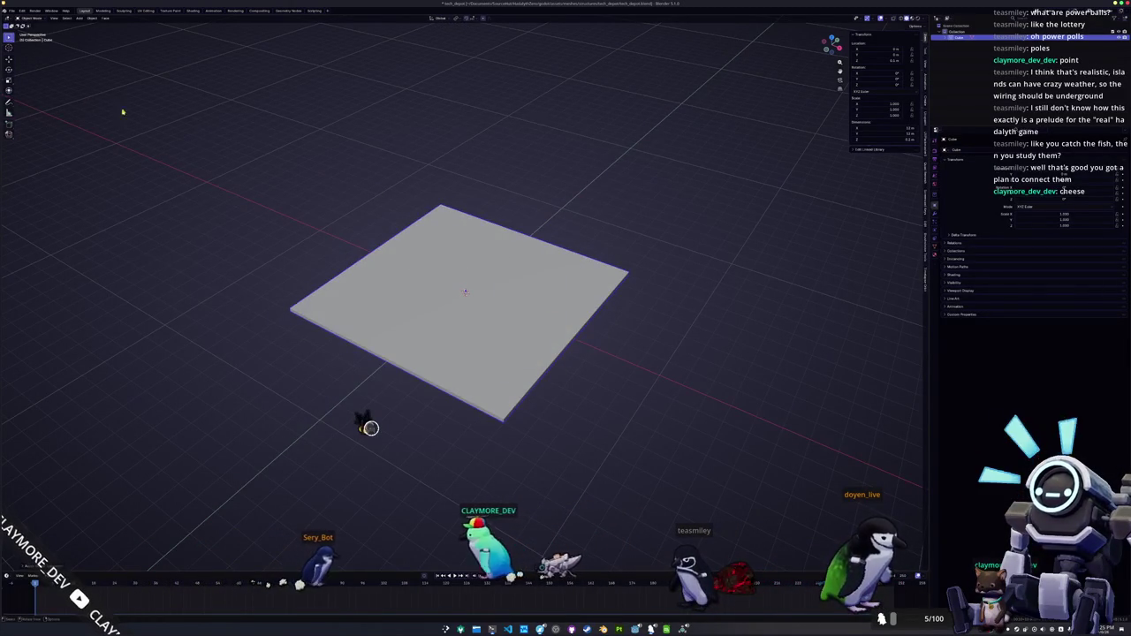
left_click(11, 11)
mouse_move(38, 107)
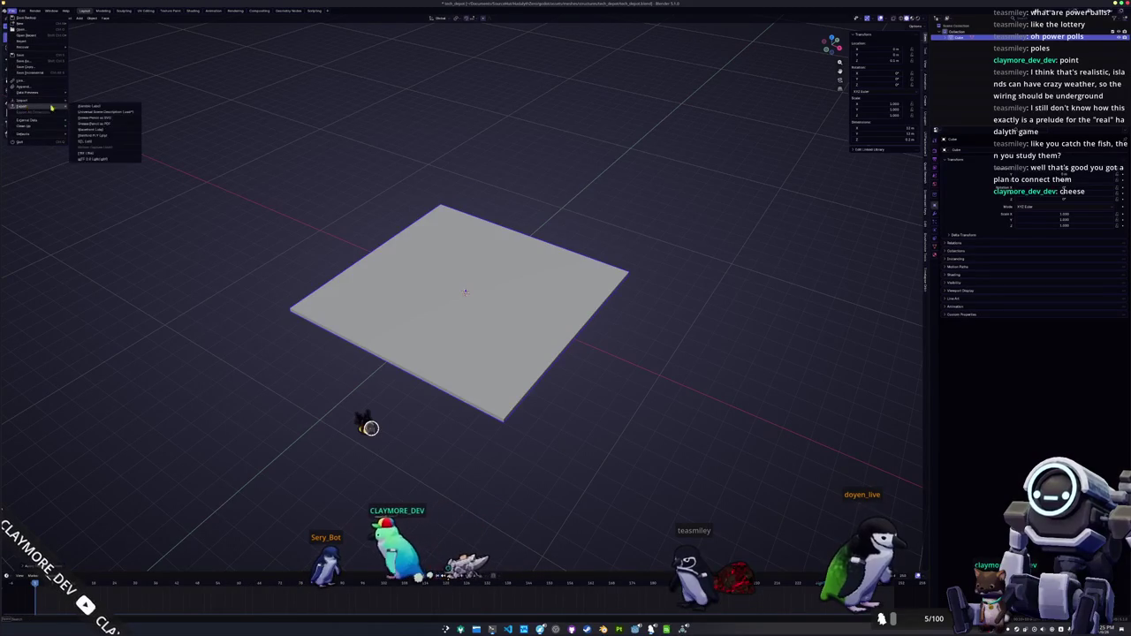
left_click(88, 160)
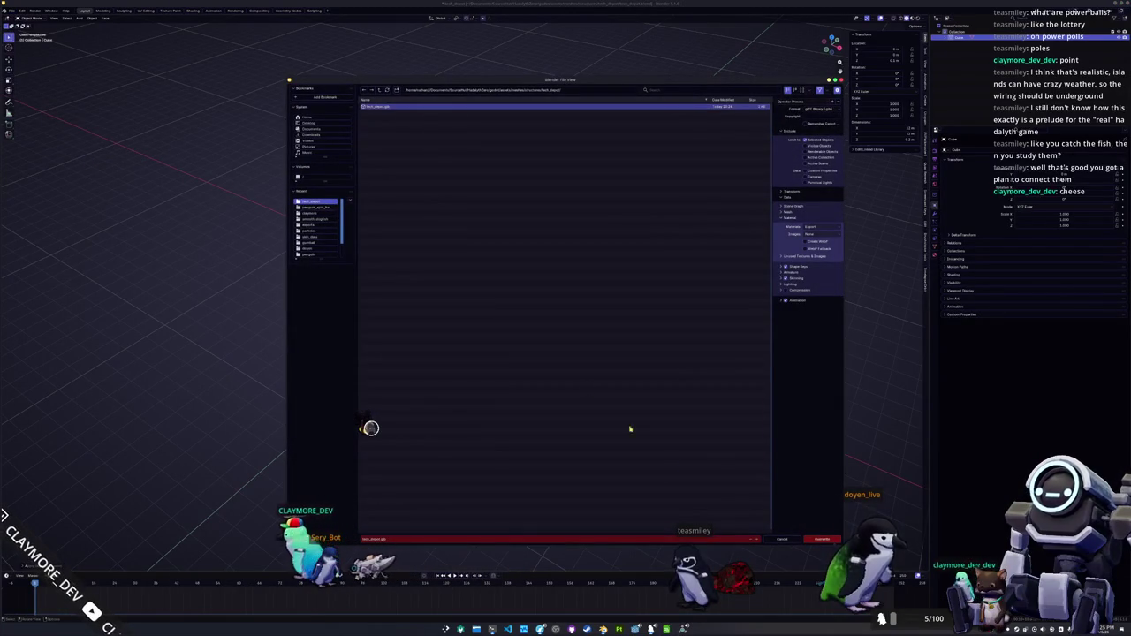
left_click(822, 539)
left_click(636, 628)
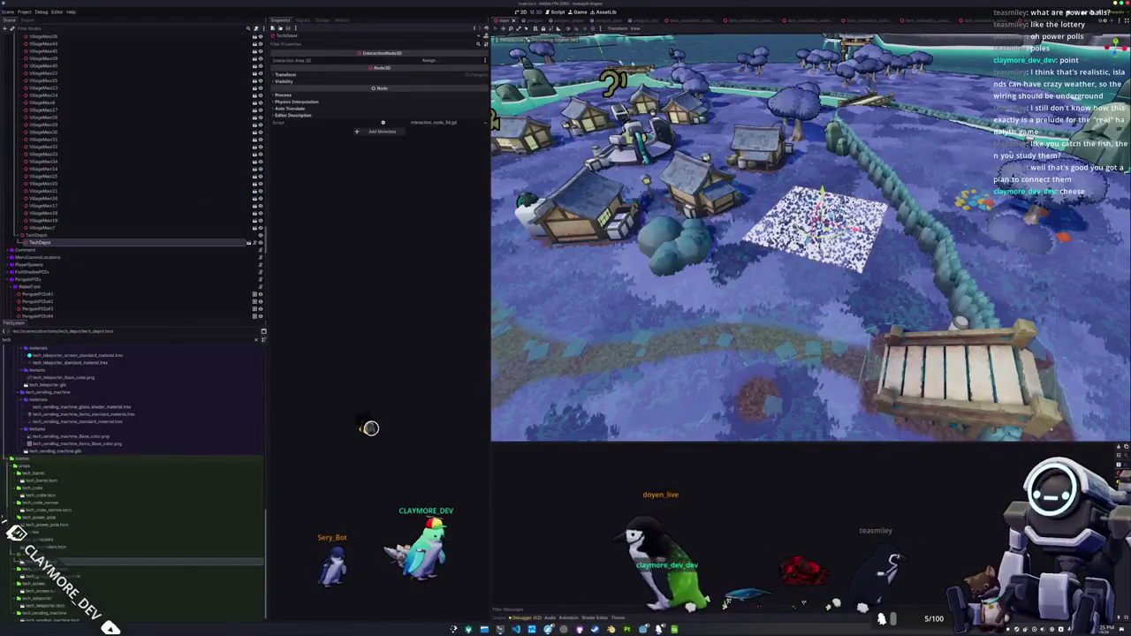
- Run the project with F5 to view the reimported depot slab
key("F5")
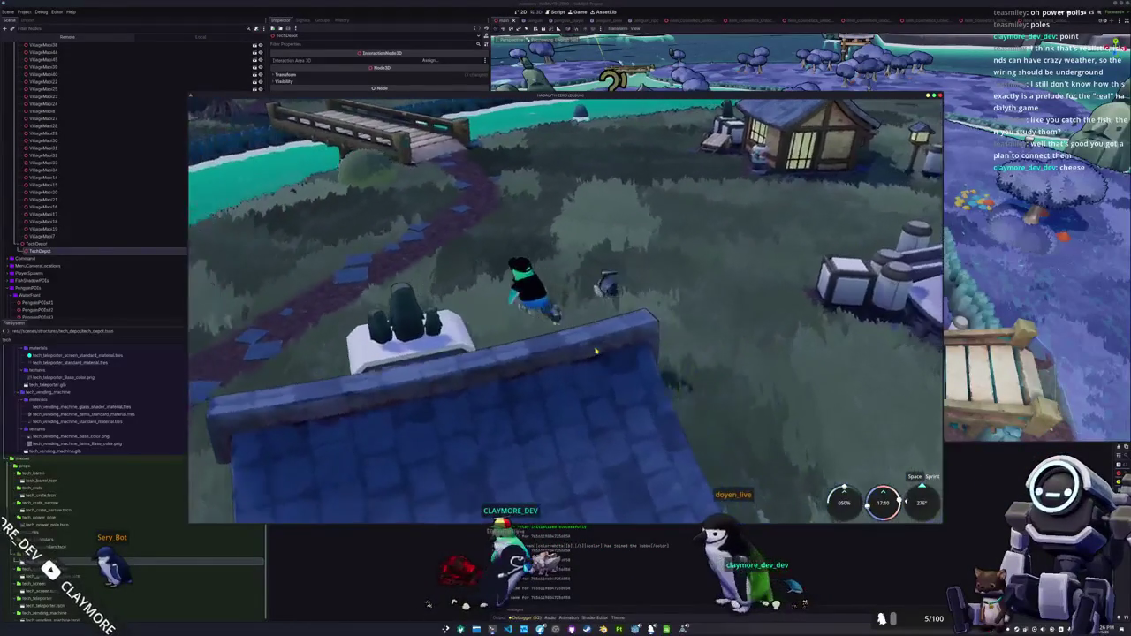
- Run the character along the path past the house, over the bridge and across the grass
key("w")
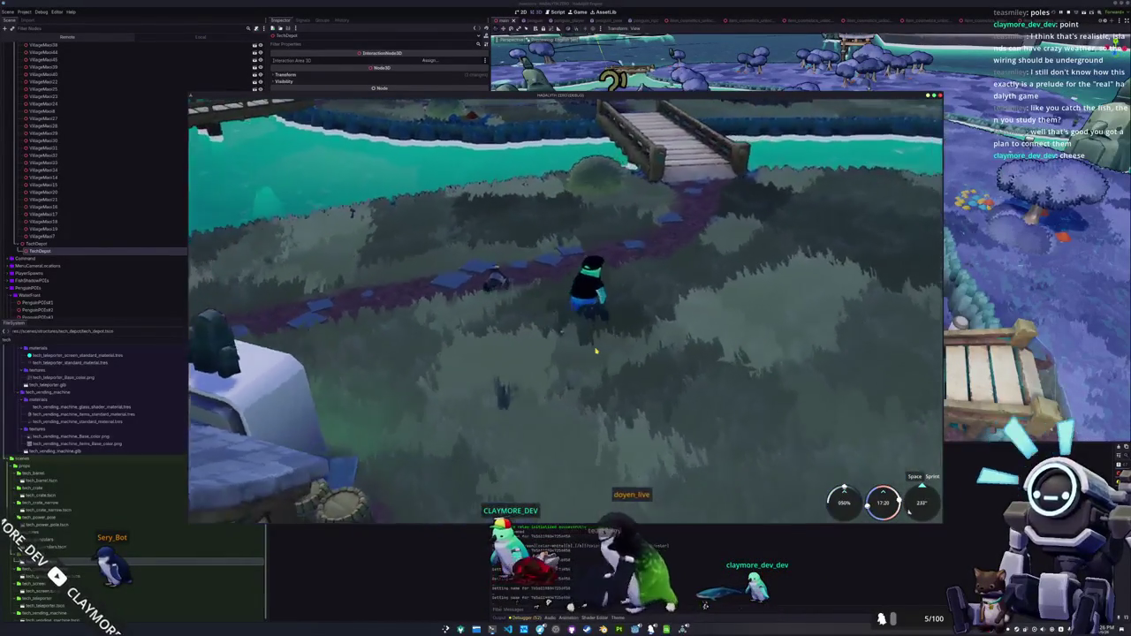
key("w")
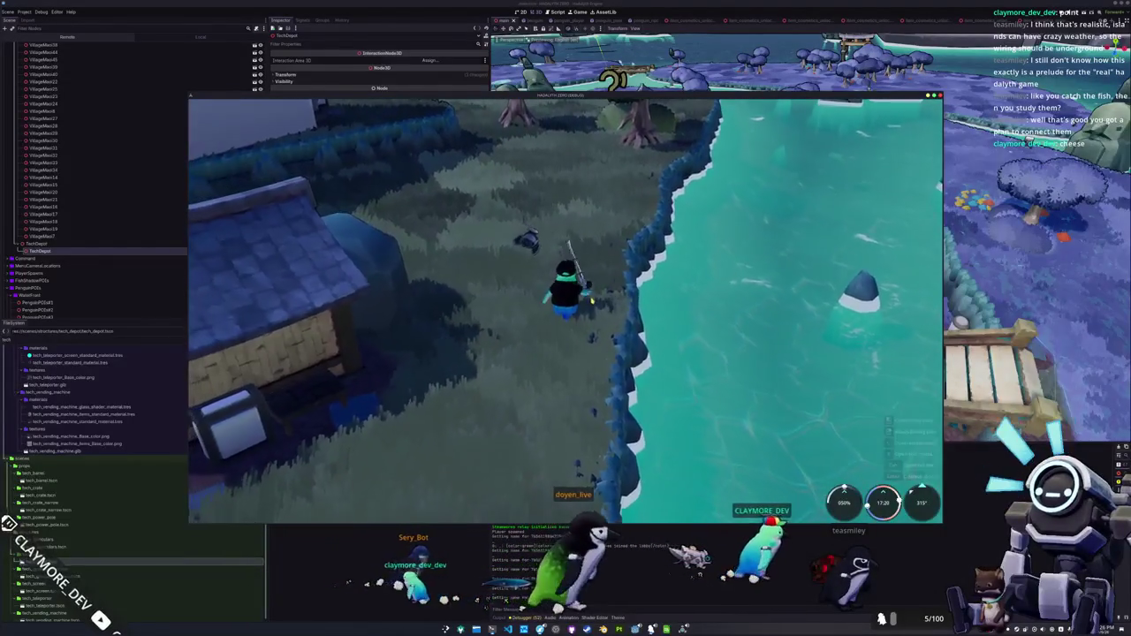
key("w")
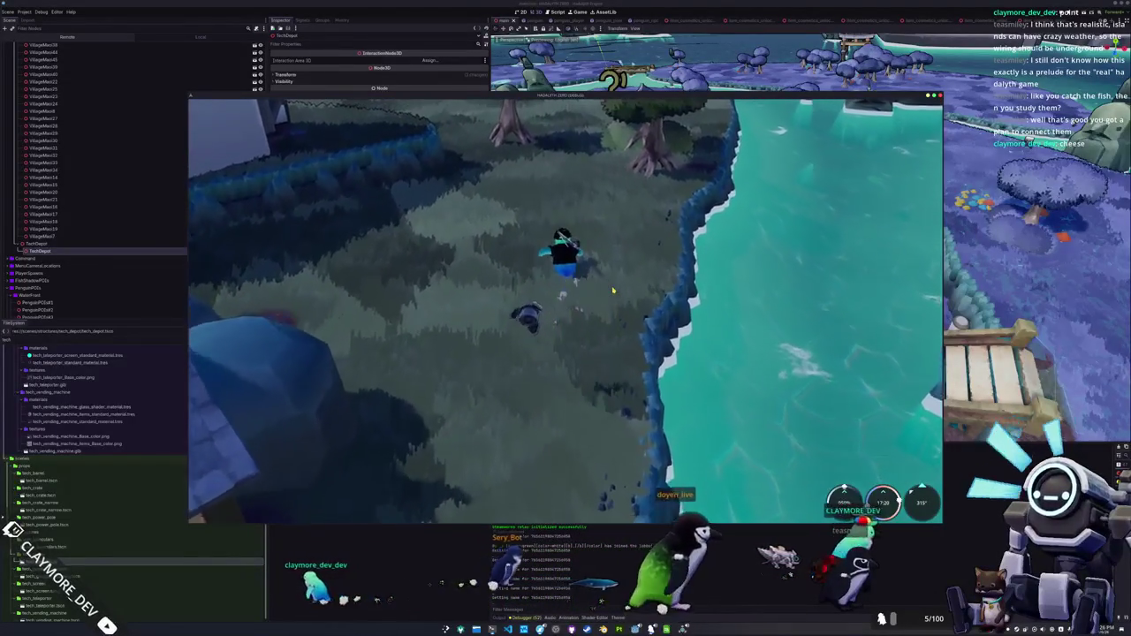
key("w")
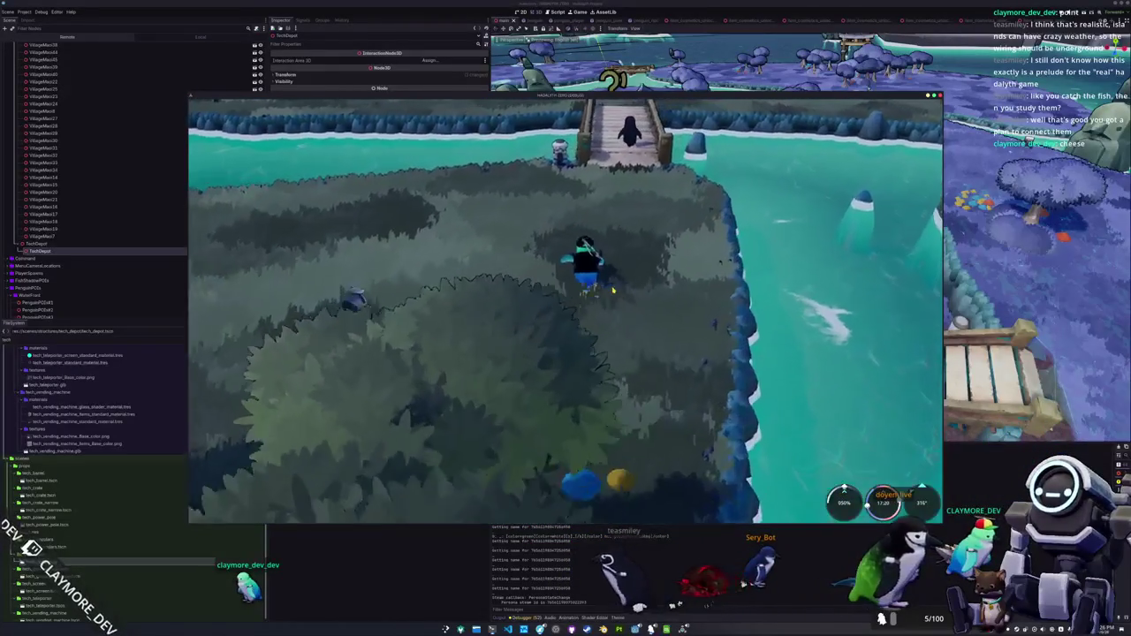
key("w")
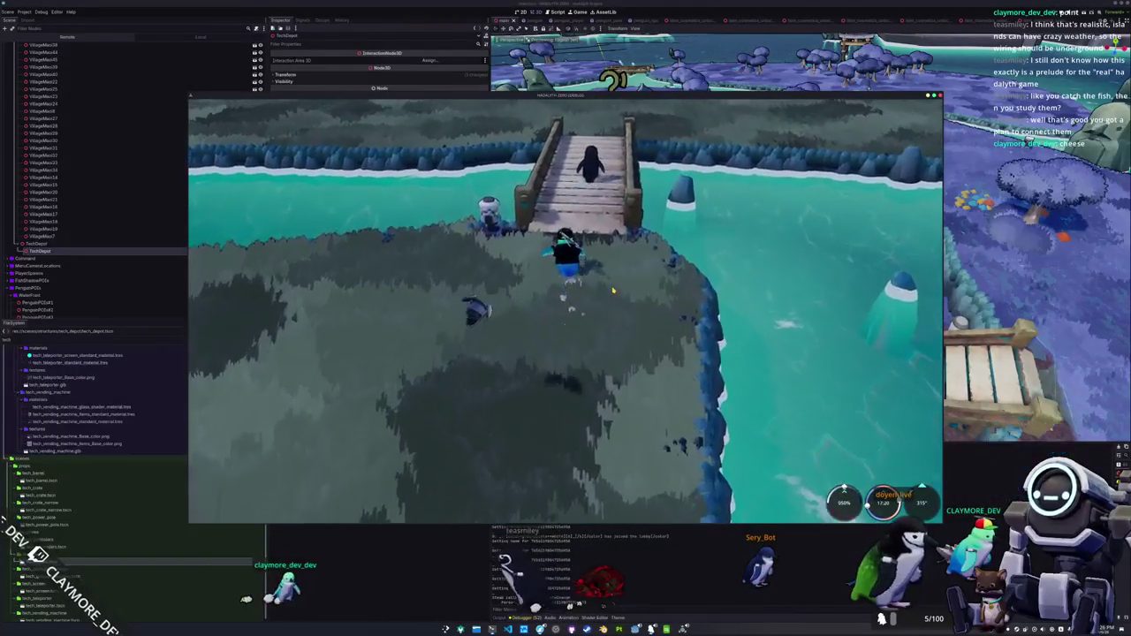
key("w")
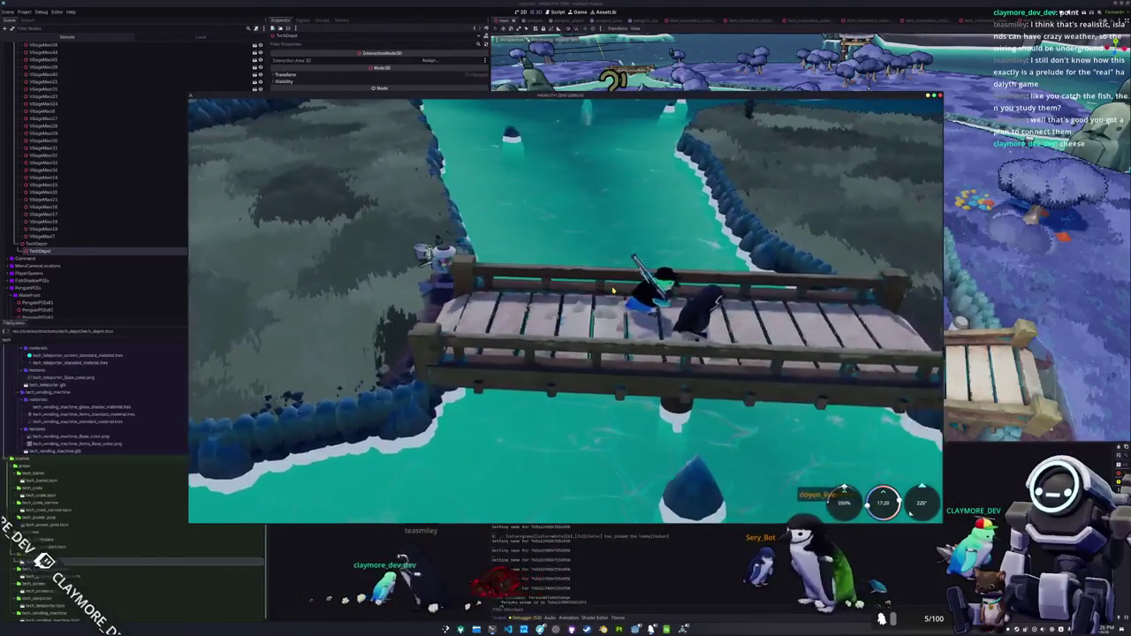
key("w")
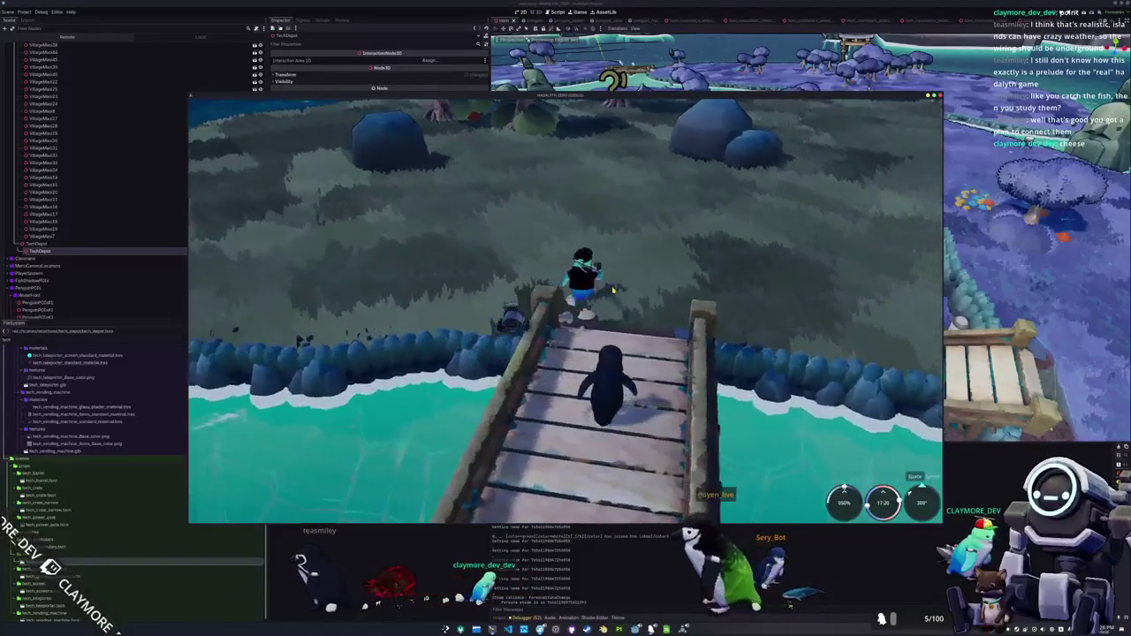
key("w")
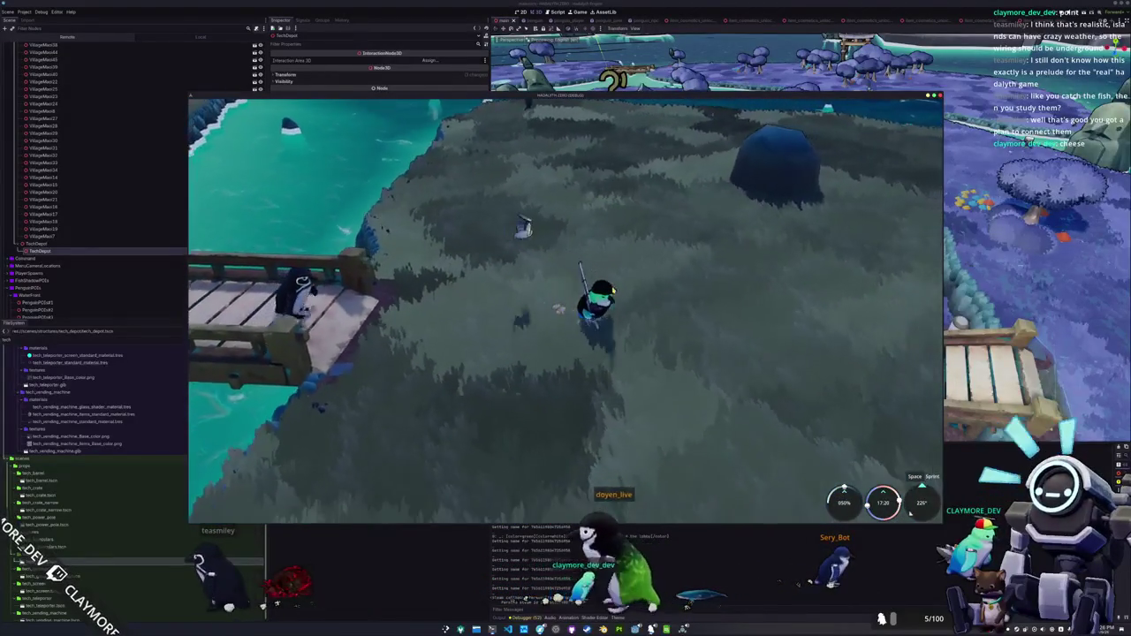
key("w")
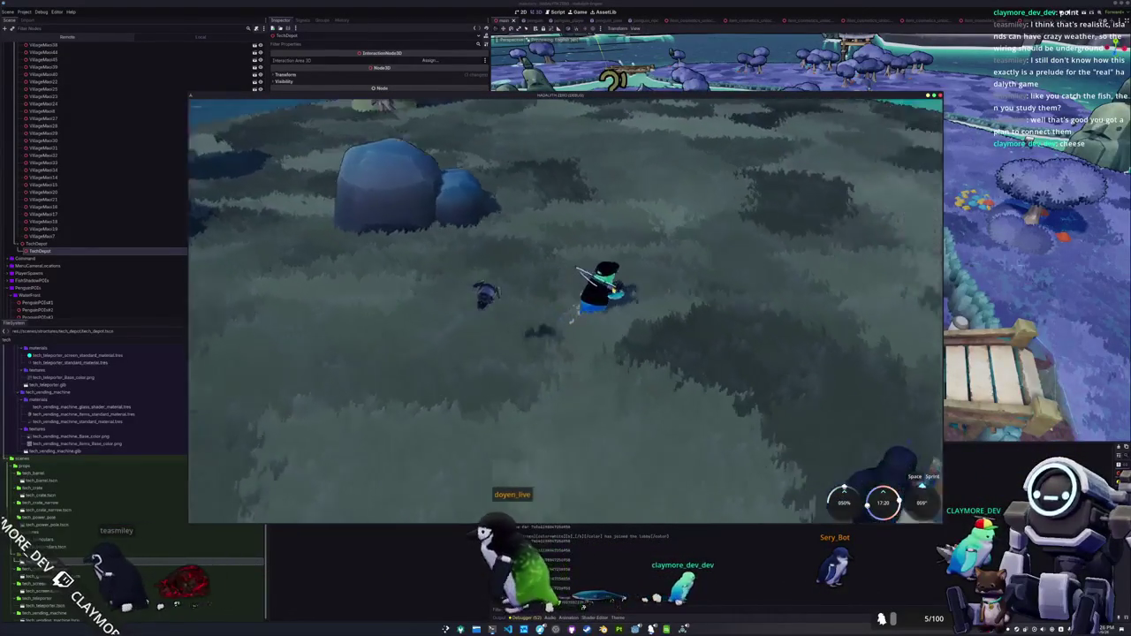
key("w")
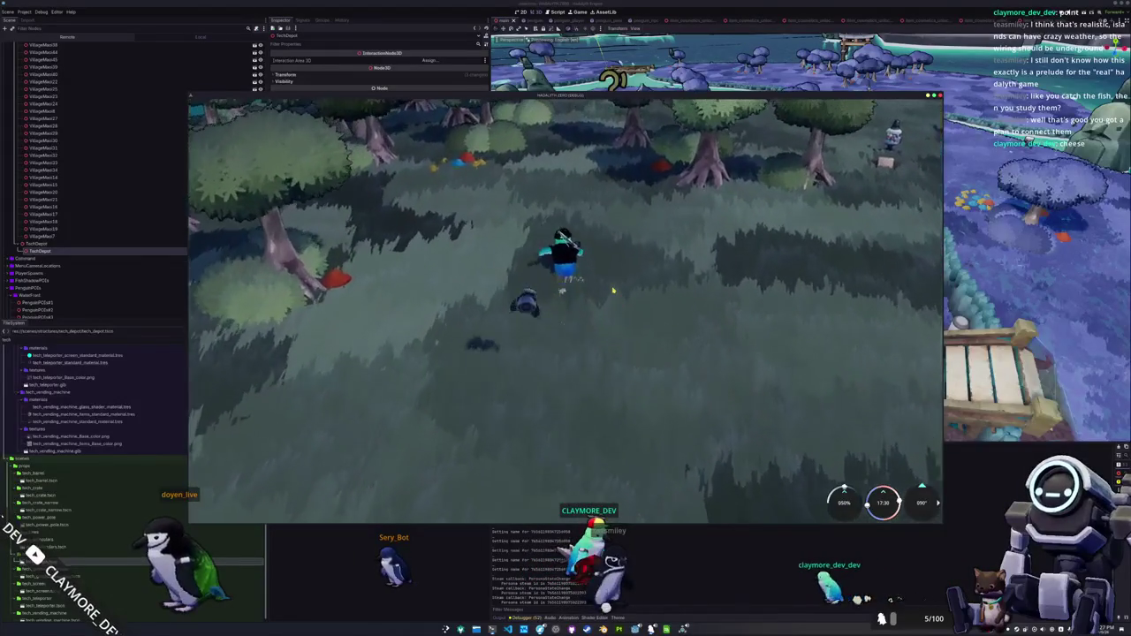
- Run north through the forest, over the wooden bridge, through the village to the vending machine, then stop the game
key("w")
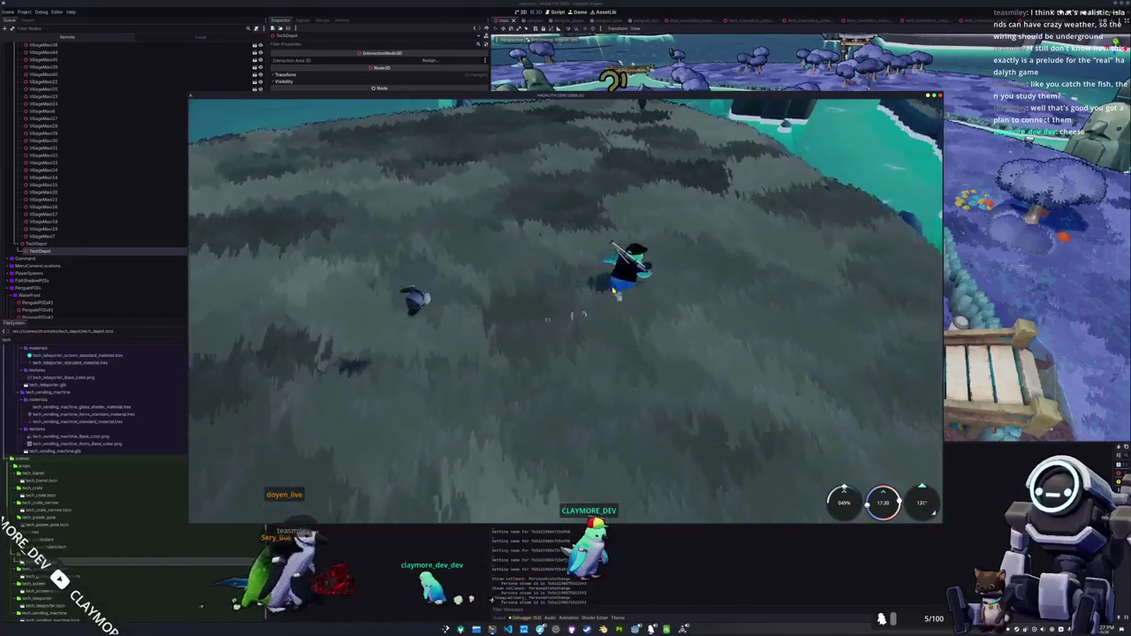
key("d")
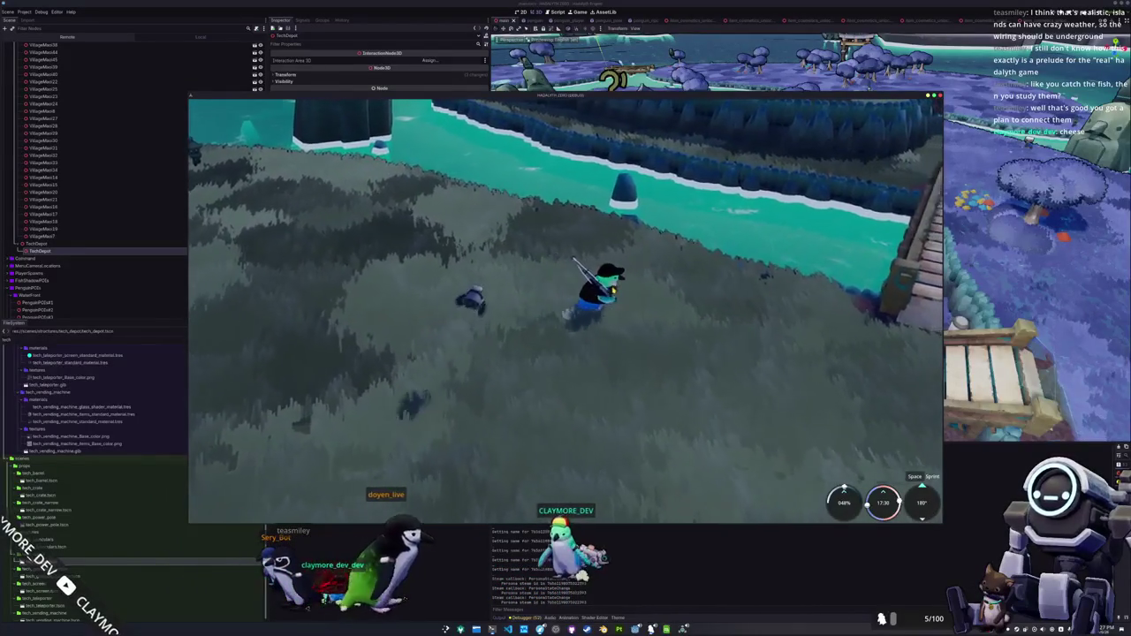
key("d")
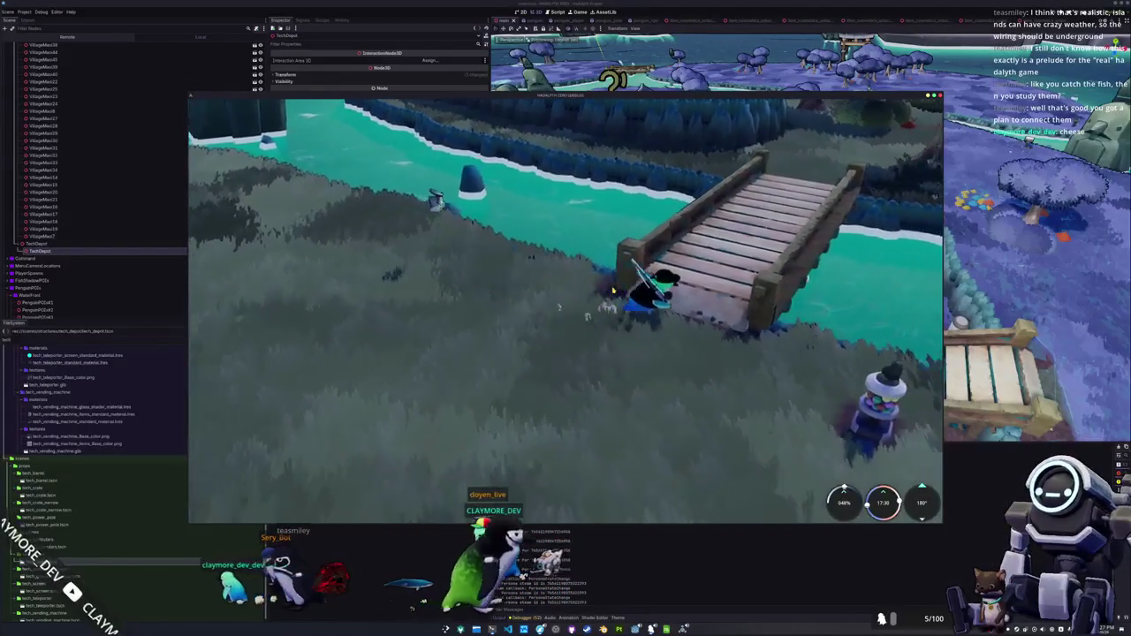
key("d")
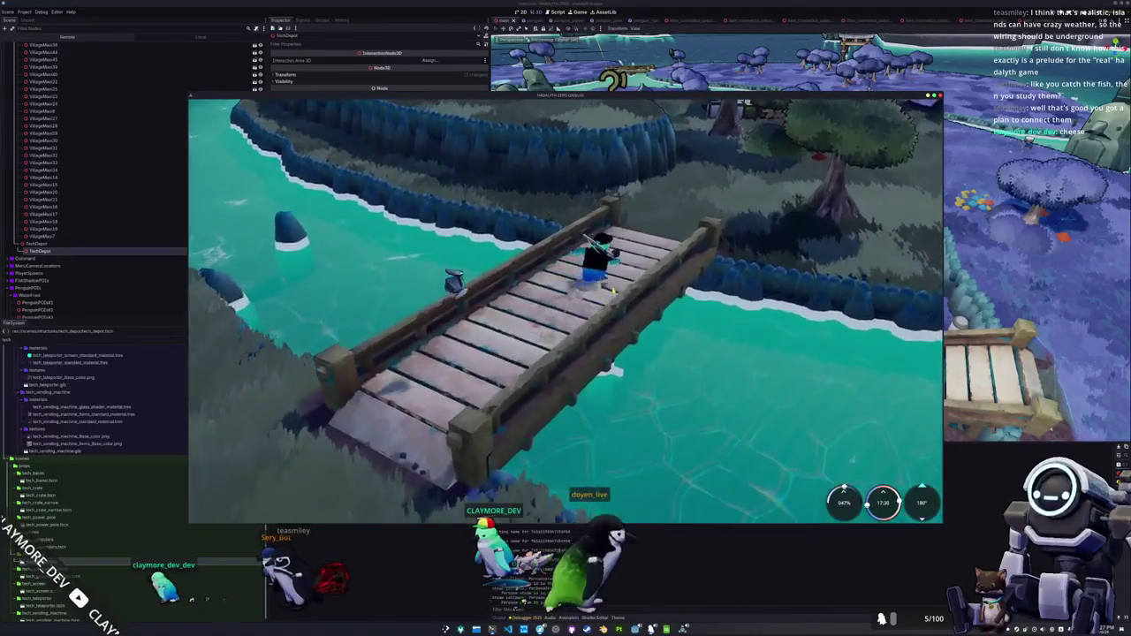
key("w")
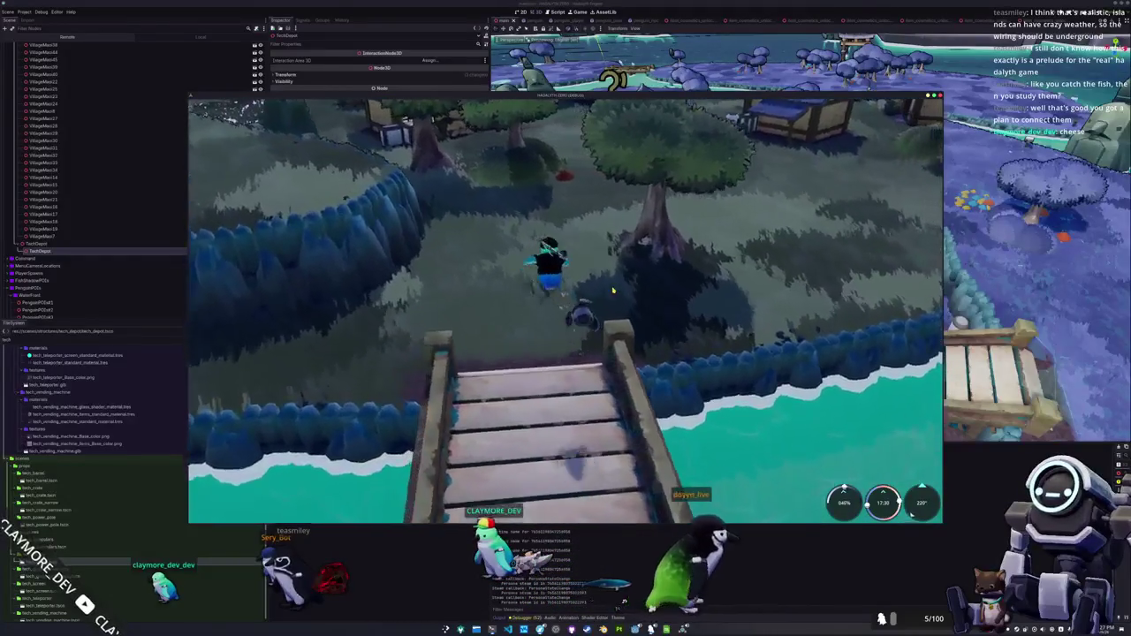
key("w")
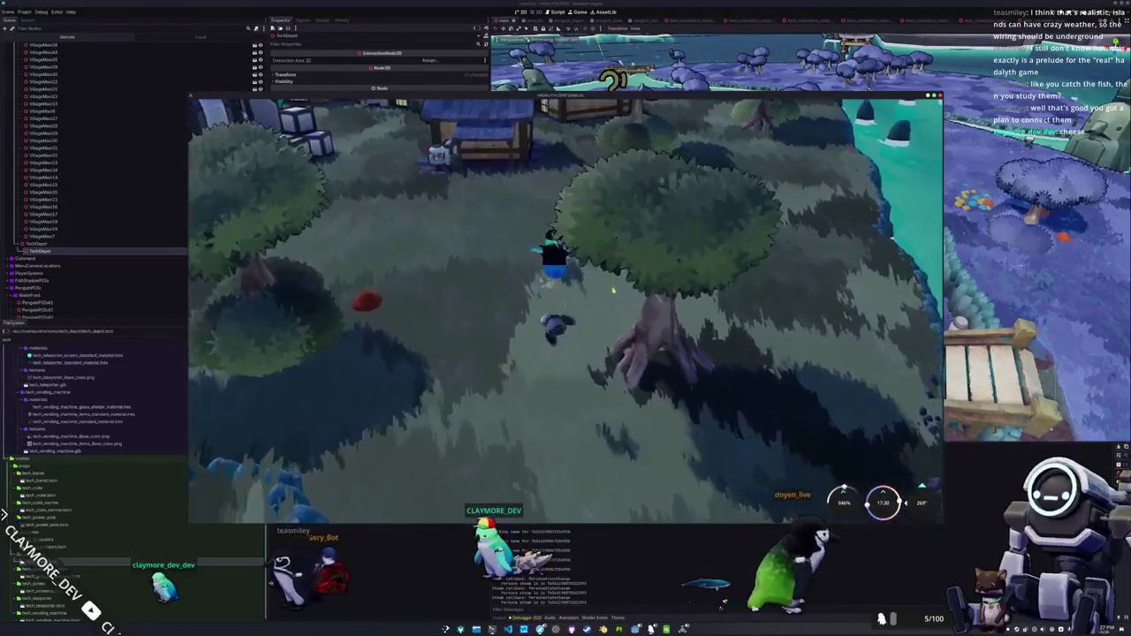
key("w")
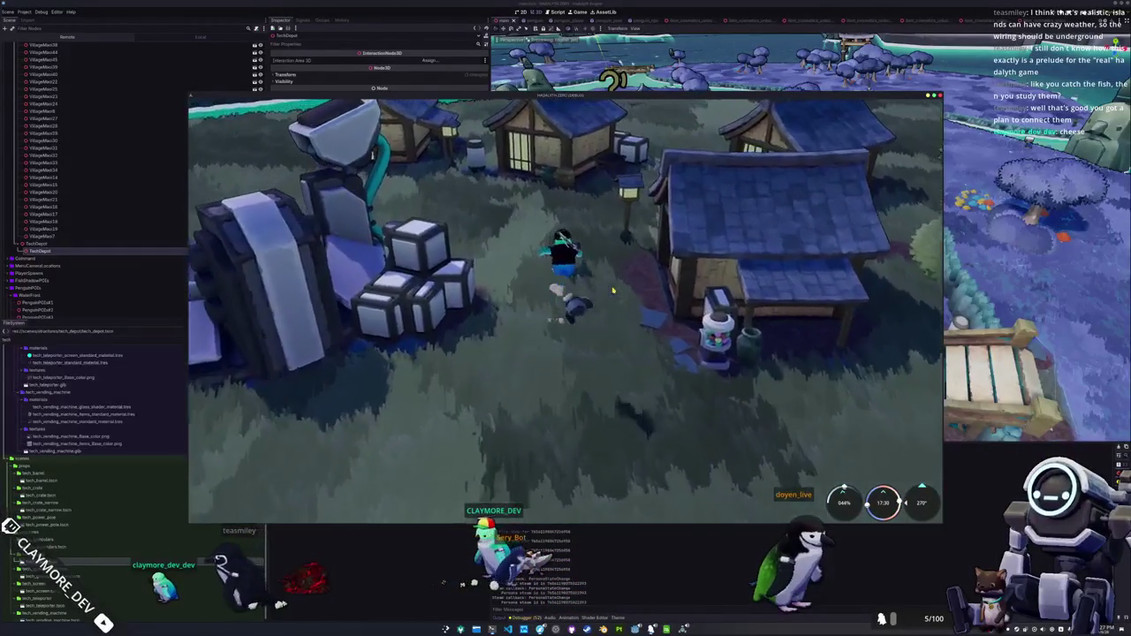
key("w")
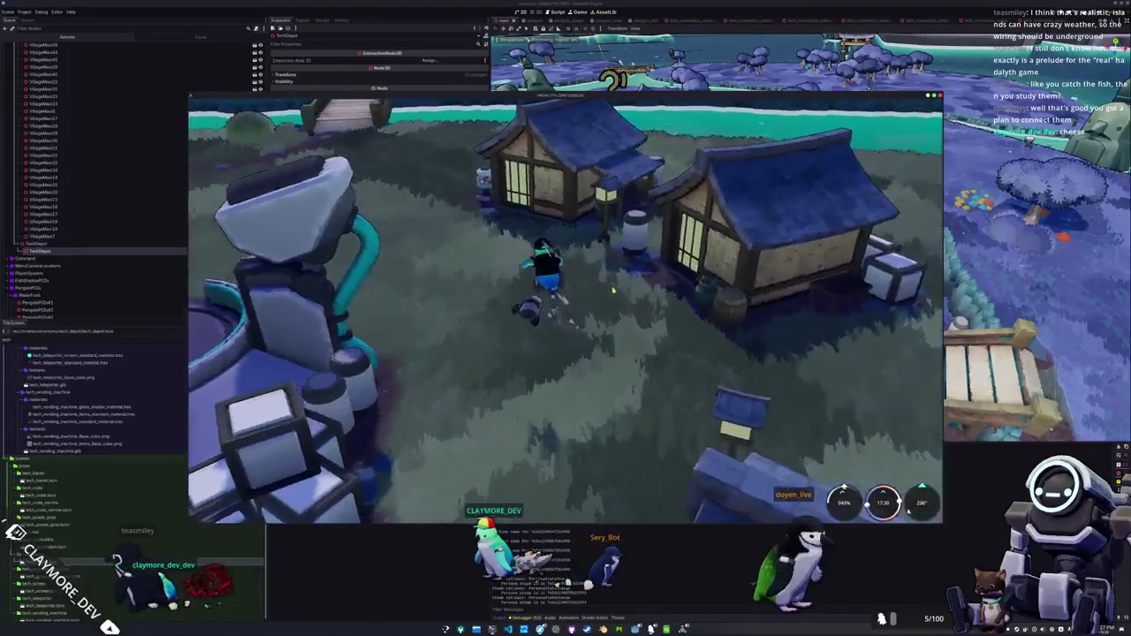
key("w")
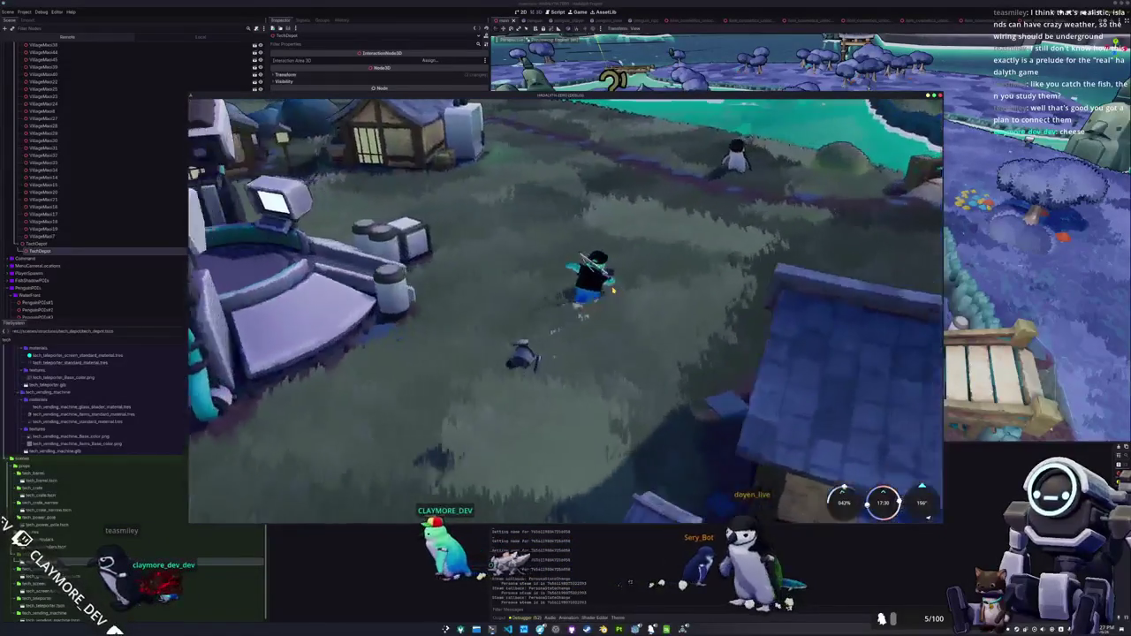
key("w")
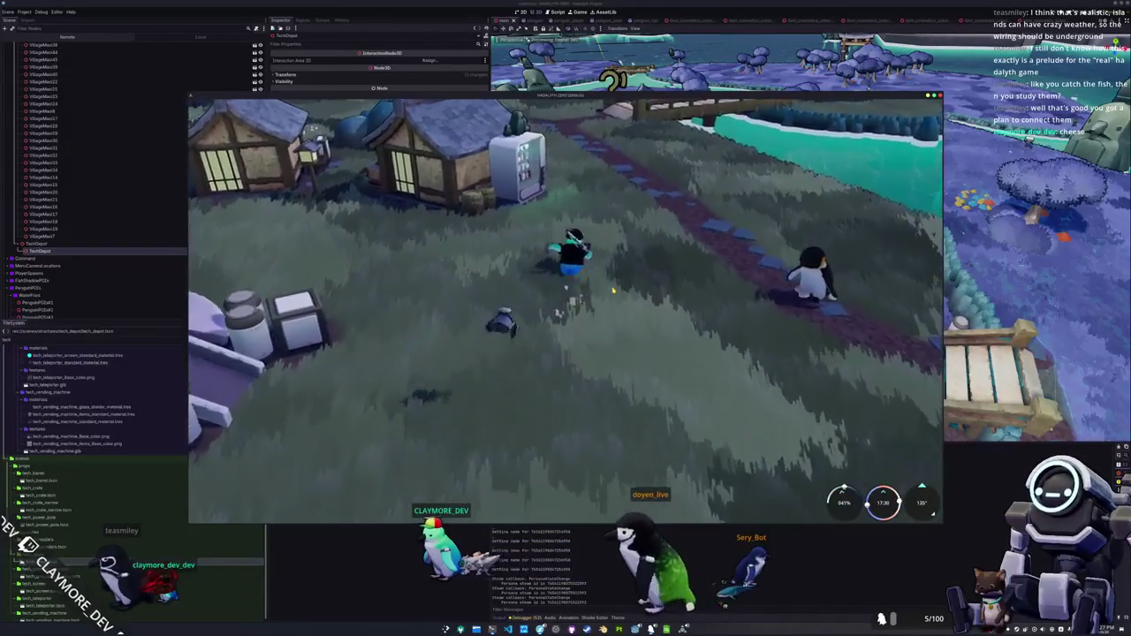
key("w")
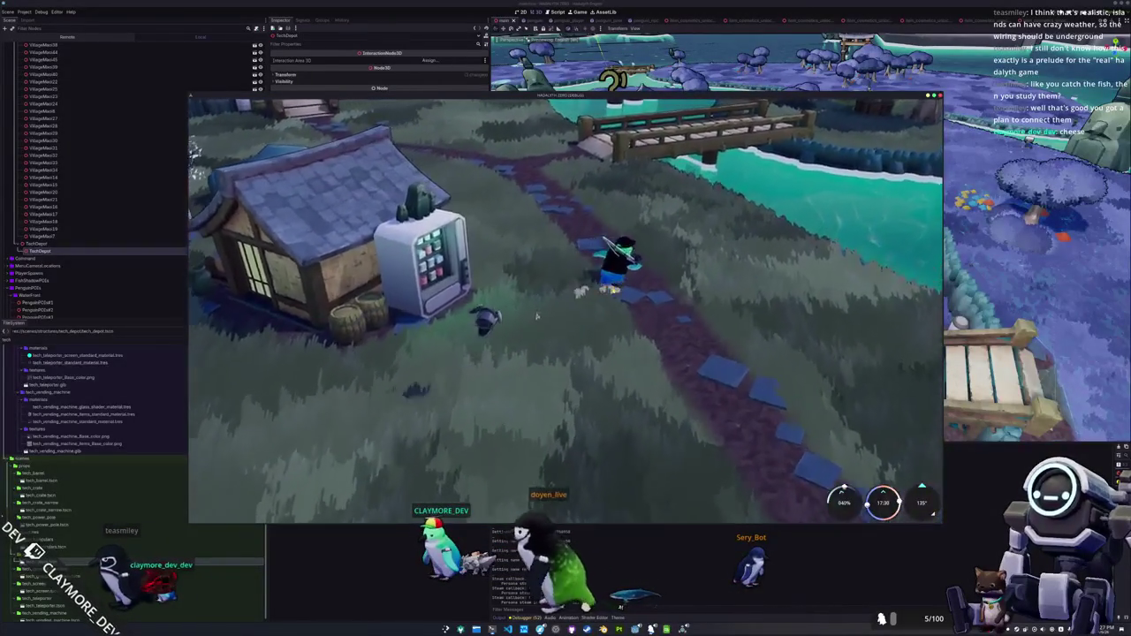
key("F8")
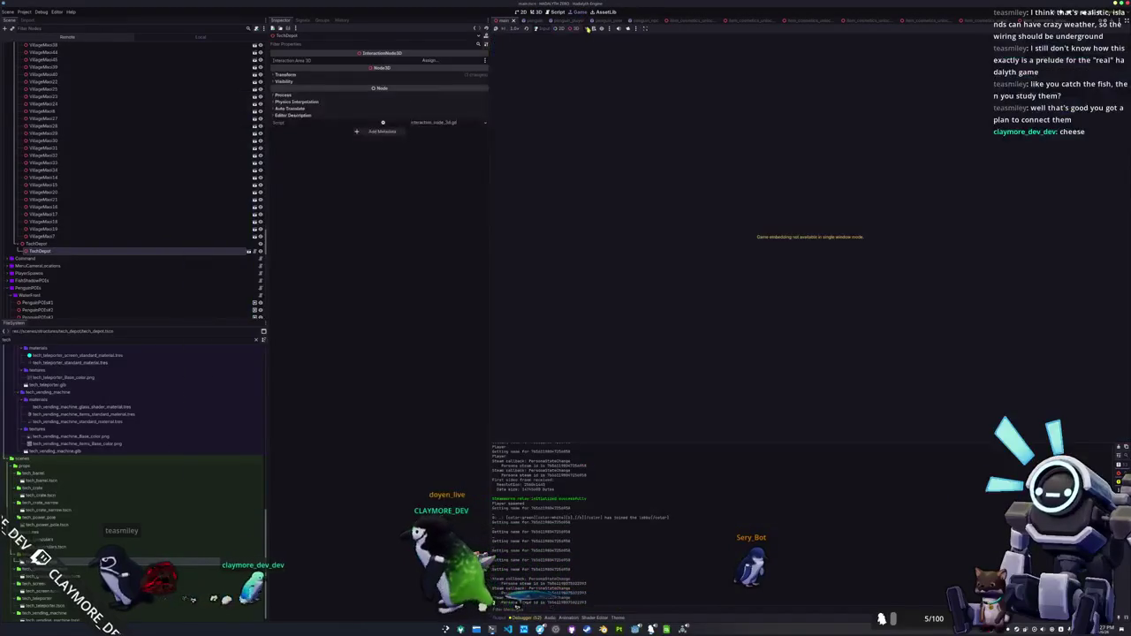
- Relaunch the game, then switch to VS Code's penguin_walking_state.gd script
left_click(627, 29)
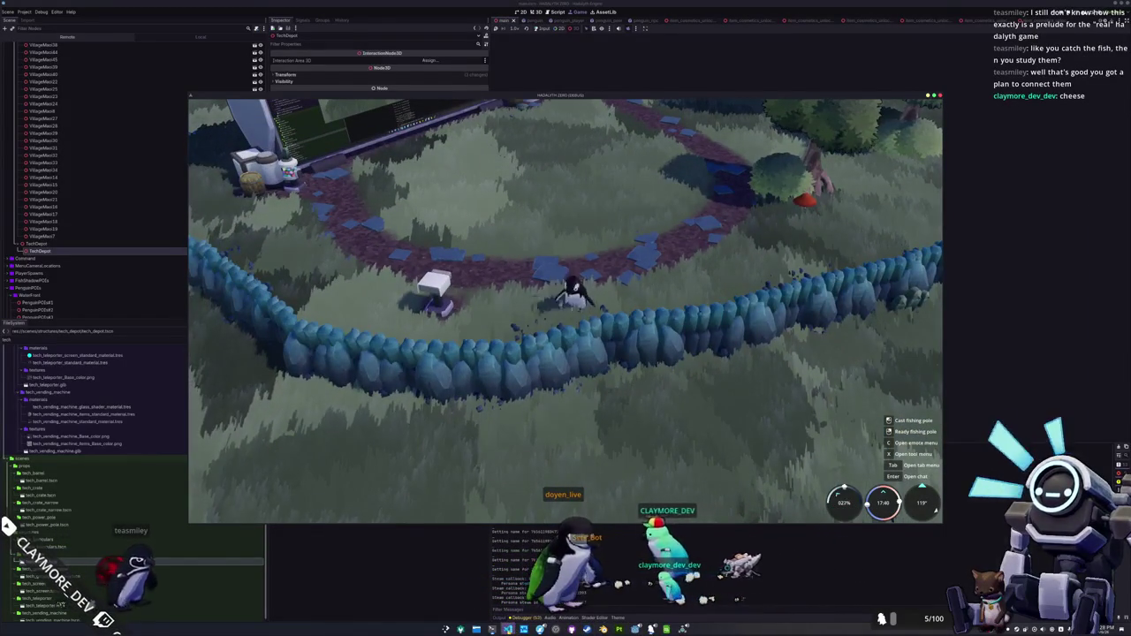
key("alt+Tab")
key("ctrl+Tab")
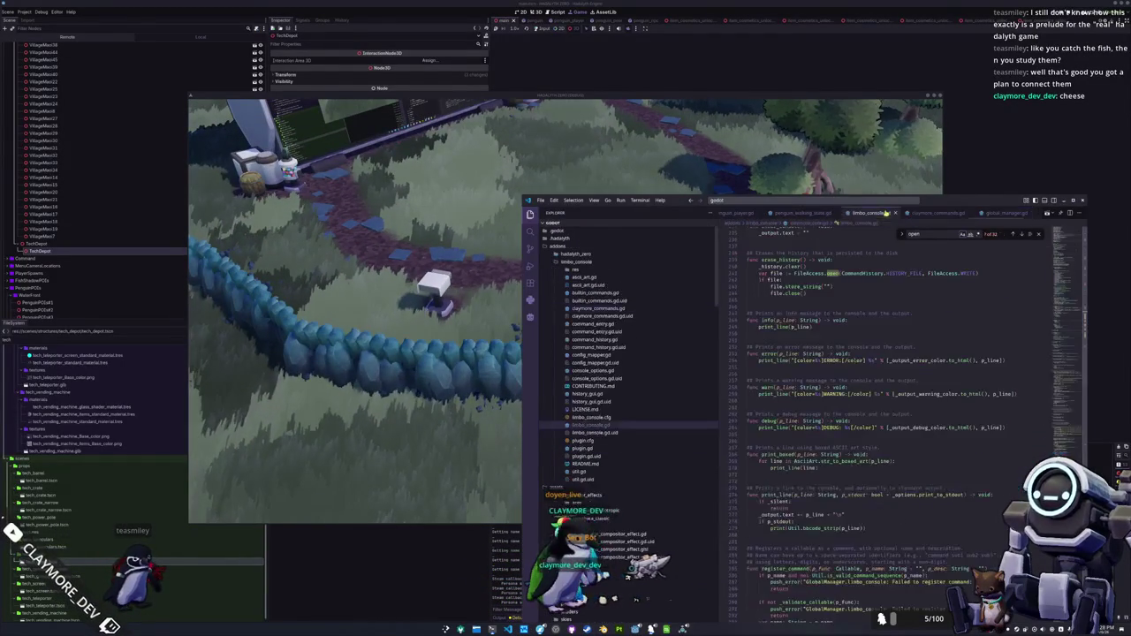
- Move the code window lower and open penguin_npc_wander_state.gd from the file tree
mouse_move(919, 204)
left_mouse_down()
mouse_move(931, 219)
mouse_move(937, 372)
left_mouse_up()
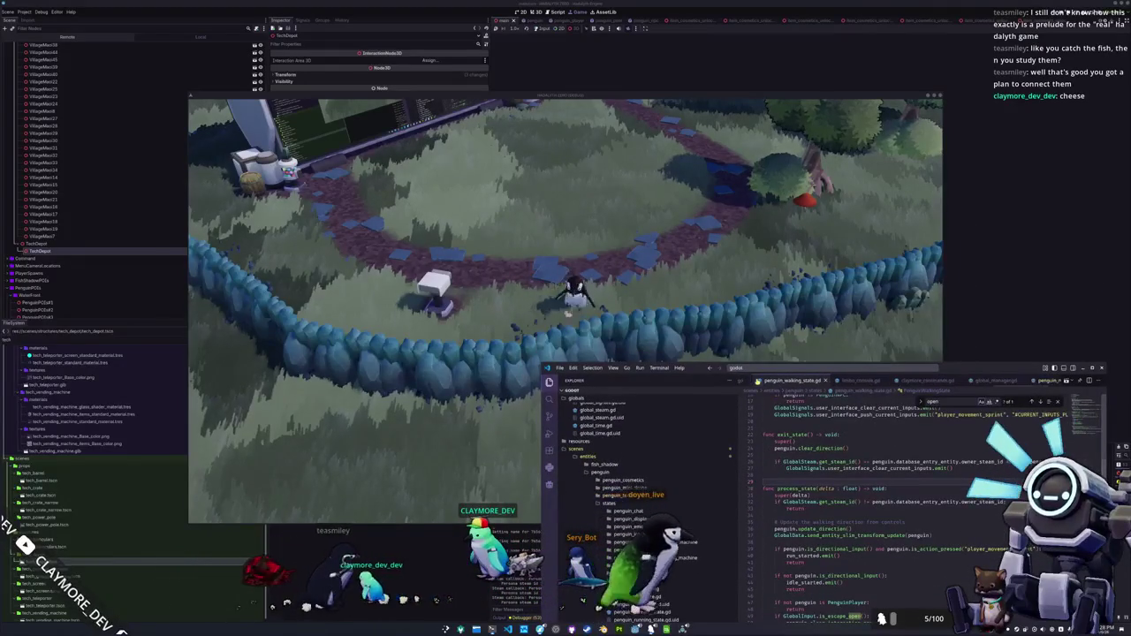
scroll(827, 423, "down", 7)
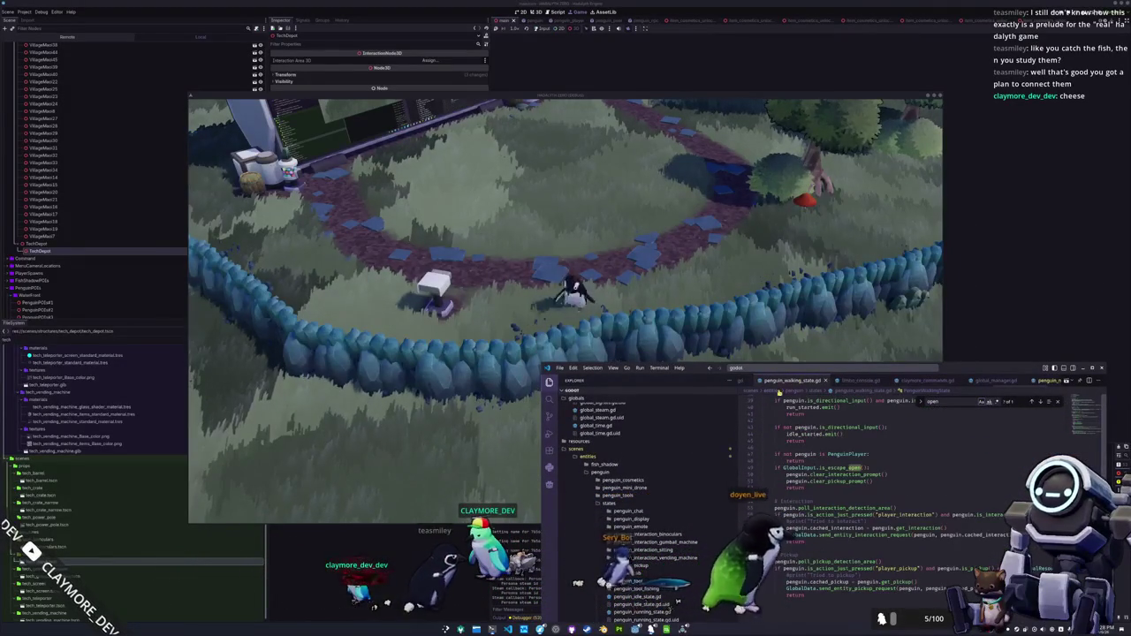
scroll(638, 531, "up", 2)
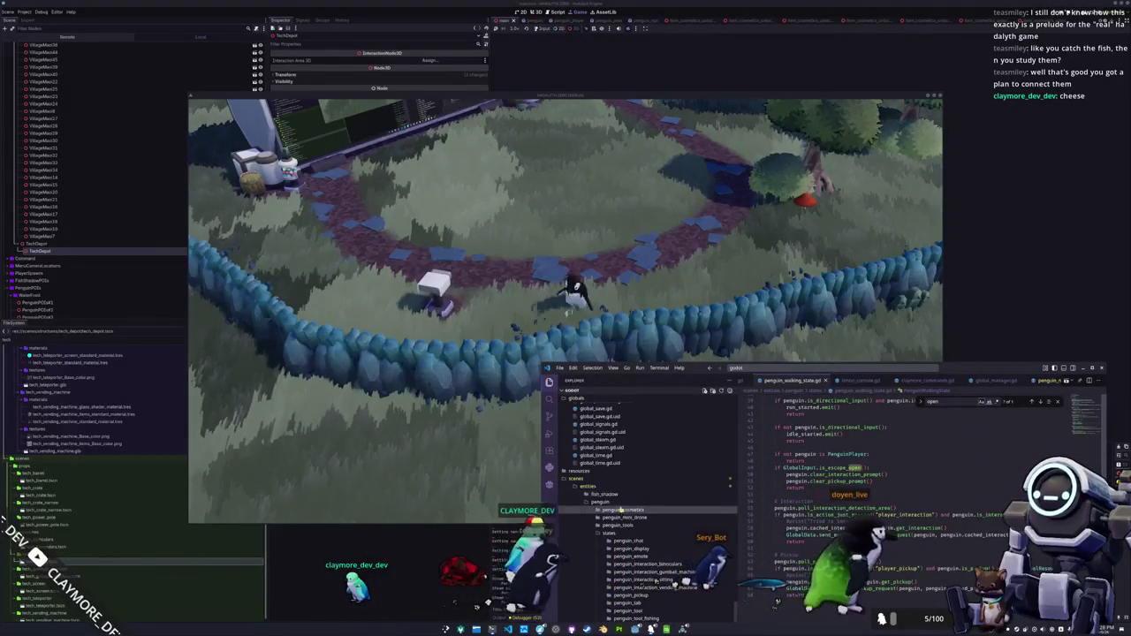
left_click(612, 507)
scroll(635, 521, "down", 2)
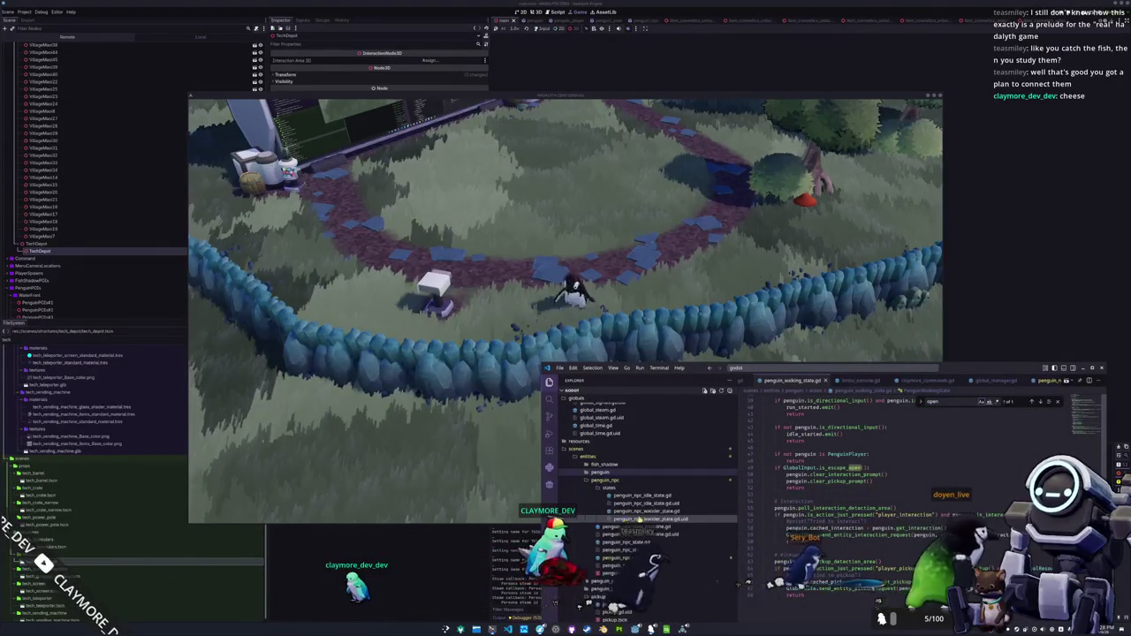
left_click(648, 512)
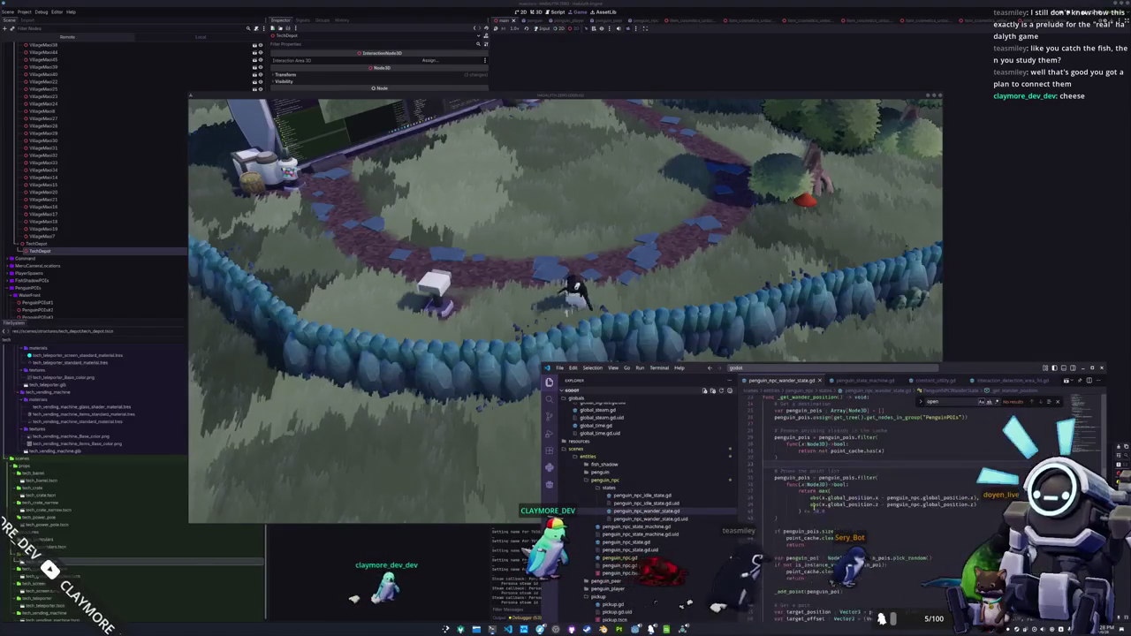
- Add a 'stuck_timer = 0.0' reset line below the wander call and save the script
scroll(879, 497, "down", 10)
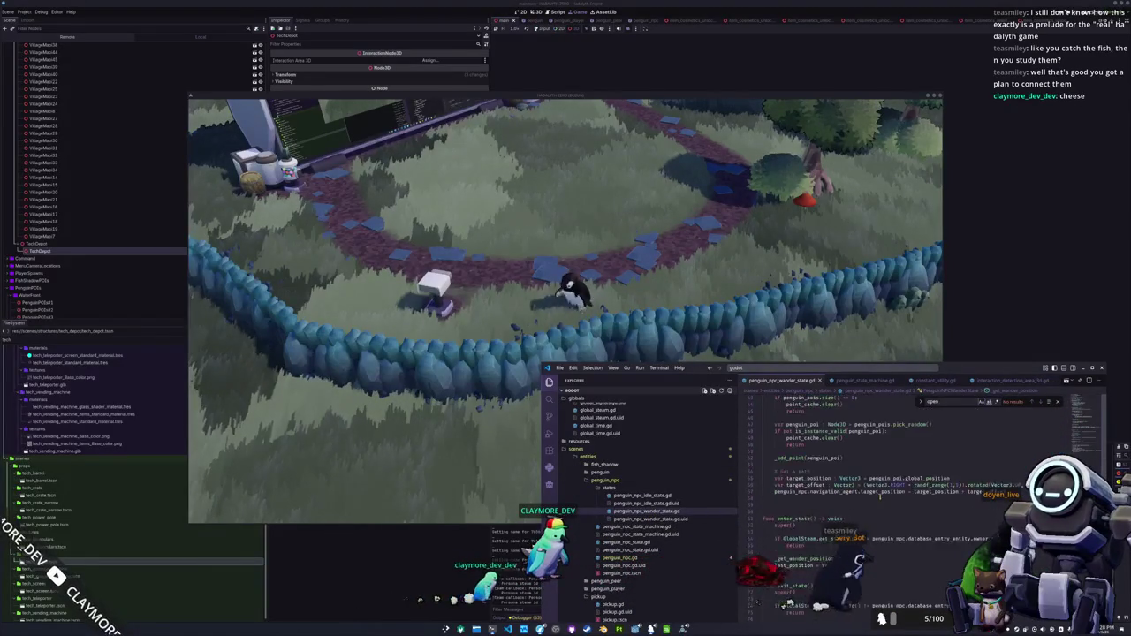
scroll(879, 497, "down", 5)
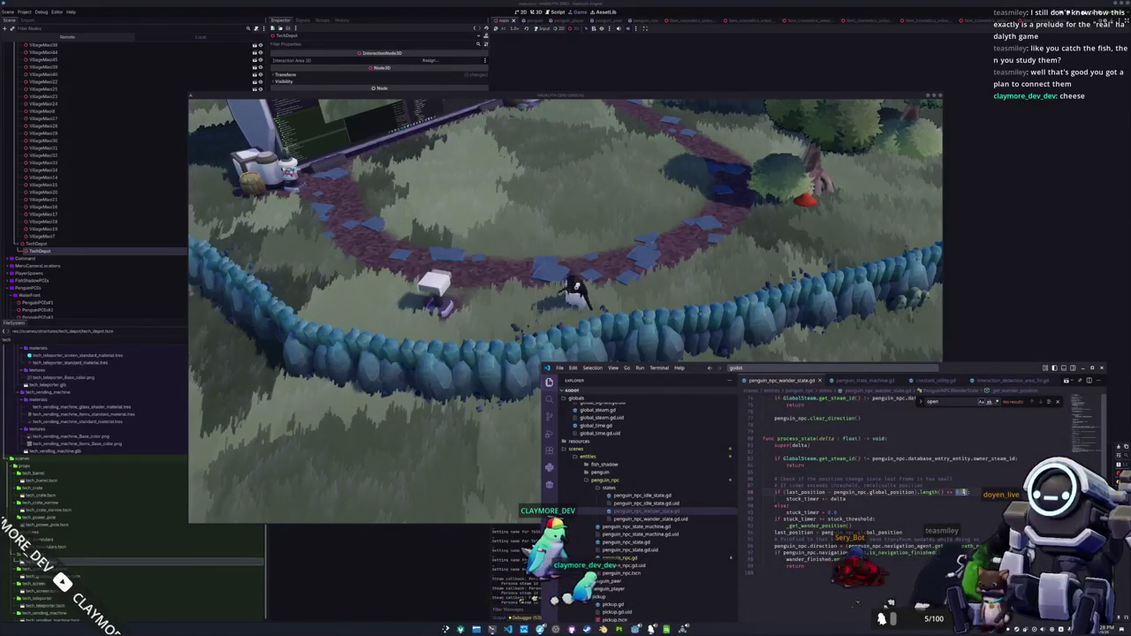
double_click(960, 492)
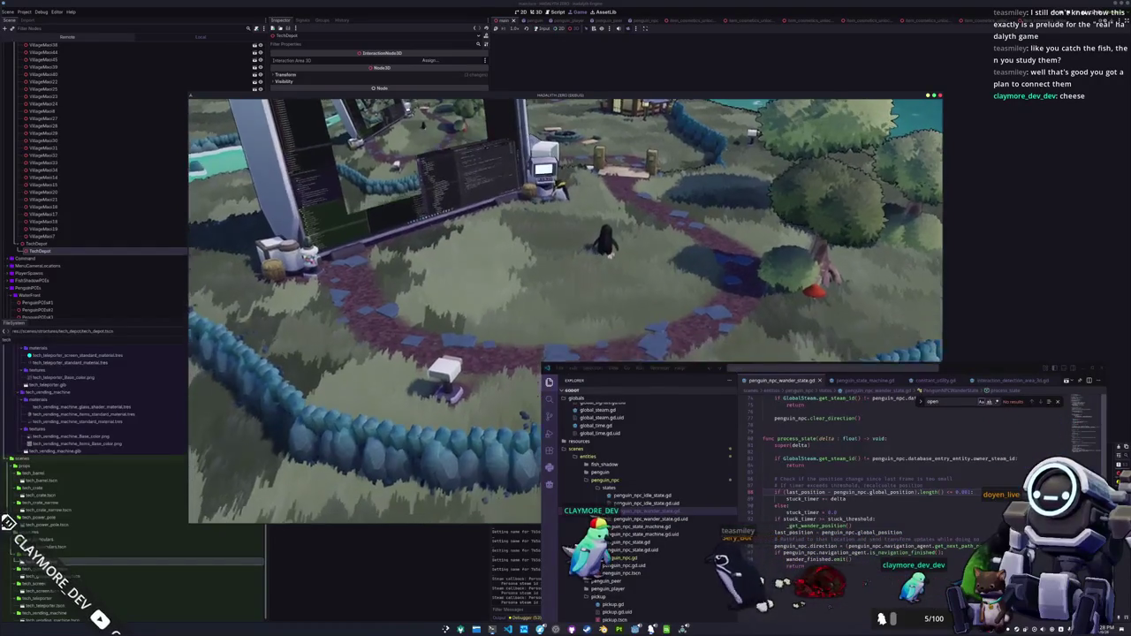
left_click(800, 519)
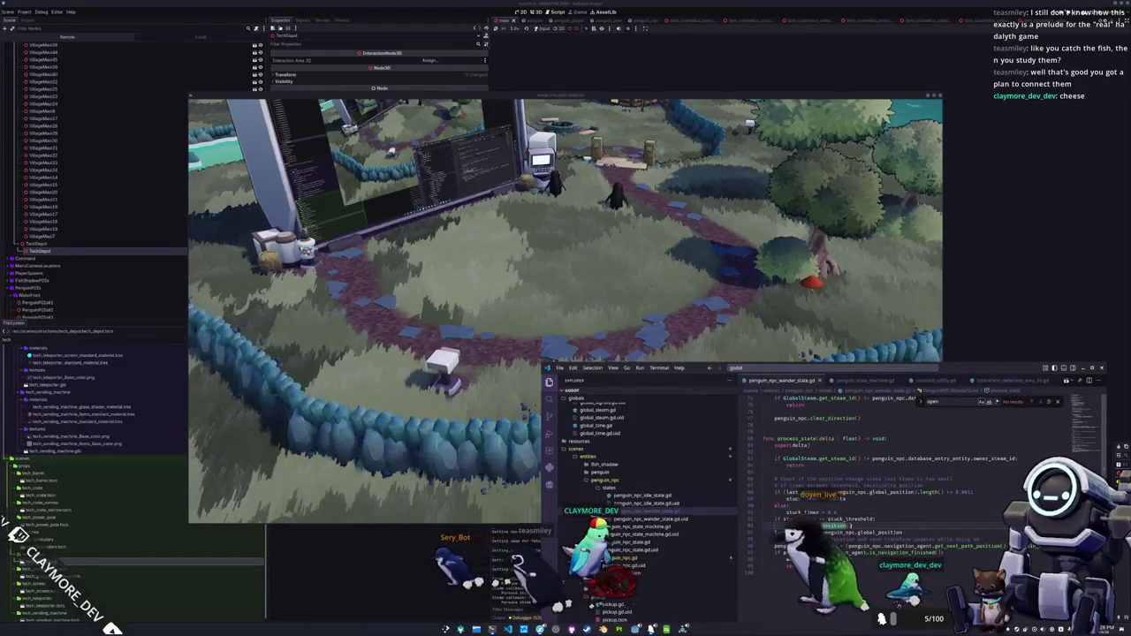
type("()")
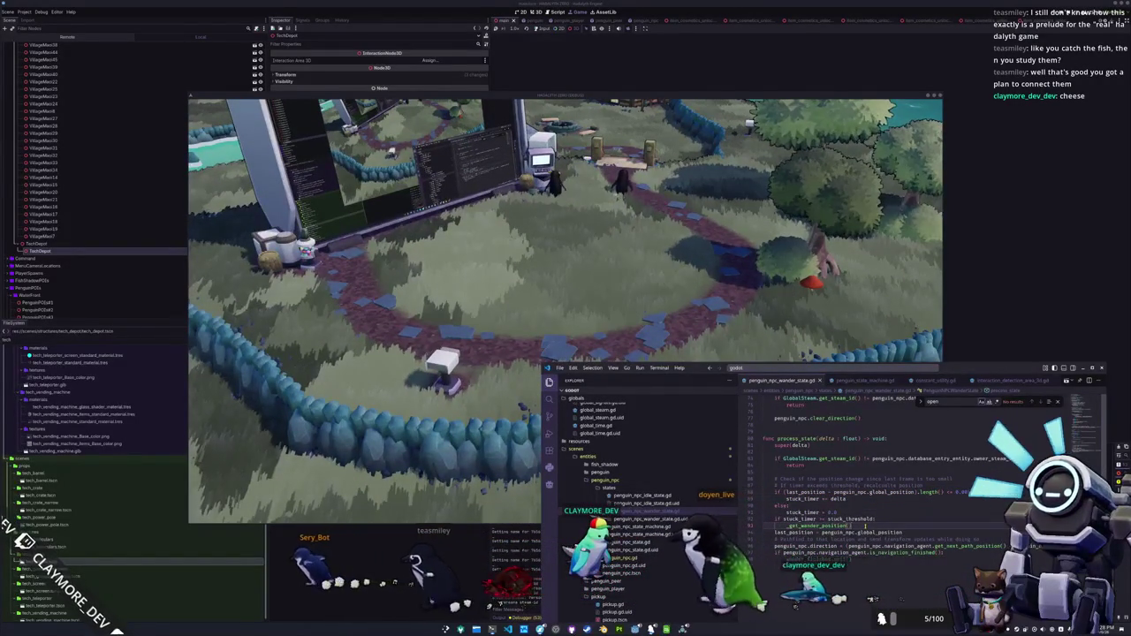
key("Return")
type("st")
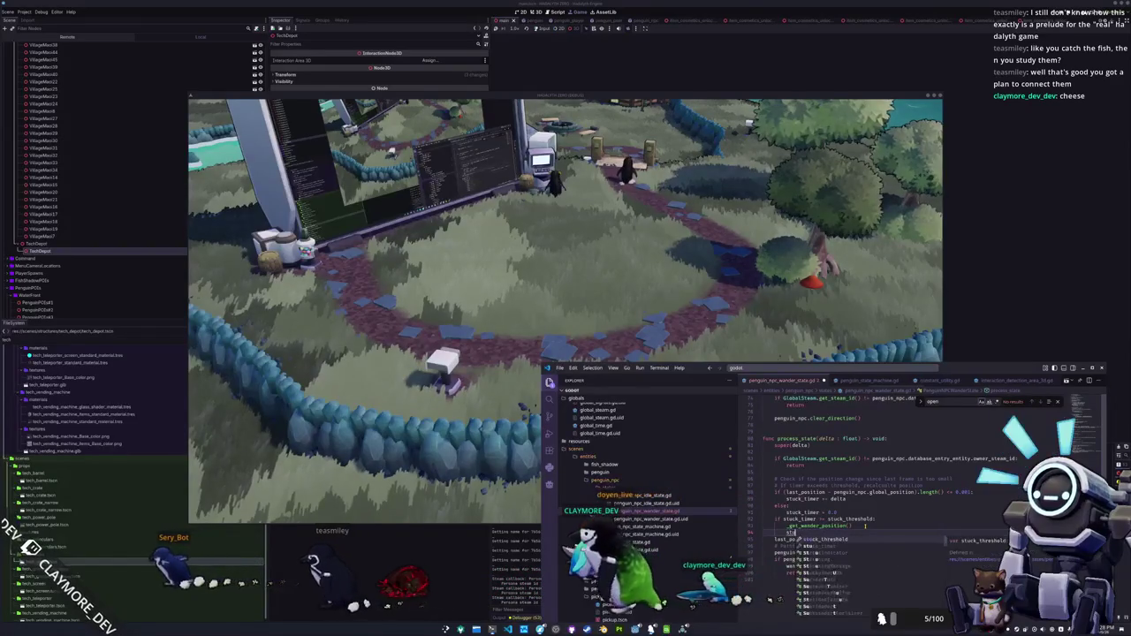
type("uck_timer = 0.0")
key("ctrl+s")
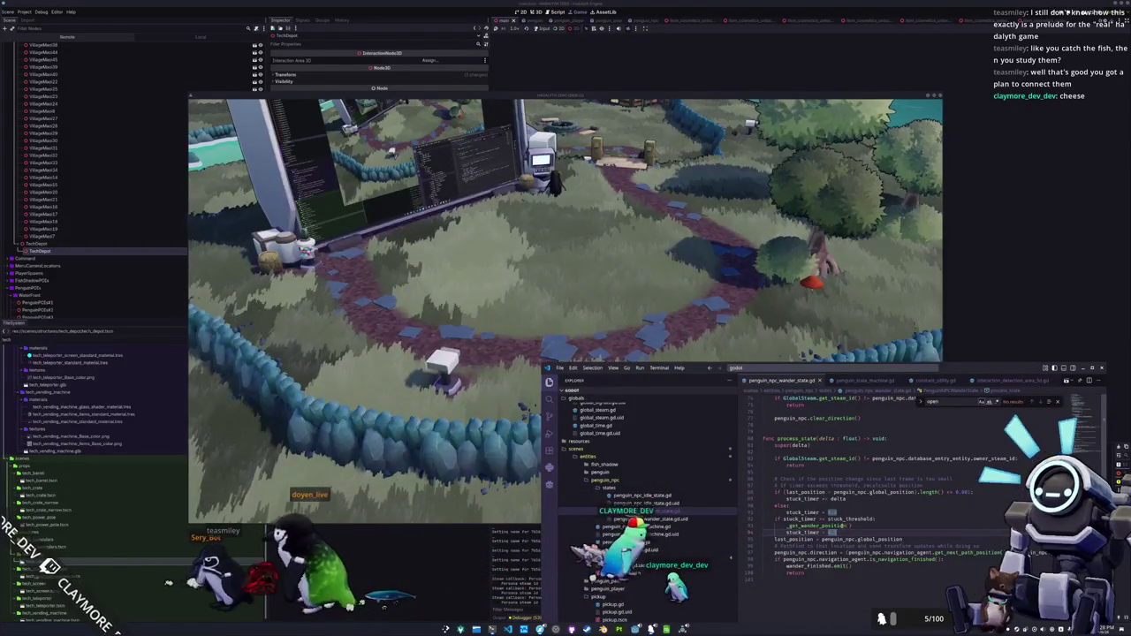
- Inspect stuck_timer and _get_wander_position() around line 602, then return to the game window
double_click(800, 519)
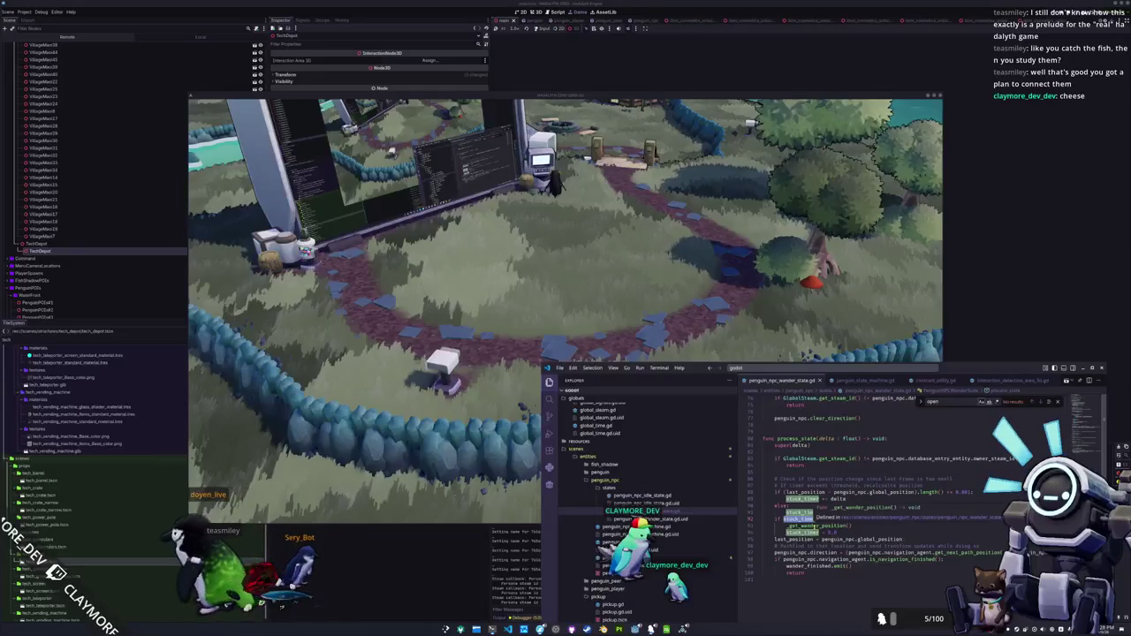
double_click(815, 526)
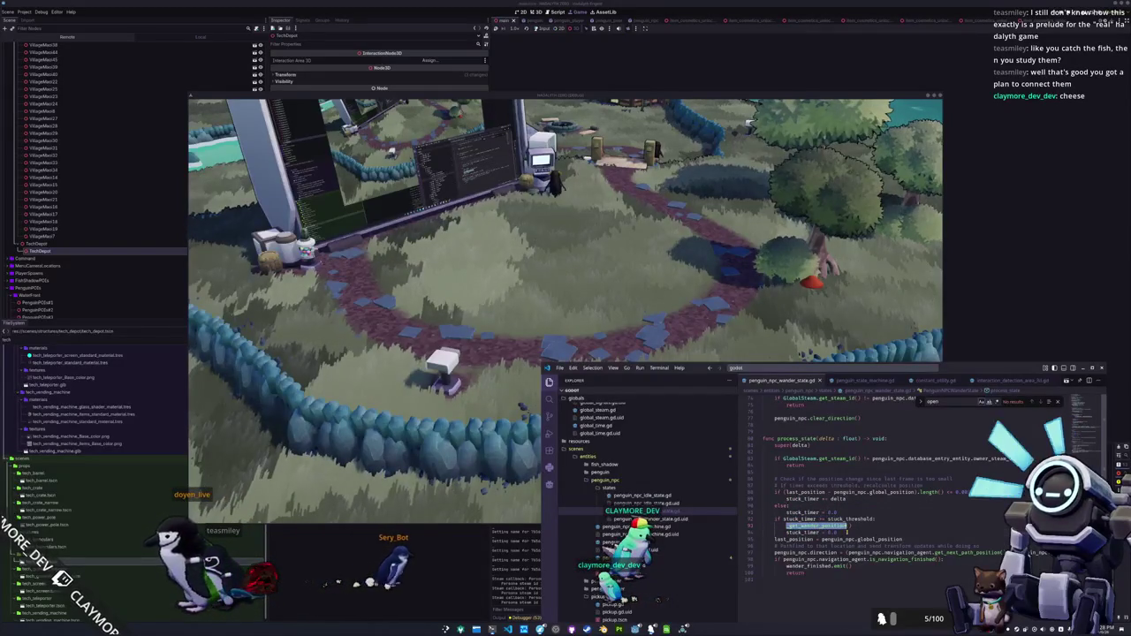
left_click(846, 533)
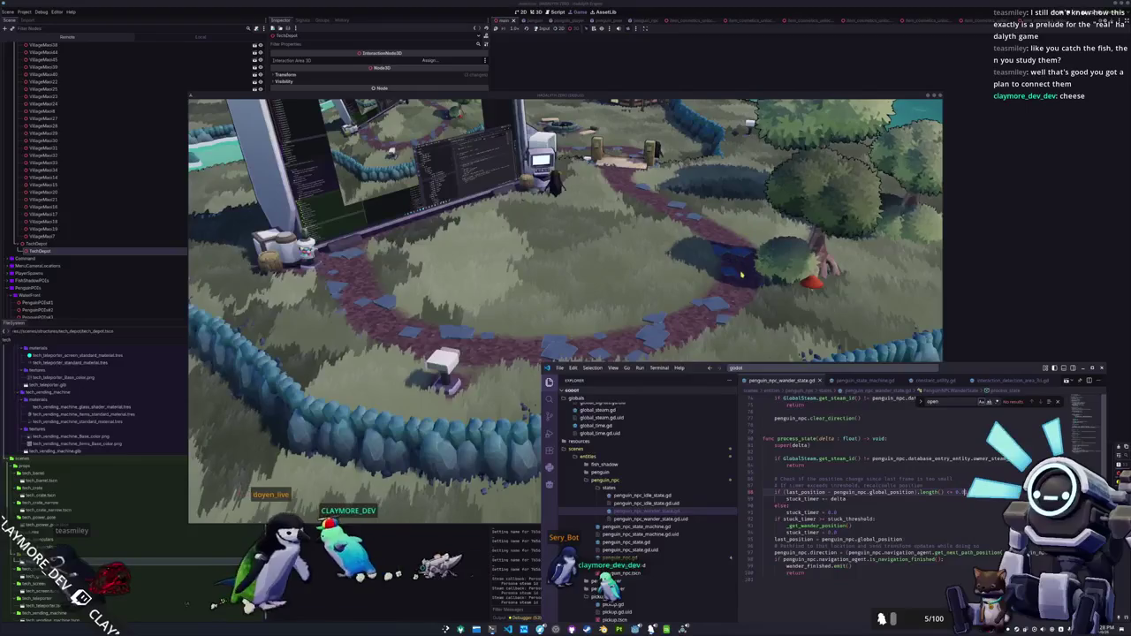
left_click(749, 311)
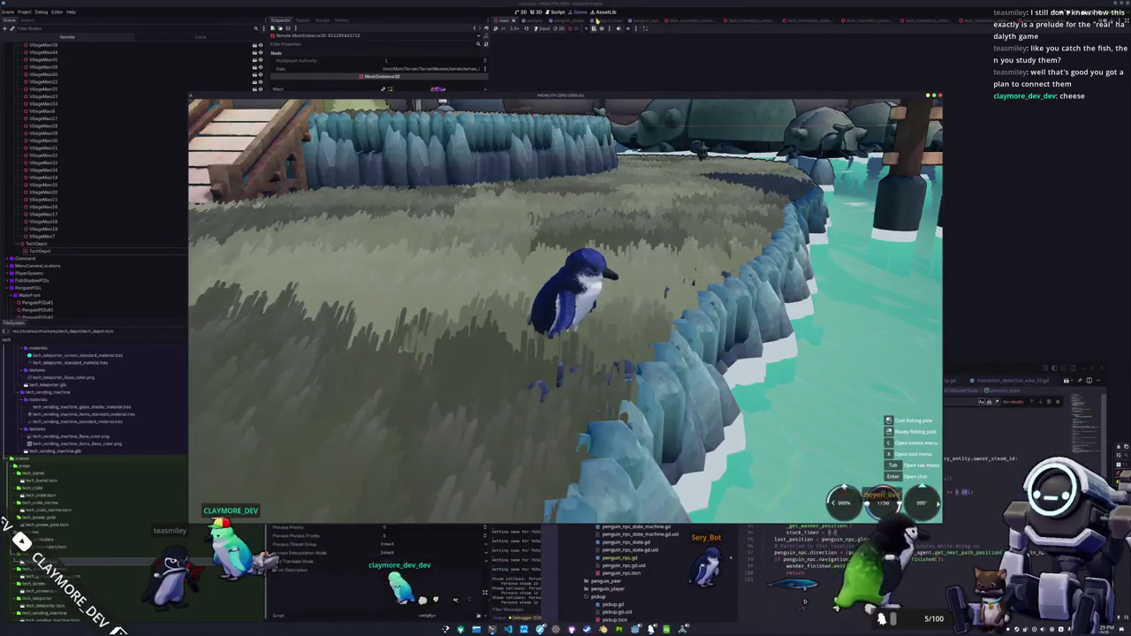
- Restart the game, walk the penguin up the path and along the wooden bridge, then stop
key("F8")
key("F5")
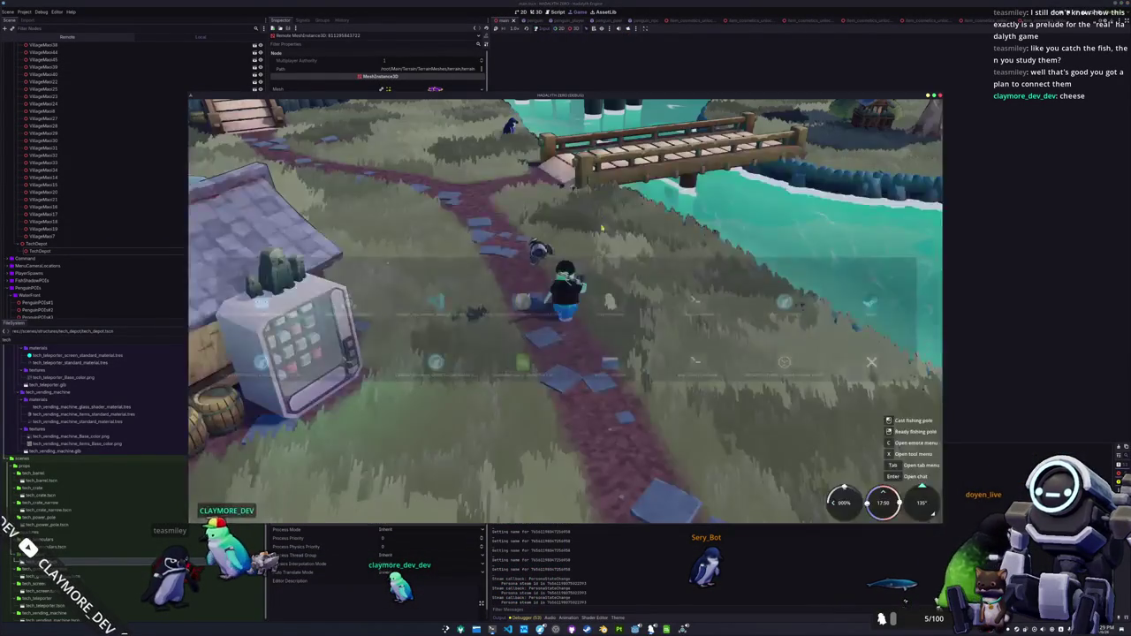
key("w")
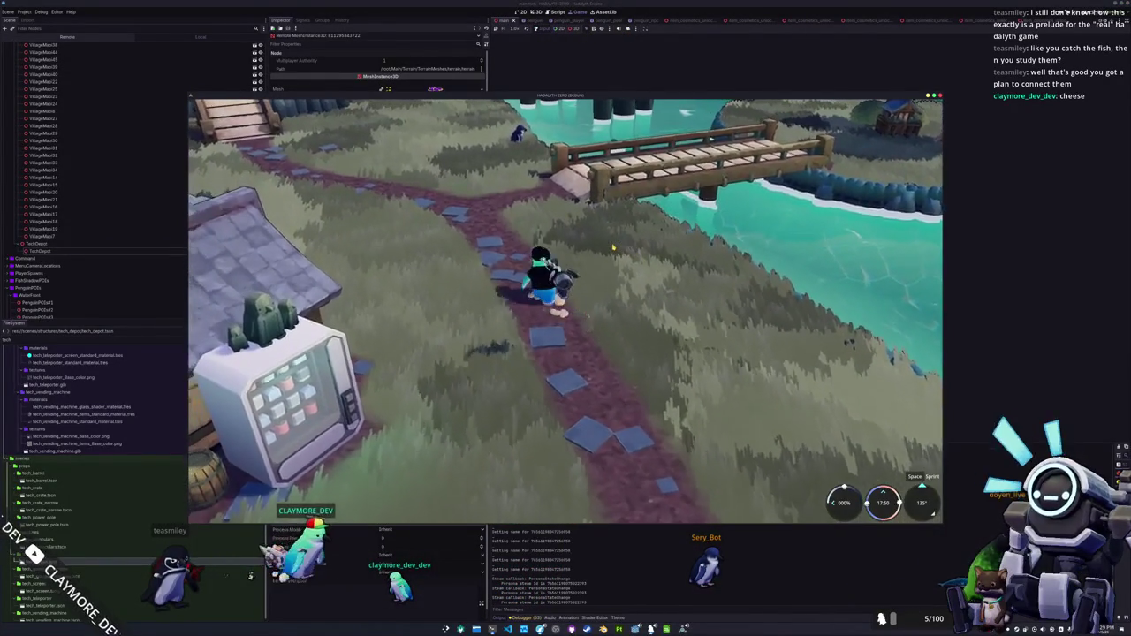
key("w")
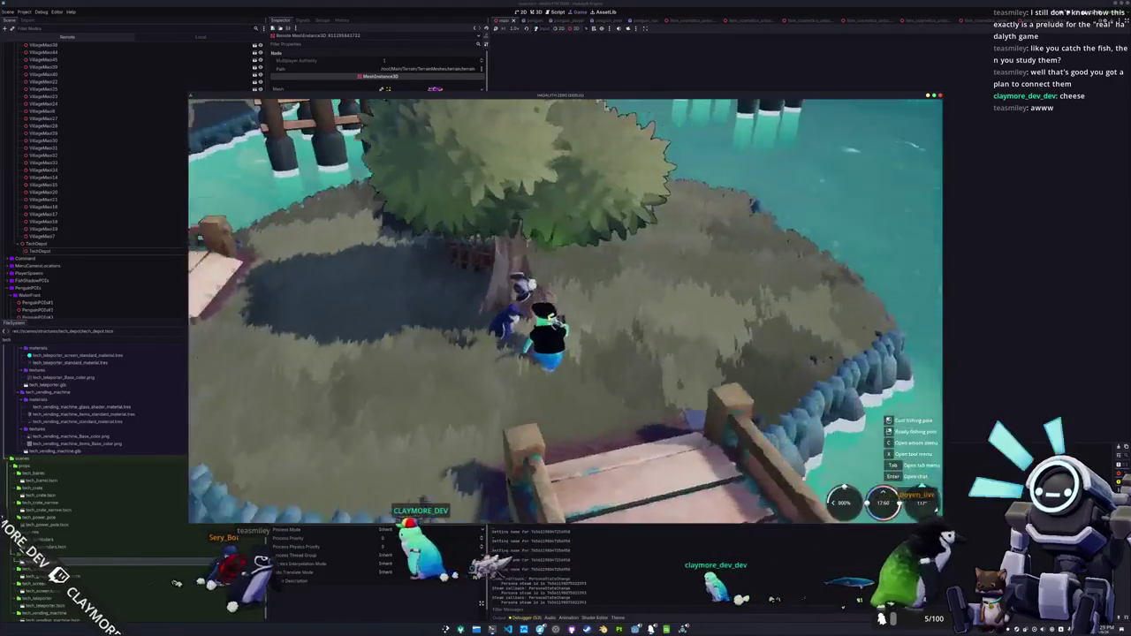
key("s")
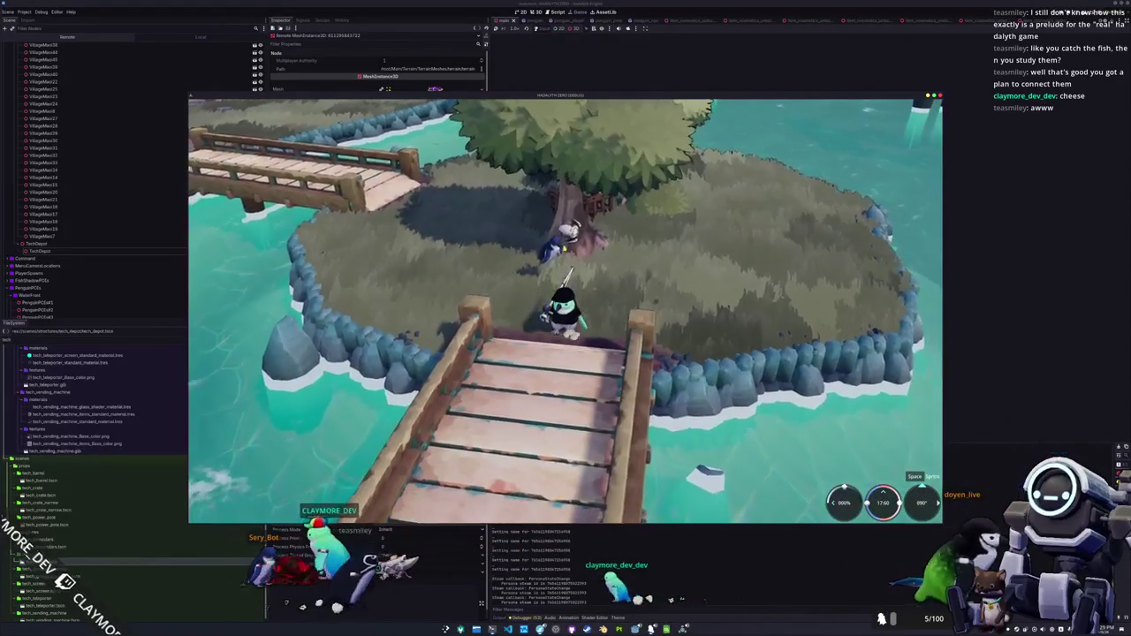
key("s")
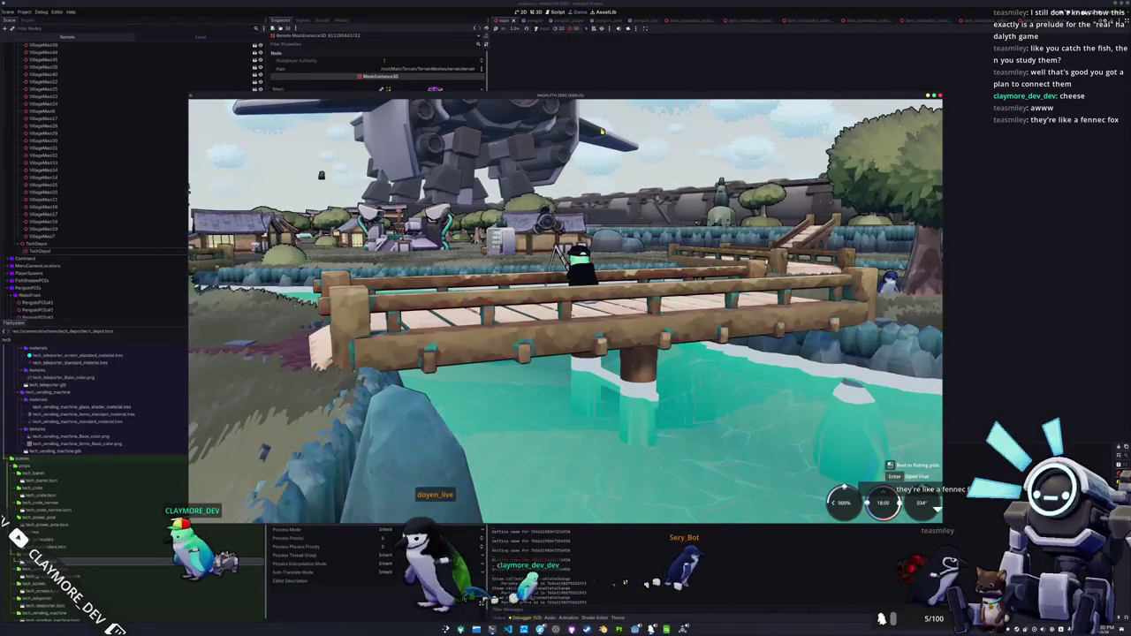
key("F8")
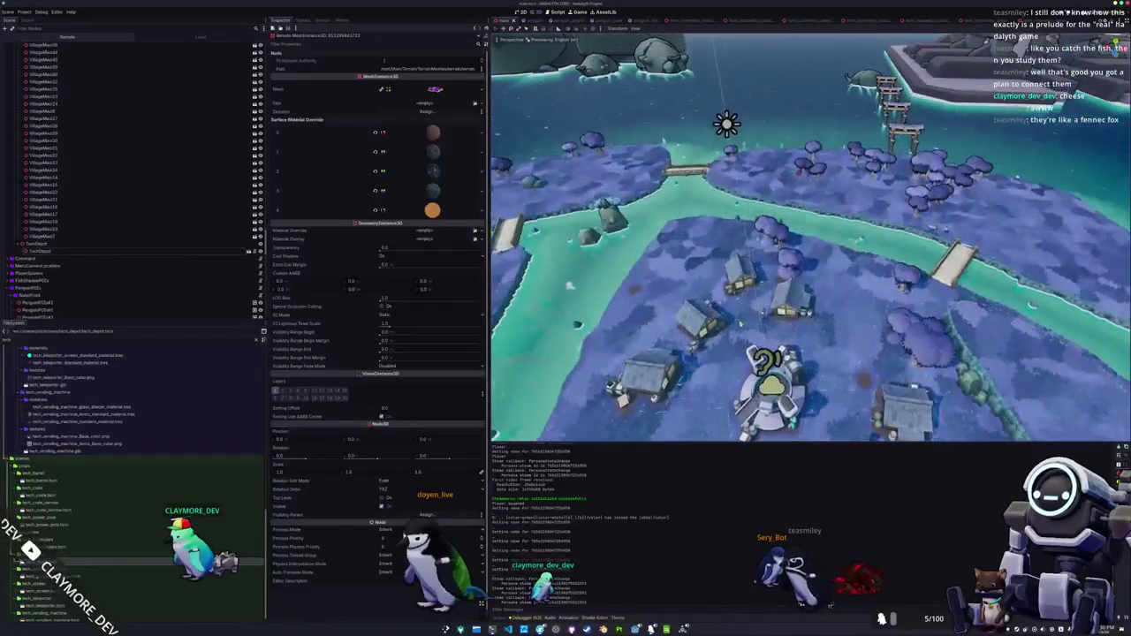
- Select a village object's node in the 3D viewport
left_click(750, 234)
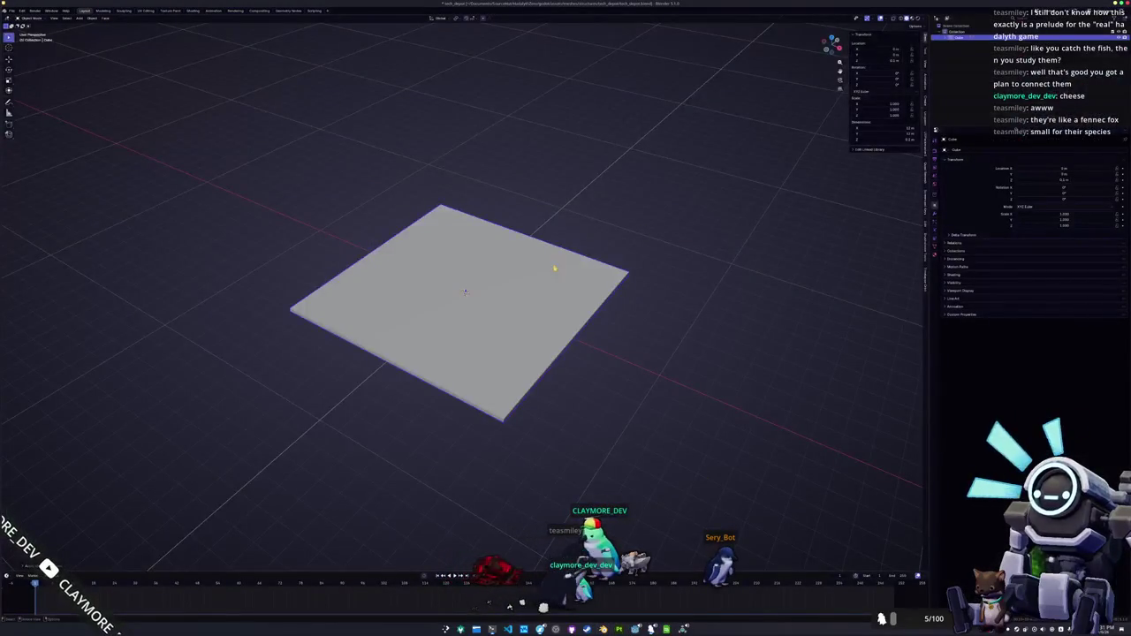
- Orbit to a low side view of the plane and try a Z move, cancelling it
left_click_drag(554, 268, 546, 259)
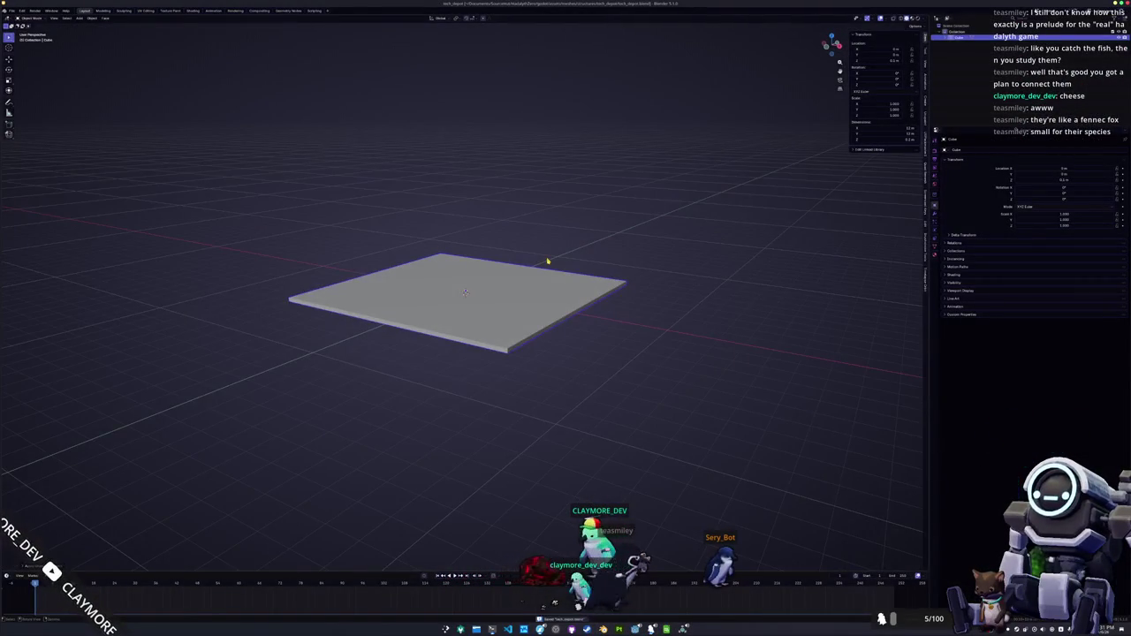
scroll(548, 261, "up", 3)
scroll(543, 257, "down", 3)
key("Tab")
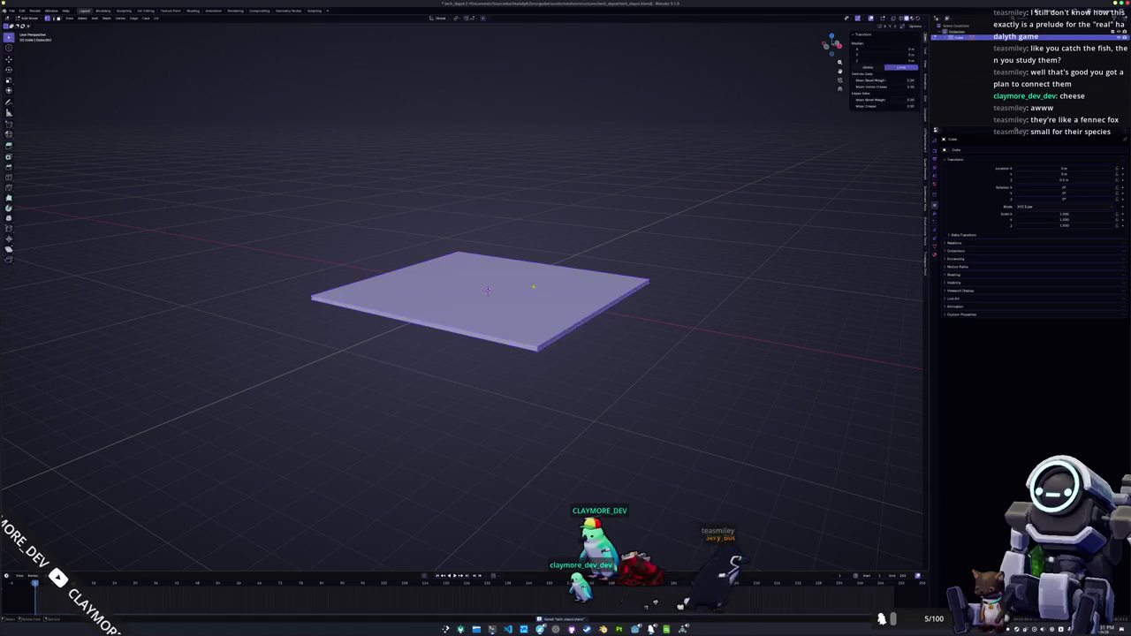
mouse_move(487, 290)
left_mouse_down()
mouse_move(481, 257)
mouse_move(487, 288)
left_mouse_up()
key("Tab")
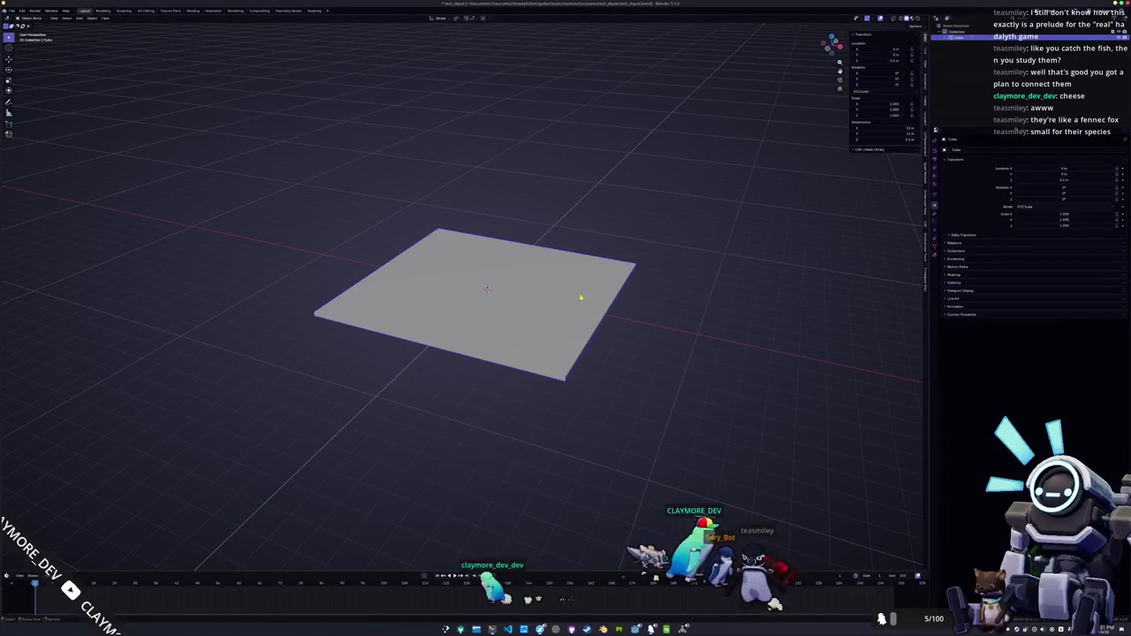
left_click_drag(581, 297, 575, 284)
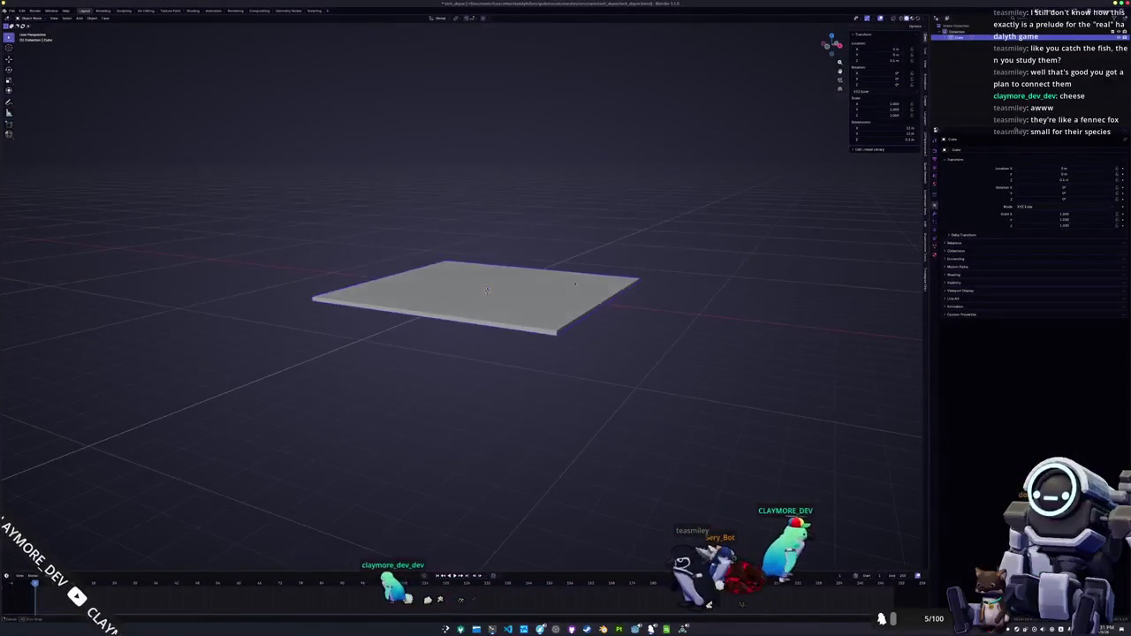
key("g")
key("z")
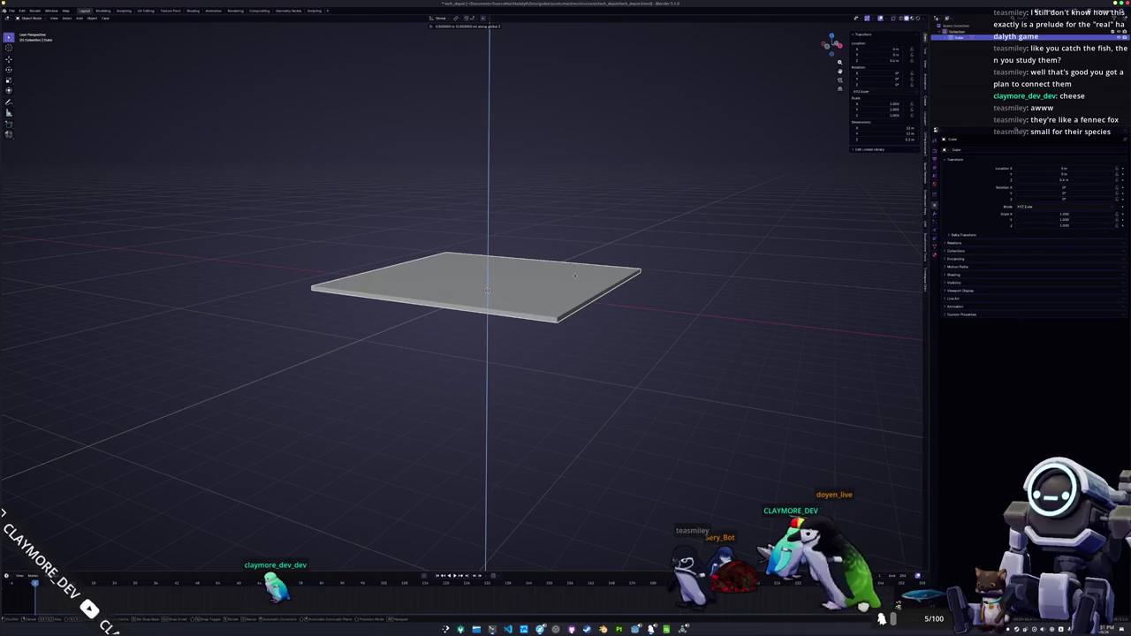
key("z")
key("z")
key("z")
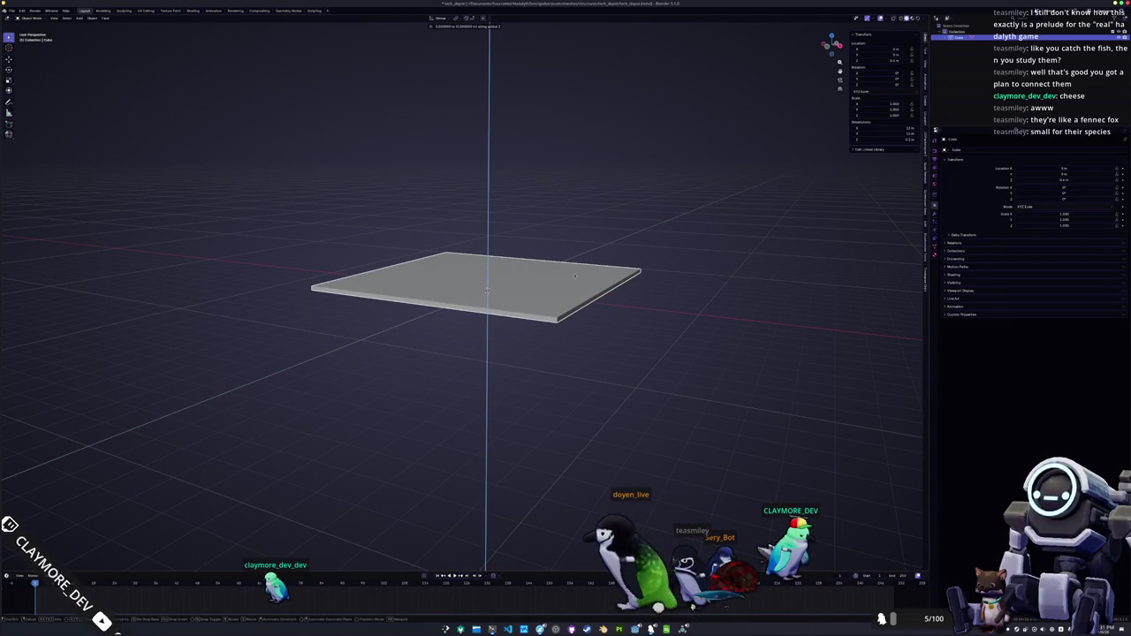
key("Escape")
- In front orthographic view, move the slab's mesh along Z to thicken it
key("Tab")
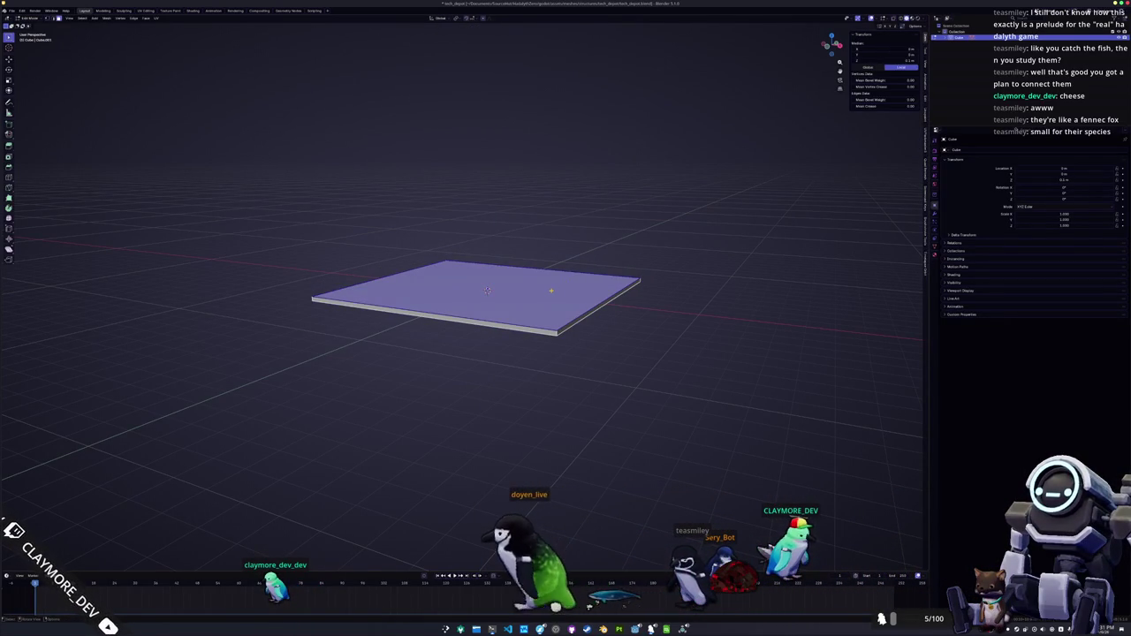
key("KP_1")
scroll(487, 290, "up", 4)
key("g")
key("z")
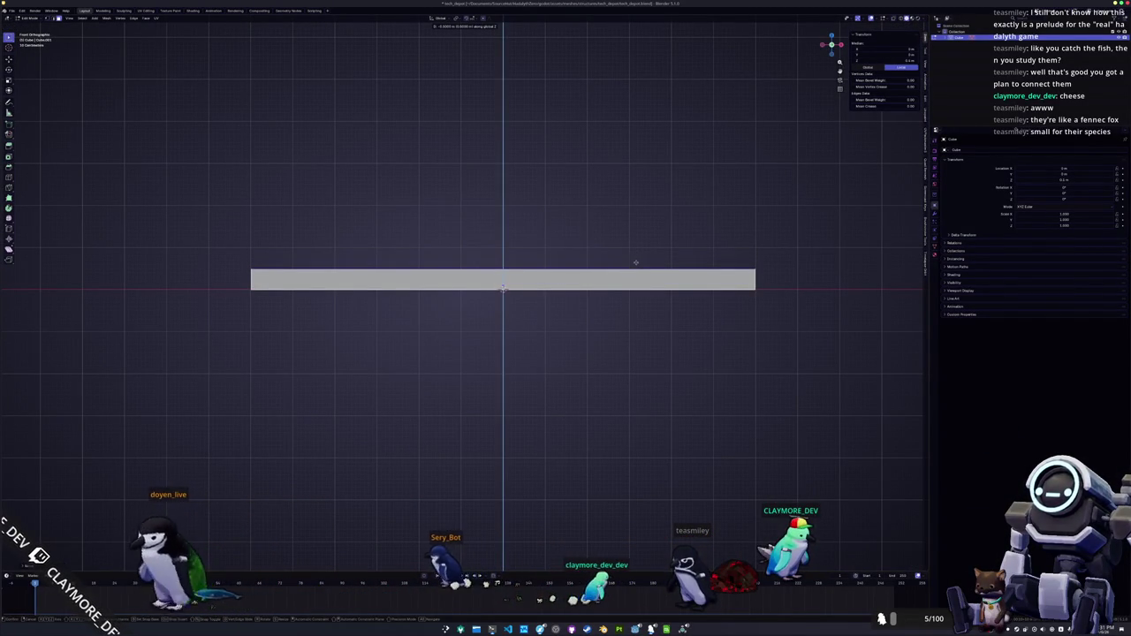
left_click(636, 262)
mouse_move(636, 265)
left_mouse_down()
mouse_move(581, 338)
mouse_move(548, 356)
left_mouse_up()
- Apply the slab's scale with Ctrl+A
key("Tab")
left_click_drag(505, 317, 443, 319)
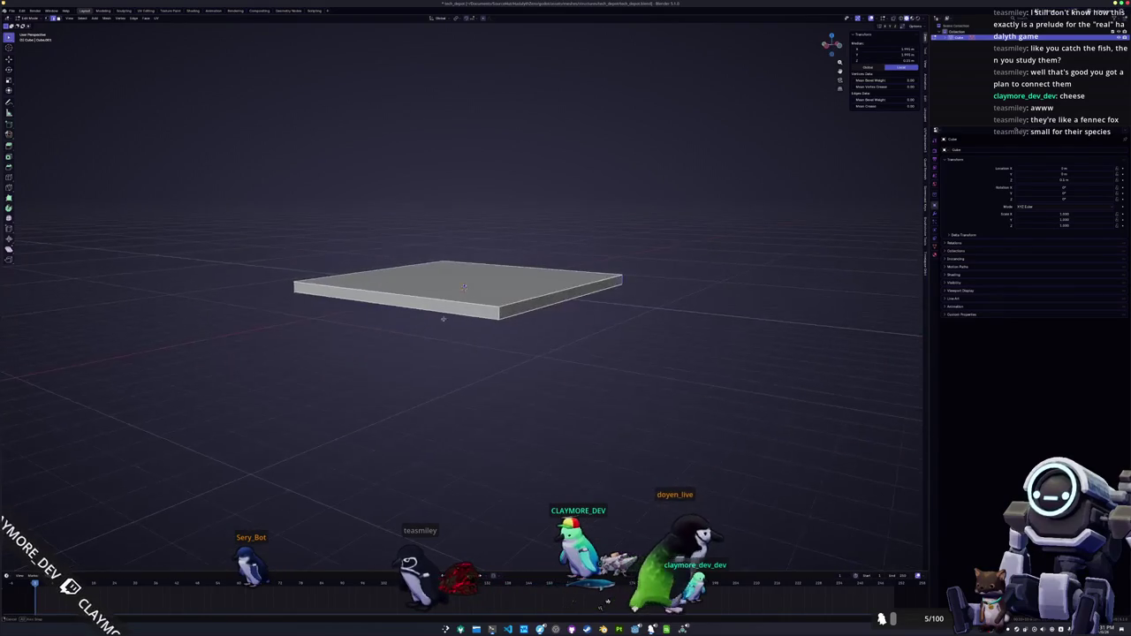
key("Tab")
scroll(569, 315, "up", 2)
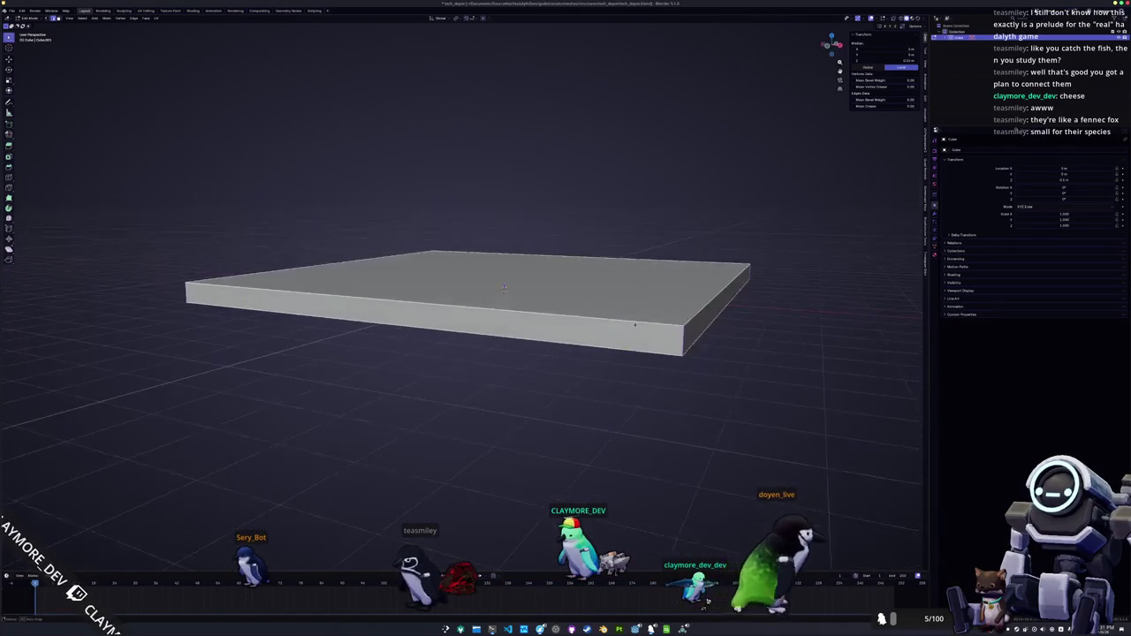
key("ctrl+a")
left_click(672, 325)
- Bevel the slab's four vertical corner edges into chamfers
key("Tab")
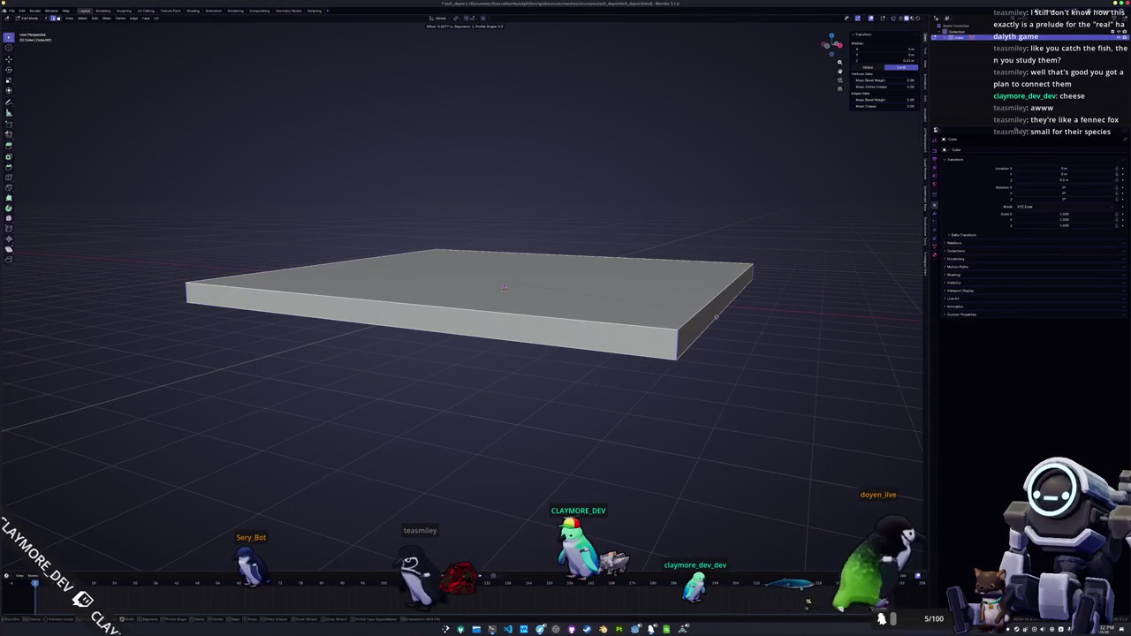
key("ctrl+b")
left_click(751, 309)
scroll(750, 310, "down", 3)
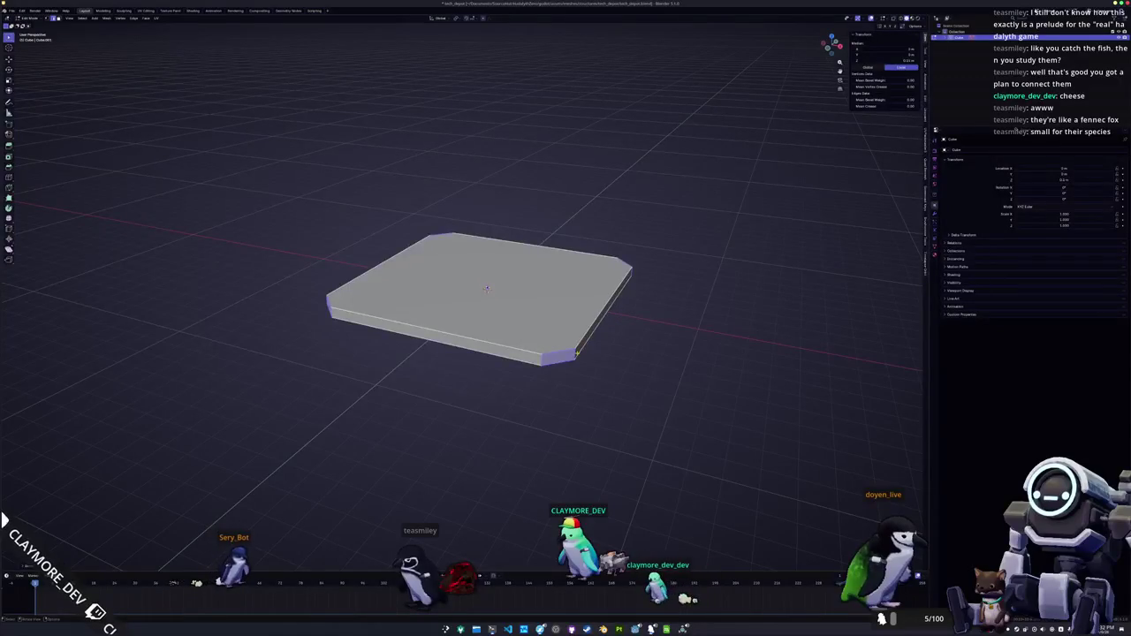
left_click_drag(751, 309, 733, 256)
- Separate the selected side faces into a new object
left_click_drag(499, 323, 615, 346)
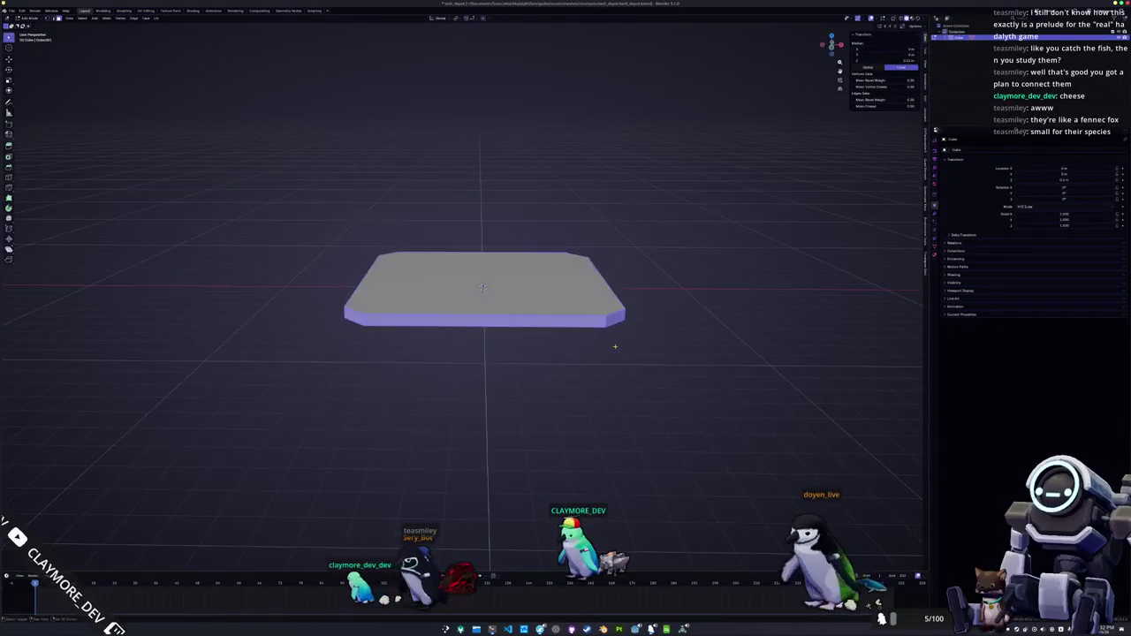
right_click(616, 347)
mouse_move(632, 442)
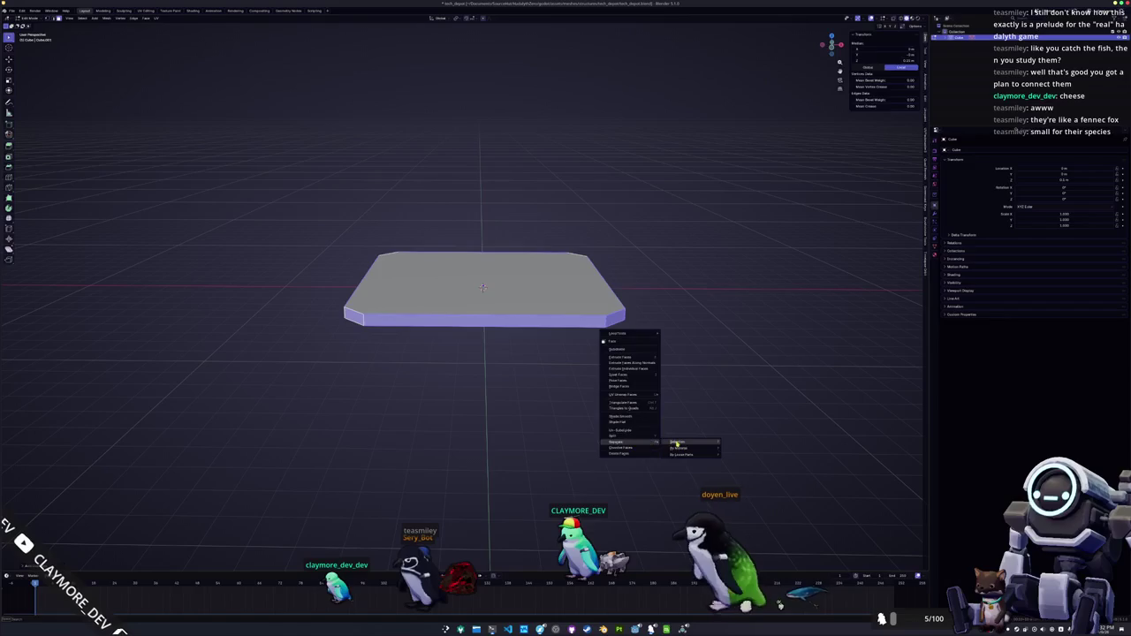
left_click(677, 442)
key("Tab")
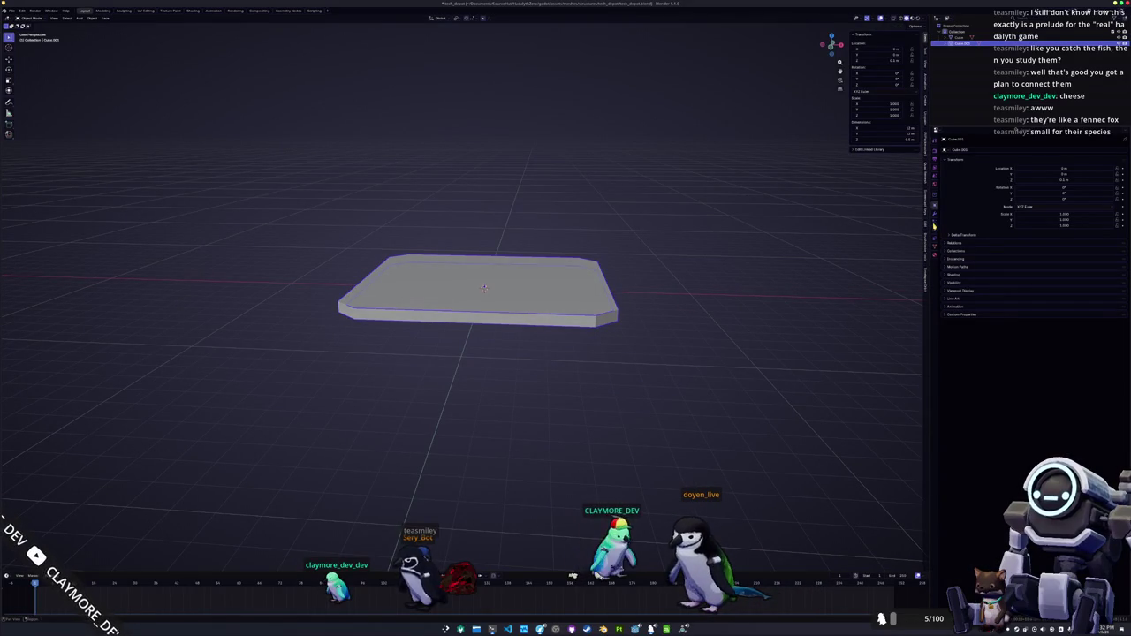
- Add a Solidify modifier with 0.25 m thickness to the slab
left_click(935, 235)
left_click(1016, 152)
type("s")
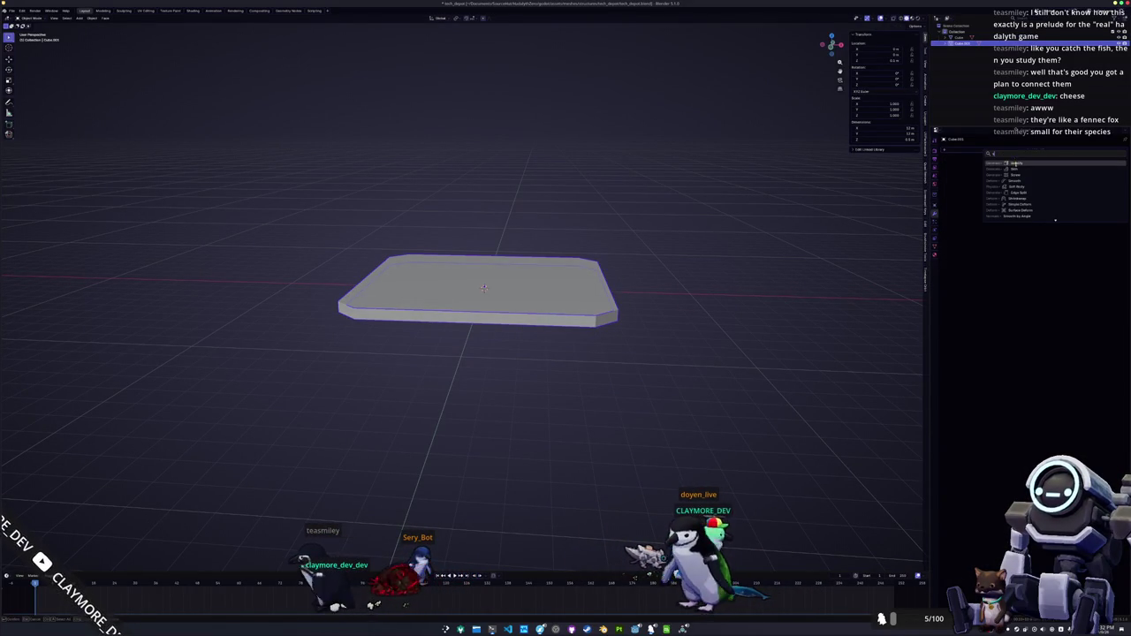
left_click(1016, 163)
left_click_drag(1068, 176, 1068, 183)
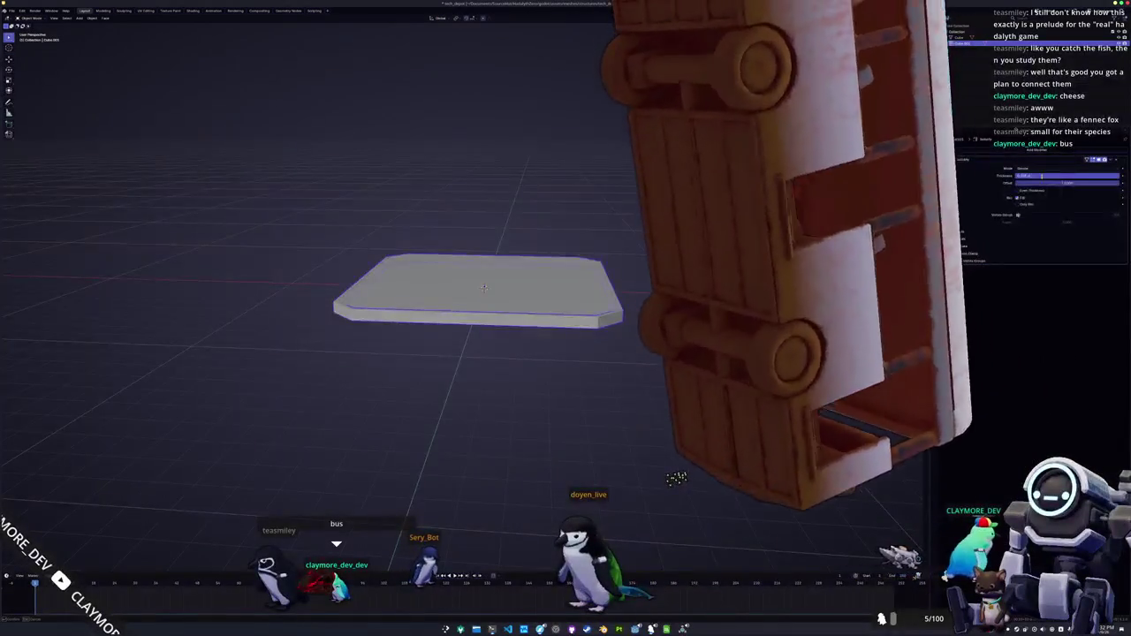
type("0.25")
key("Return")
scroll(770, 270, "up", 3)
left_click_drag(770, 269, 758, 262)
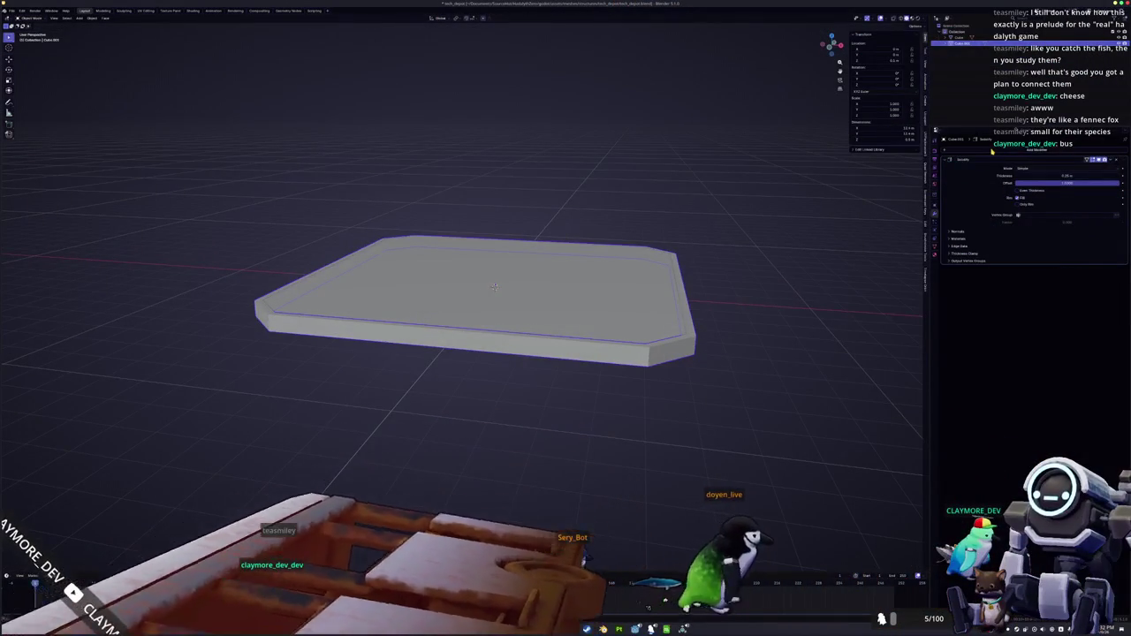
- Add a Bevel modifier of about 0.08 m, deselect, and add a new cube
left_click(992, 152)
left_click(1015, 166)
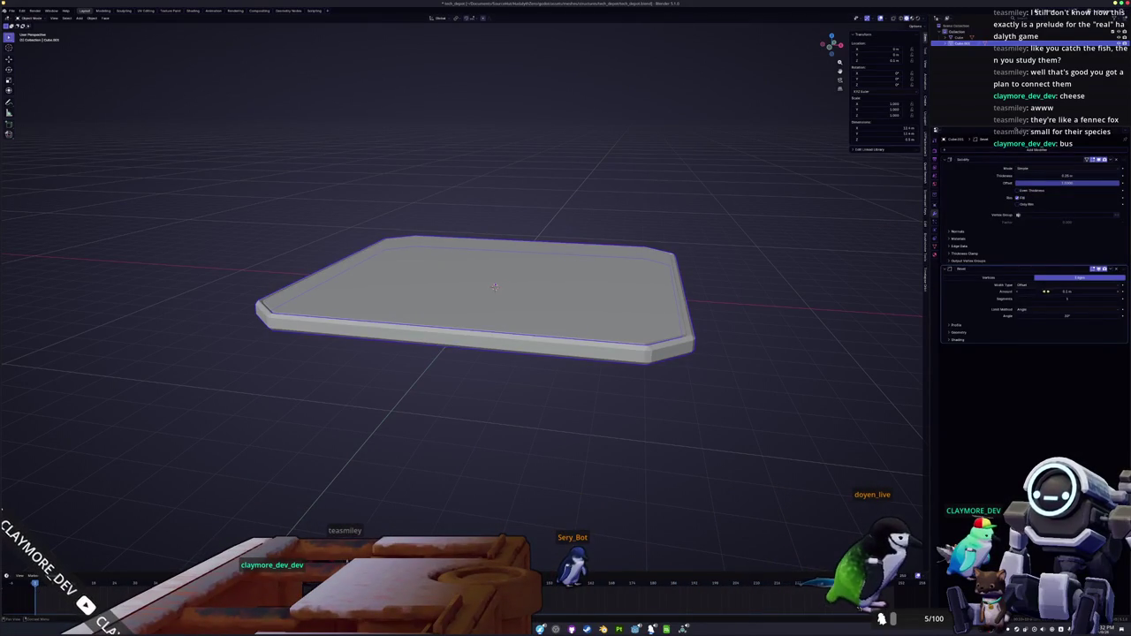
key("Return")
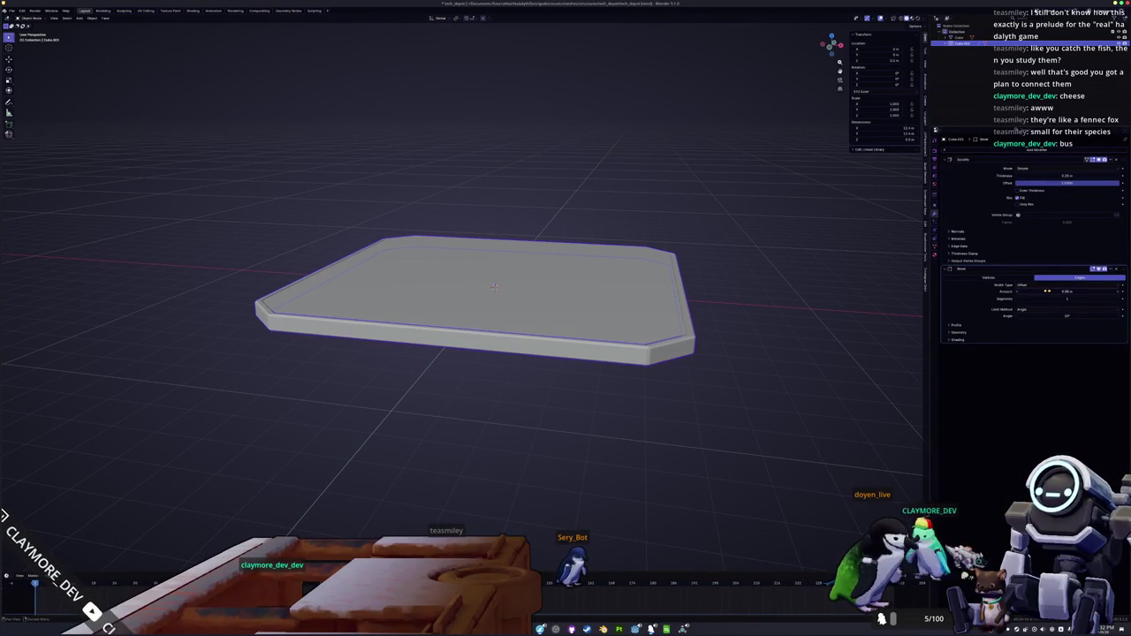
left_click(652, 312)
left_click(712, 312)
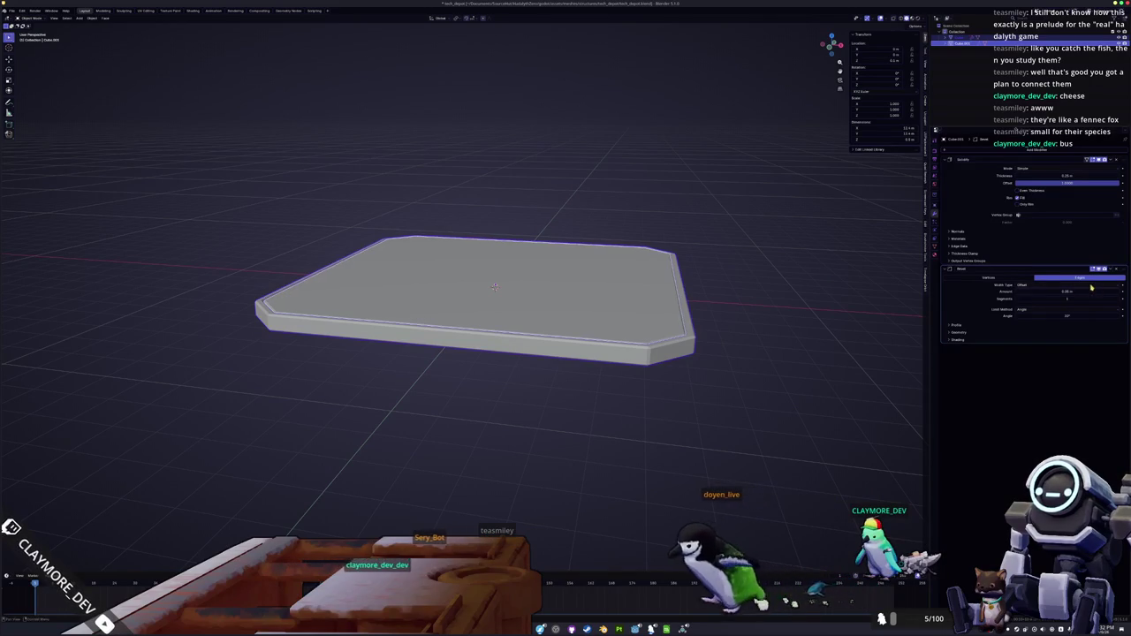
left_click(798, 316)
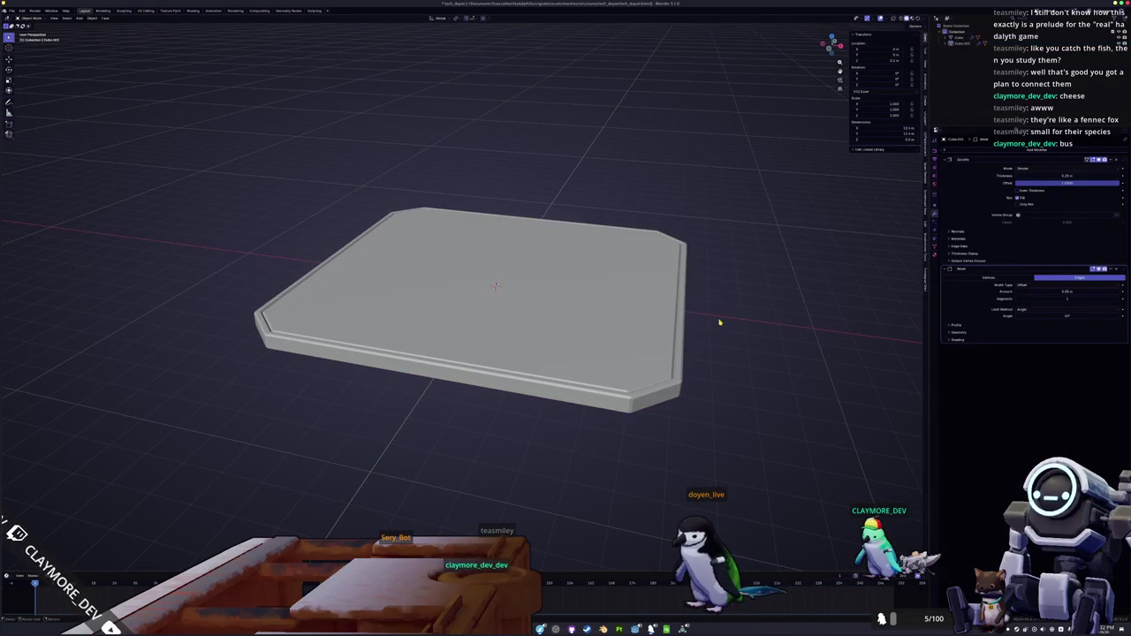
key("shift+a")
left_click(740, 327)
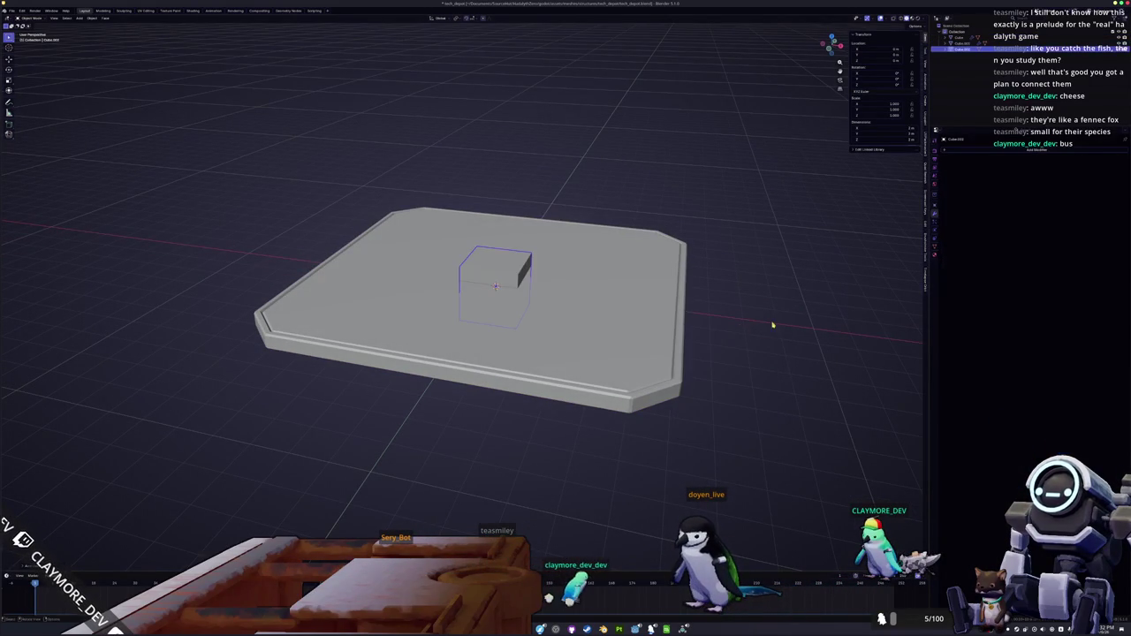
- Move the new cube out to sit just beyond the slab's right edge
left_click_drag(772, 319, 773, 330)
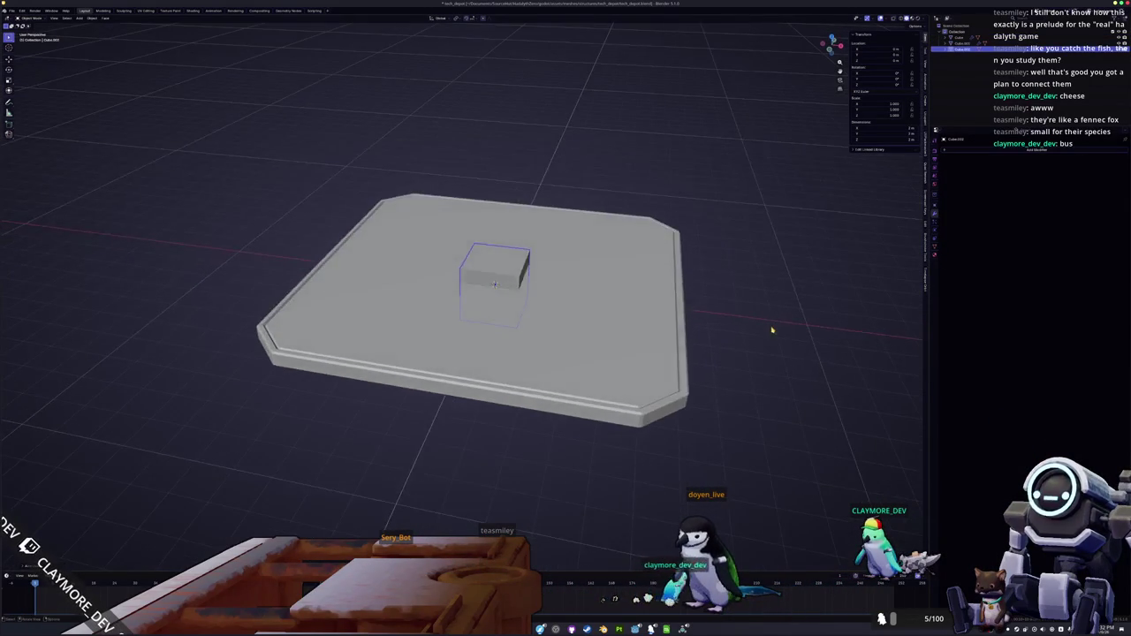
left_click_drag(925, 320, 59, 319)
left_click(59, 319)
- Edit the slab in X-ray front view and box-select segments of the rim
left_click(518, 383)
key("Tab")
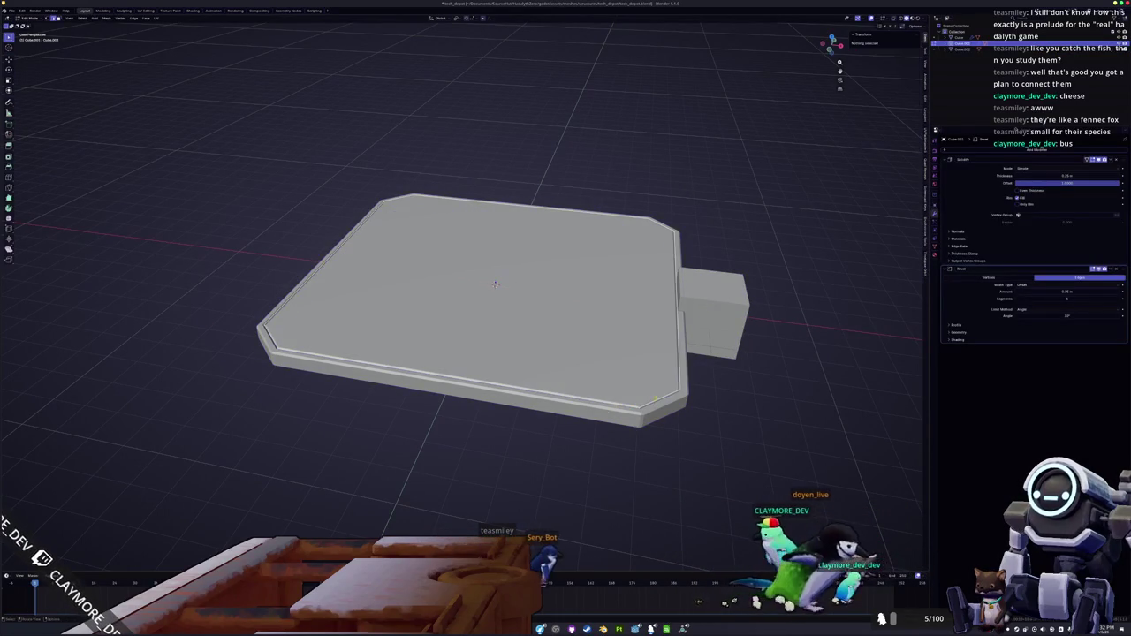
left_click(557, 397, "alt")
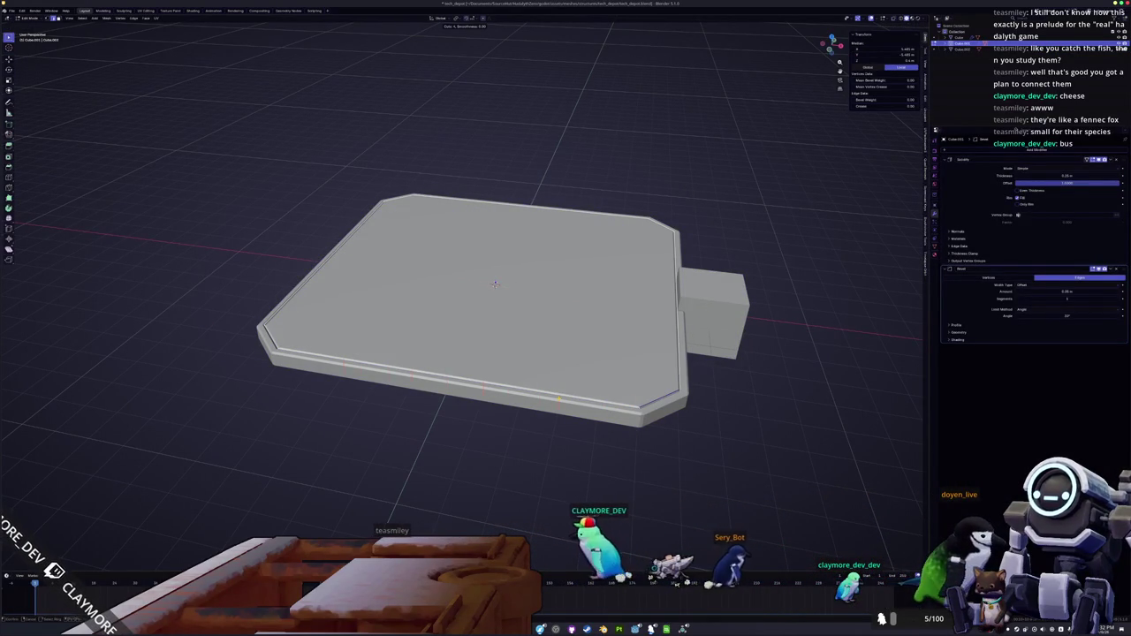
key("alt+z")
key("KP_1")
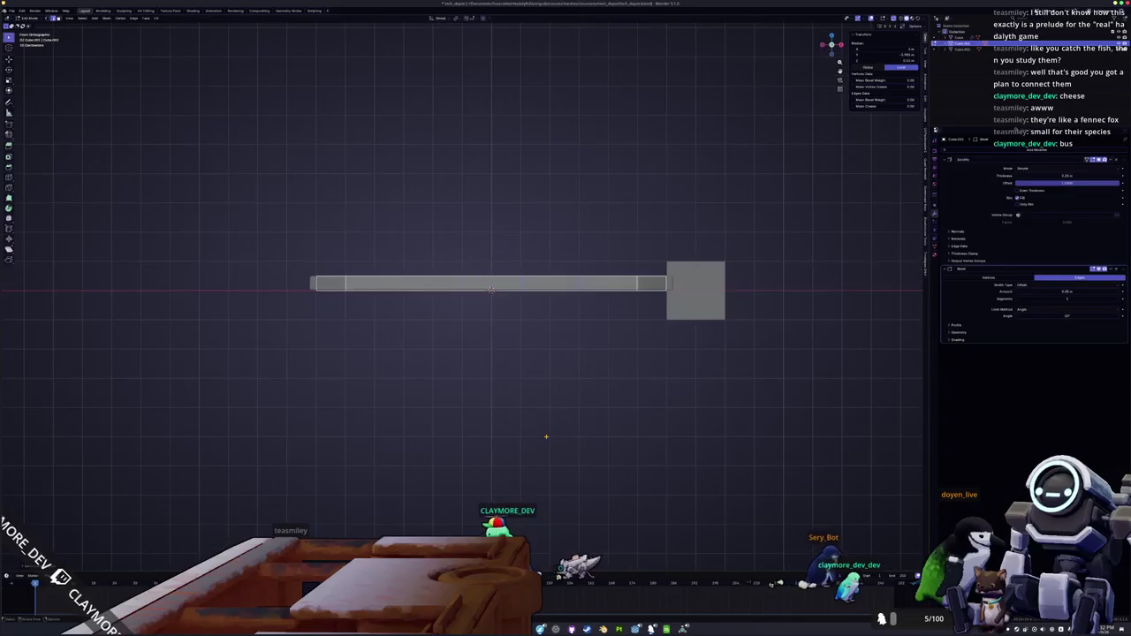
scroll(546, 436, "up", 2)
left_click_drag(657, 318, 531, 208)
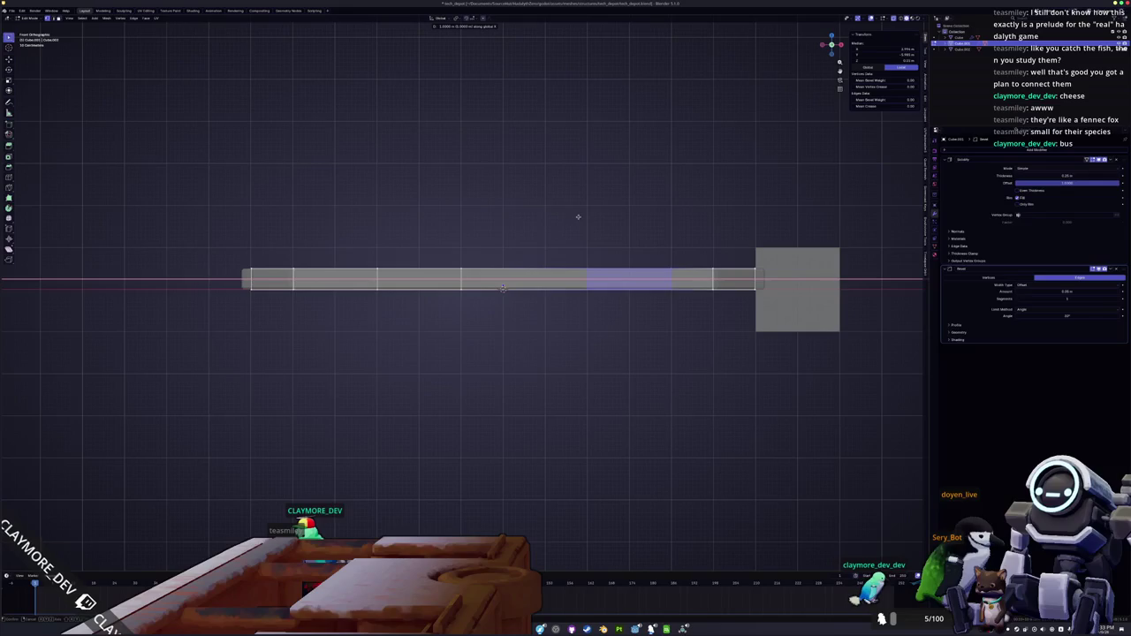
left_click_drag(484, 319, 353, 232)
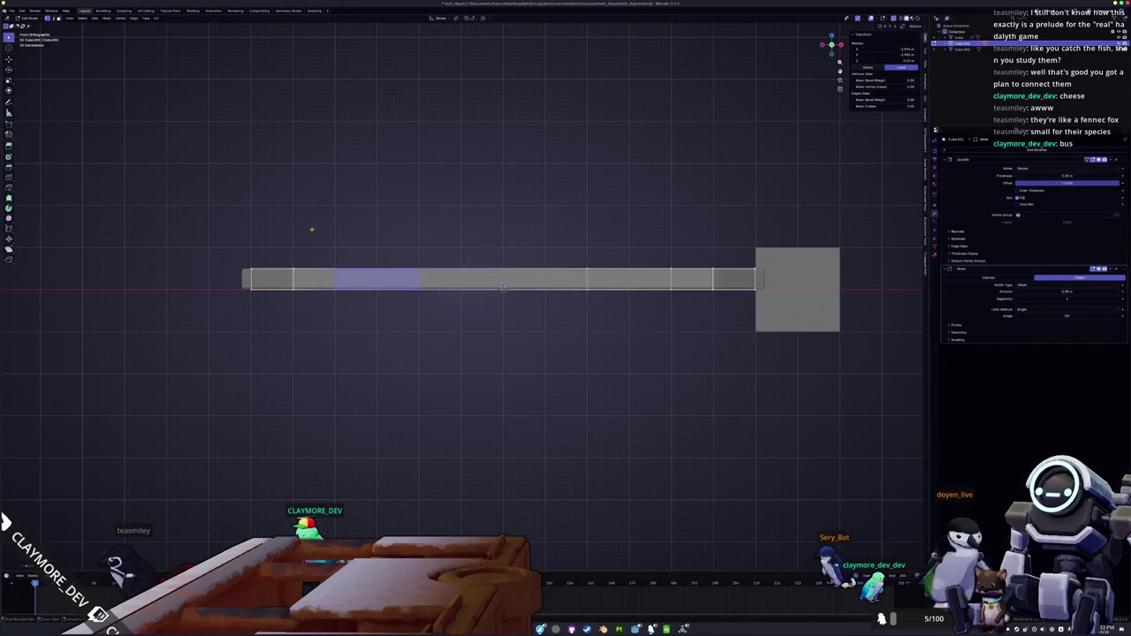
left_click_drag(350, 283, 205, 234)
left_click_drag(773, 283, 633, 229)
- Test a vertical move of the rim's top edge, cancel it, and reselect the cube
key("g")
key("z")
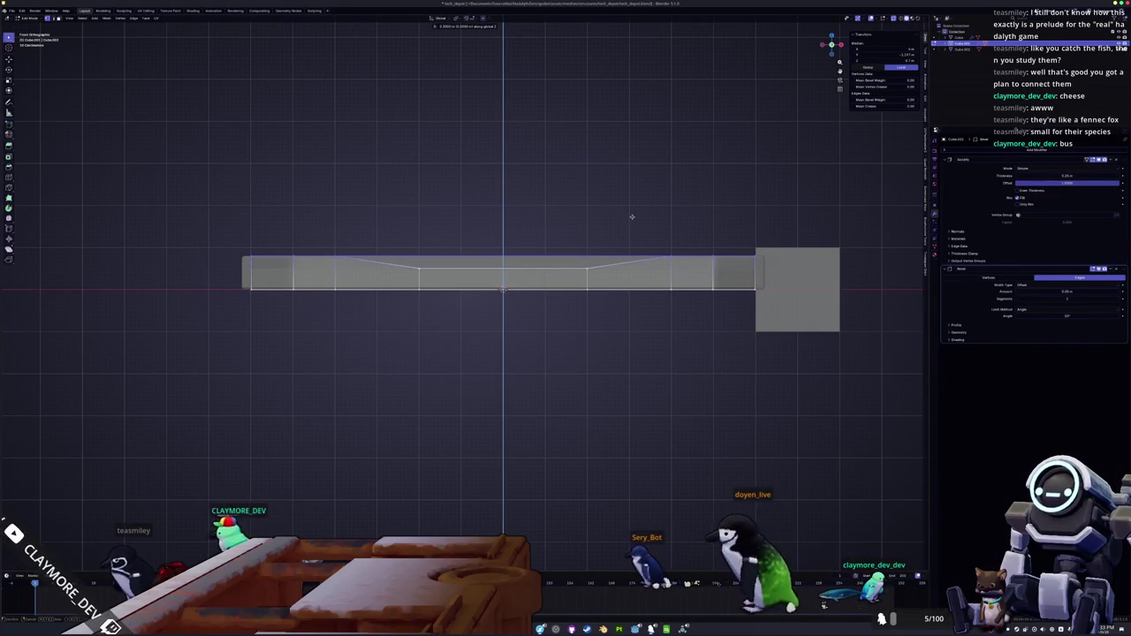
right_click(632, 216)
left_click_drag(618, 291, 663, 361)
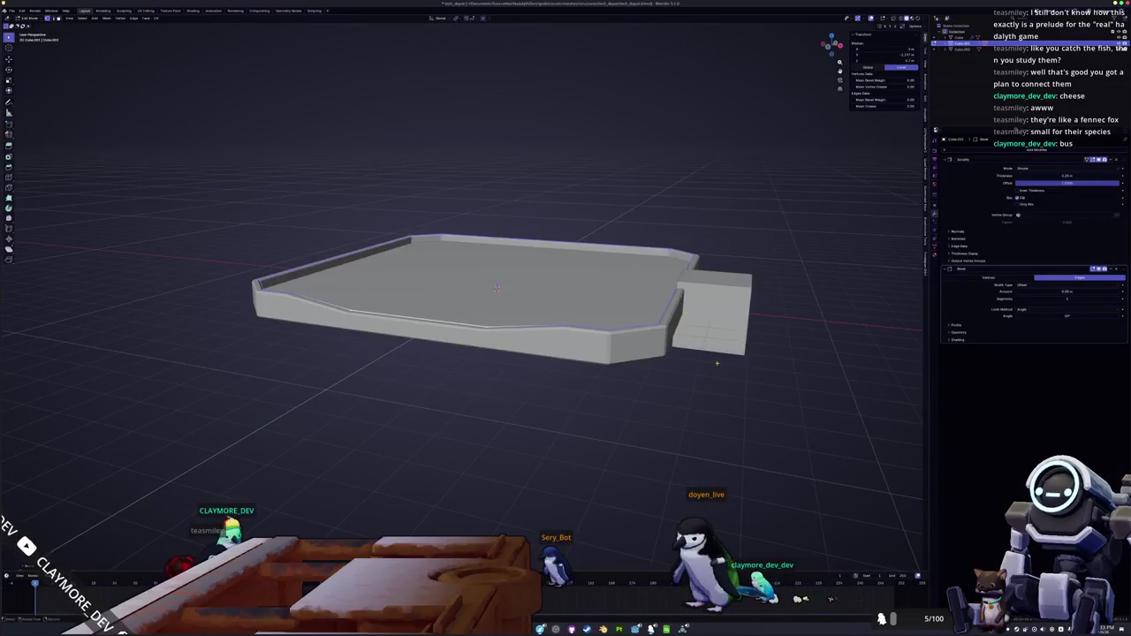
left_click(735, 323)
key("KP_1")
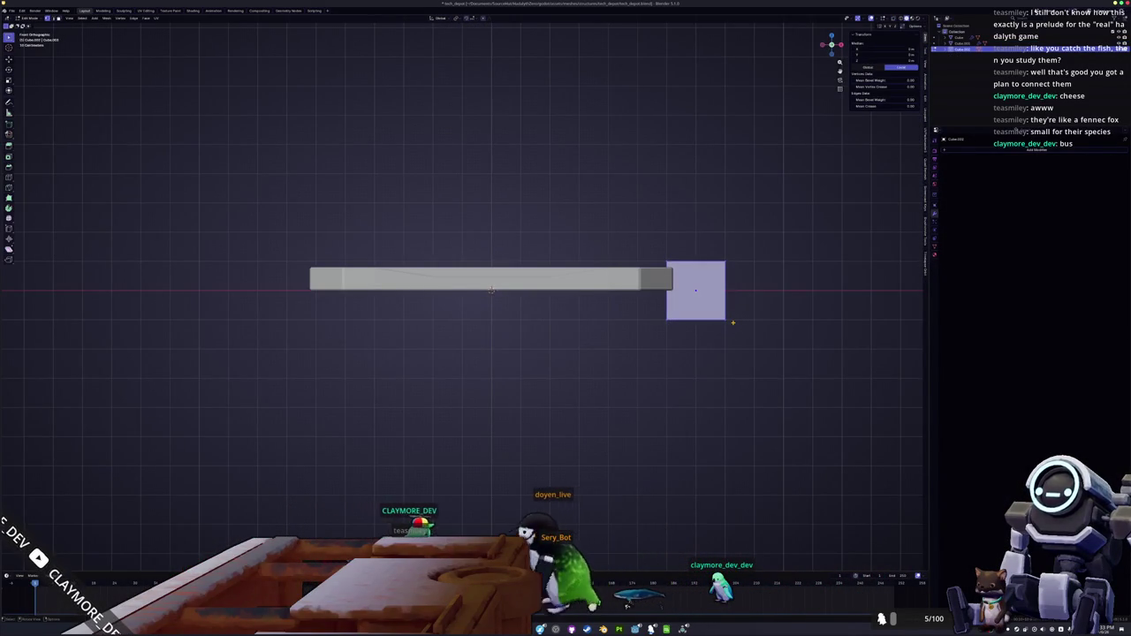
- In top-down X-ray view, reselect the cube after cancelling trial moves
key("KP_7")
key("alt+z")
scroll(720, 371, "up", 3)
key("g")
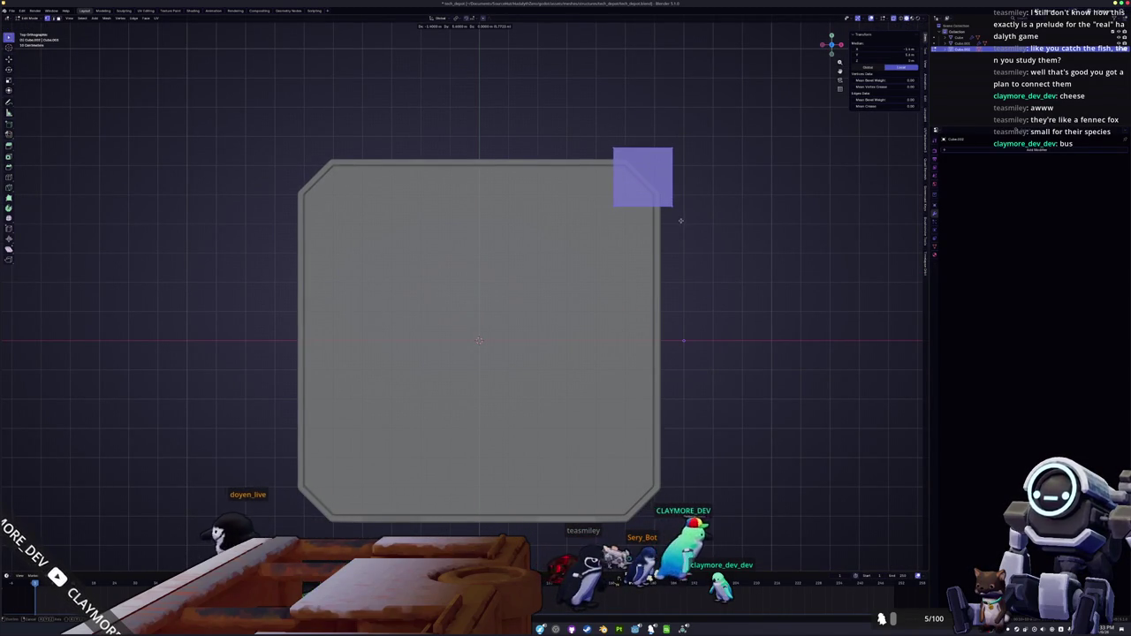
scroll(707, 371, "down", 3)
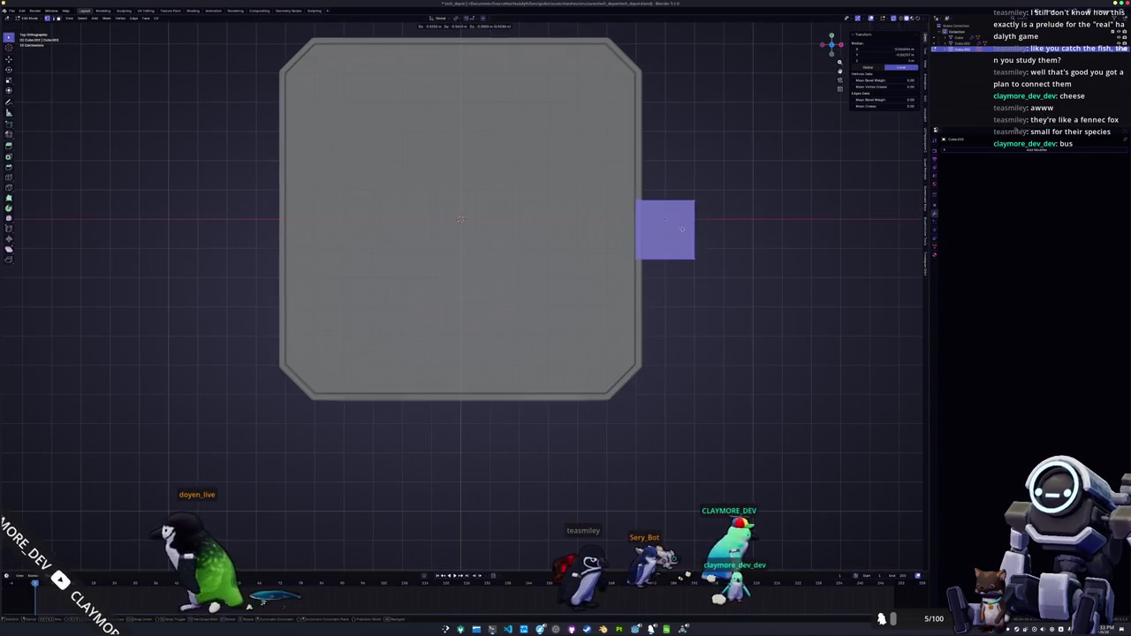
right_click(646, 385)
left_click(690, 381)
scroll(701, 369, "up", 2)
left_click(781, 237)
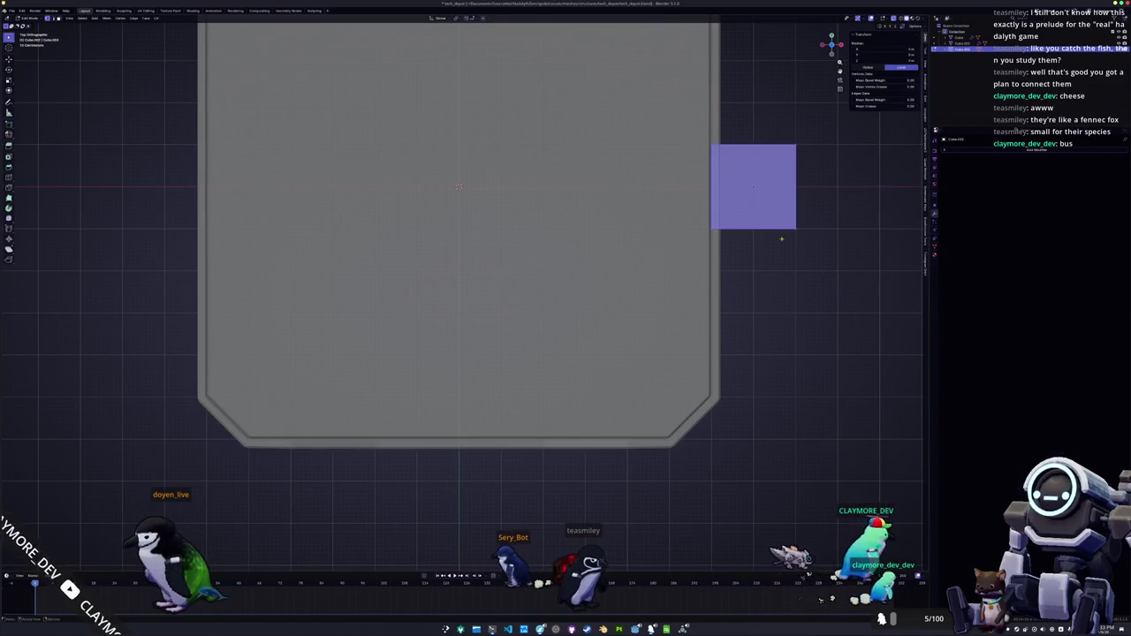
key("g")
right_click(766, 327)
key("Tab")
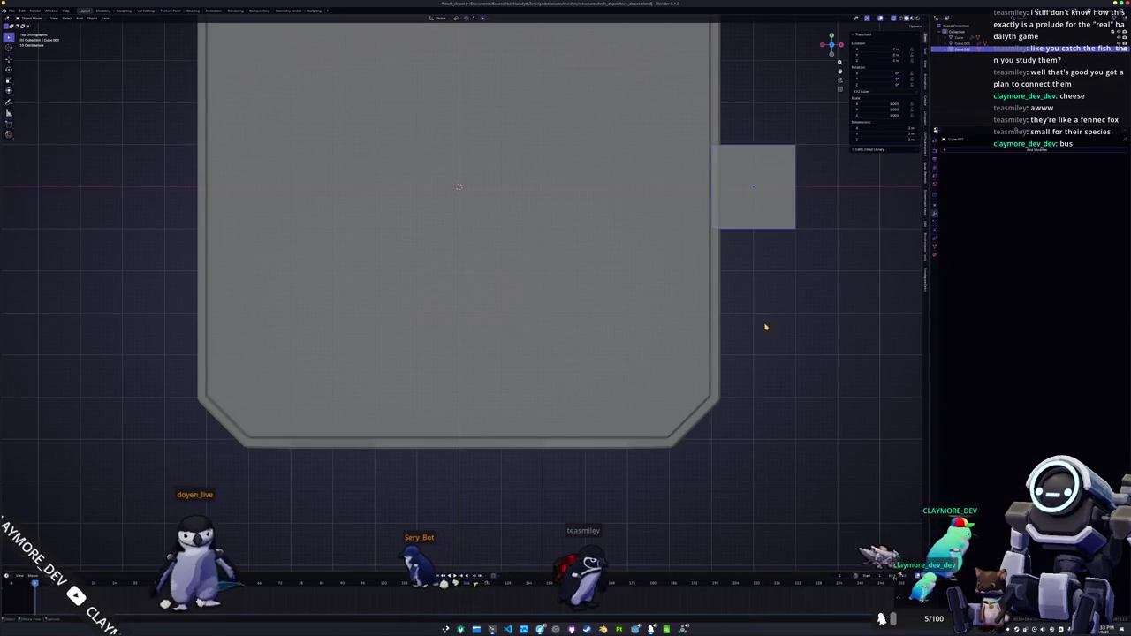
- Place the cube at the tray's lower-right corner, rotated 45° into a diamond
key("g")
left_click(727, 544)
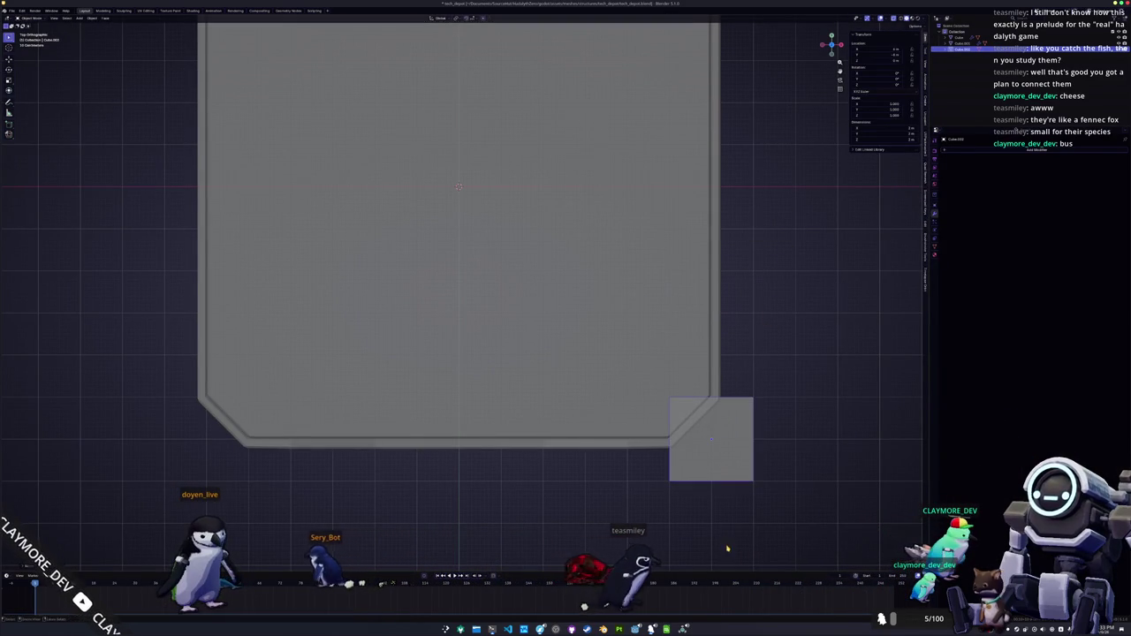
key("r")
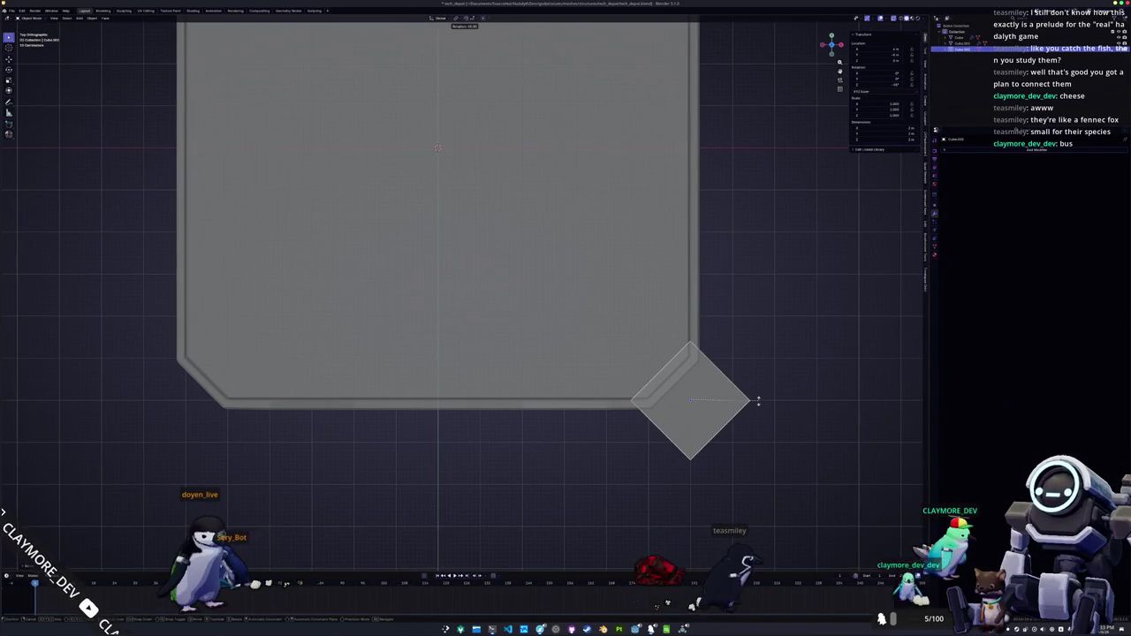
left_click(758, 400)
- Shrink the cube in Edit Mode and move its bottom face vertically to set its height
key("Tab")
key("s")
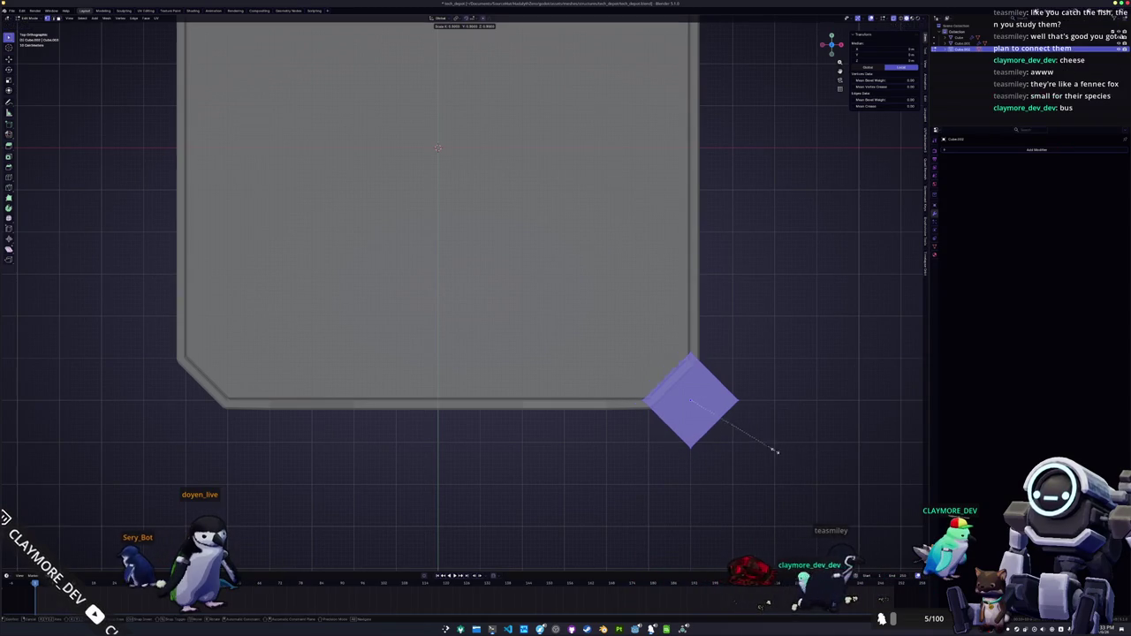
left_click(756, 447)
mouse_move(756, 447)
left_mouse_down()
mouse_move(723, 301)
mouse_move(718, 371)
mouse_move(734, 406)
mouse_move(734, 353)
mouse_move(688, 309)
left_mouse_up()
key("g")
key("z")
left_click(718, 293)
key("alt+z")
key("Tab")
- Apply the cube's scale and bevel its top edge
key("ctrl+a")
left_click(617, 320)
key("Tab")
key("ctrl+b")
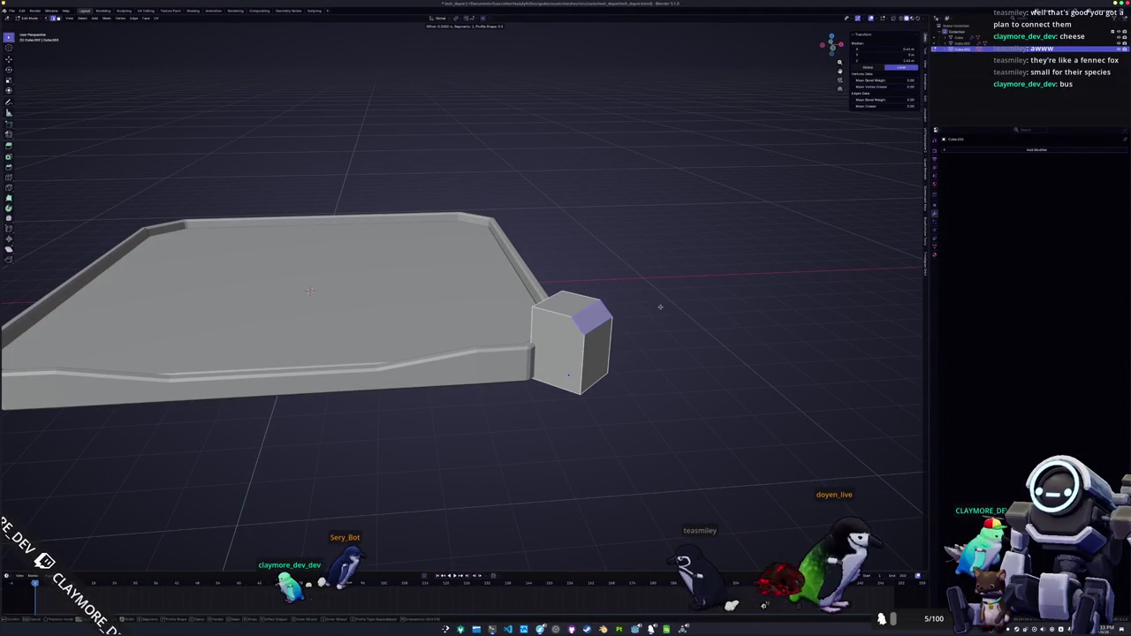
left_click_drag(637, 312, 583, 293)
left_click(588, 309)
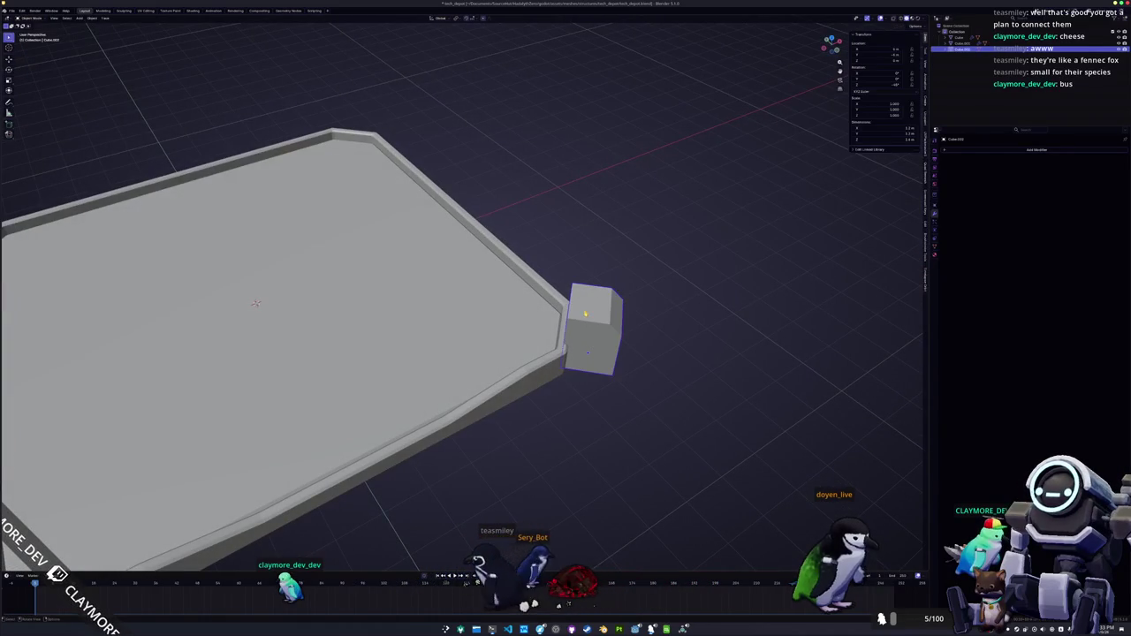
- Add a new cube at the tray's corner, rotated about Z and scaled down
key("Tab")
key("shift+a")
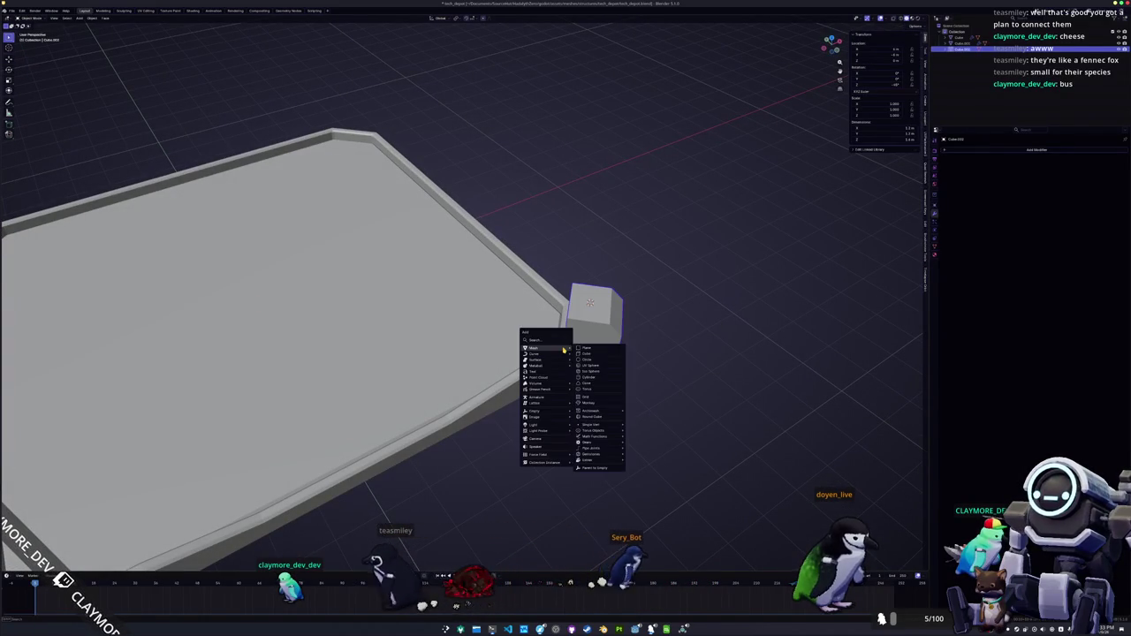
left_click(588, 355)
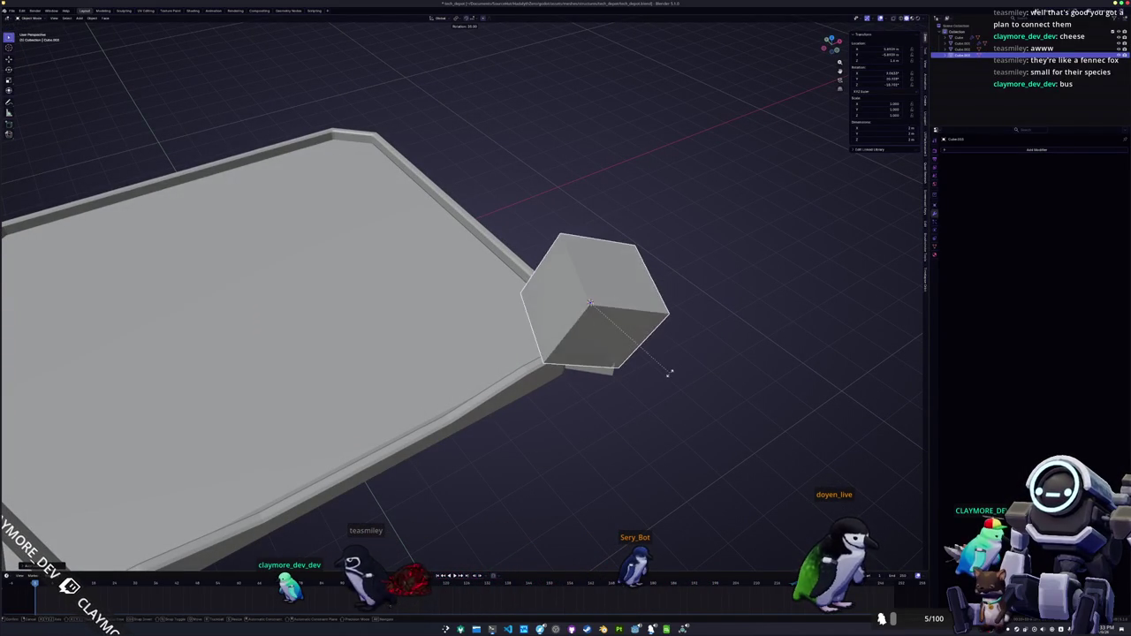
key("z")
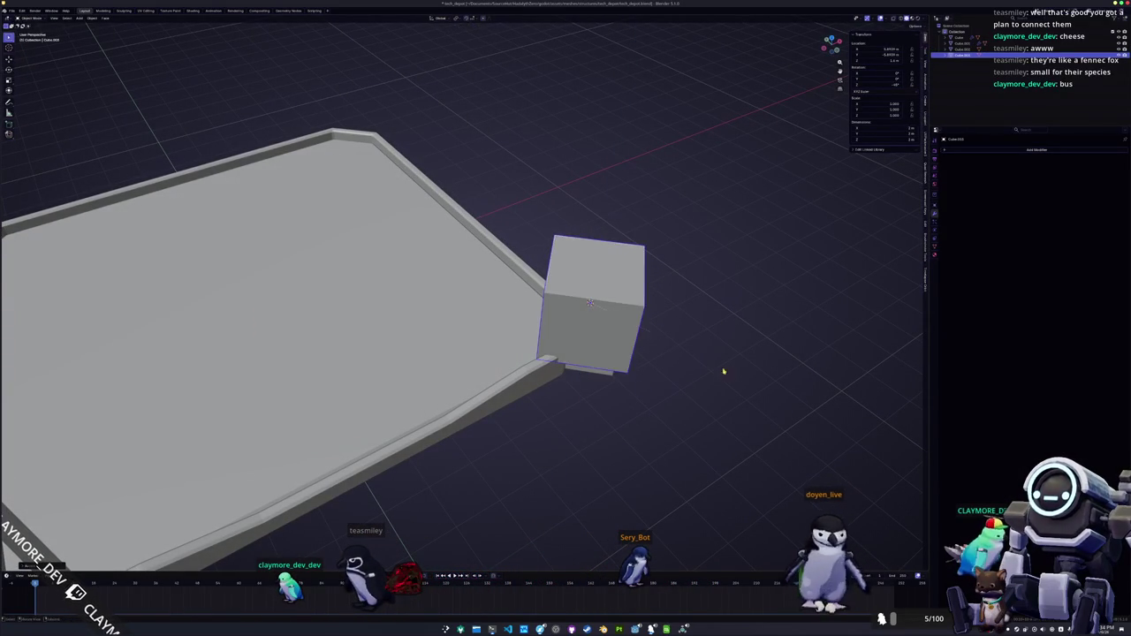
key("s")
scroll(609, 324, "left", 10)
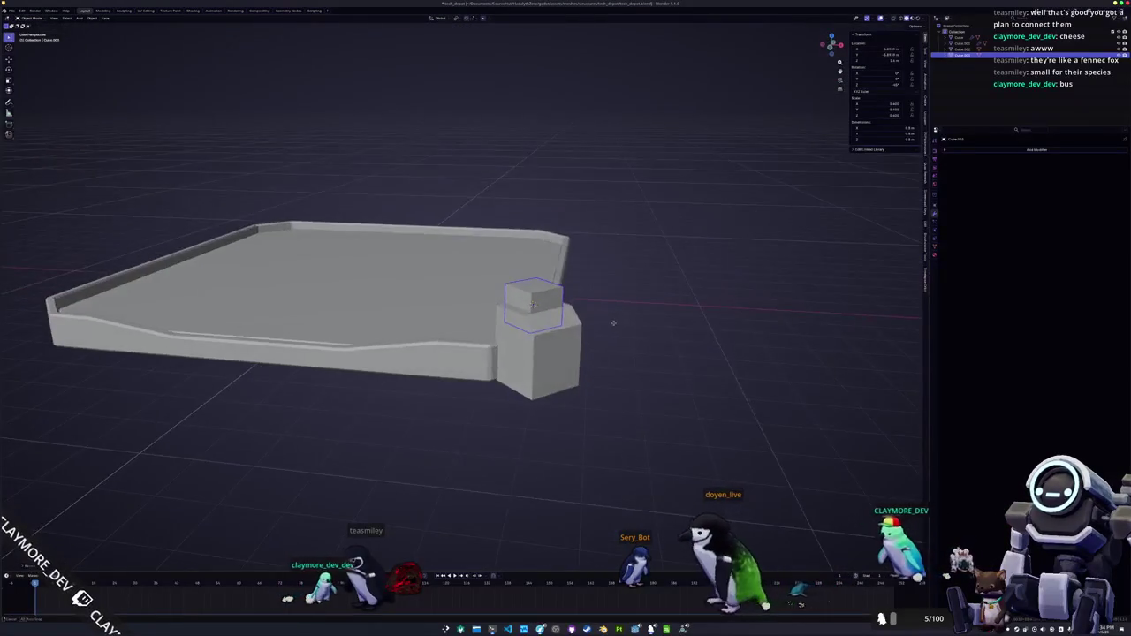
- Raise the new cube's top face vertically to form a tall corner pillar
key("Tab")
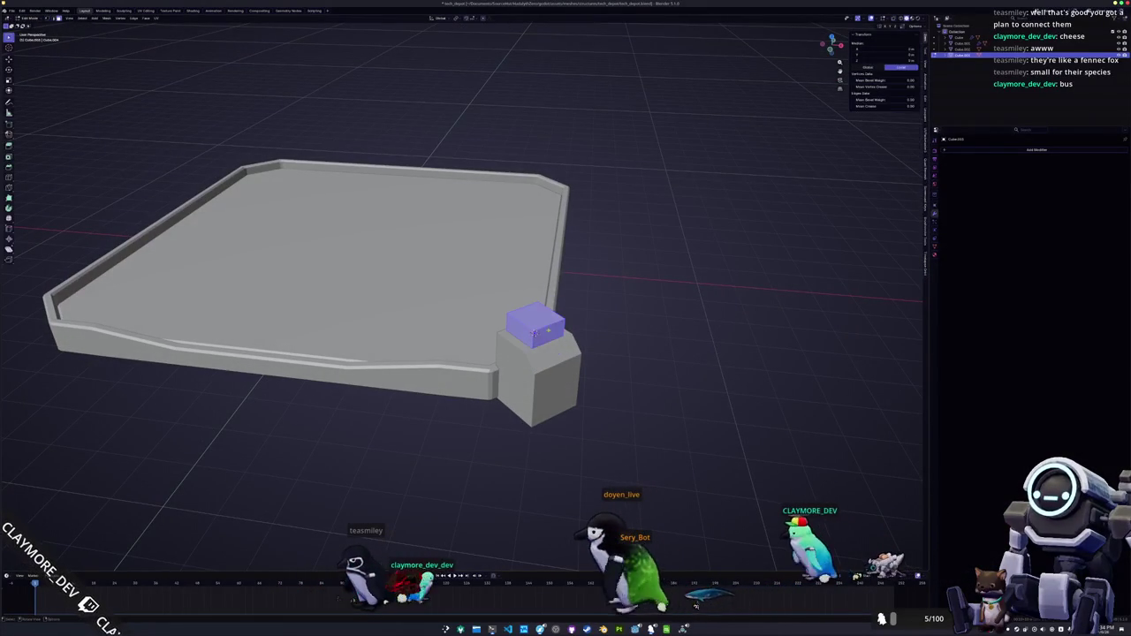
scroll(570, 315, "down", 2)
key("g")
key("z")
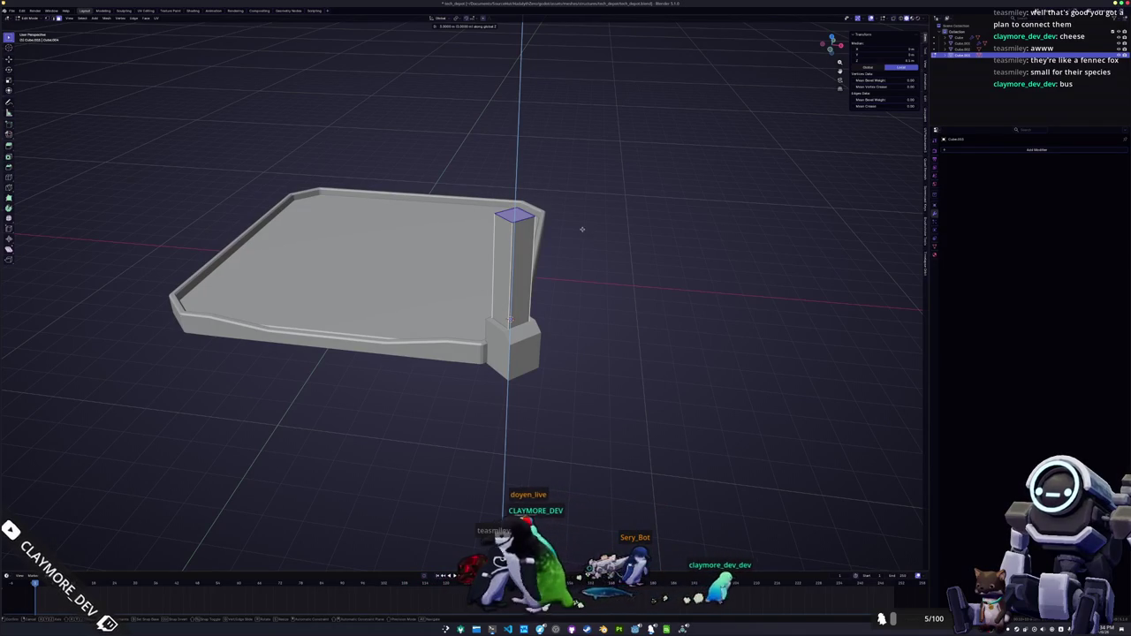
left_click(586, 210)
key("Tab")
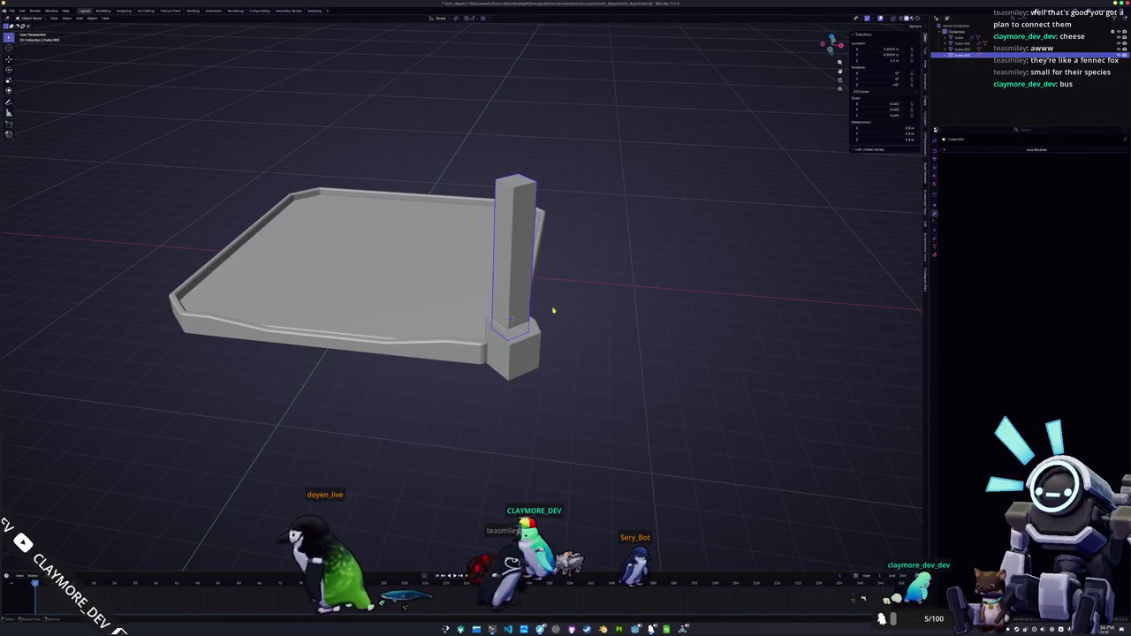
- Lower the pillar's top face by 1 m along Z
scroll(550, 329, "up", 1)
key("Tab")
mouse_move(521, 325)
left_mouse_down()
mouse_move(529, 305)
mouse_move(532, 343)
mouse_move(546, 316)
left_mouse_up()
key("g")
key("z")
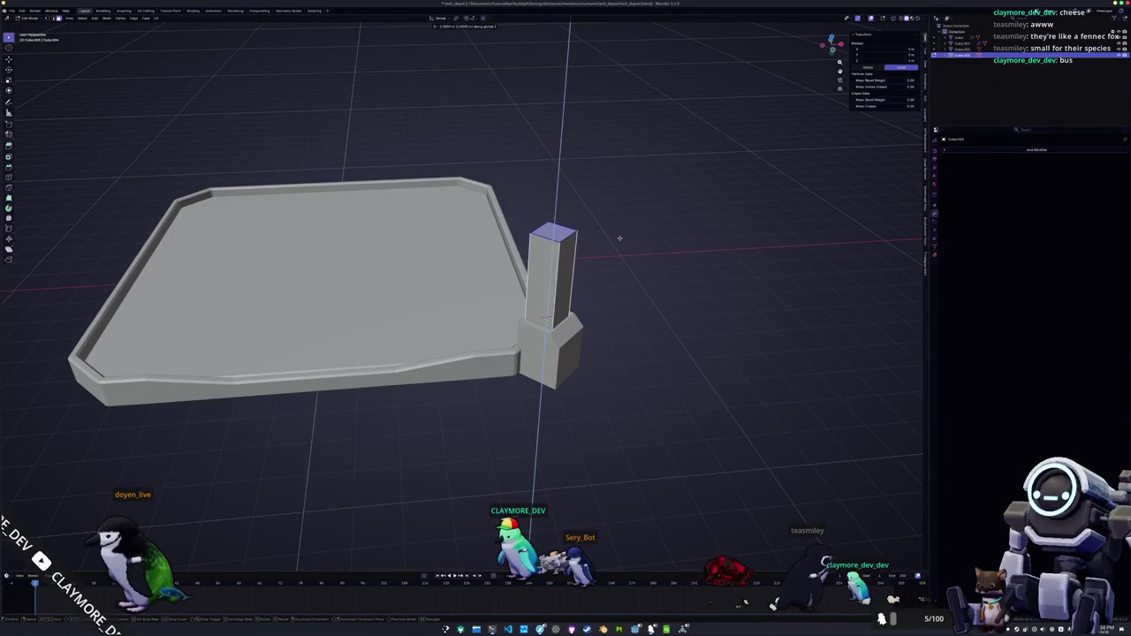
key("Return")
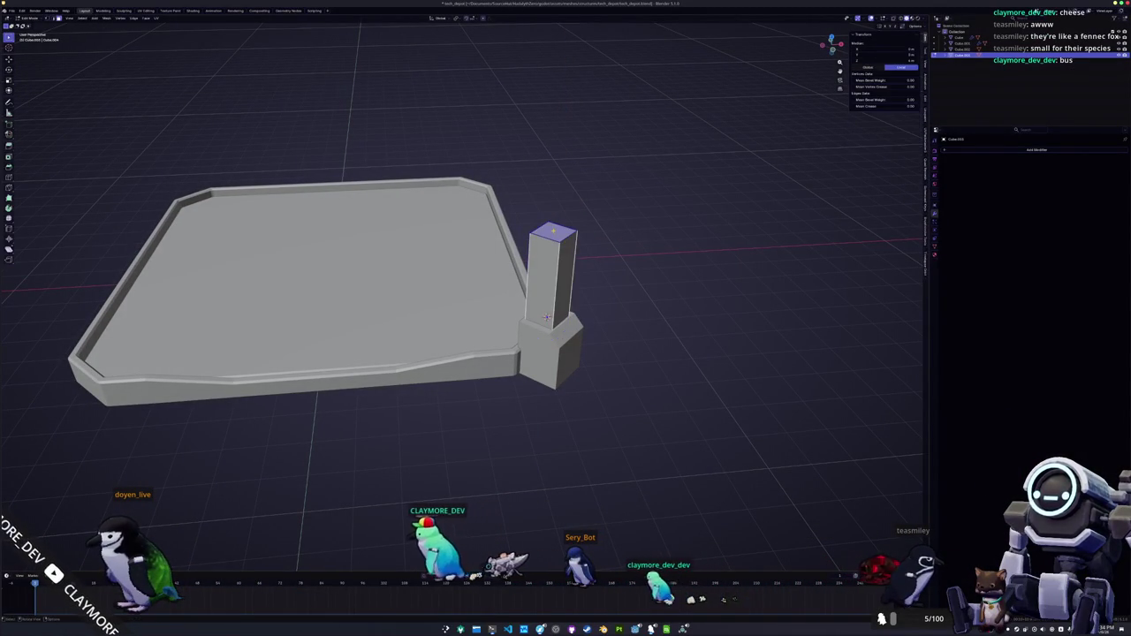
key("Tab")
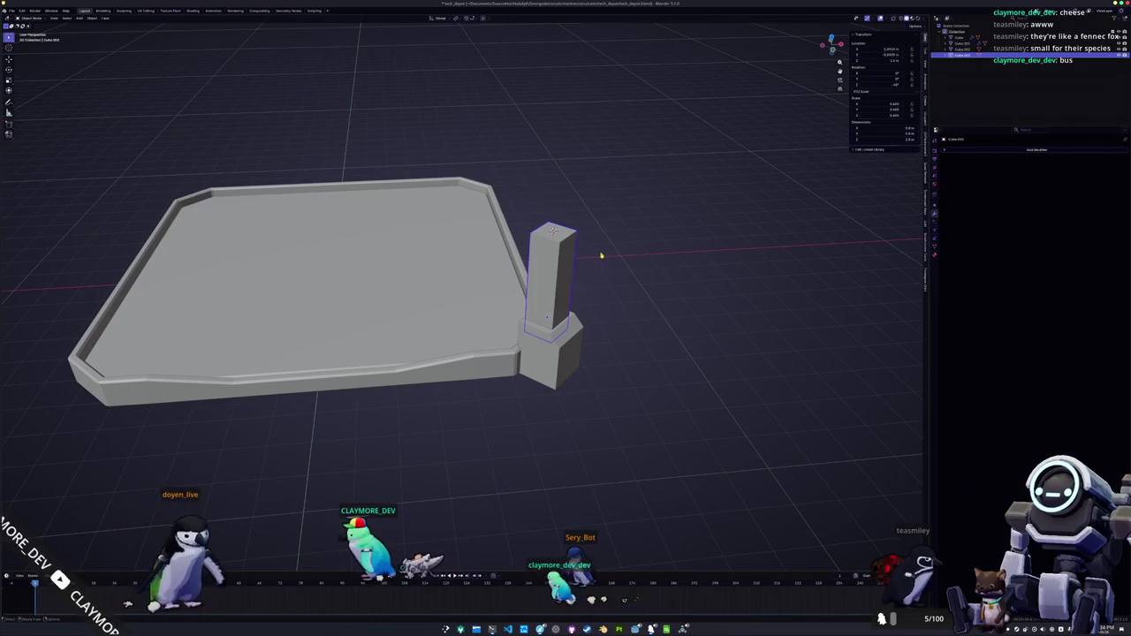
key("shift+a")
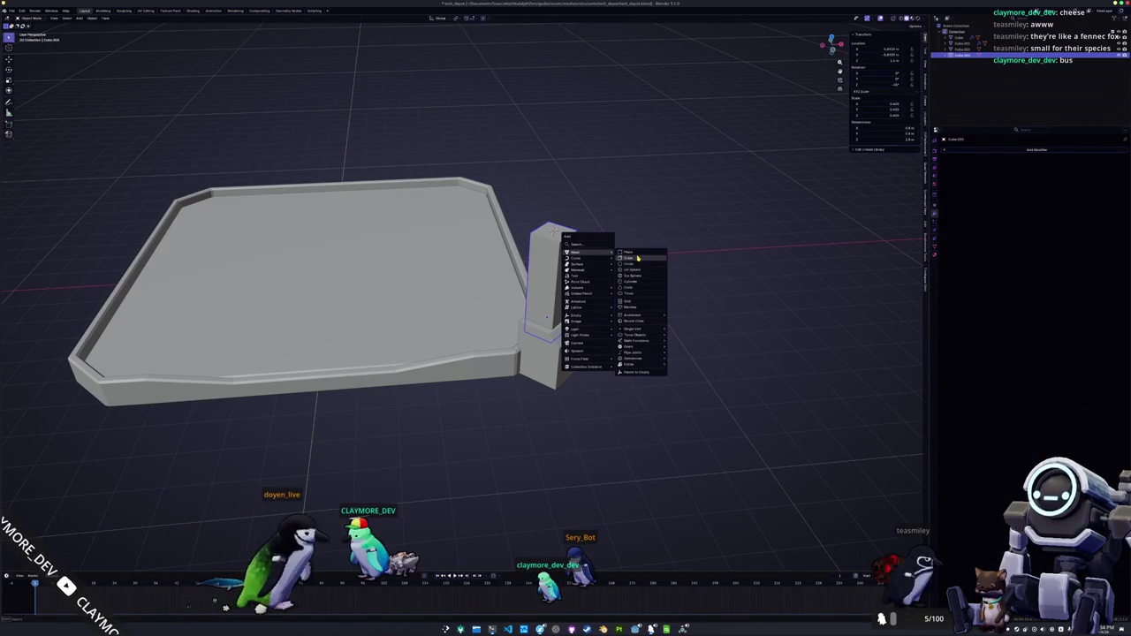
- Add a Mirror modifier to the pillar with the tray as its mirror object
left_click(636, 258)
scroll(643, 243, "up", 3)
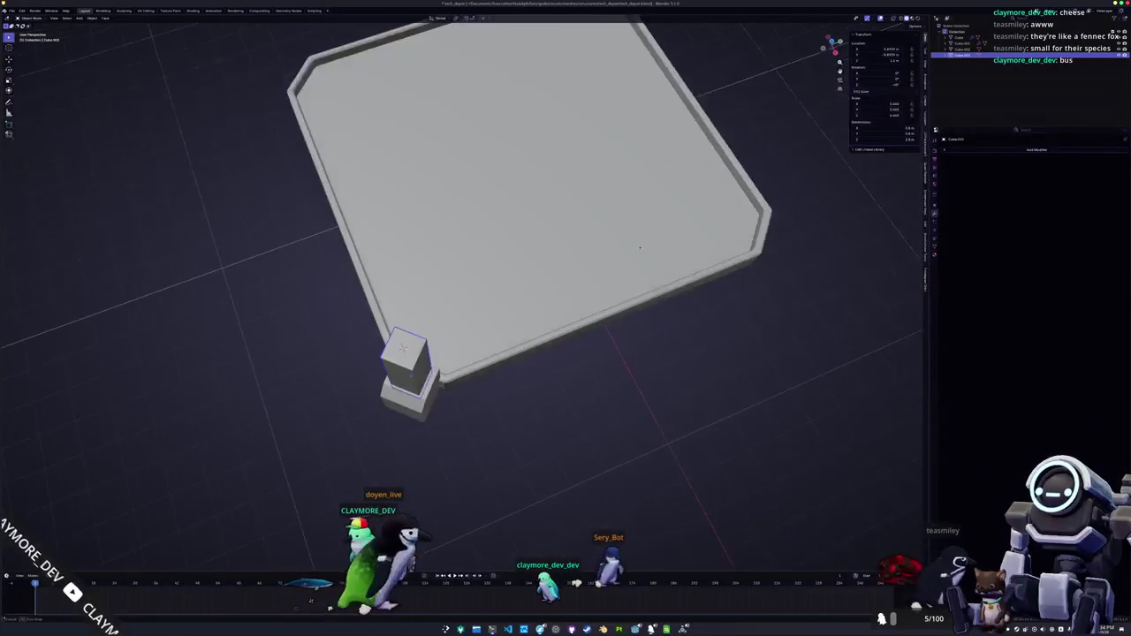
left_click(998, 150)
left_click(1017, 171)
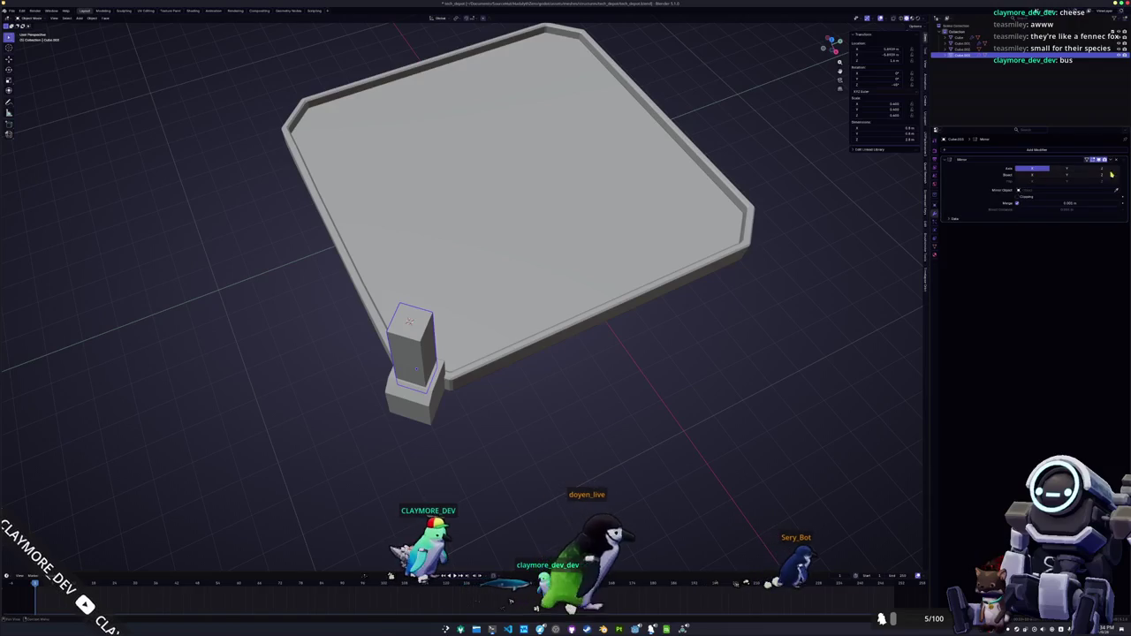
left_click(646, 245)
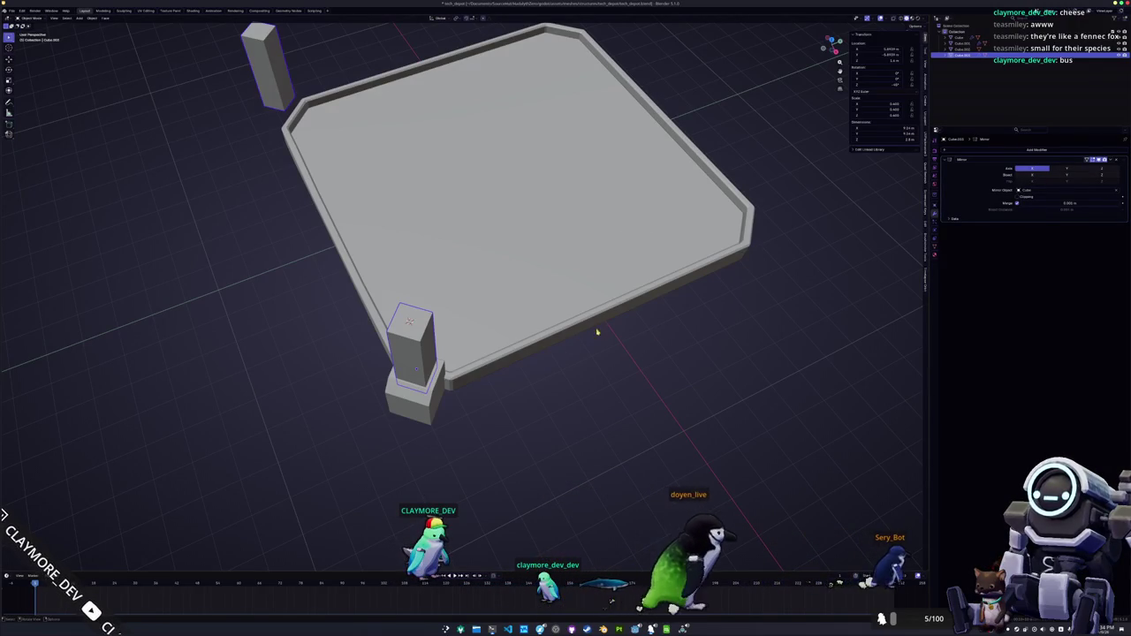
- Switch mirroring from X to Y, apply it, then undo back to the live modifier
left_click(1034, 168)
left_click(1066, 168)
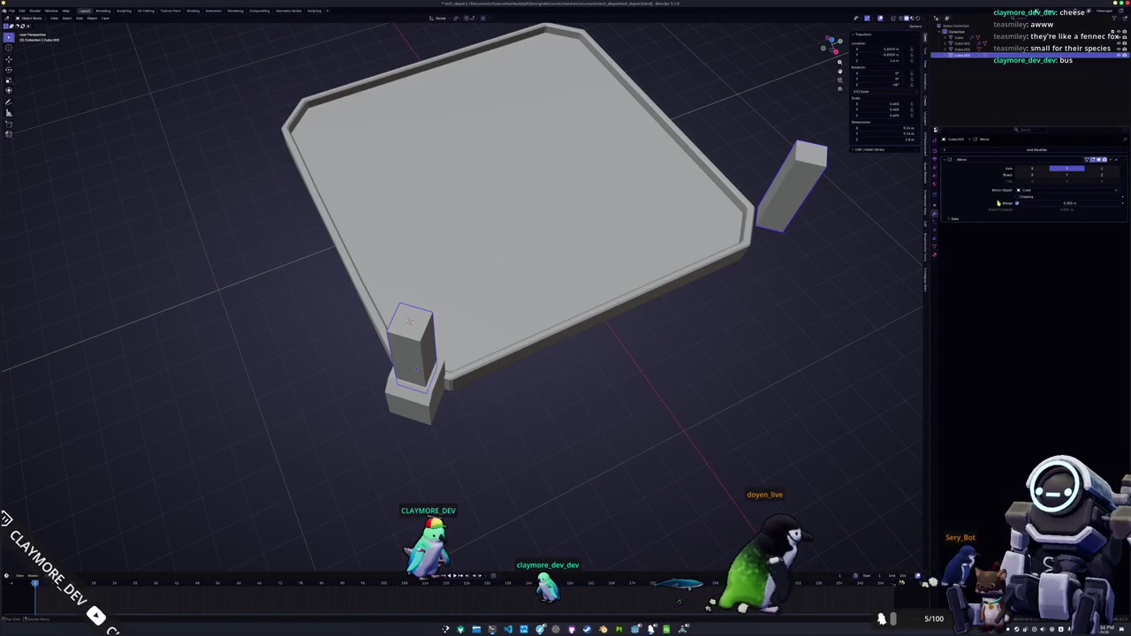
left_click(1096, 167)
key("Tab")
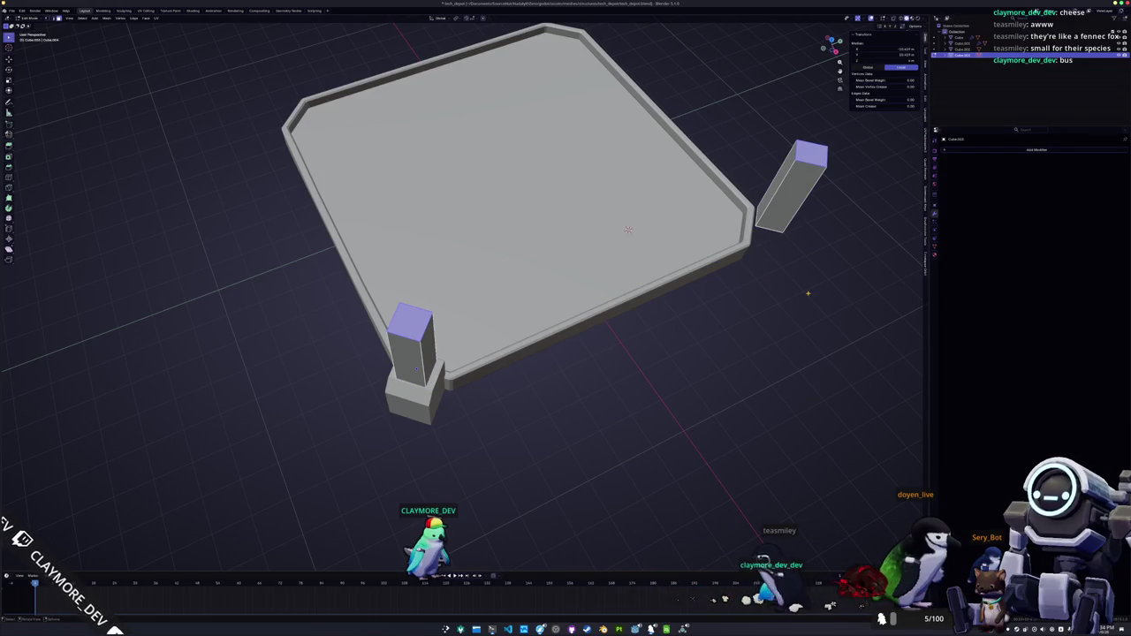
key("ctrl+z")
key("ctrl+z")
key("ctrl+z")
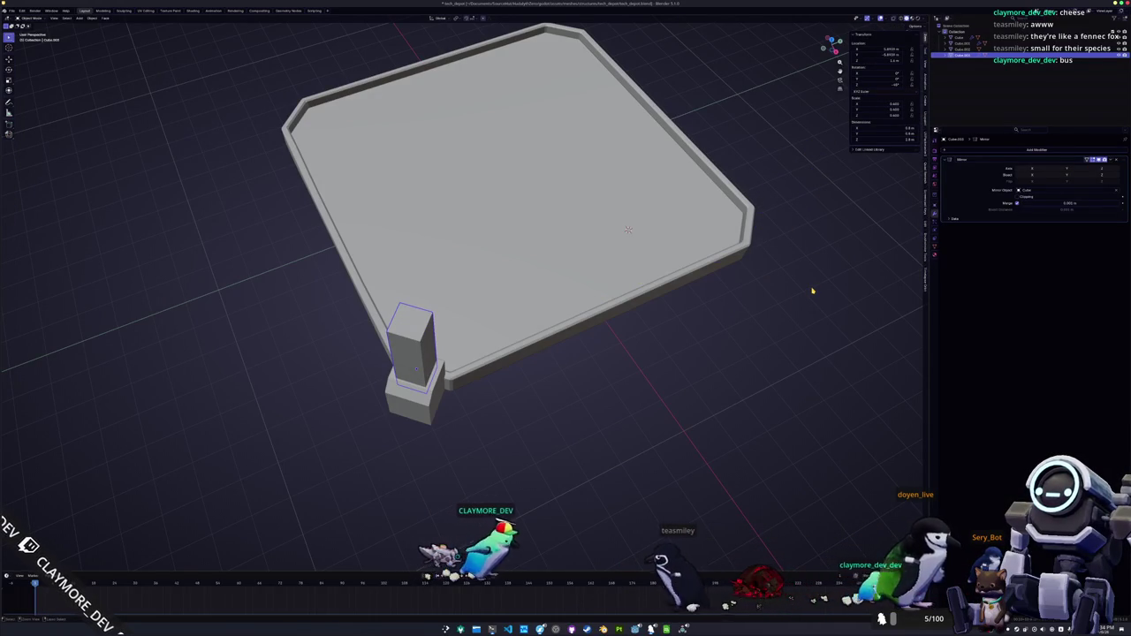
- Add a cube and stretch it along Y into a long rail bar
key("shift+a")
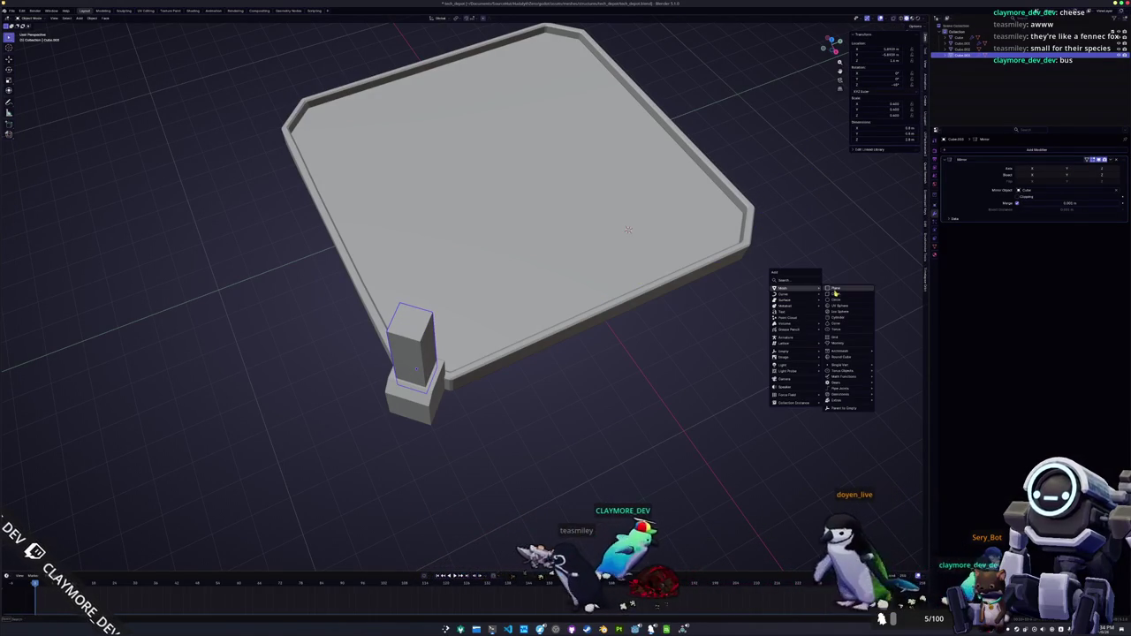
left_click(836, 293)
key("s")
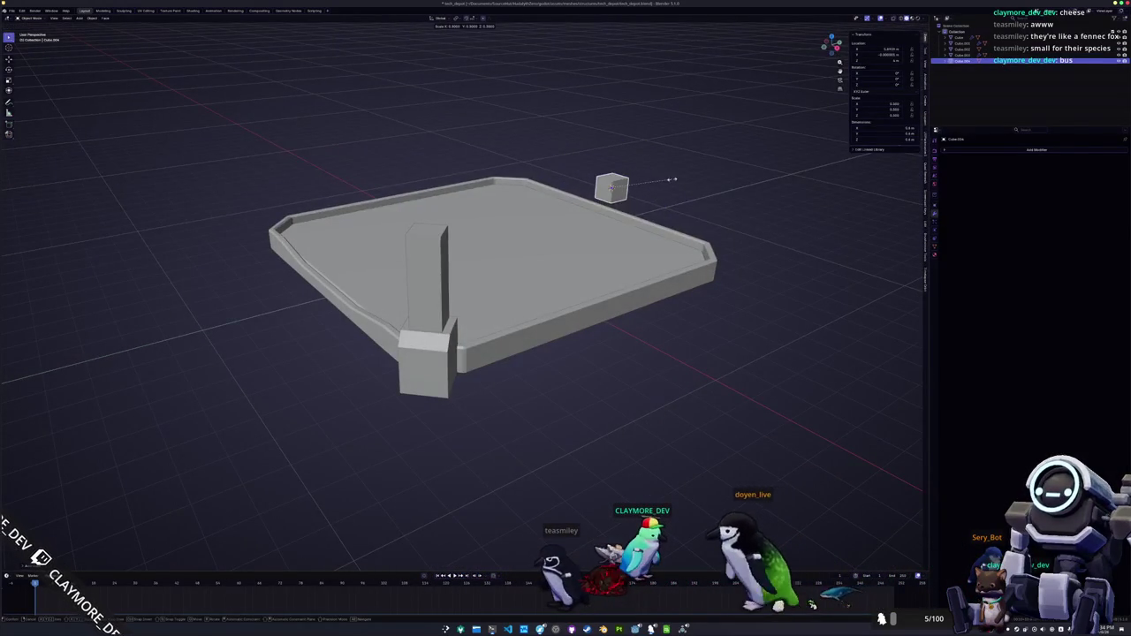
key("y")
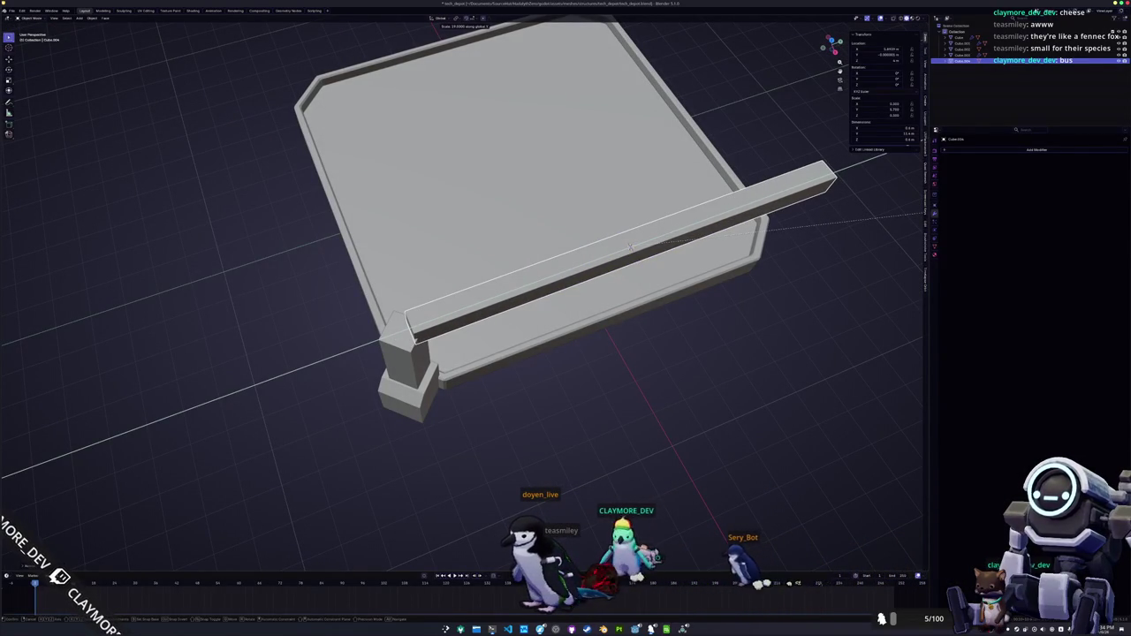
key("Return")
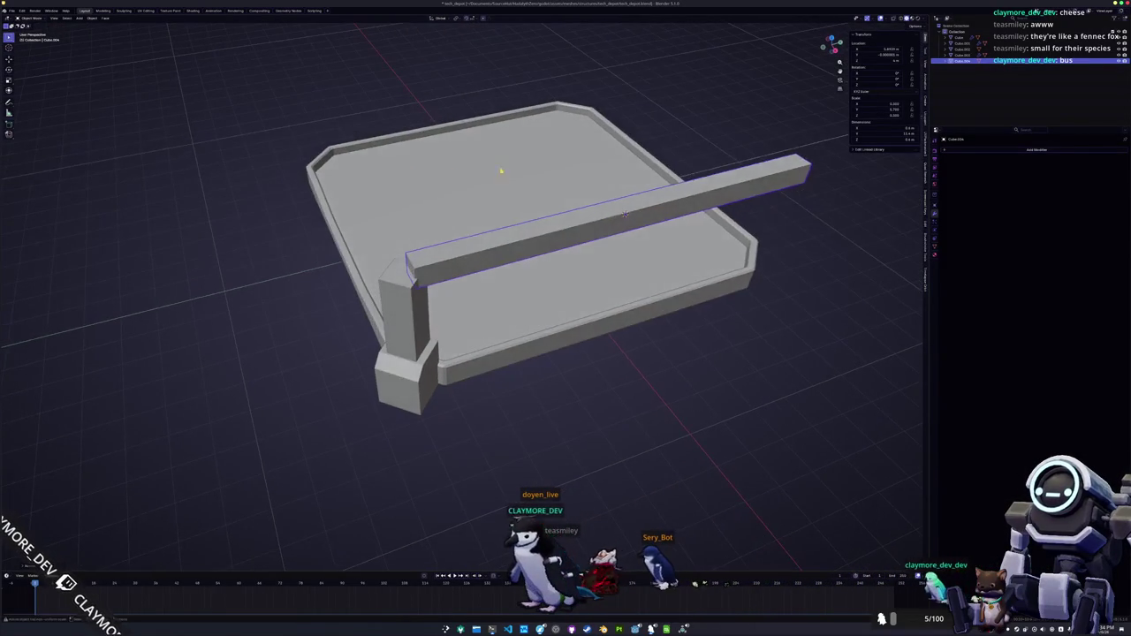
- Lower the bar vertically to sit along the tray's near edge, then select the corner pillar
key("g")
key("z")
left_click(531, 182)
left_click_drag(522, 182, 512, 151)
key("g")
key("z")
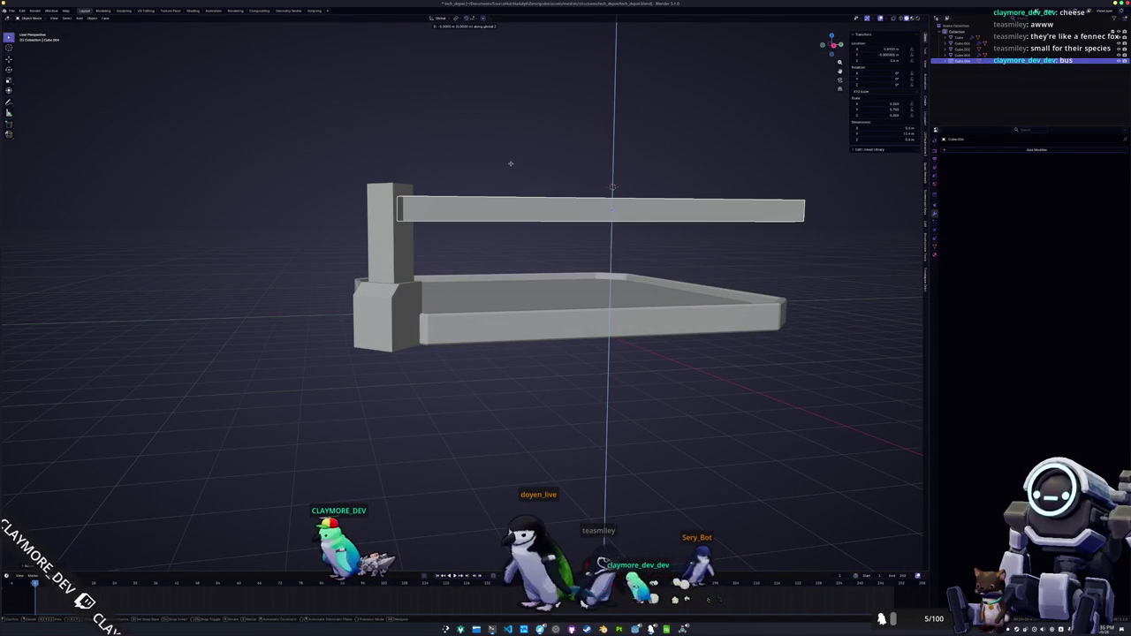
left_click(511, 165)
left_click_drag(511, 164, 495, 270)
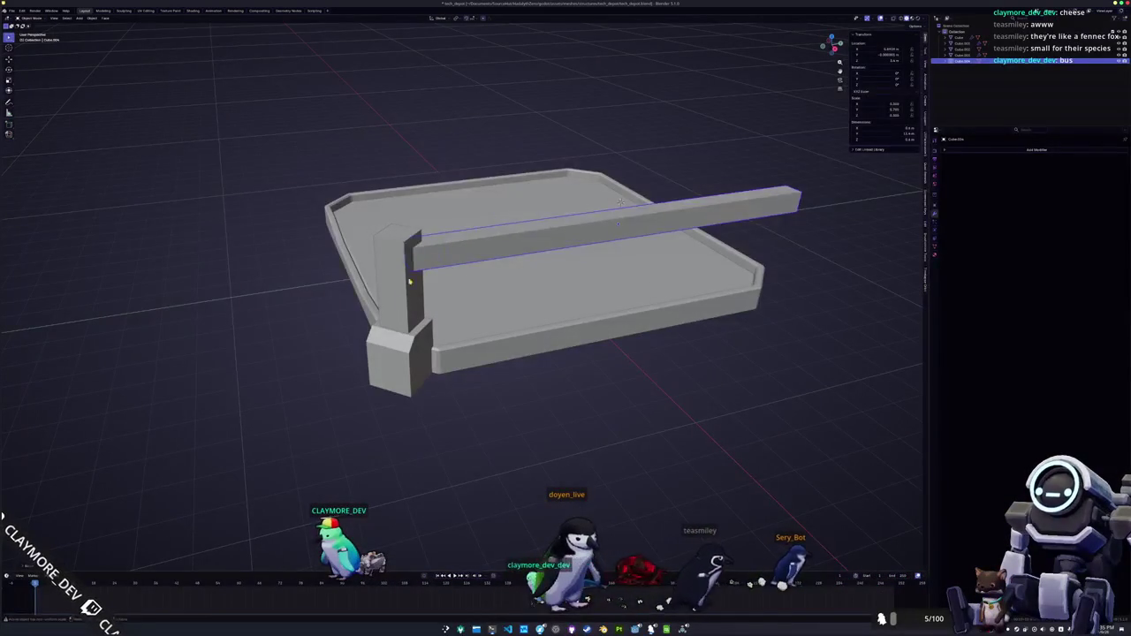
left_click(409, 285)
mouse_move(408, 284)
left_mouse_down()
mouse_move(487, 283)
mouse_move(562, 262)
left_mouse_up()
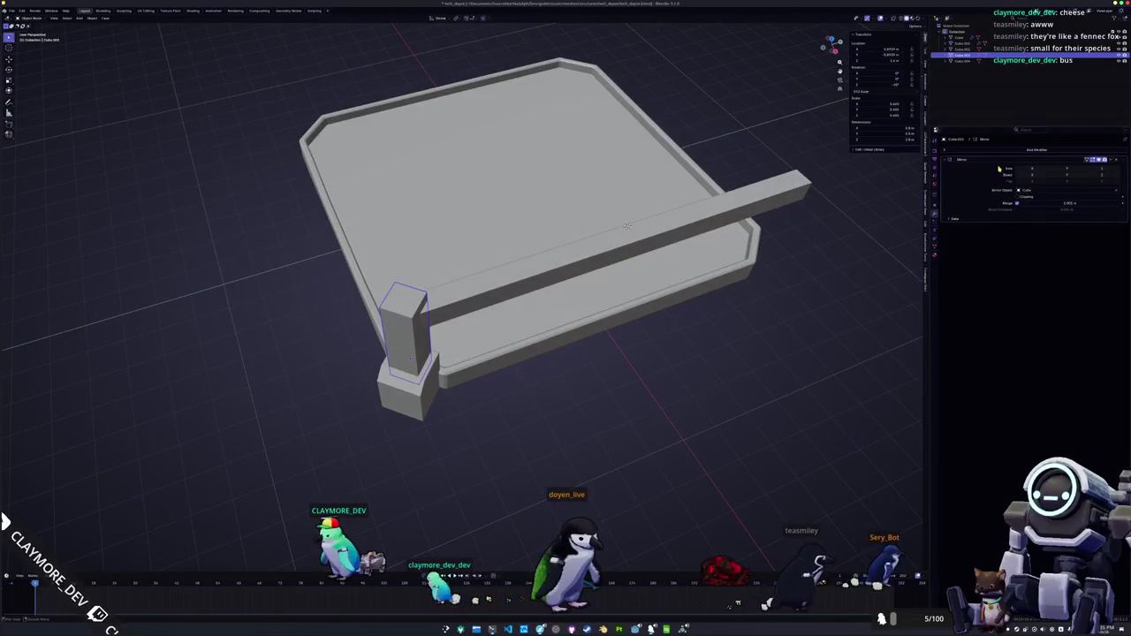
- Mirror the pillar on Y and give the base block a Mirror modifier on X and Y
left_click(1069, 169)
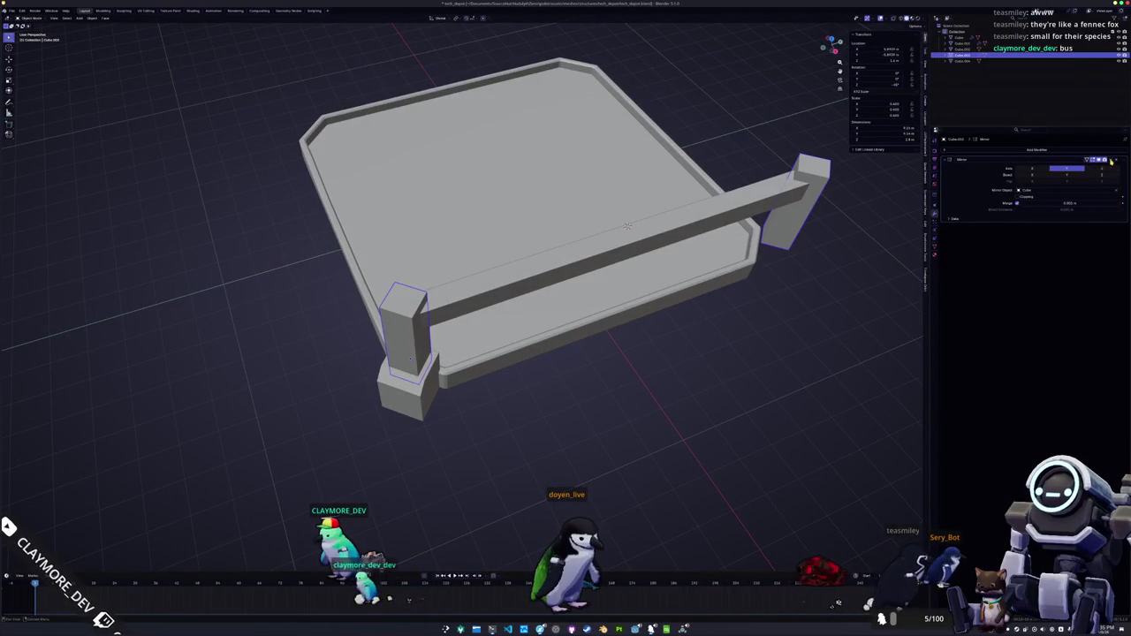
left_click(412, 399)
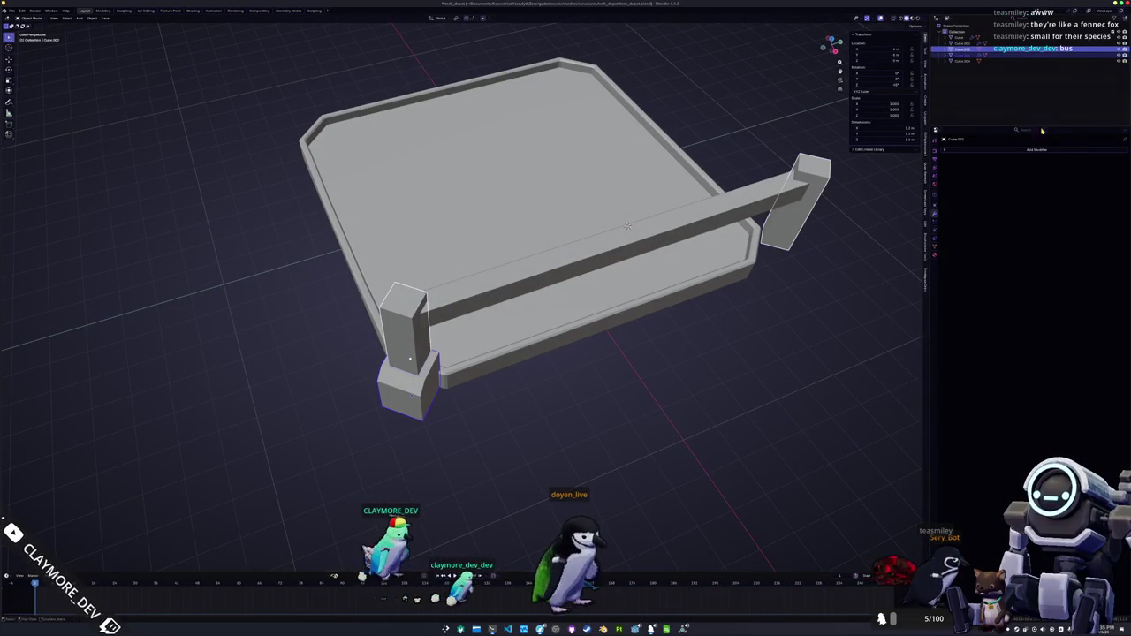
left_click(1072, 151)
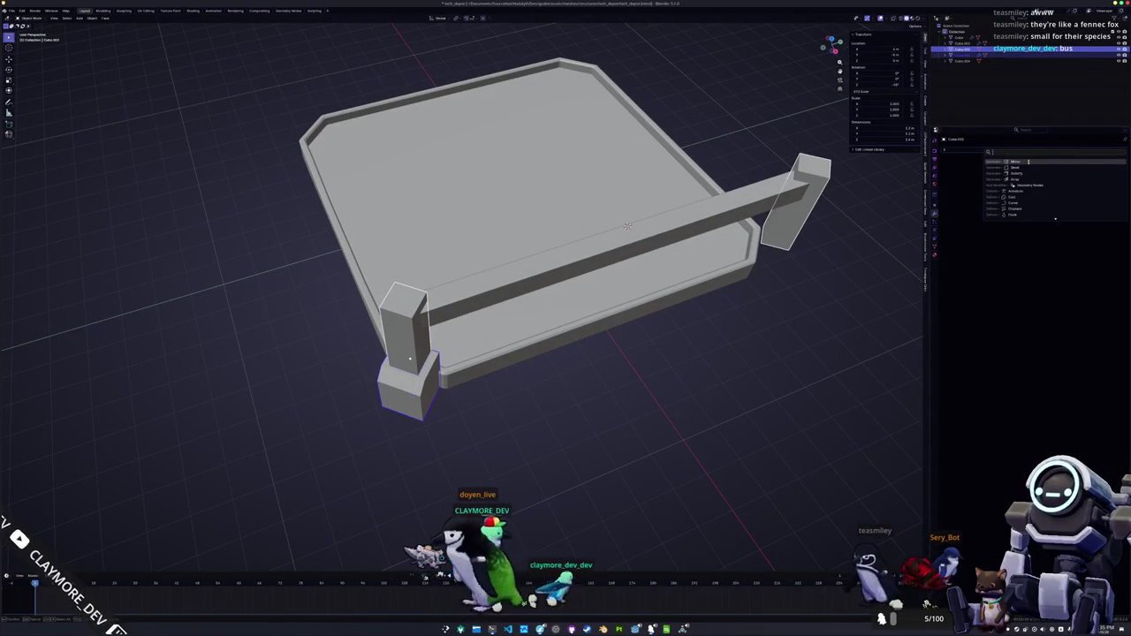
left_click(1028, 162)
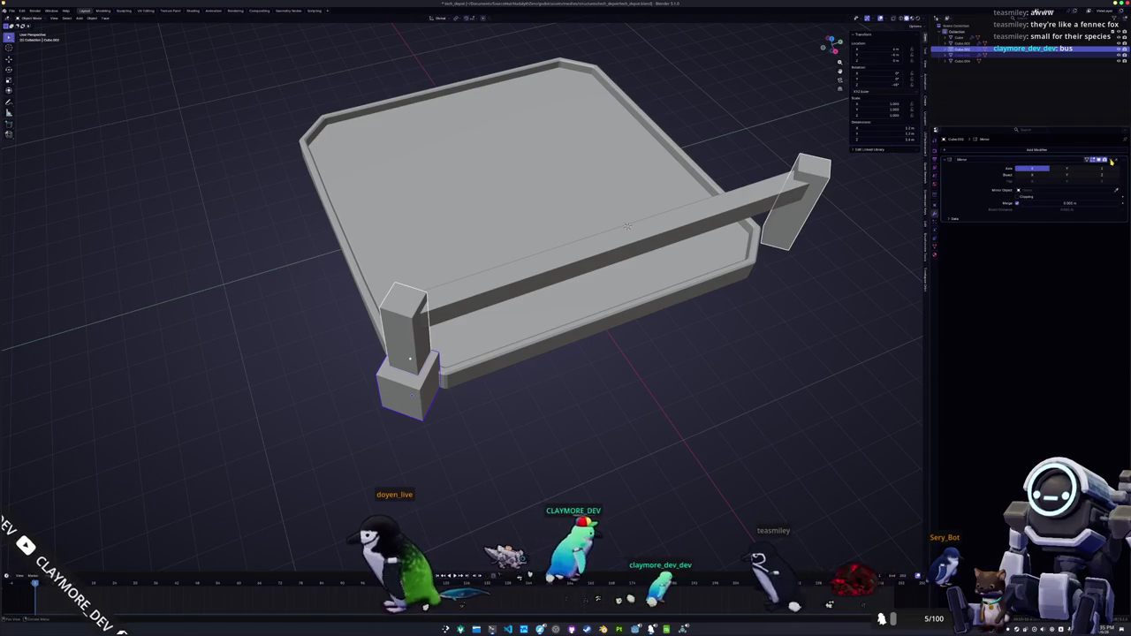
left_click(1098, 180)
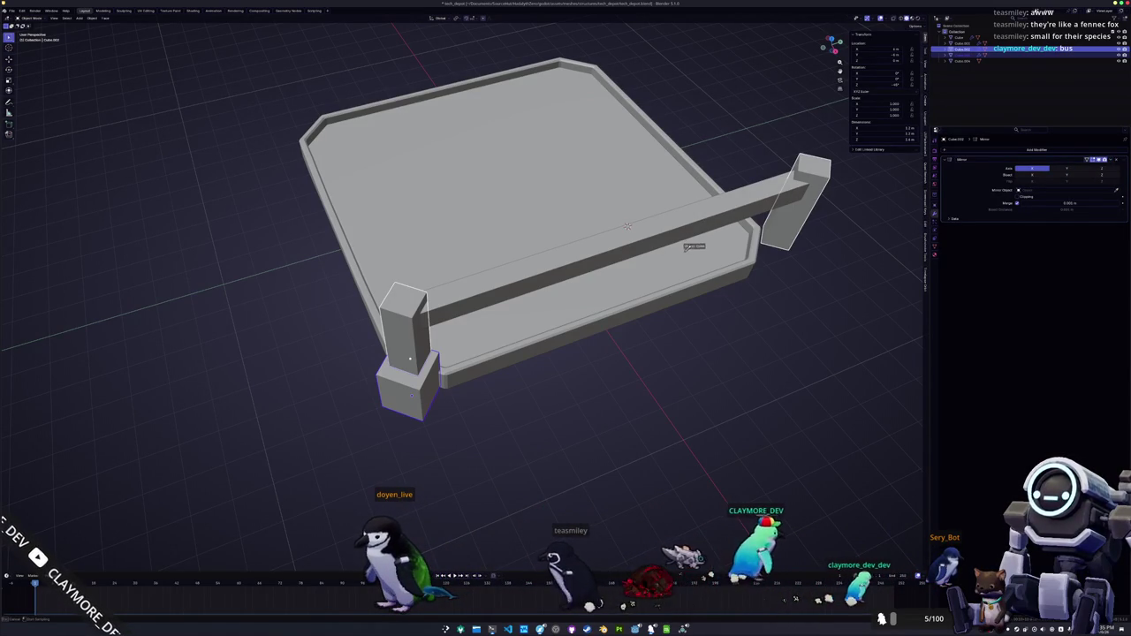
left_click(818, 217)
left_click(1073, 169)
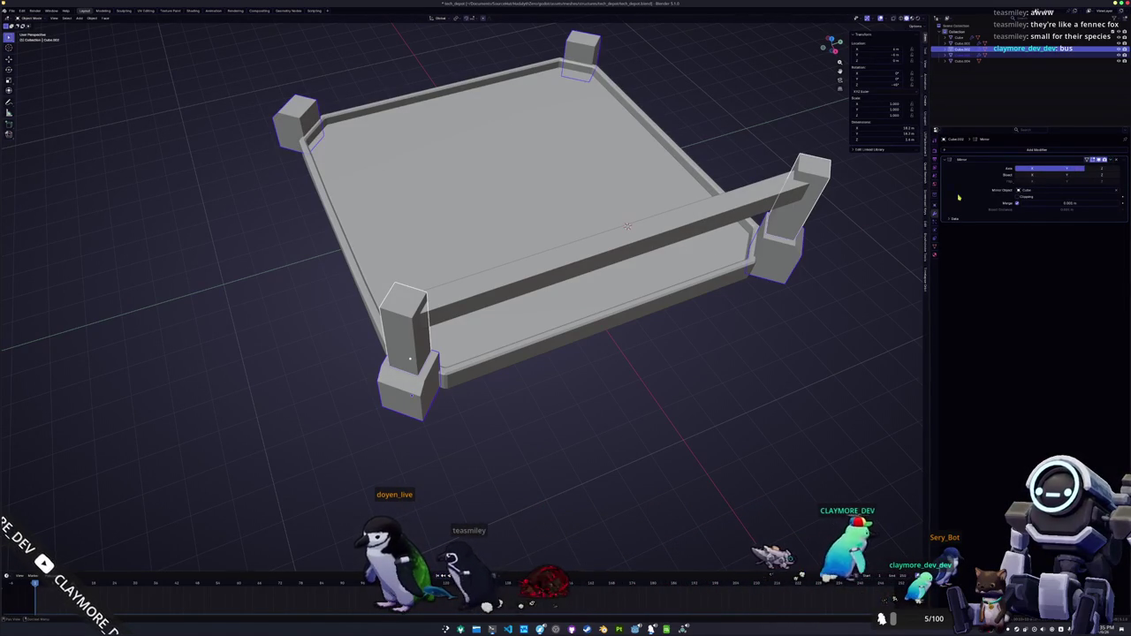
- Copy the base's mirror setup to the pillar and remove the duplicate Mirror modifiers
left_click(1100, 178)
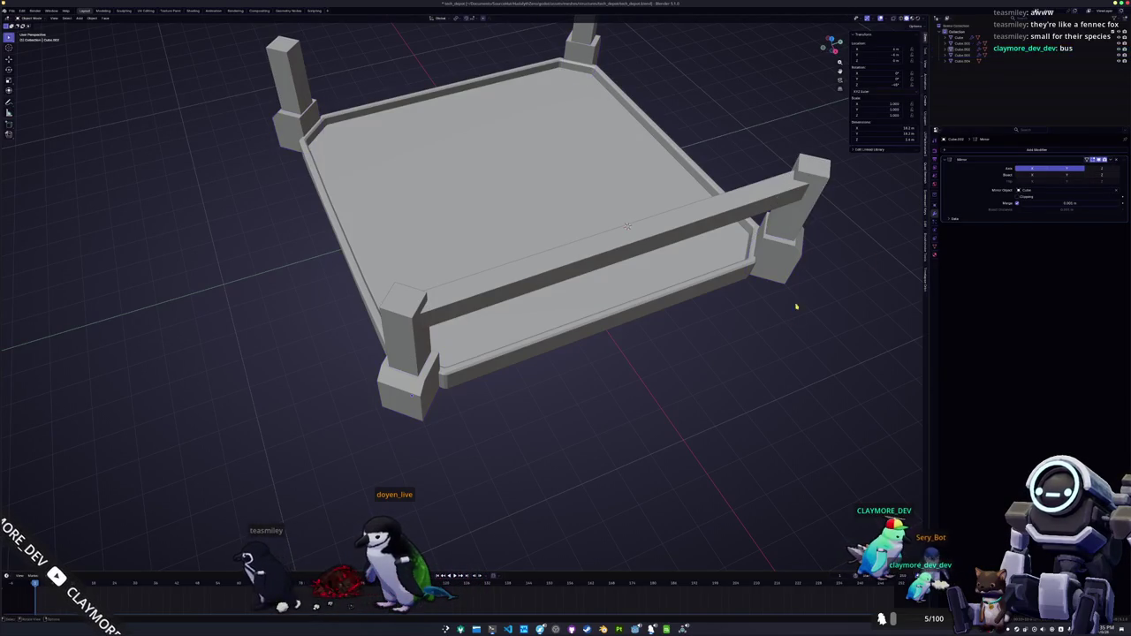
left_click(1114, 160)
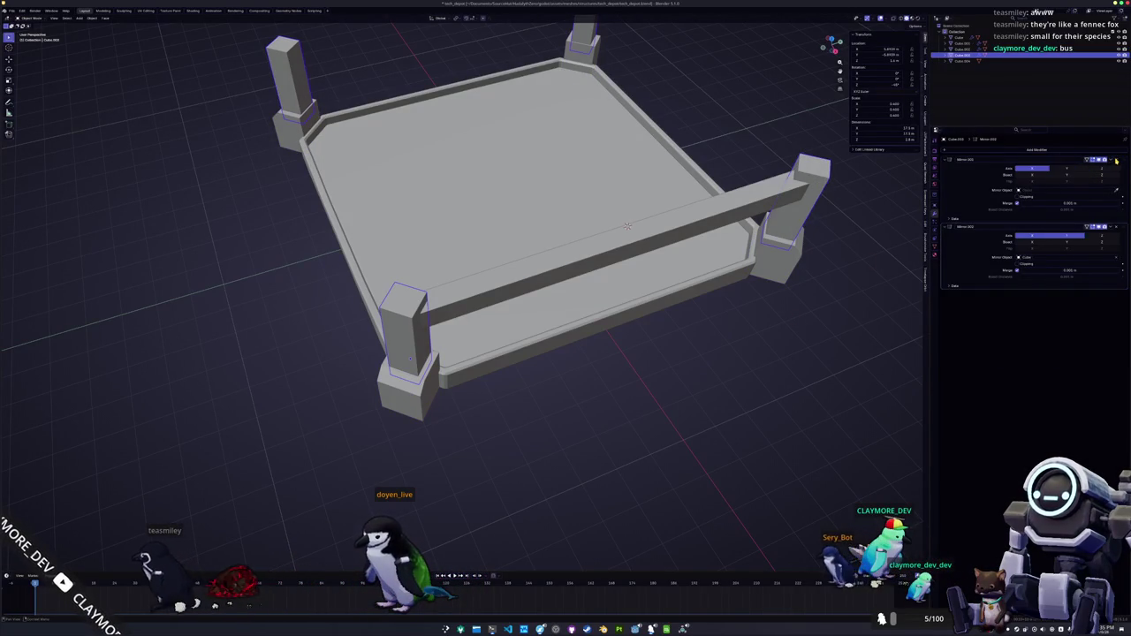
left_click(1115, 160)
- Add a Mirror modifier to the side rail bar
left_click(703, 213)
left_click(1050, 151)
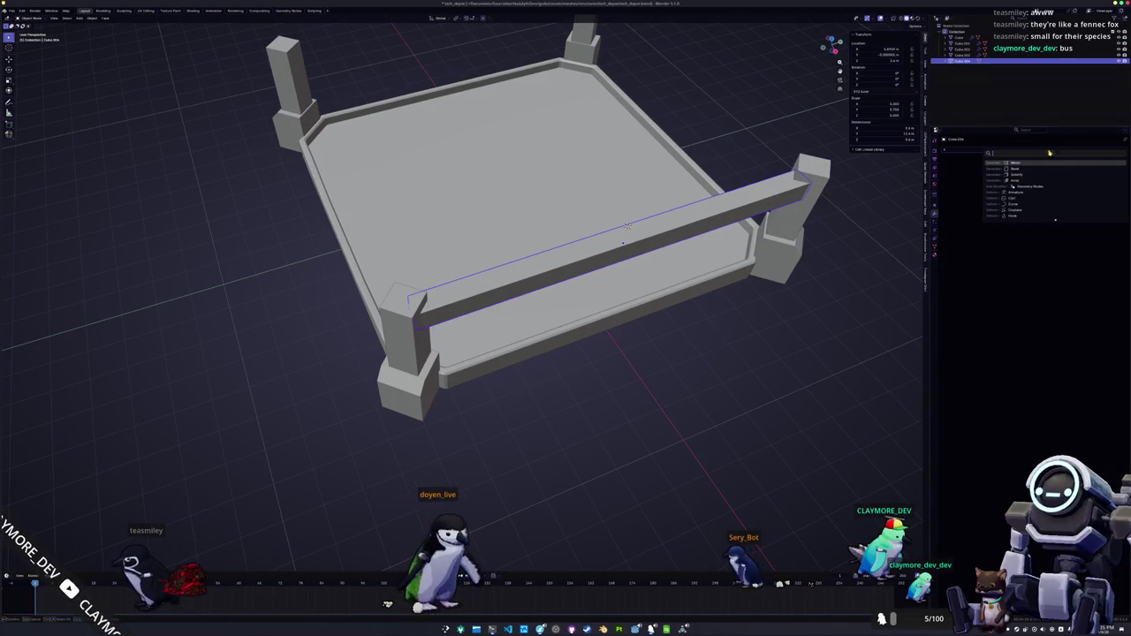
left_click(1054, 162)
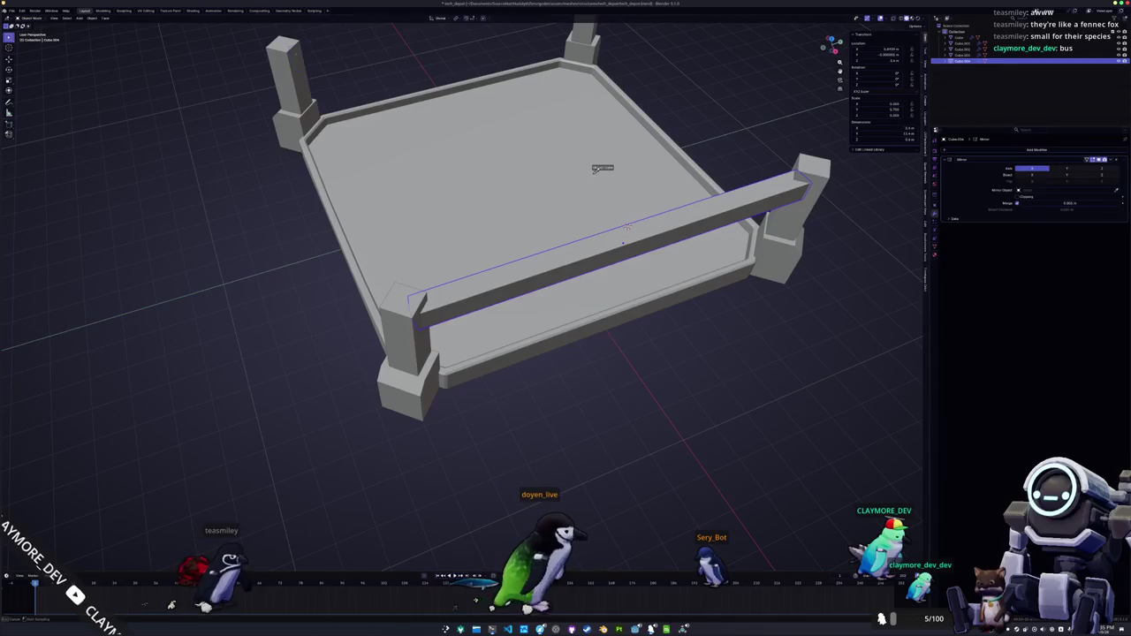
scroll(804, 235, "down", 5)
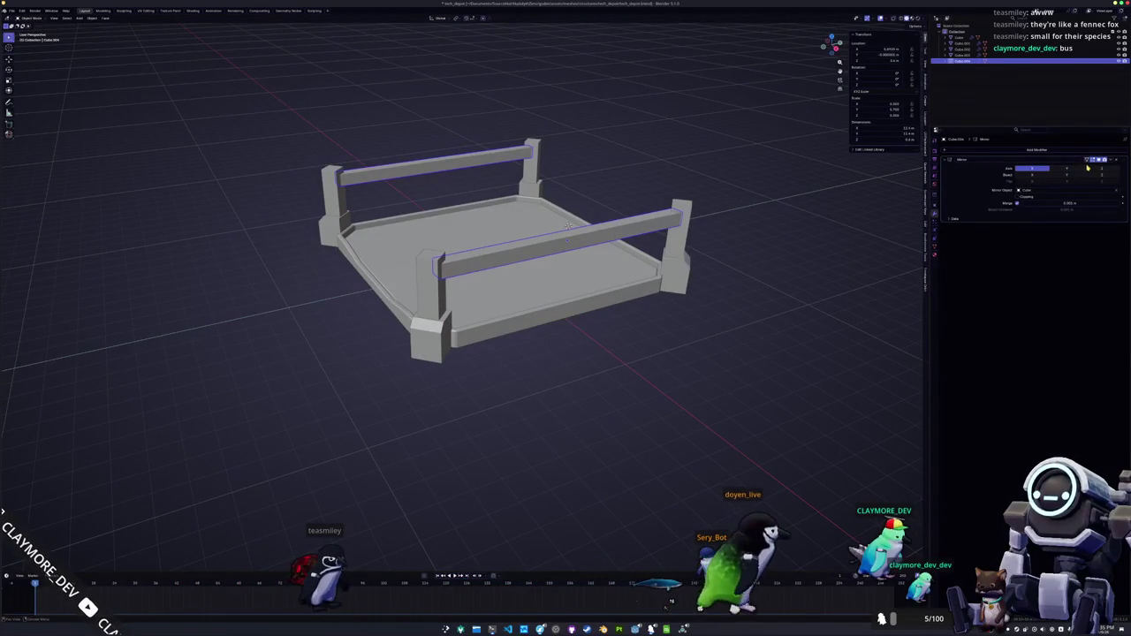
left_click_drag(765, 195, 763, 213)
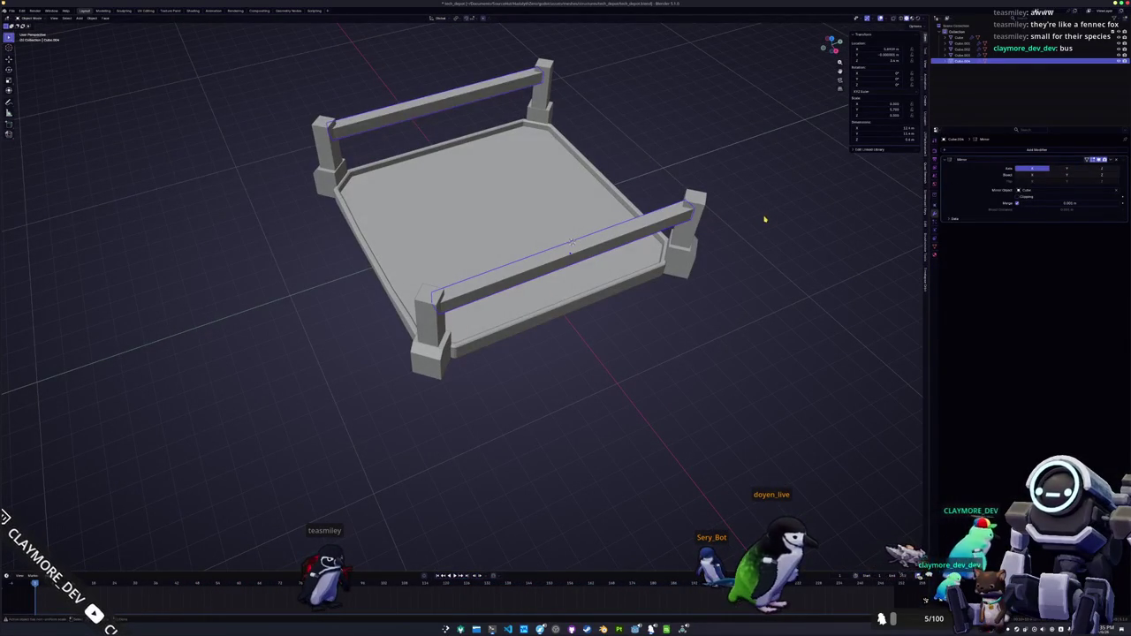
- Apply the rail's location, then duplicate it and rotate the copy 90° onto the right side
key("ctrl+a")
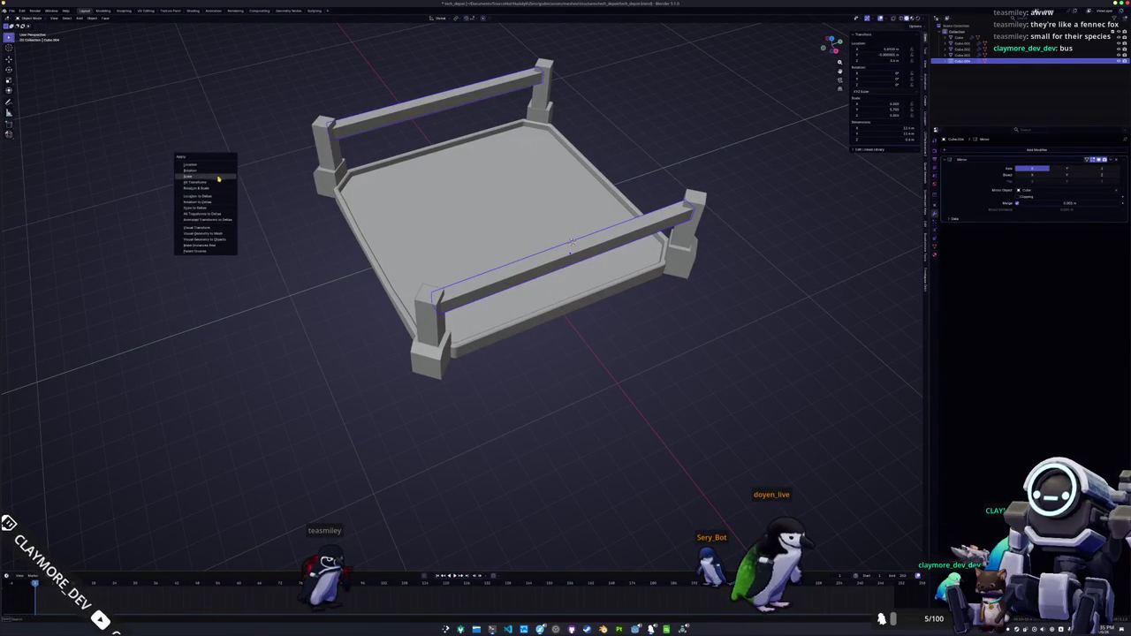
left_click(214, 168)
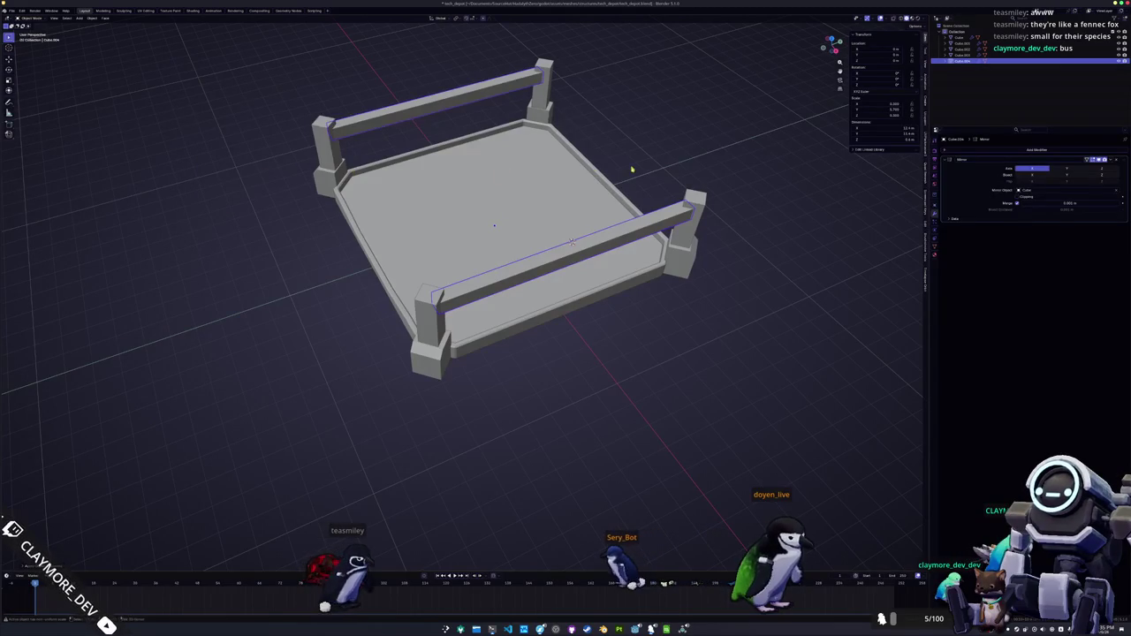
key("shift+d")
key("r")
key("z")
left_click(437, 103)
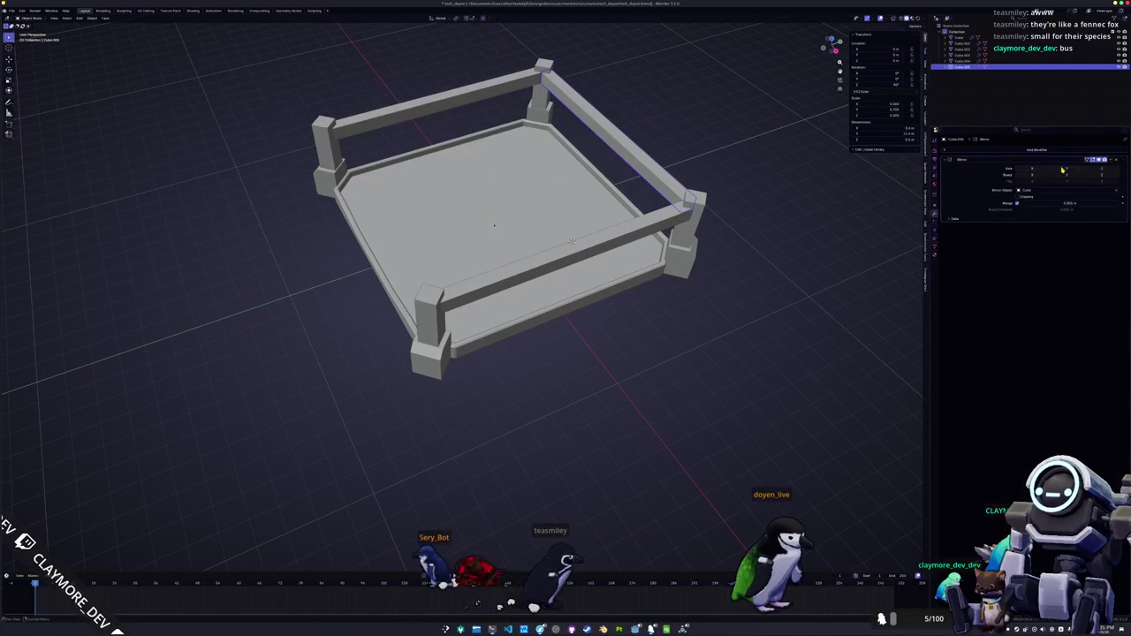
- Deselect the rail and select the floor slab
key("alt+a")
left_click_drag(834, 44, 686, 209)
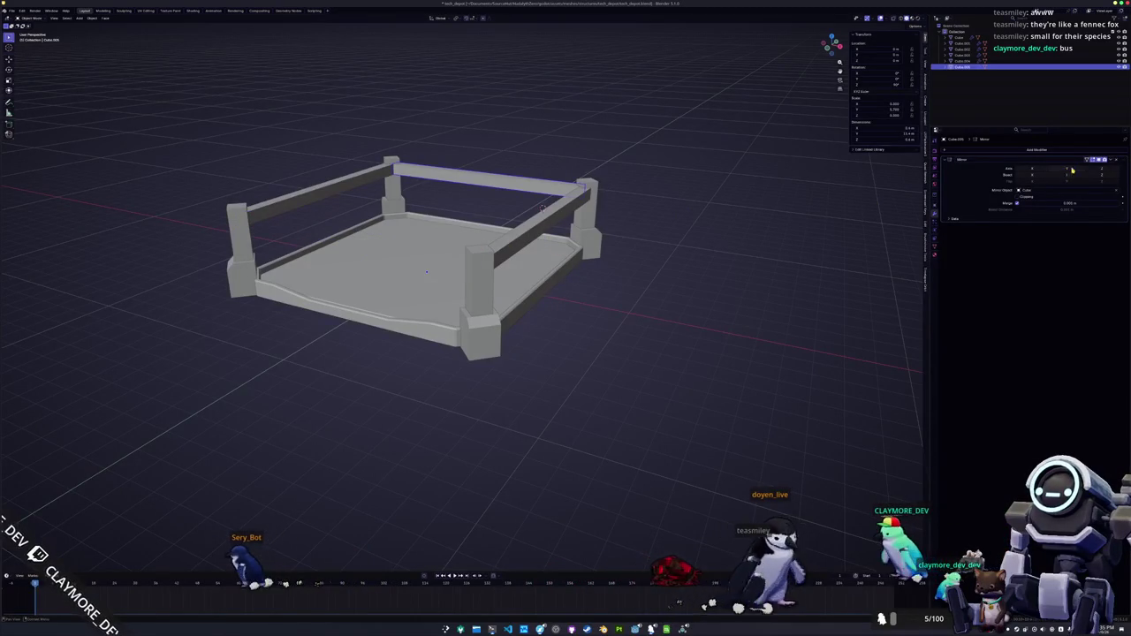
mouse_move(543, 207)
left_mouse_down()
mouse_move(626, 242)
mouse_move(496, 299)
mouse_move(503, 266)
mouse_move(539, 318)
mouse_move(566, 321)
mouse_move(548, 334)
left_mouse_up()
left_click(539, 318)
- Try a vertical move on a floor piece, leaving it in place, then frame the whole base
scroll(559, 329, "up", 2)
left_click(562, 305)
key("g")
key("z")
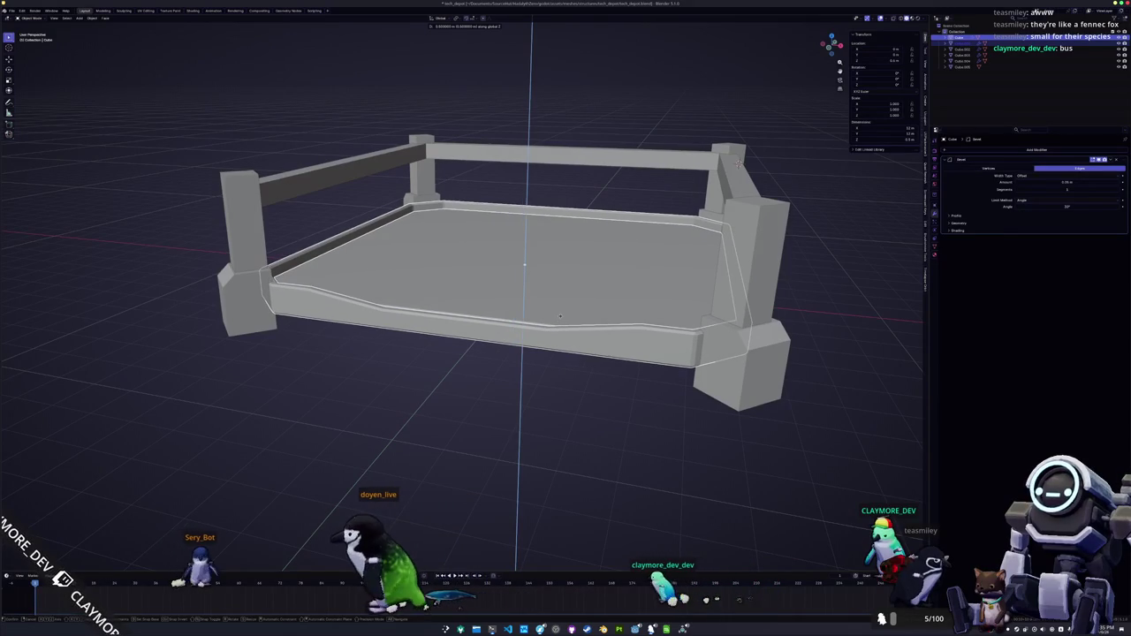
left_click(560, 316)
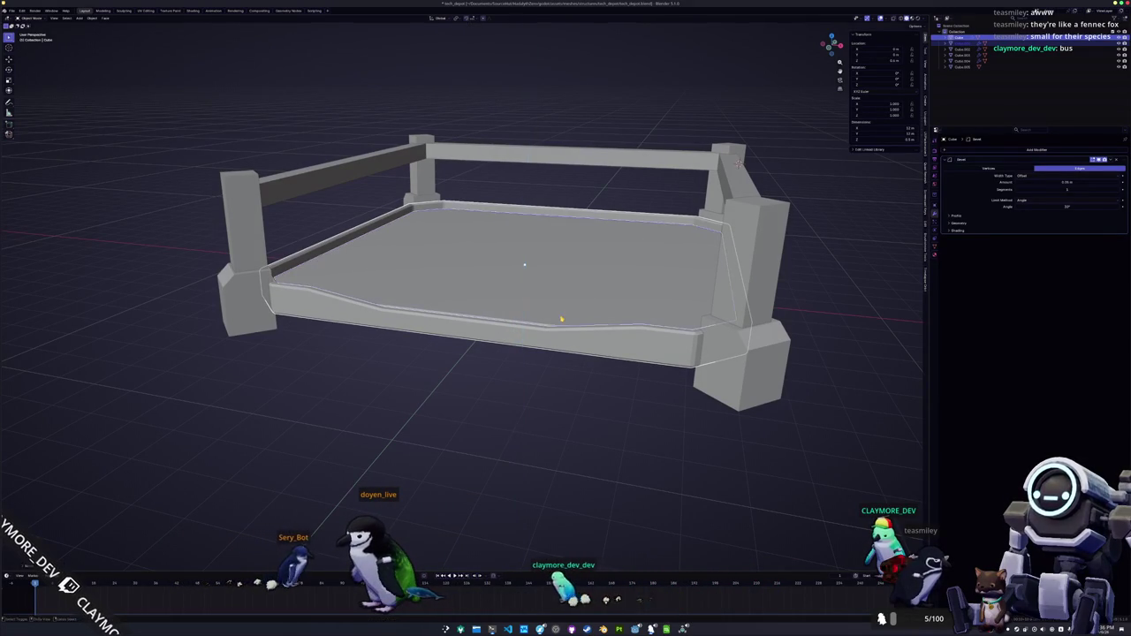
left_click(446, 395)
left_click_drag(445, 395, 549, 259)
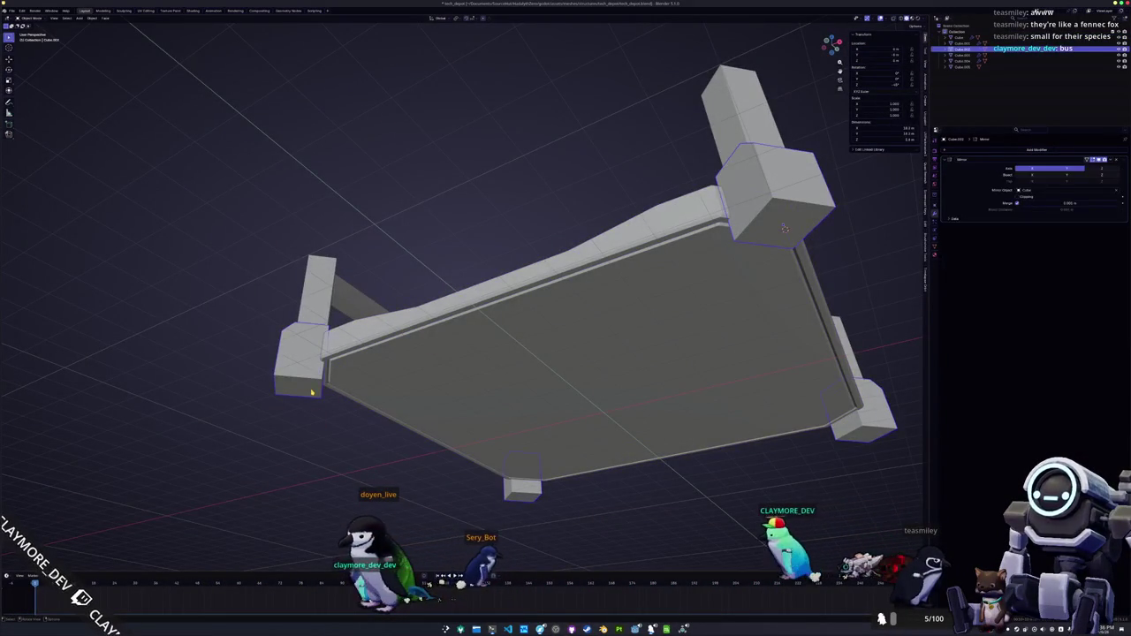
key("KP_Decimal")
scroll(284, 415, "down", 5)
scroll(308, 409, "up", 5)
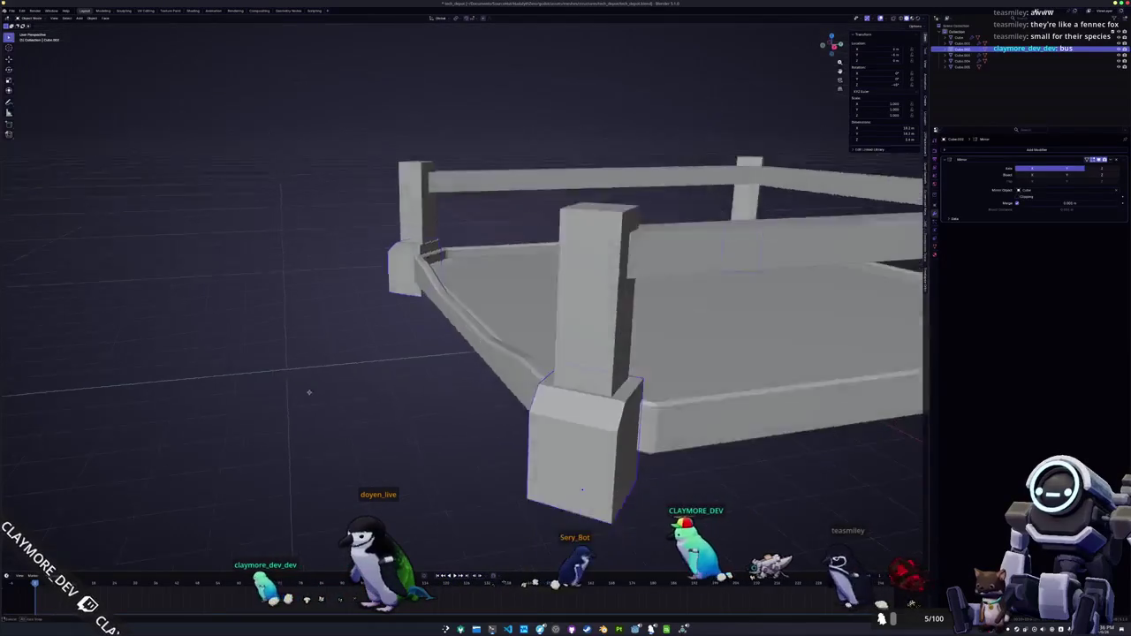
key("Home")
- Add a new cube, reset it to the world origin in front view, and shrink it
key("shift+a")
mouse_move(329, 376)
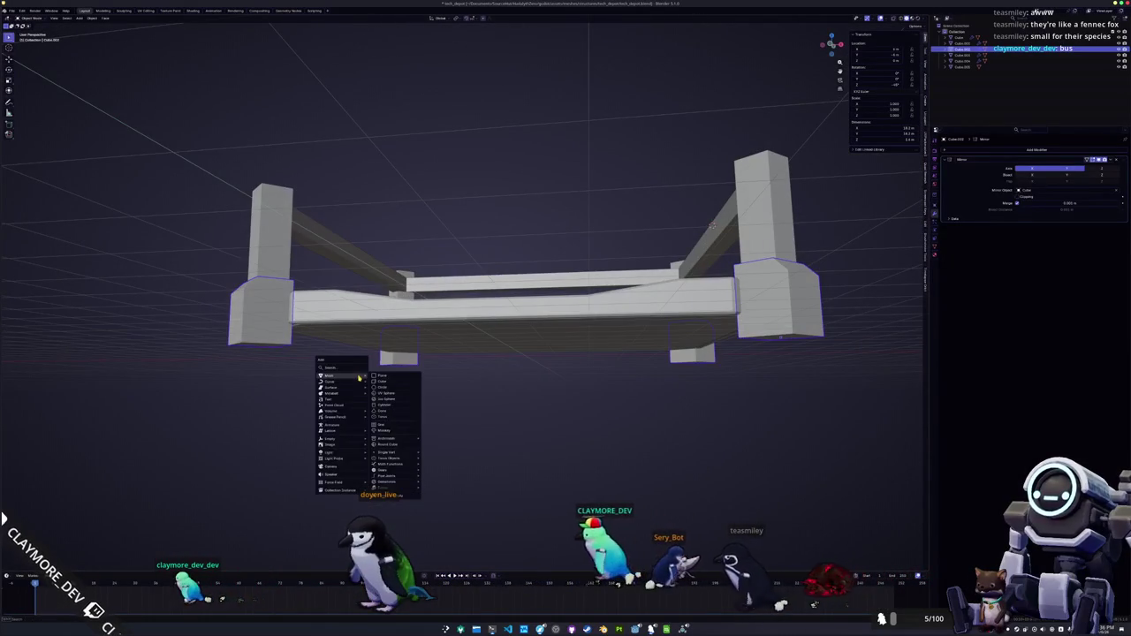
left_click(385, 383)
key("KP_1")
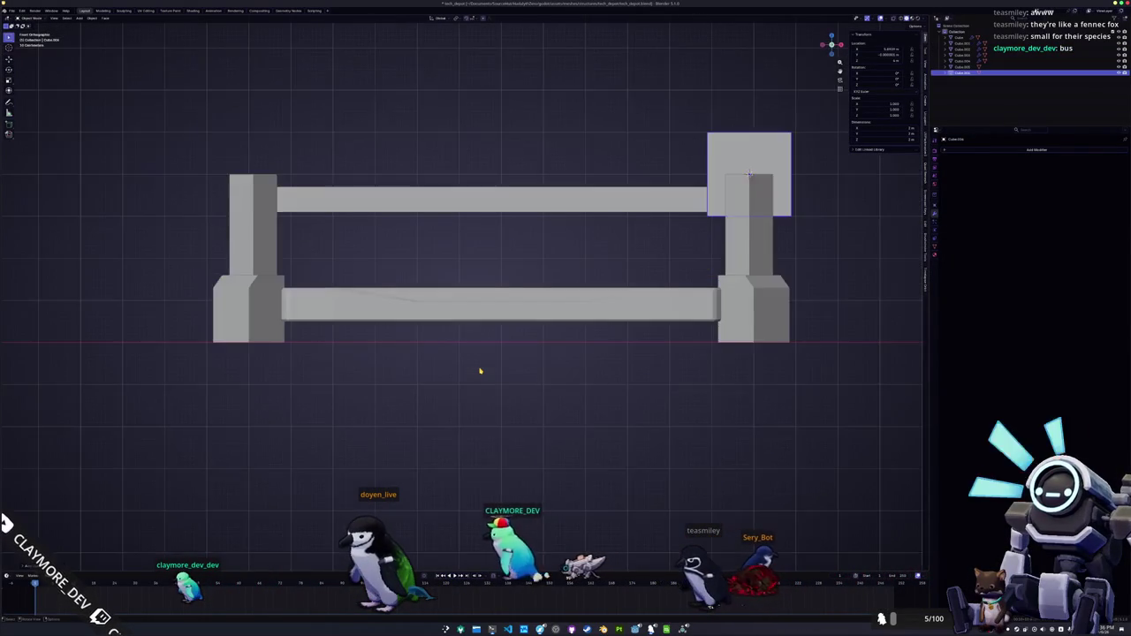
key("alt+g")
key("s")
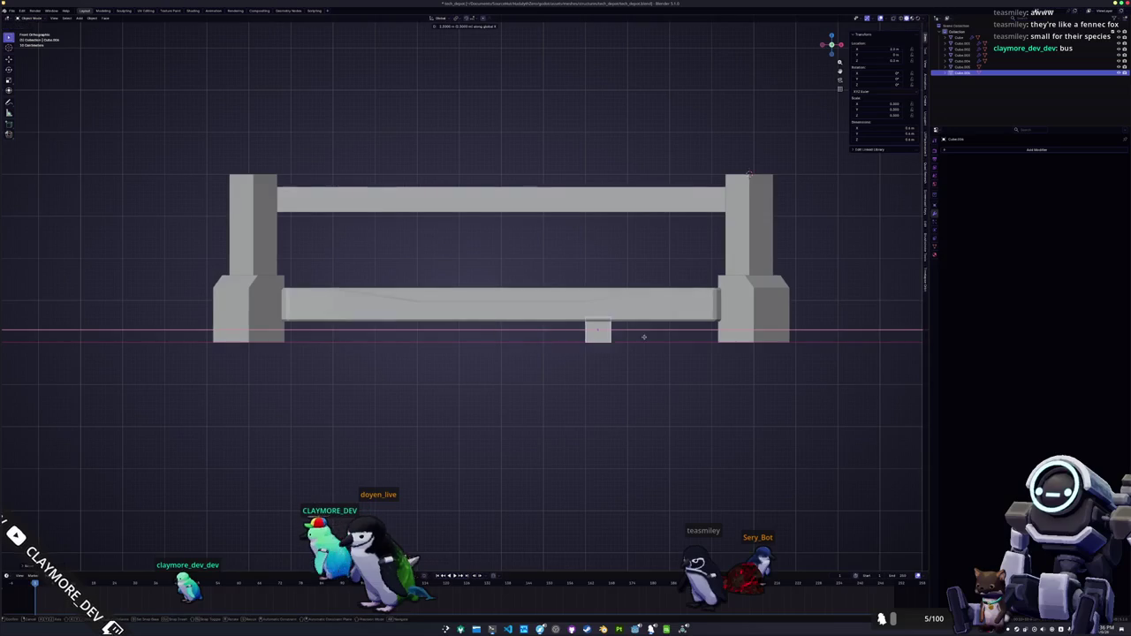
left_click_drag(675, 338, 592, 370)
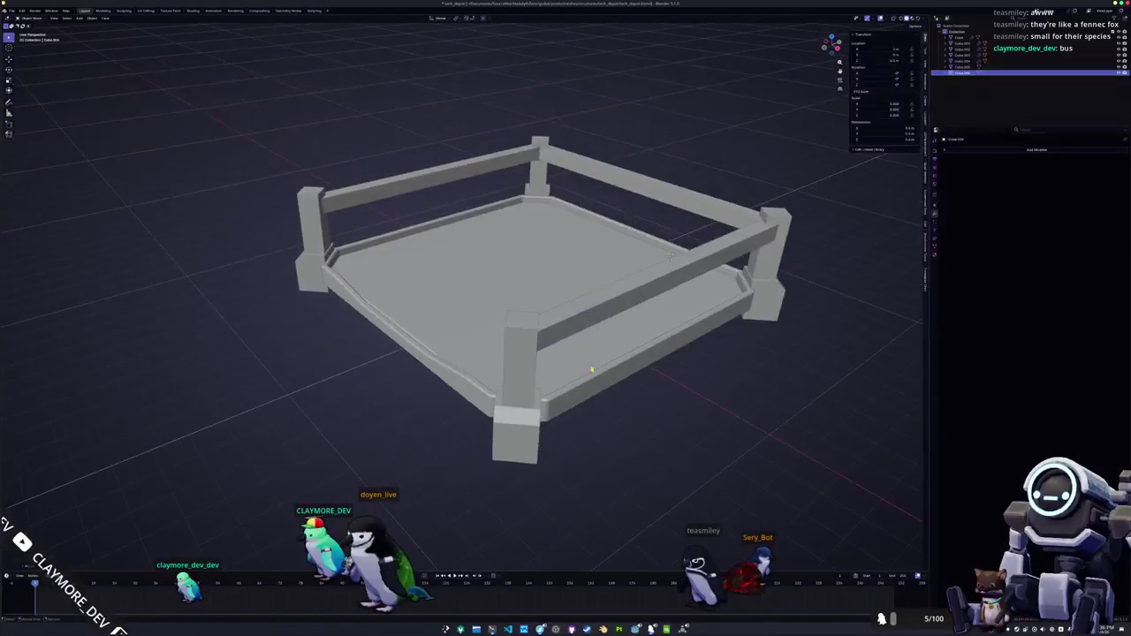
- Stretch the small cube along Y into a strip under the floor
key("y")
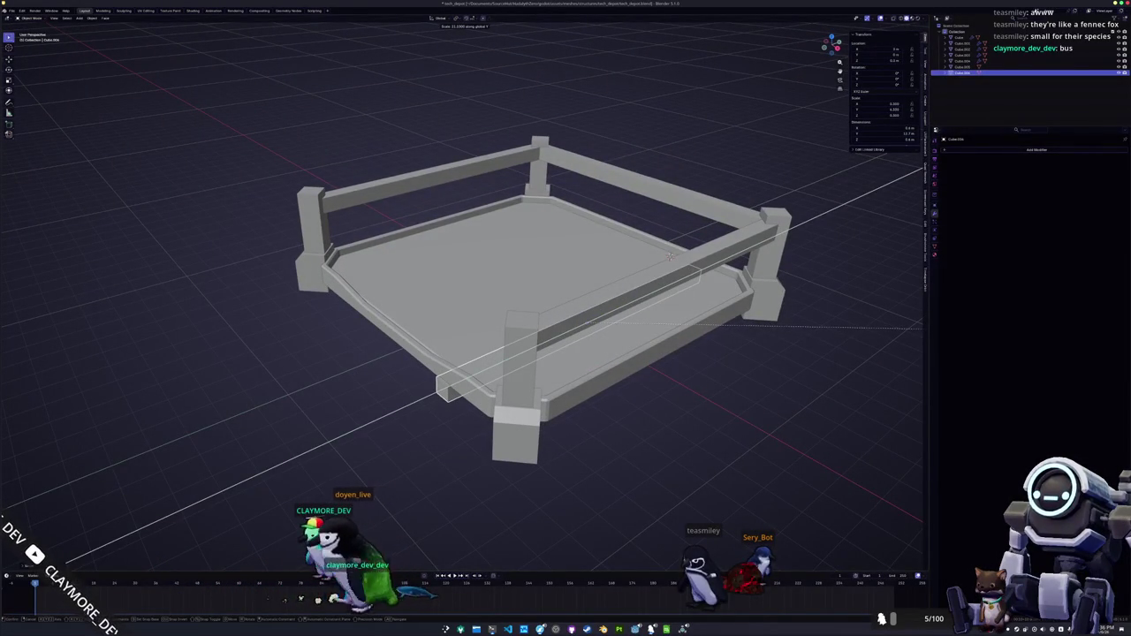
key("BackSpace")
type("3")
key("BackSpace")
key("BackSpace")
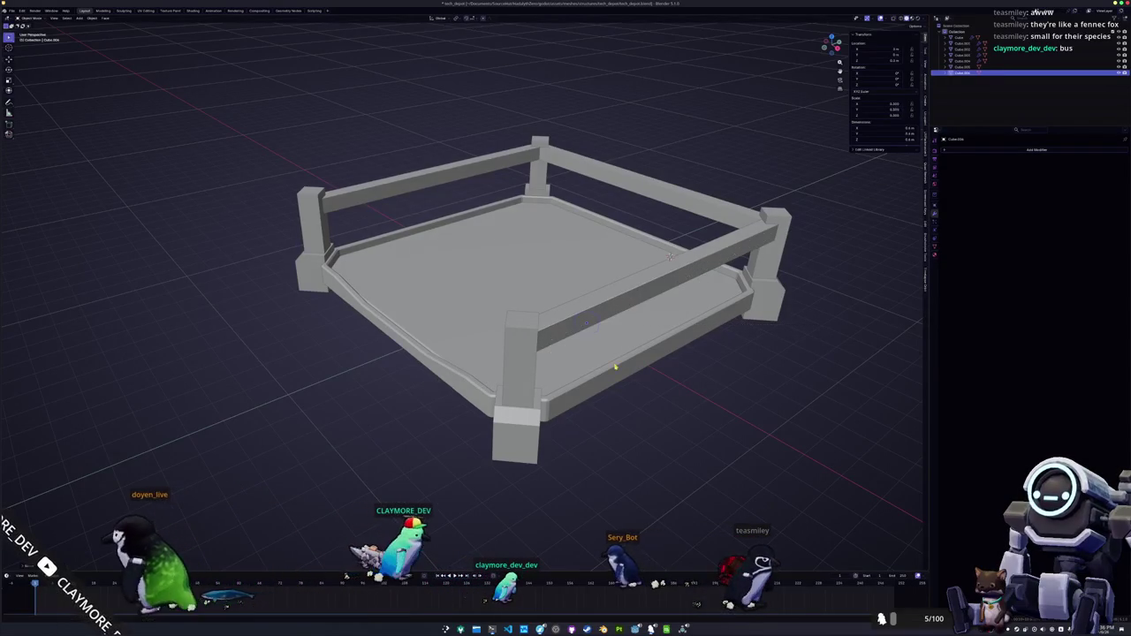
left_click(570, 374)
left_click_drag(570, 374, 585, 368)
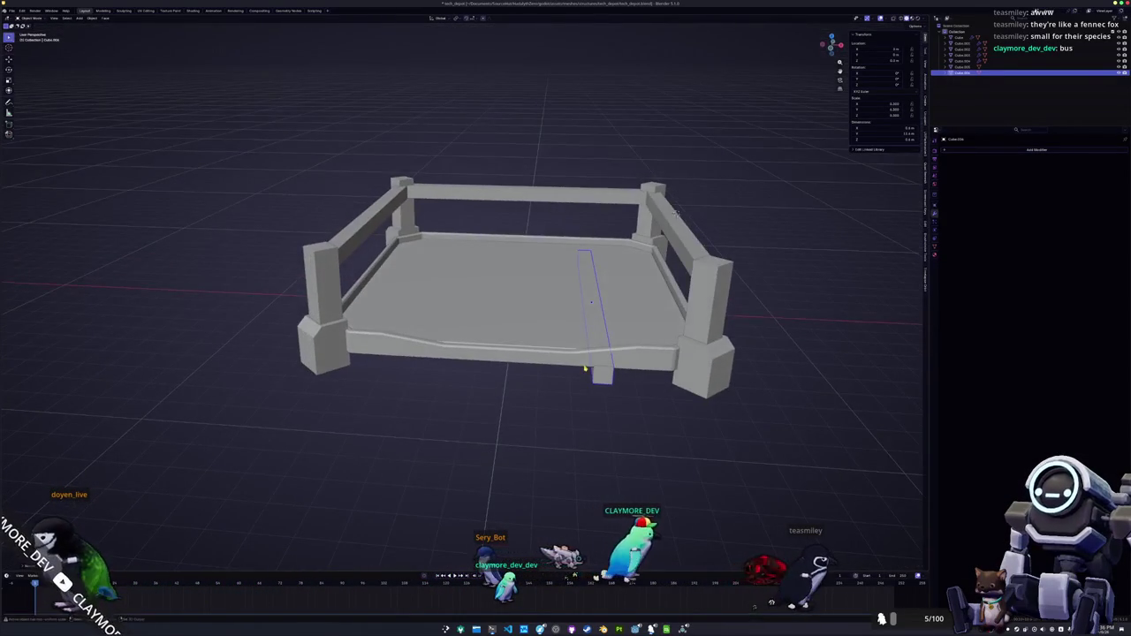
- Add a Mirror modifier to the strip and apply all its transforms
left_click(1006, 152)
left_click(1014, 164)
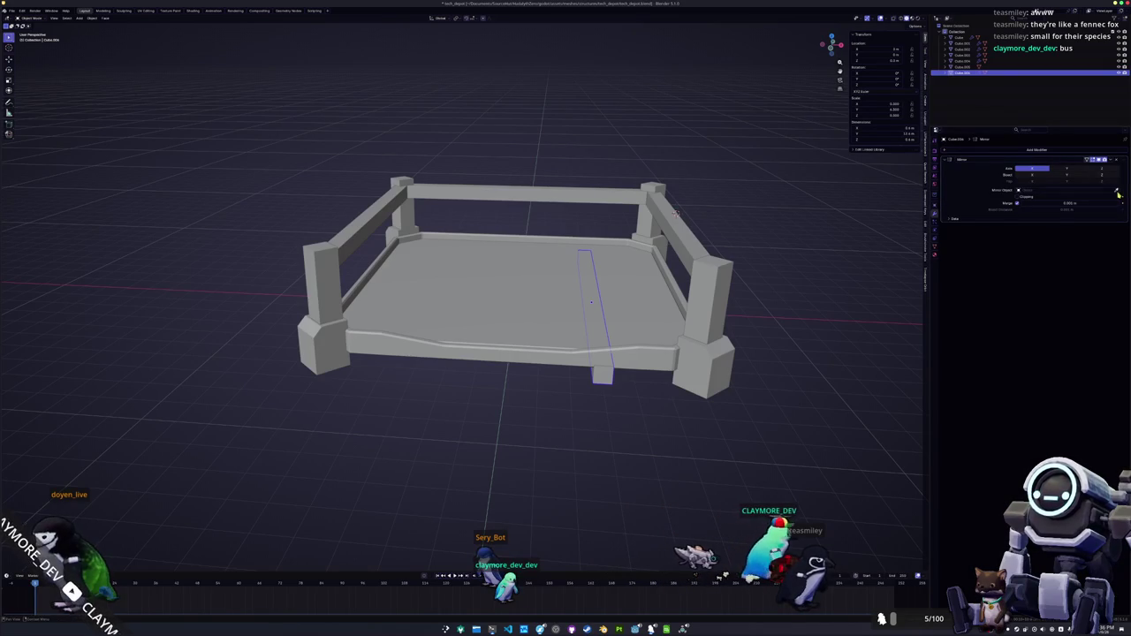
mouse_move(732, 271)
left_mouse_down()
mouse_move(725, 256)
mouse_move(754, 236)
left_mouse_up()
key("ctrl+a")
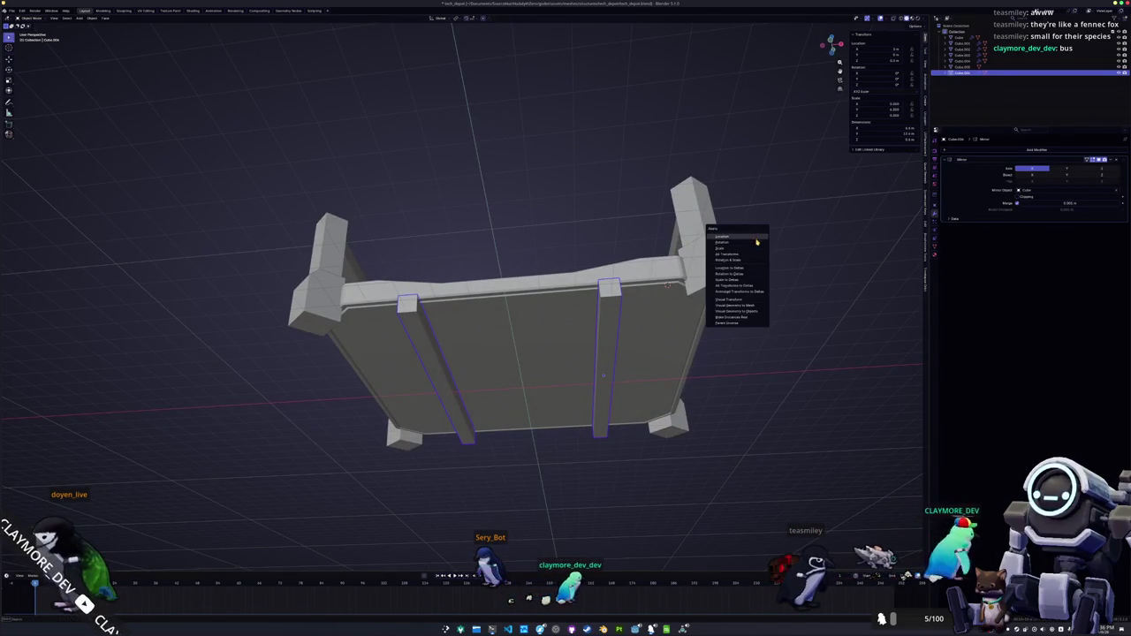
left_click(753, 257)
left_click_drag(750, 256, 738, 296)
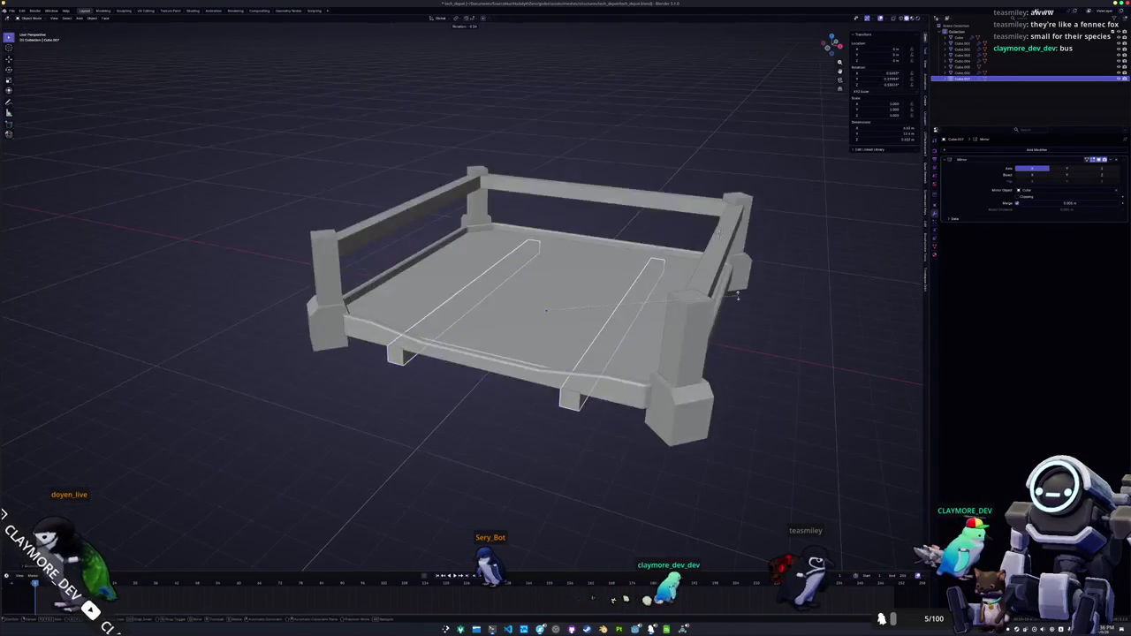
- Turn the copied strips 90 degrees into a crossing pair and select them
type("90")
key("Return")
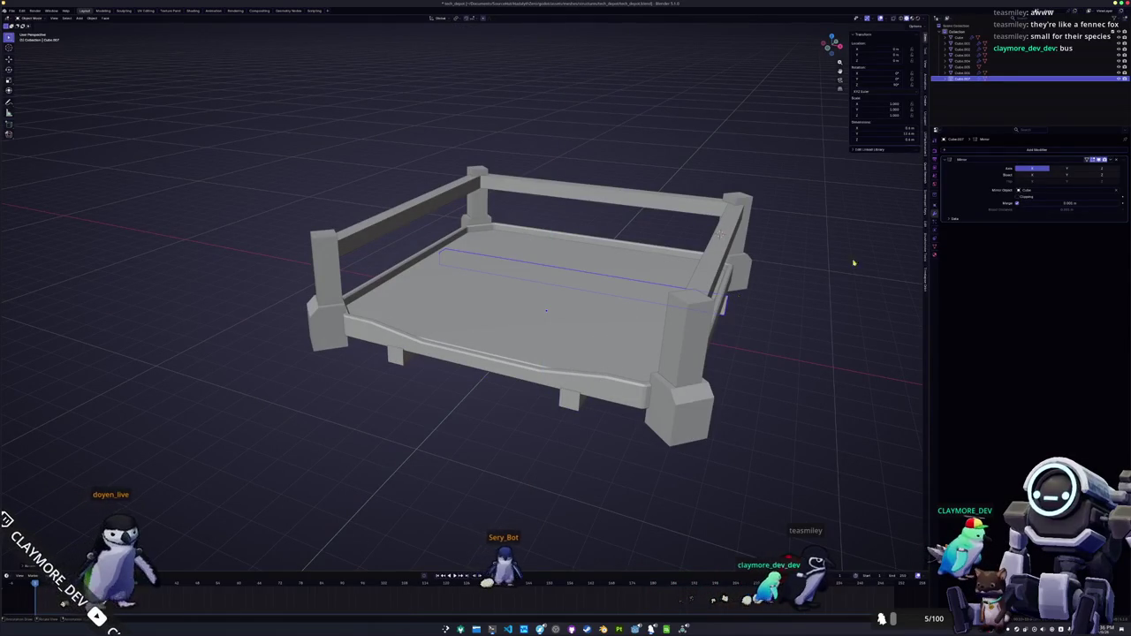
key("KP_1")
left_click_drag(745, 321, 575, 393)
left_click(570, 395)
- Resize the crossing strips along Y to fit under the floor
key("s")
key("y")
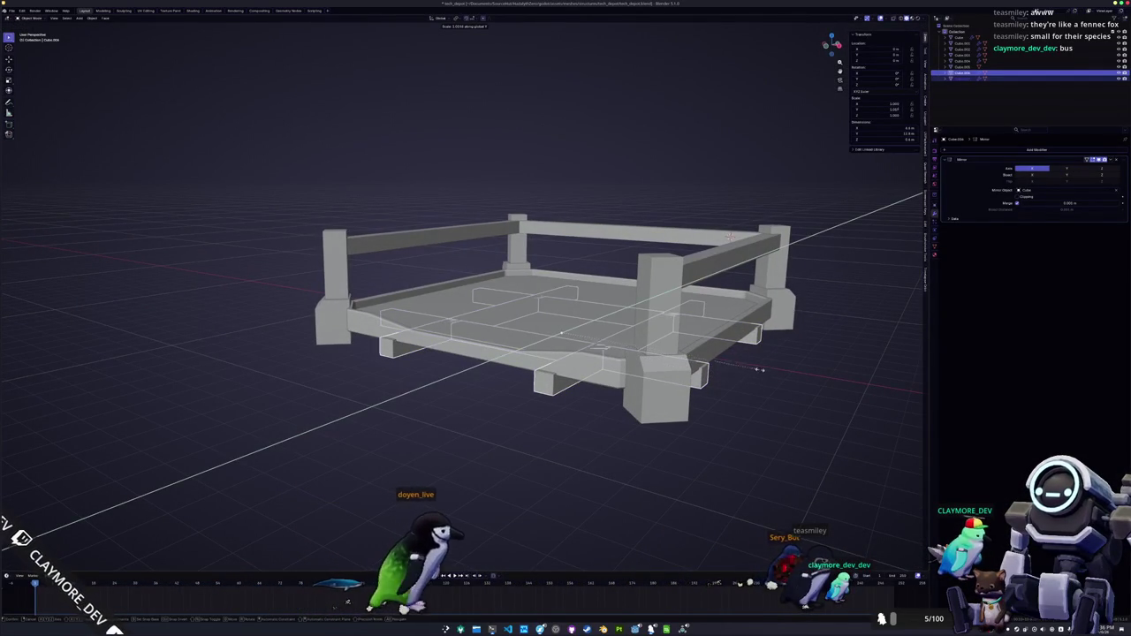
key("z")
left_click(760, 358)
mouse_move(453, 113)
left_mouse_down()
mouse_move(536, 226)
mouse_move(569, 450)
mouse_move(517, 400)
mouse_move(672, 378)
mouse_move(196, 226)
mouse_move(330, 230)
left_mouse_up()
- Apply all transforms to the strip and bevel its edges with Ctrl+B
key("Tab")
key("Tab")
key("ctrl+a")
left_click(677, 374)
key("Tab")
scroll(195, 226, "down", 2)
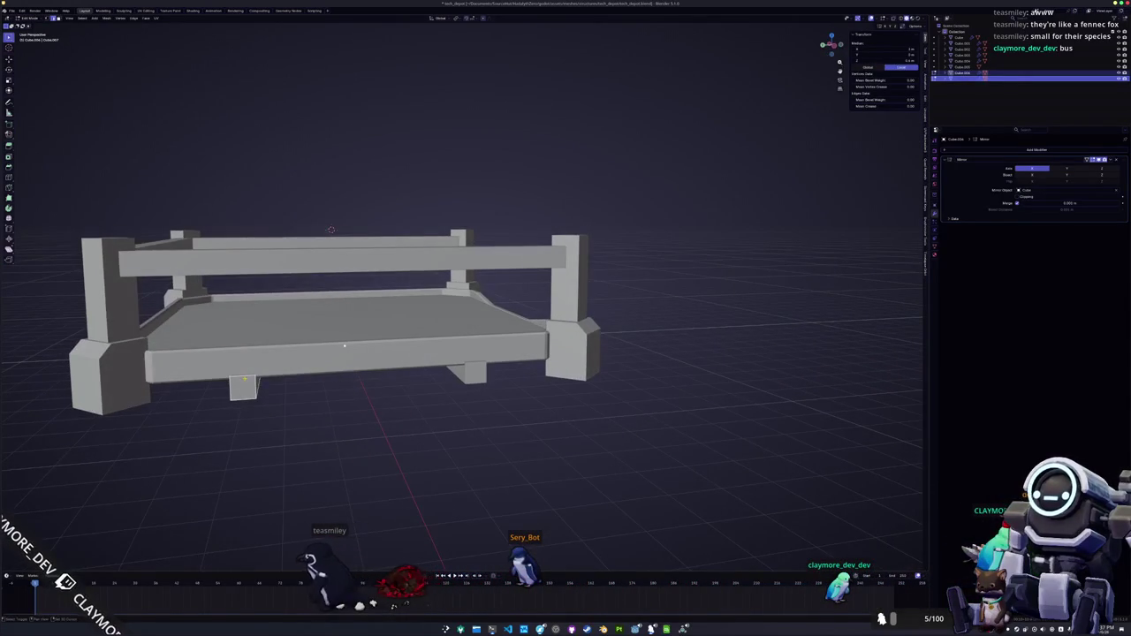
key("ctrl+b")
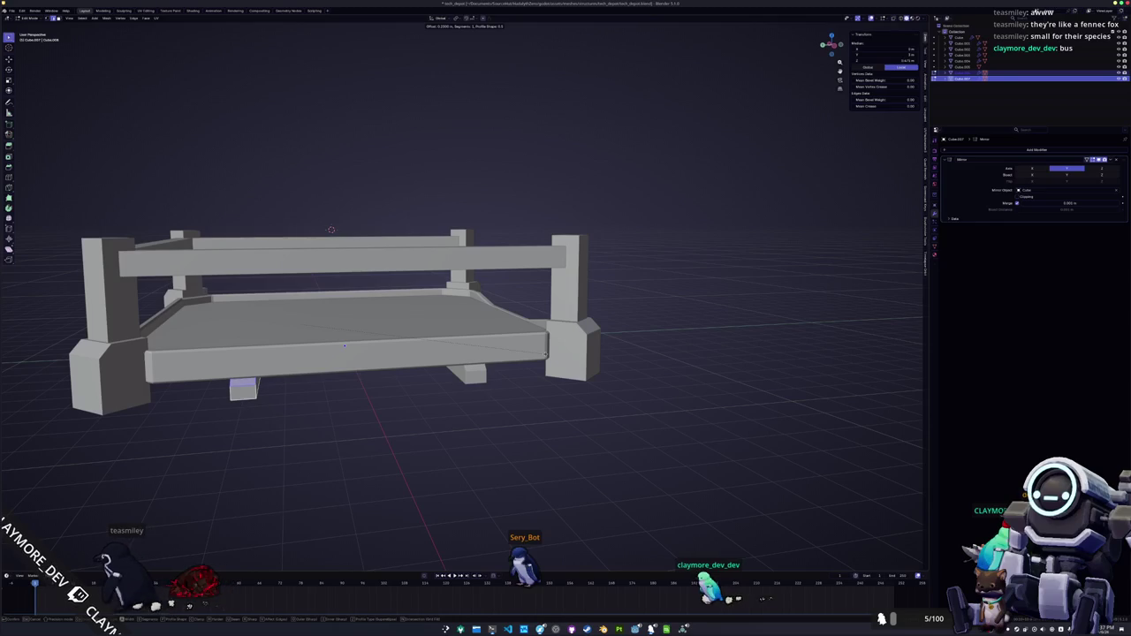
key("Tab")
mouse_move(628, 340)
left_mouse_down()
mouse_move(560, 372)
mouse_move(508, 370)
left_mouse_up()
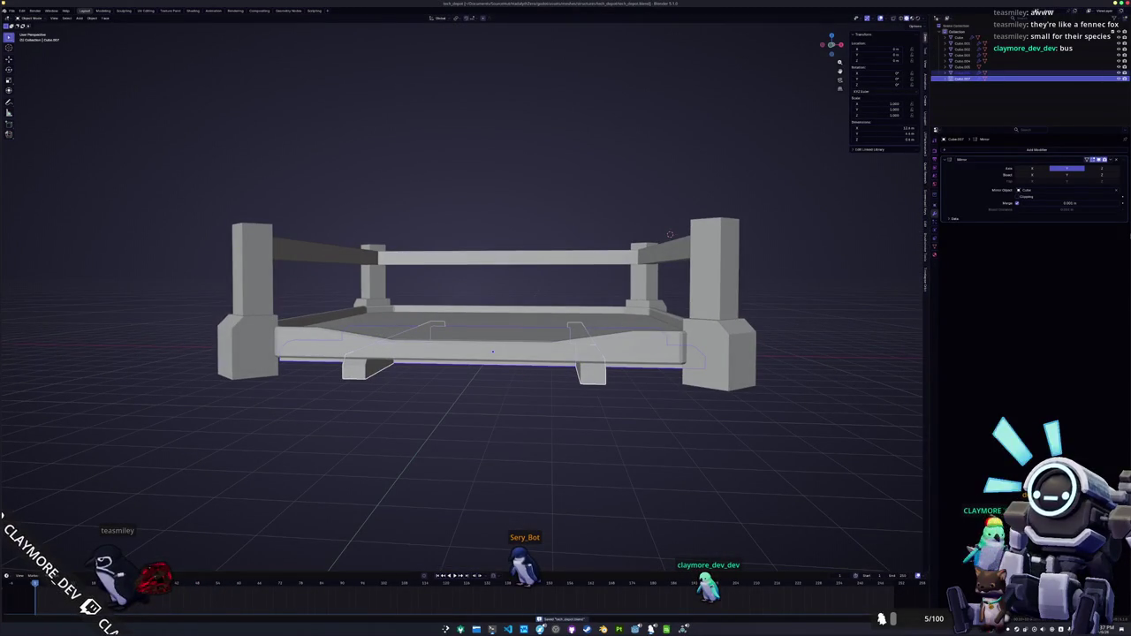
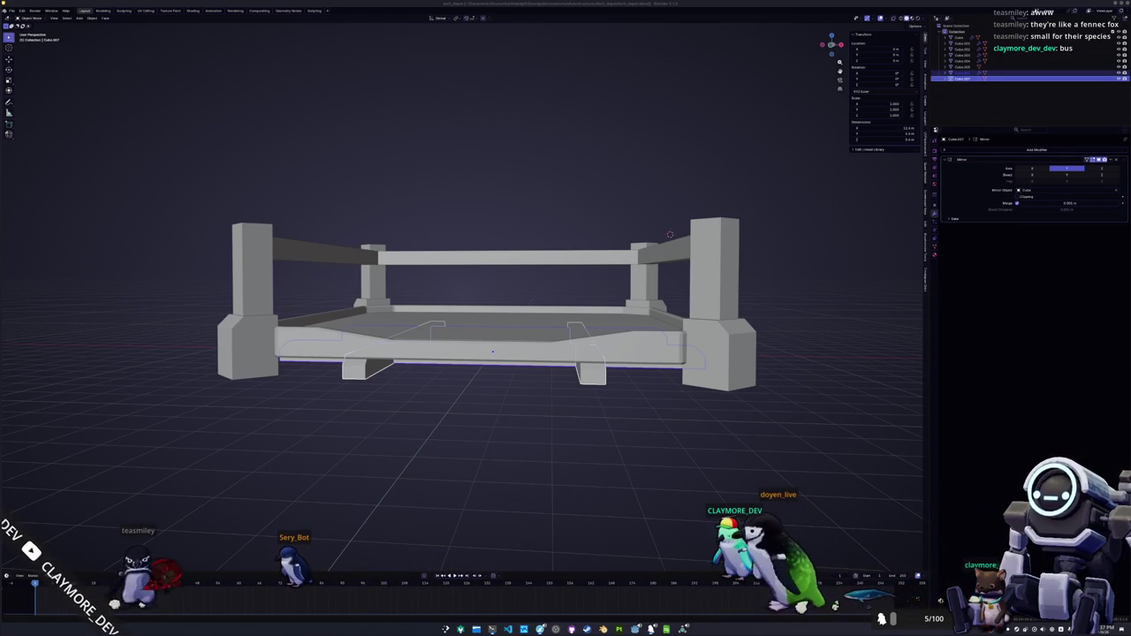
- Orbit beneath the platform and pick out the underside planks
mouse_move(760, 386)
left_mouse_down()
mouse_move(733, 372)
mouse_move(741, 391)
mouse_move(736, 355)
mouse_move(545, 392)
mouse_move(687, 330)
left_mouse_up()
key("Tab")
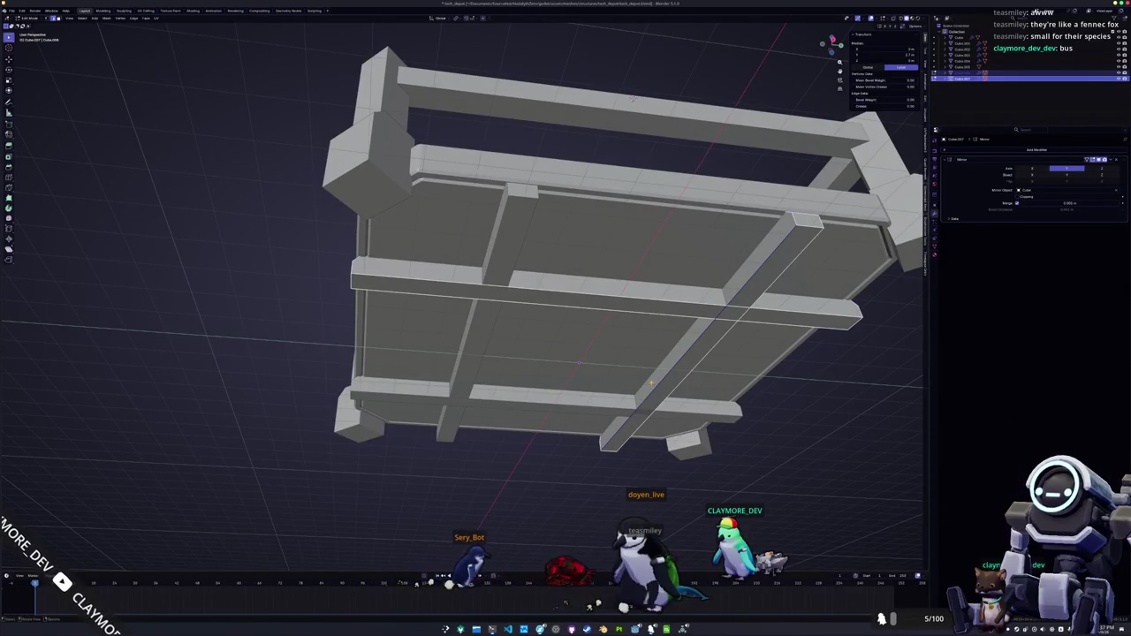
key("Tab")
left_click_drag(651, 383, 685, 211)
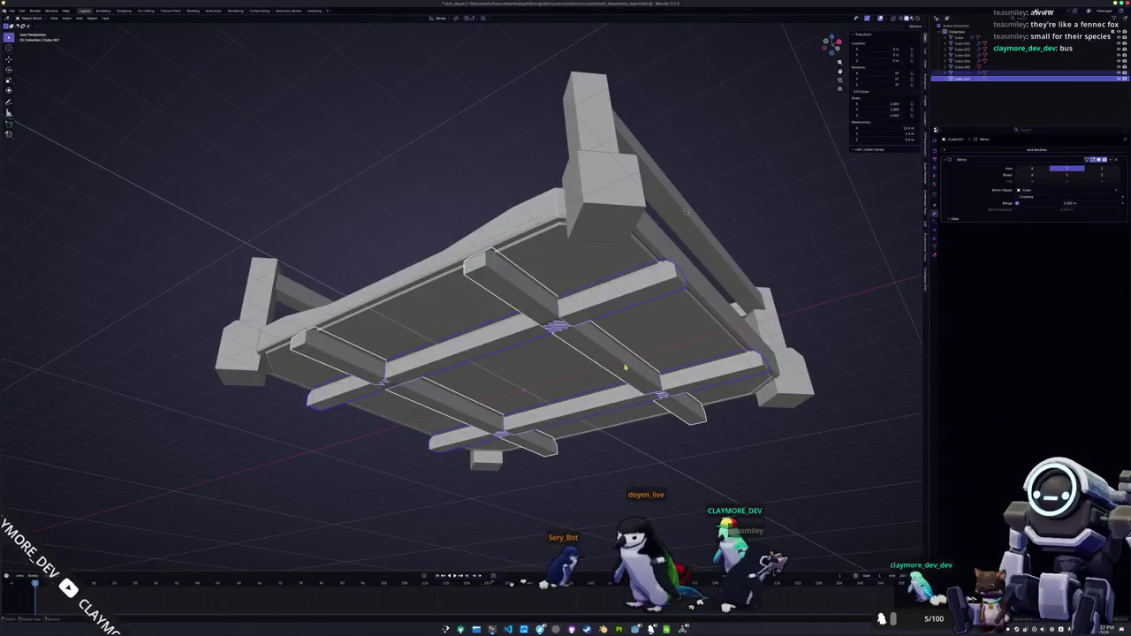
left_click(579, 349)
left_click(576, 314)
- Select the horizontal planks, then the vertical crossbars, and unite them with a Bool Tool union
key("Tab")
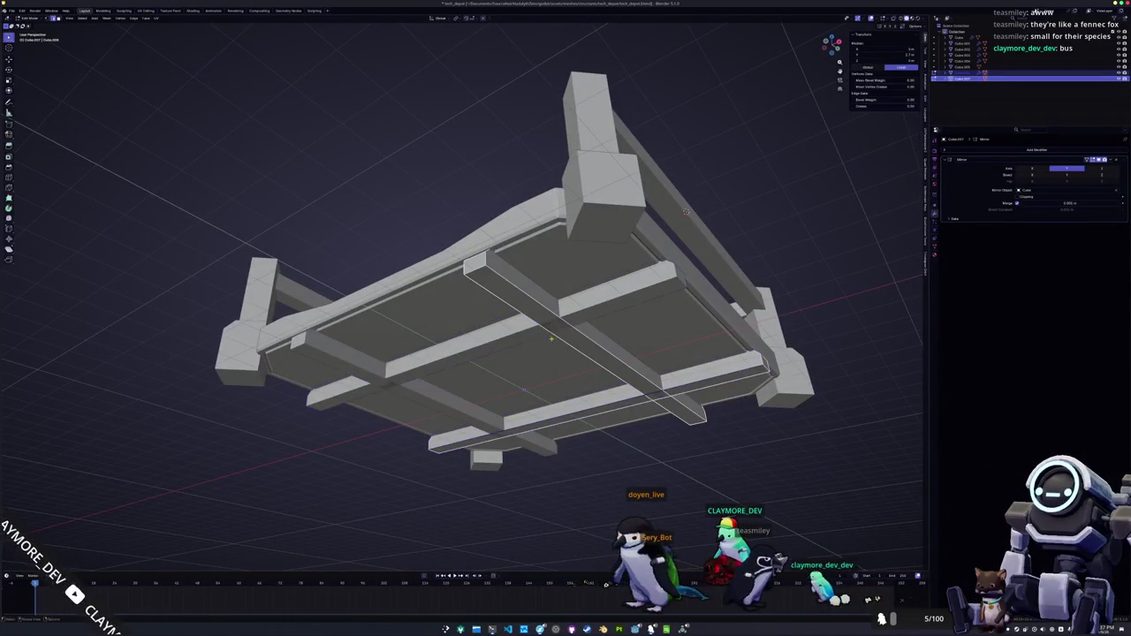
left_click_drag(560, 333, 550, 303)
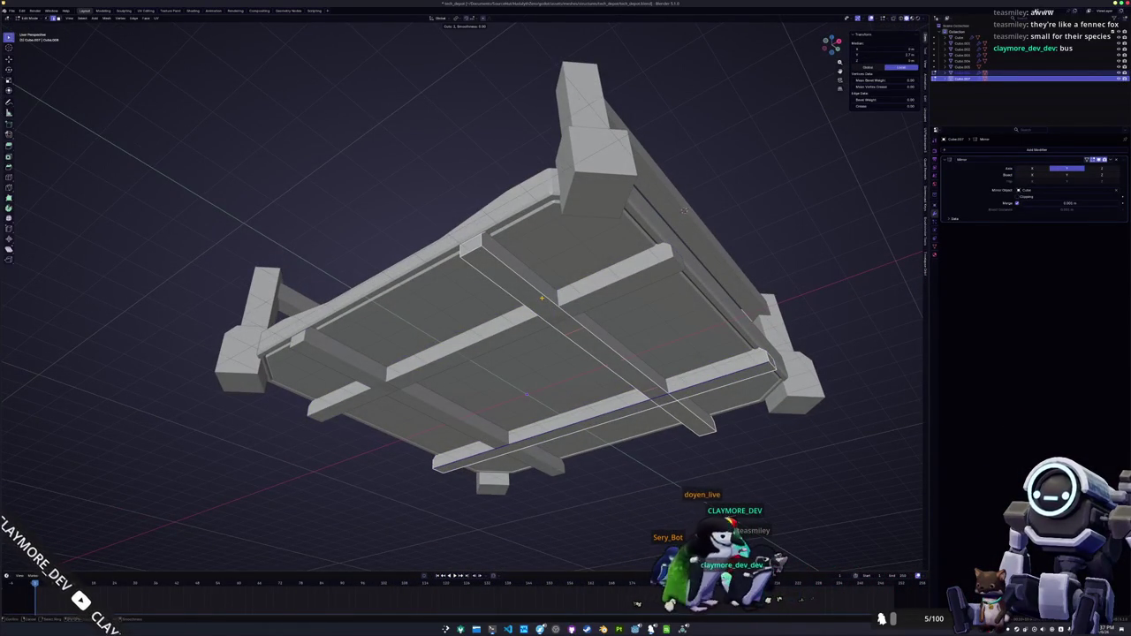
key("Tab")
left_click_drag(542, 302, 519, 321)
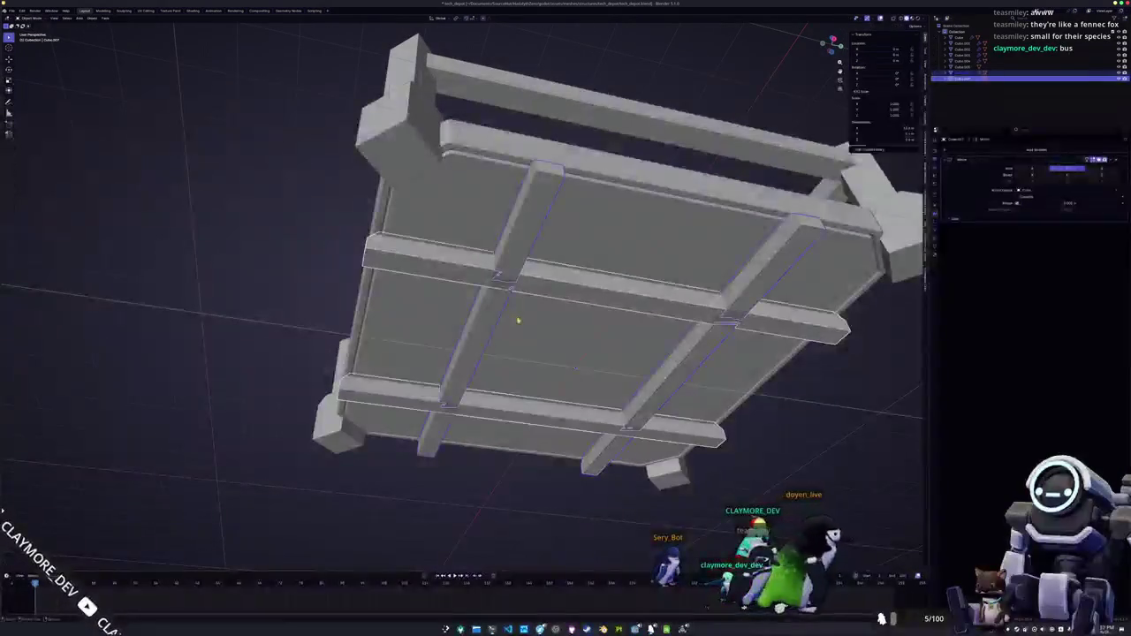
left_click(466, 280)
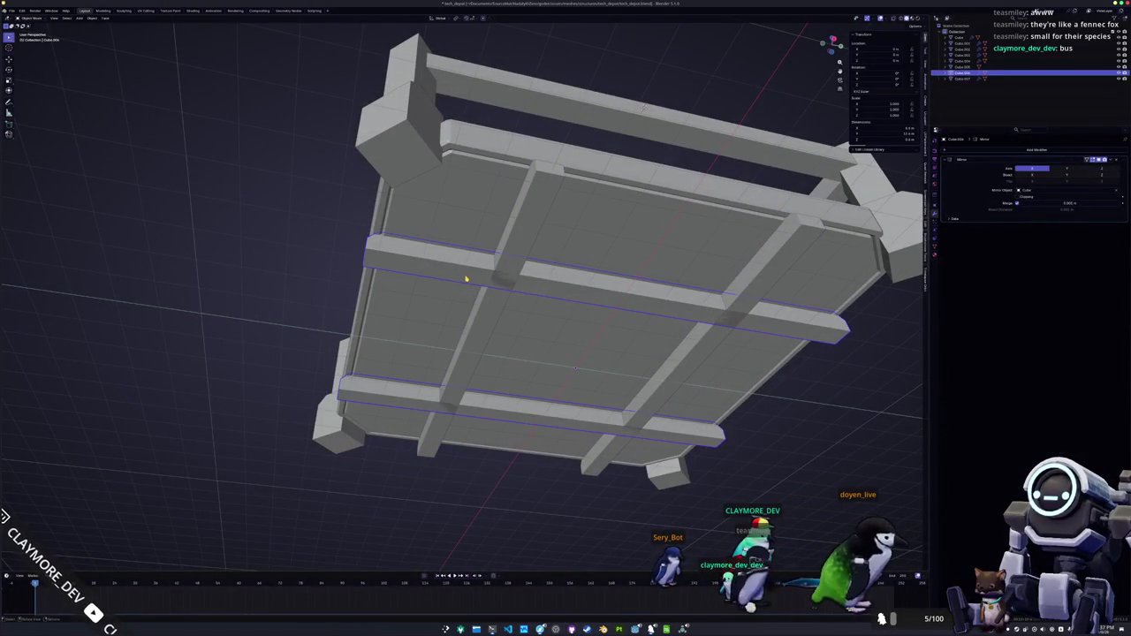
left_click(509, 256)
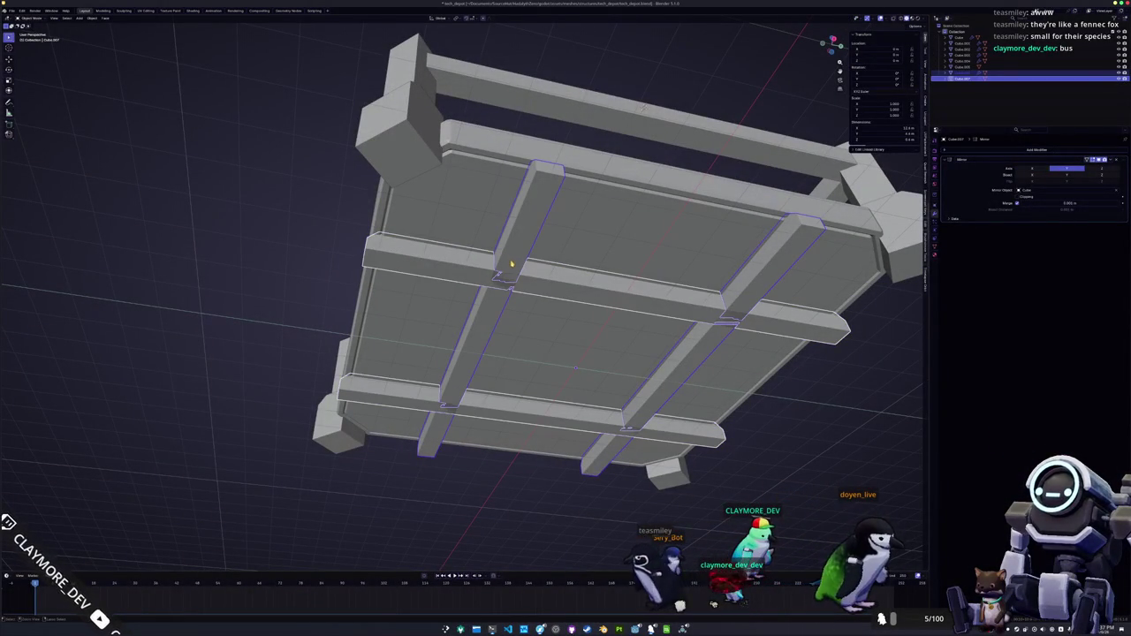
key("ctrl+shift+KP_Subtract")
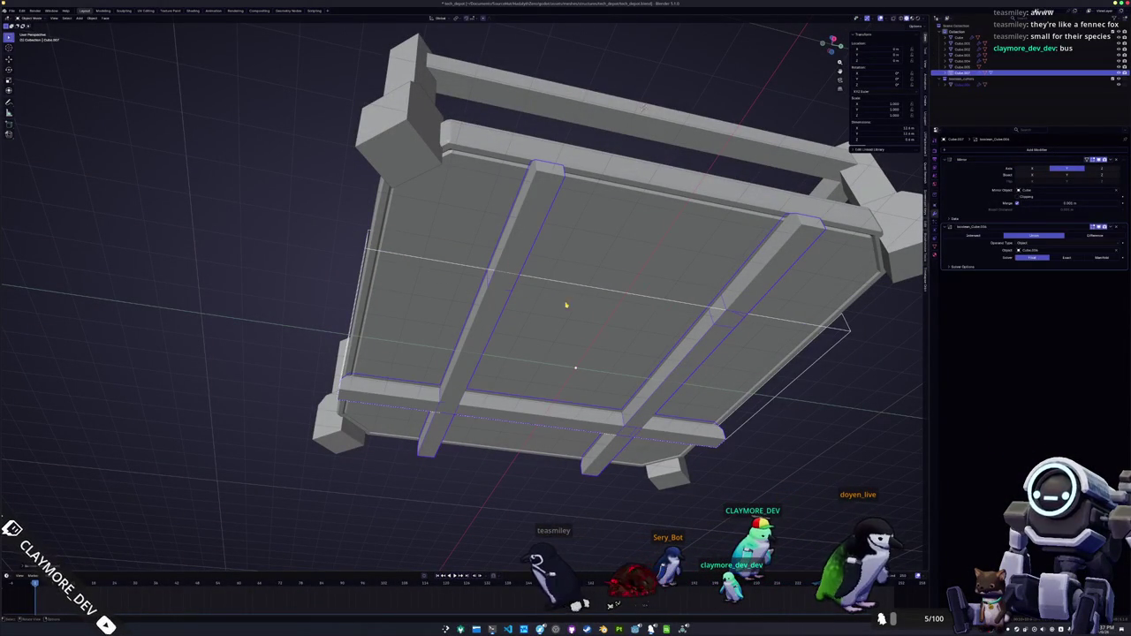
- Switch the Boolean solver and apply the union, merging the planks into the crossbar grid
left_click(1067, 258)
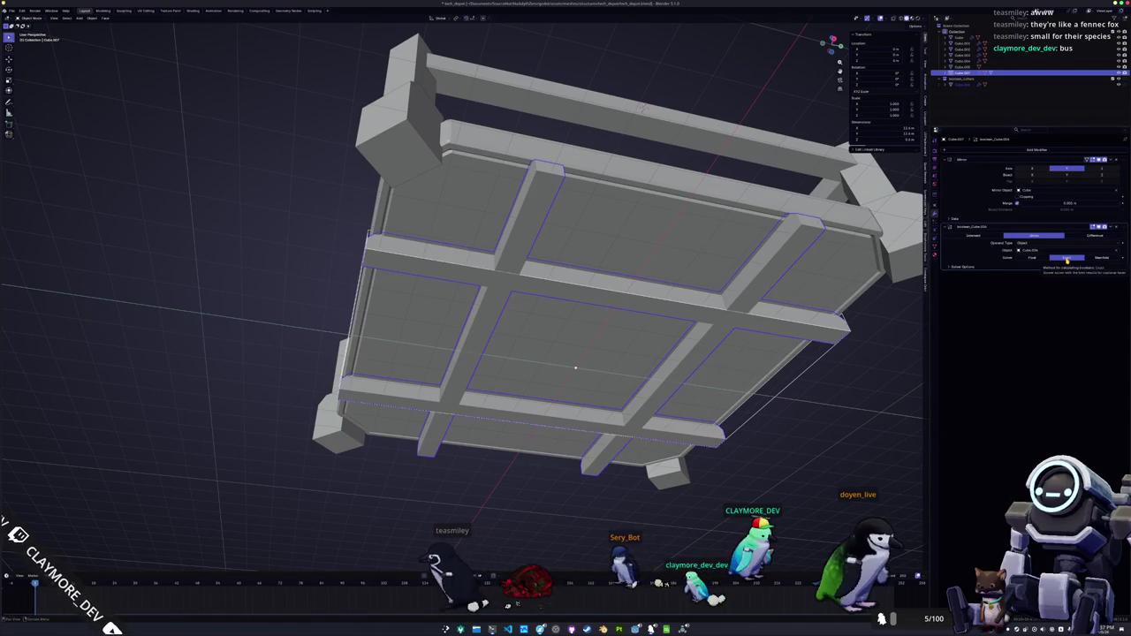
left_click(1080, 234)
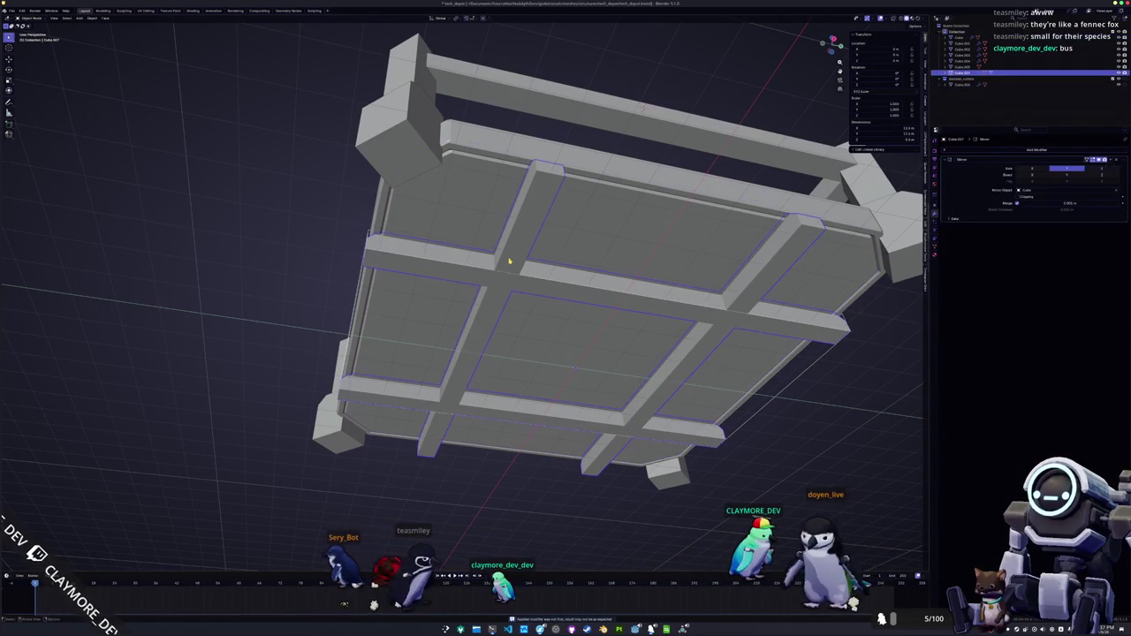
- Move the crossbar grid down along Z under the platform plate and select Cube.007
key("g")
key("z")
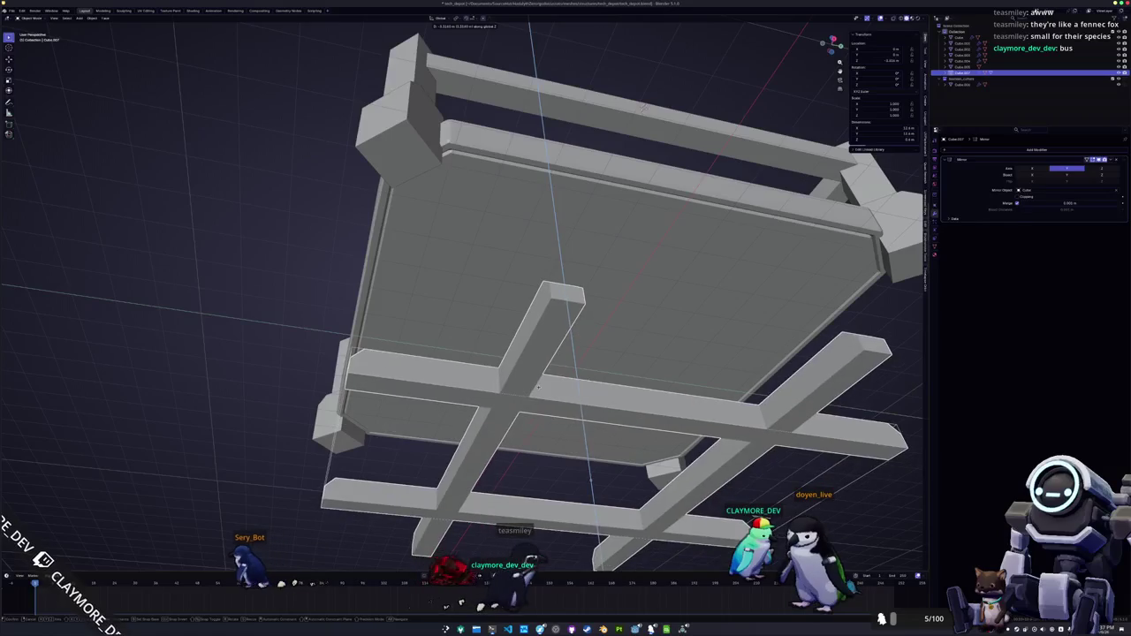
left_click(713, 404)
left_click(788, 395)
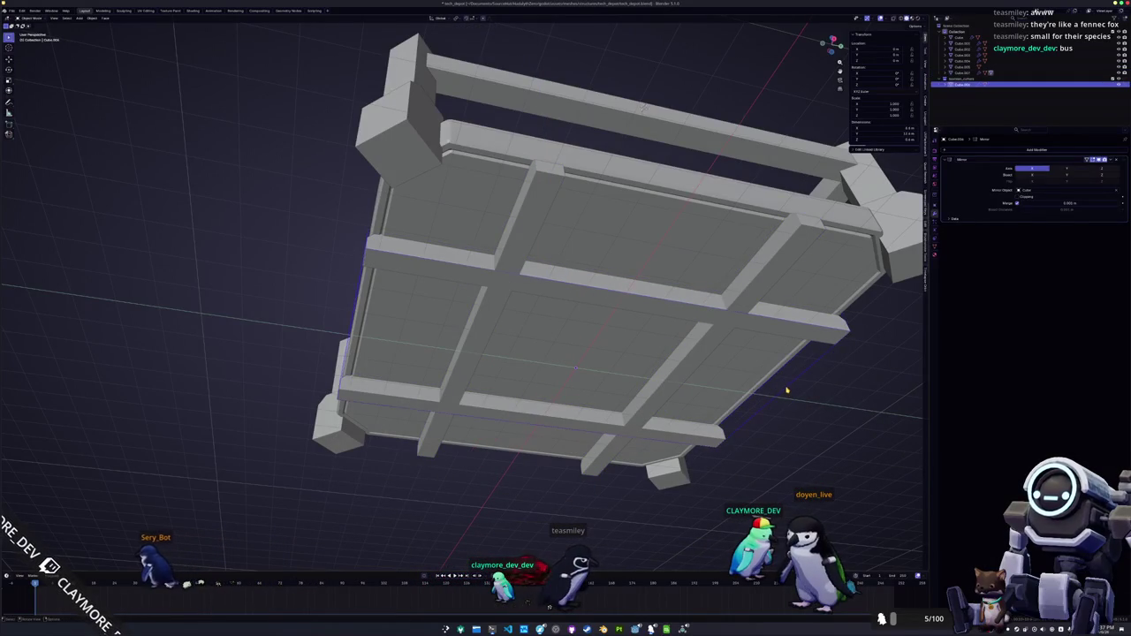
left_click(738, 316)
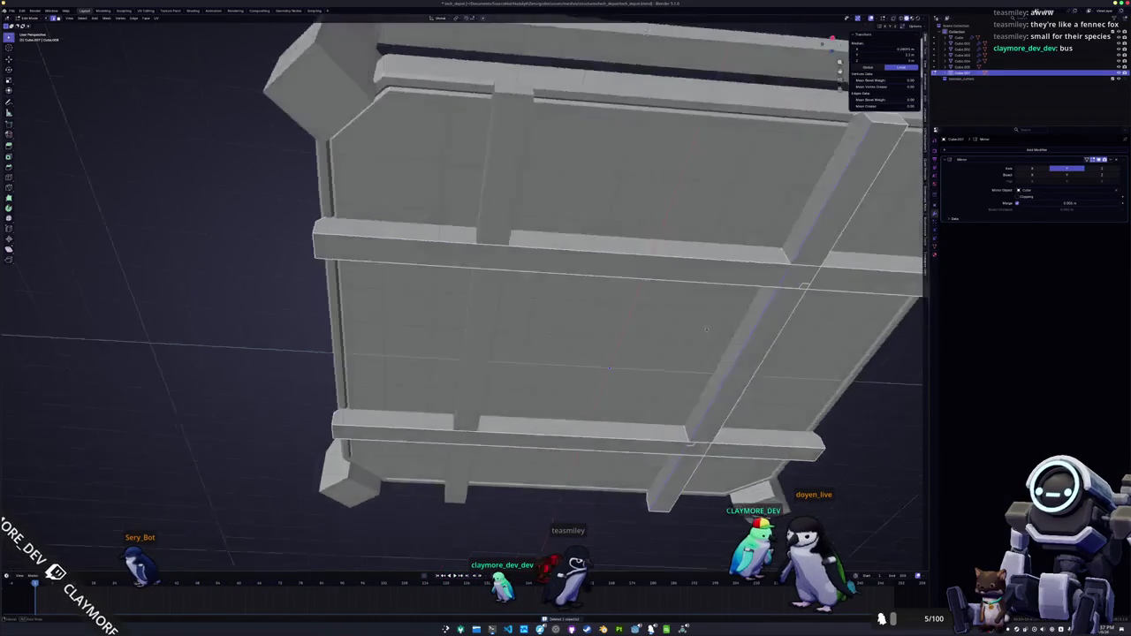
- In Edit Mode with X-ray on, dissolve the grid's inner leftover geometry
key("Tab")
left_click_drag(486, 409, 456, 275)
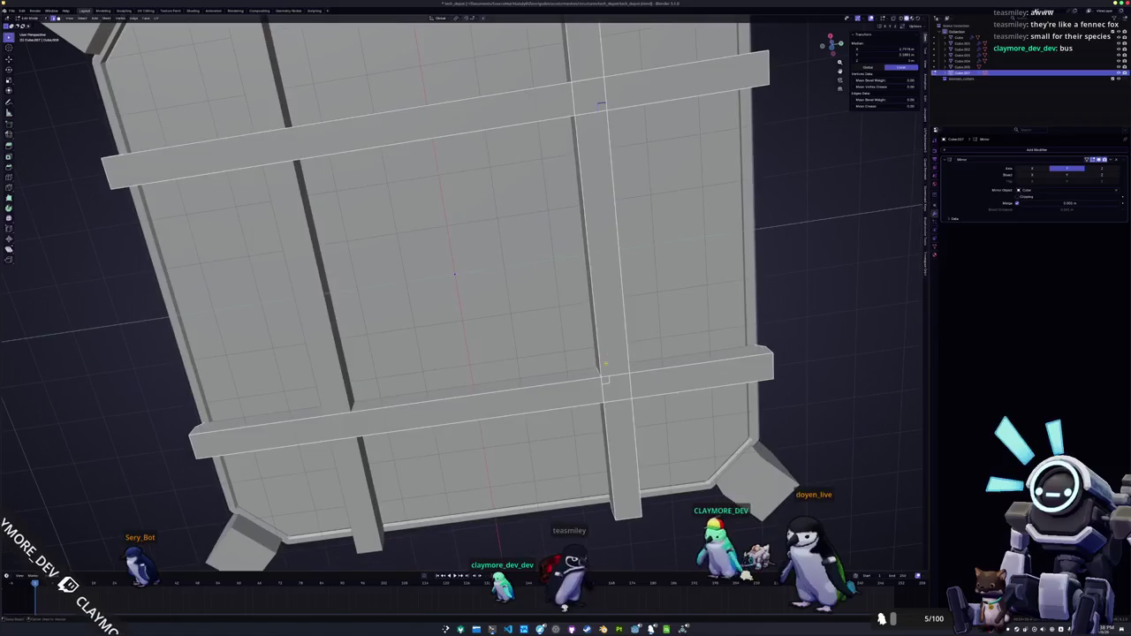
key("alt+z")
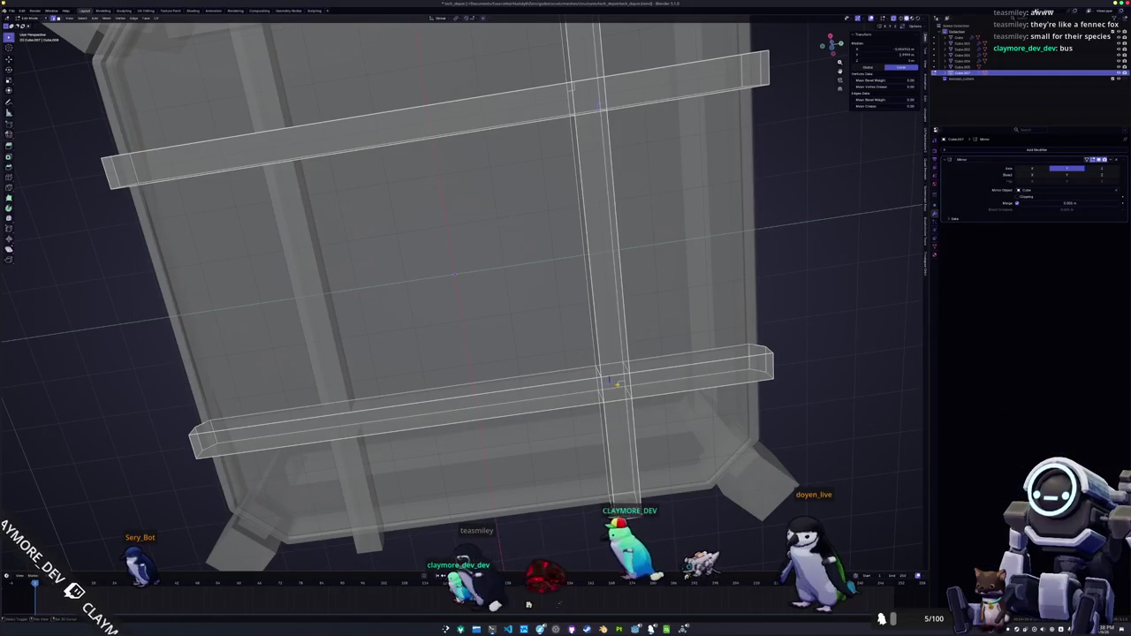
scroll(456, 275, "down", 5)
mouse_move(455, 275)
left_mouse_down()
mouse_move(525, 157)
mouse_move(581, 198)
left_mouse_up()
key("x")
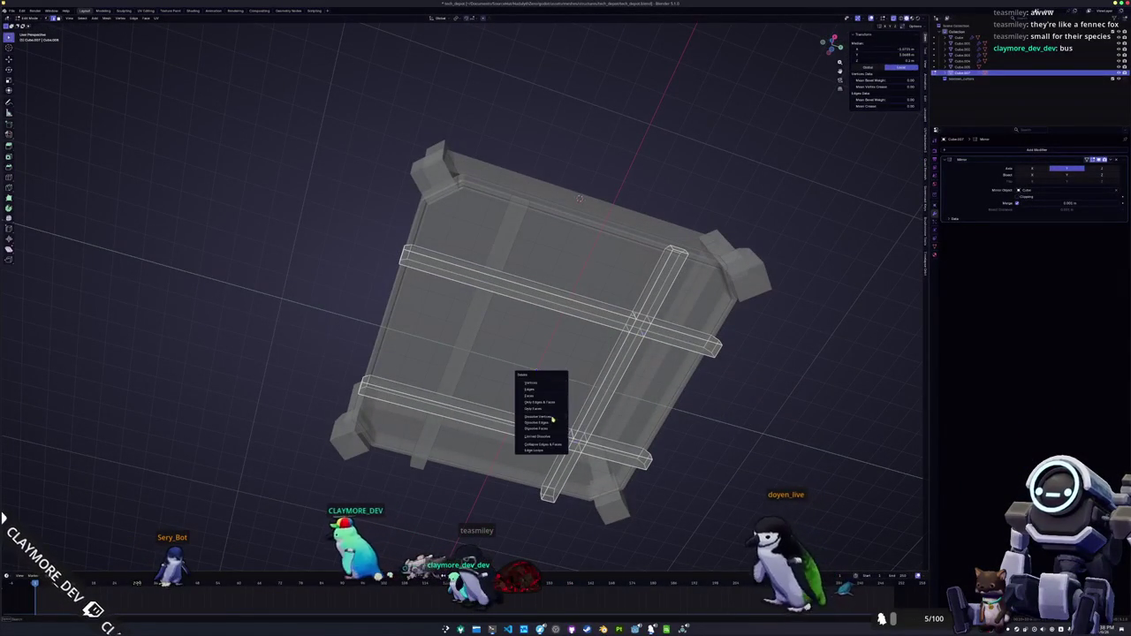
left_click(551, 420)
- Back in Object Mode, lower the planks along Z just under the crate and apply the Mirror
mouse_move(551, 420)
left_mouse_down()
mouse_move(584, 334)
mouse_move(350, 252)
left_mouse_up()
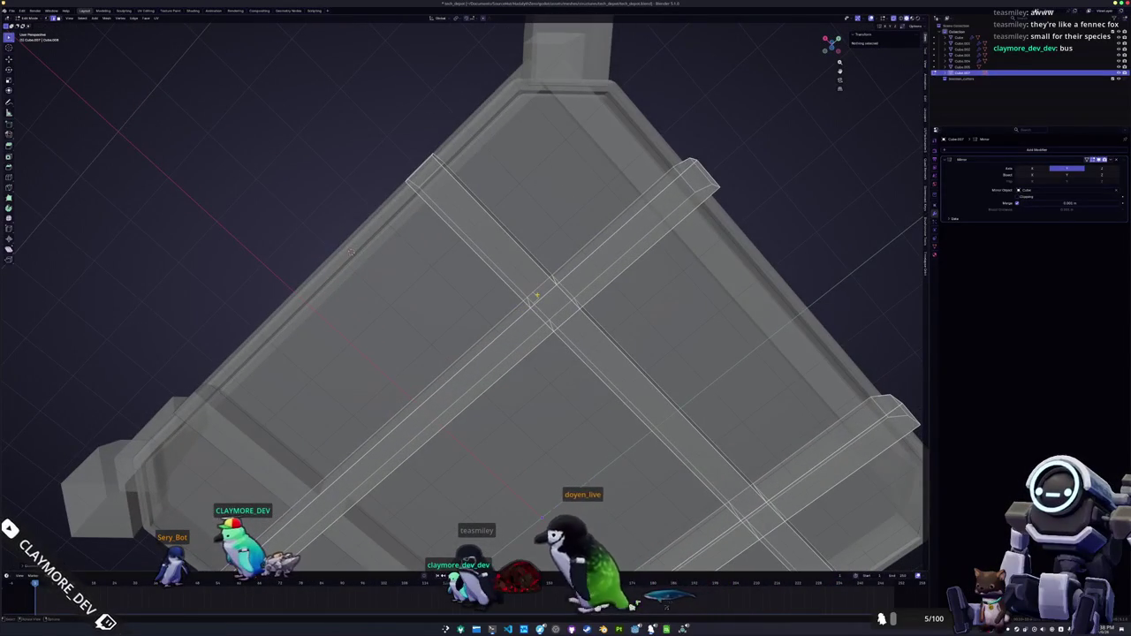
left_click(350, 252)
key("ctrl+Tab")
left_click(522, 257)
scroll(522, 257, "down", 3)
mouse_move(522, 256)
left_mouse_down()
mouse_move(563, 366)
mouse_move(540, 415)
left_mouse_up()
key("g")
key("z")
left_click(544, 323)
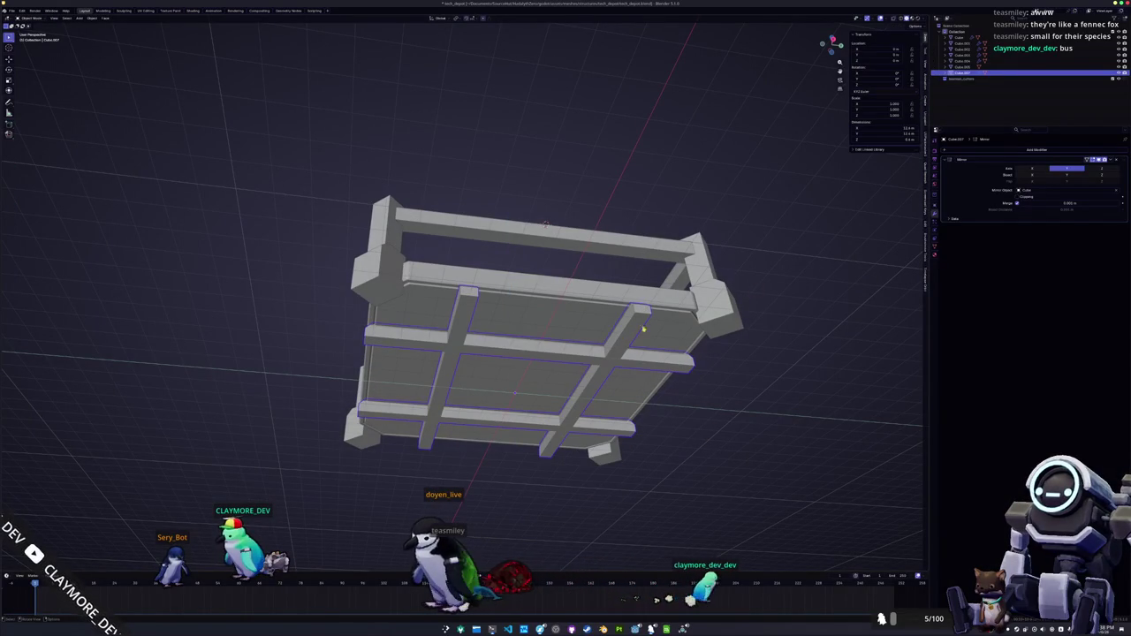
left_click(1104, 168)
- Select all connected cross-plank geometry and merge its vertices by distance
key("Tab")
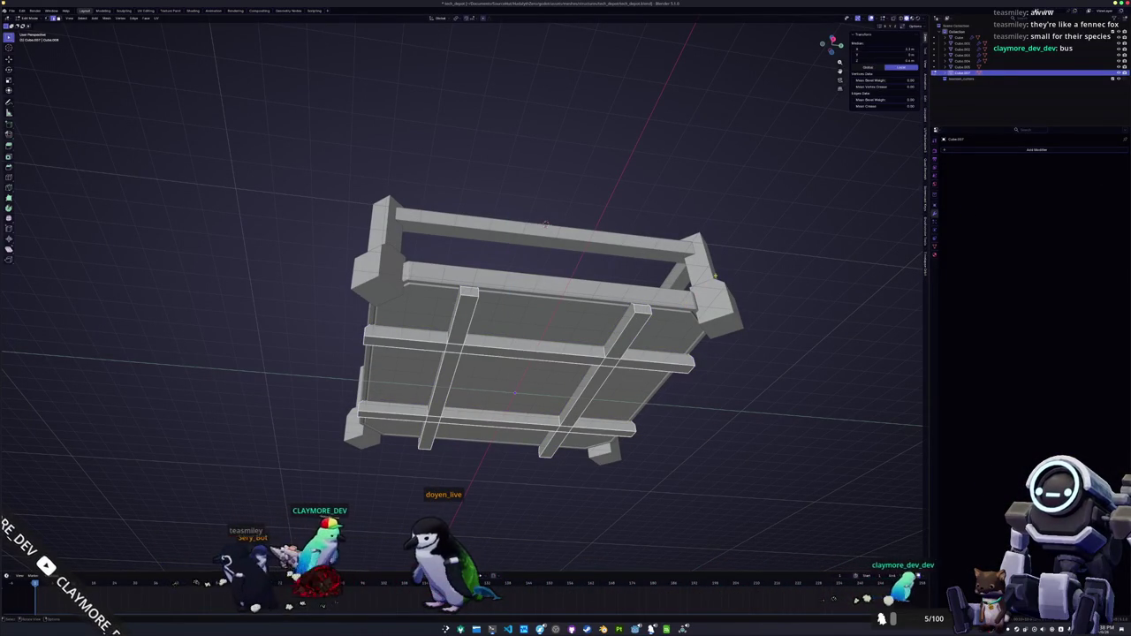
key("alt+a")
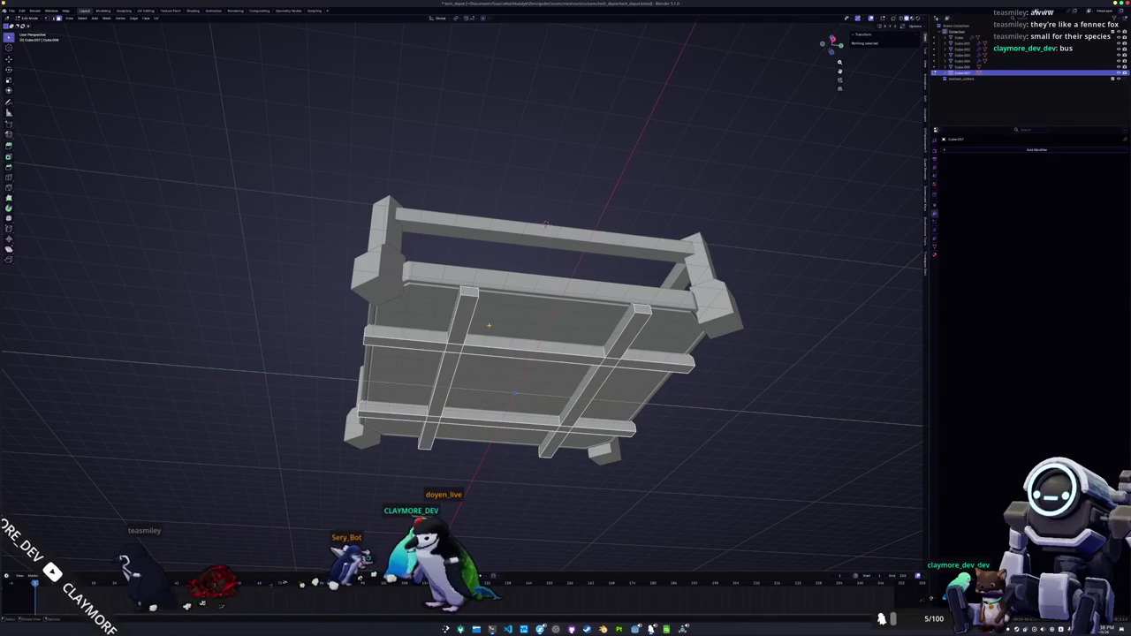
left_click(461, 311)
key("ctrl+l")
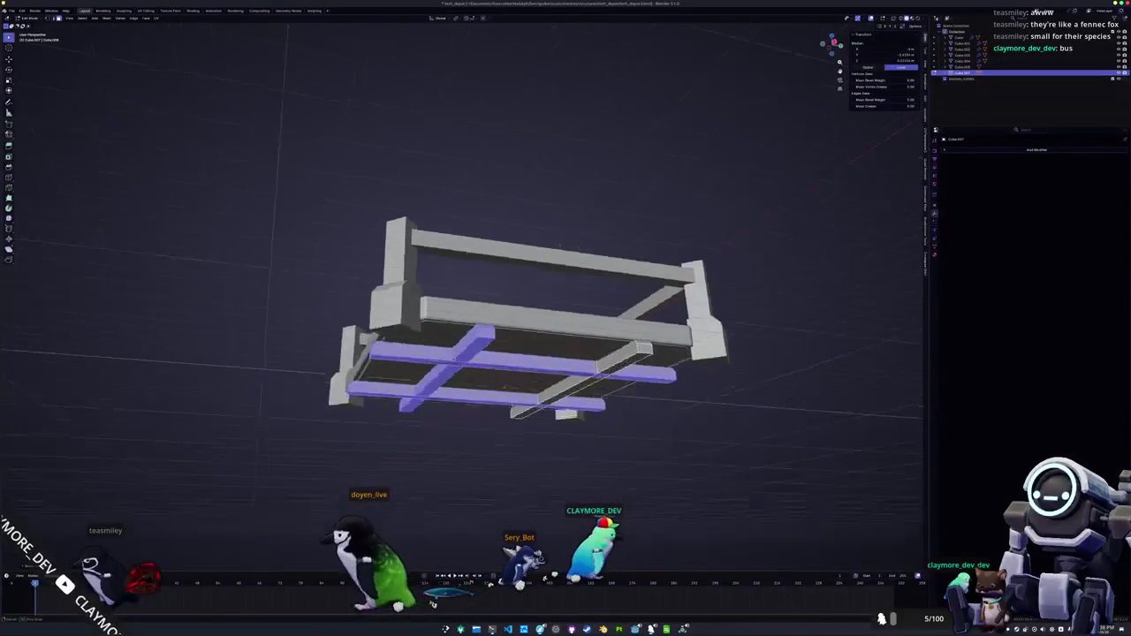
right_click(539, 348)
mouse_move(521, 458)
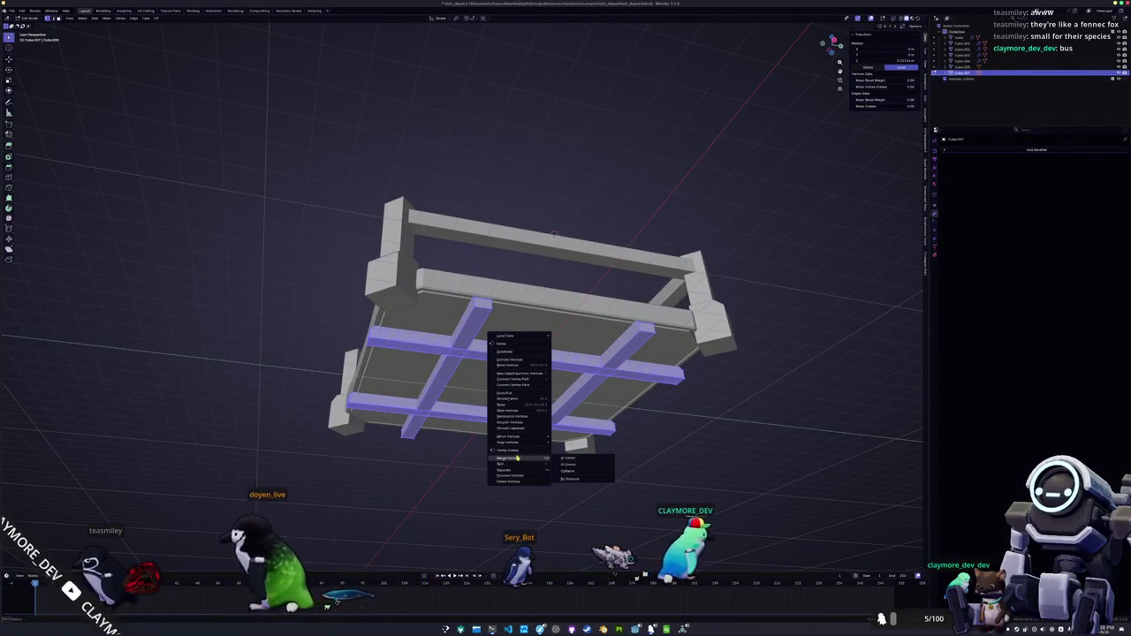
left_click(577, 479)
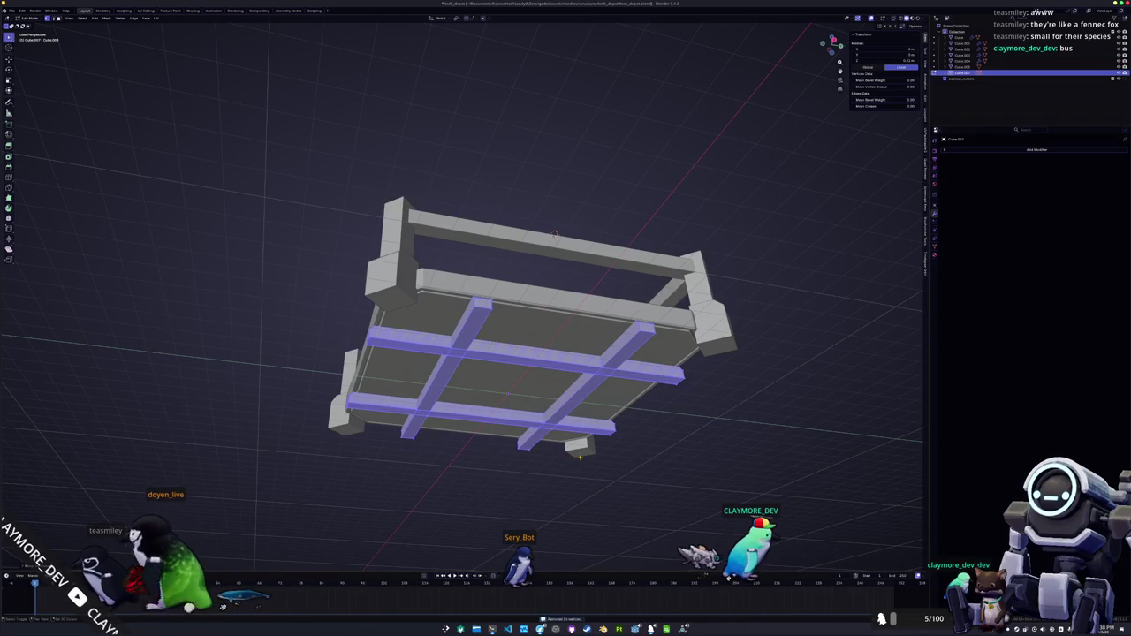
- Move the selected plank faces to a new position and inspect them from below
scroll(539, 345, "up", 4)
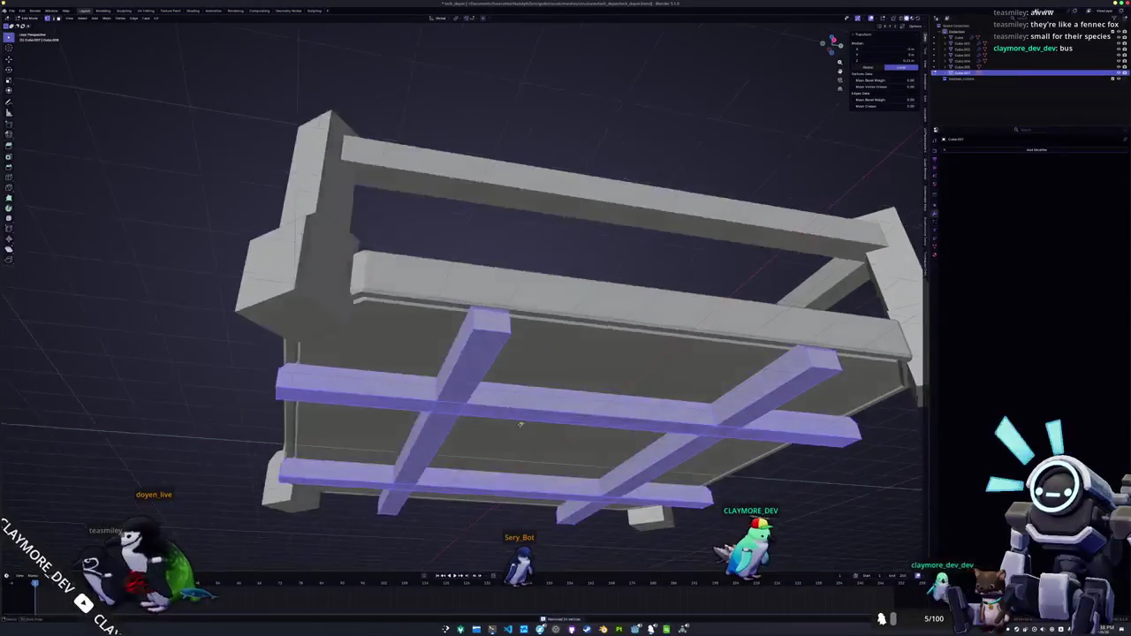
scroll(541, 401, "up", 5)
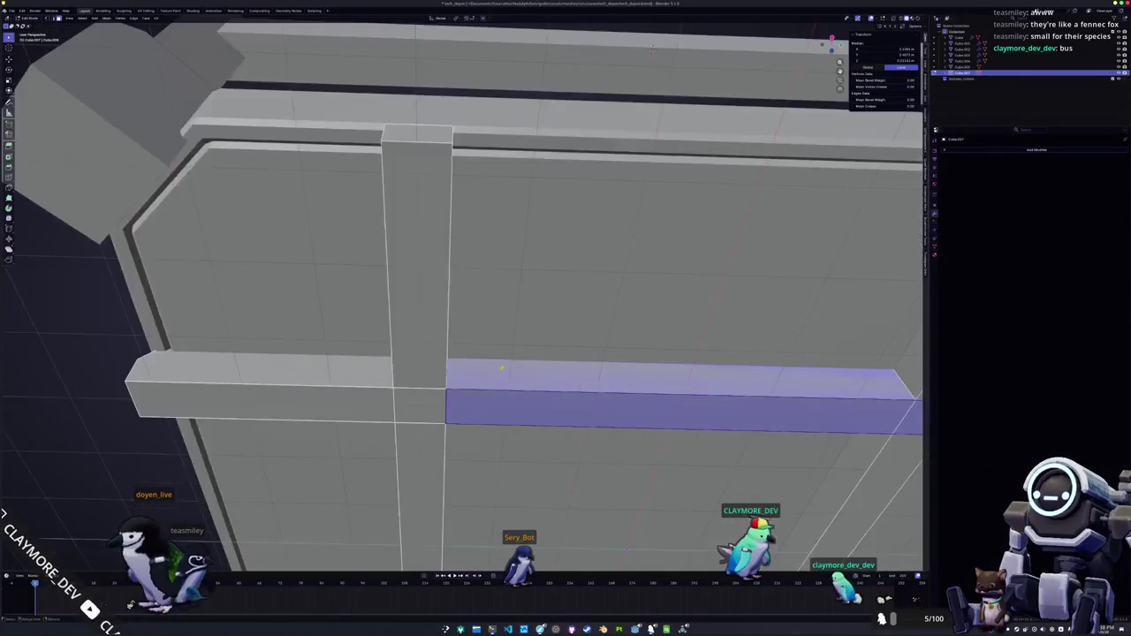
key("g")
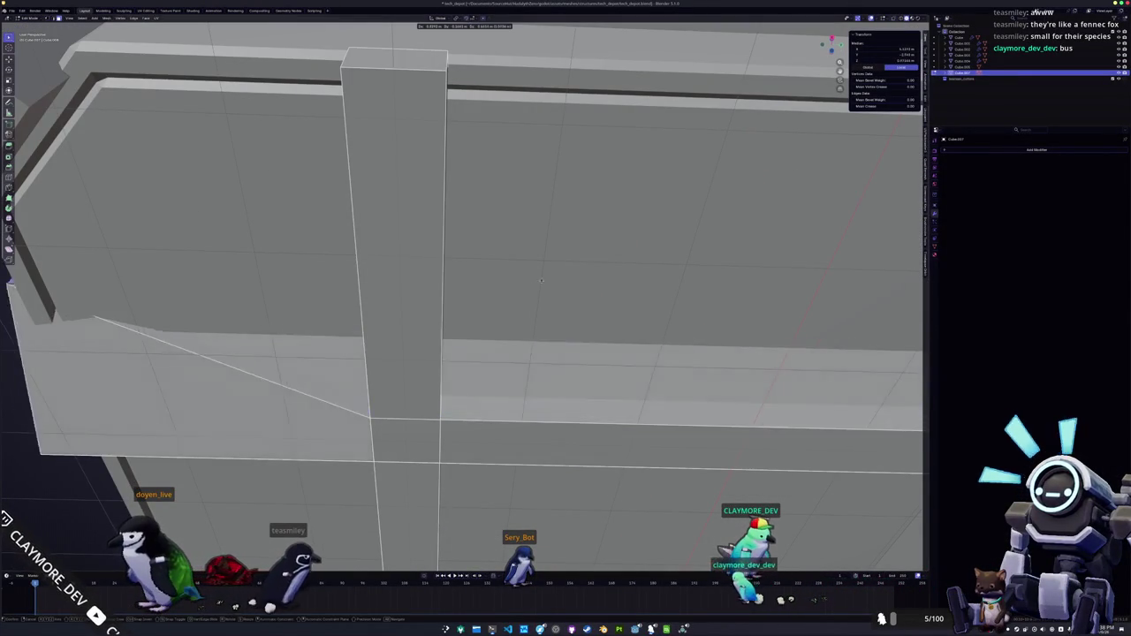
left_click(549, 454)
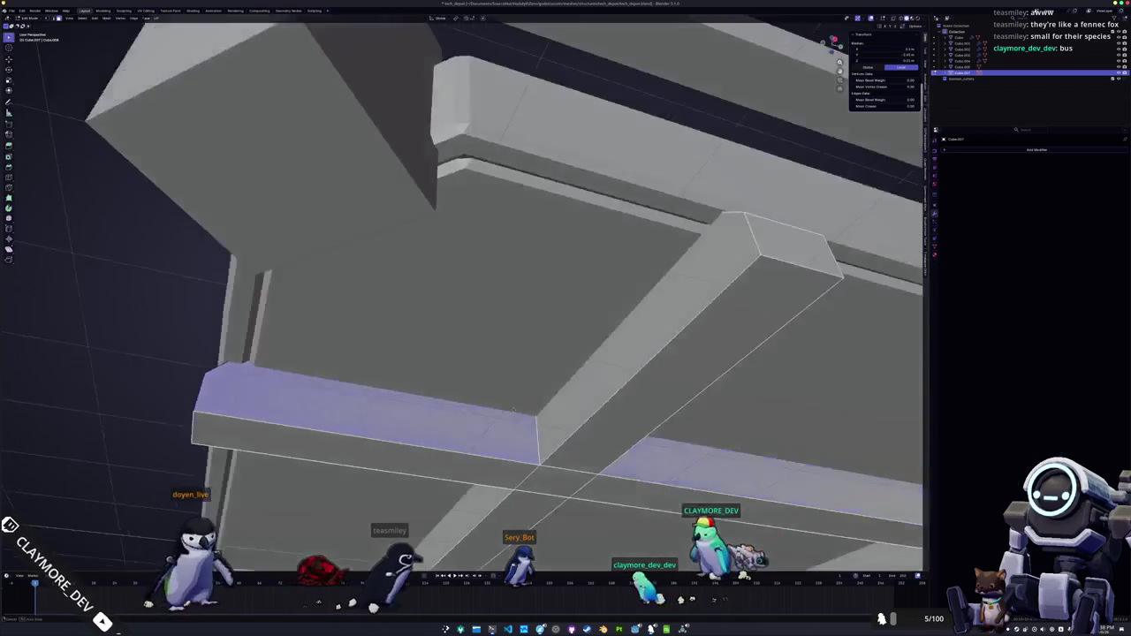
mouse_move(507, 374)
left_mouse_down()
mouse_move(475, 365)
mouse_move(487, 384)
mouse_move(462, 401)
mouse_move(509, 410)
mouse_move(493, 419)
left_mouse_up()
- With X-ray on, select the whole mesh and delete only faces, keeping the beam edges
key("alt+z")
scroll(491, 391, "up", 4)
key("alt+a")
left_click(514, 408)
scroll(504, 412, "down", 3)
key("a")
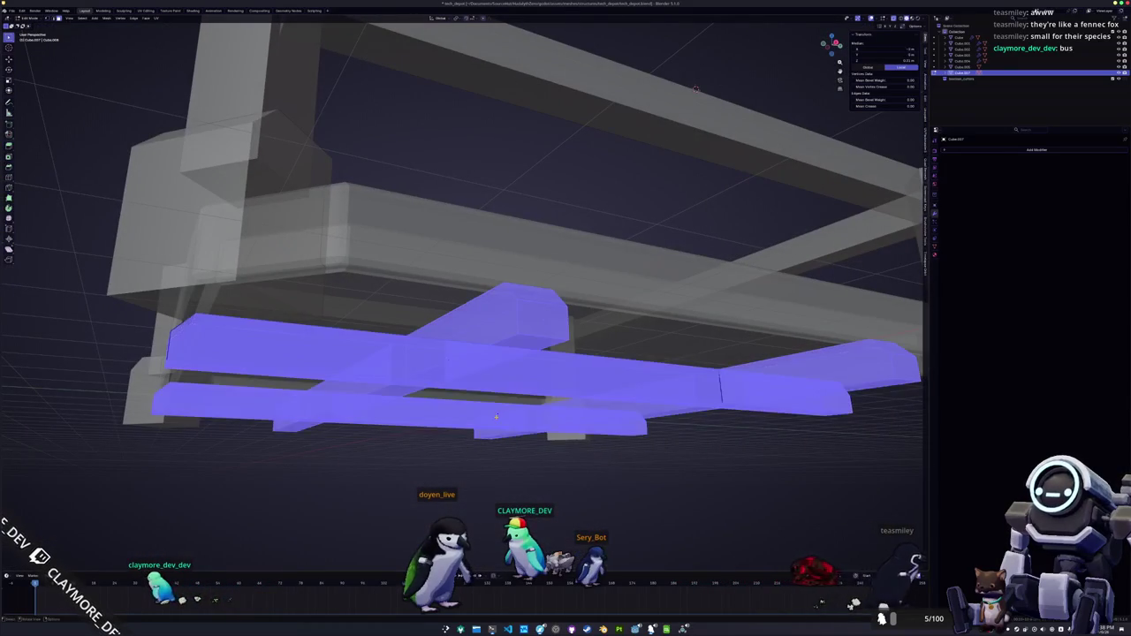
key("x")
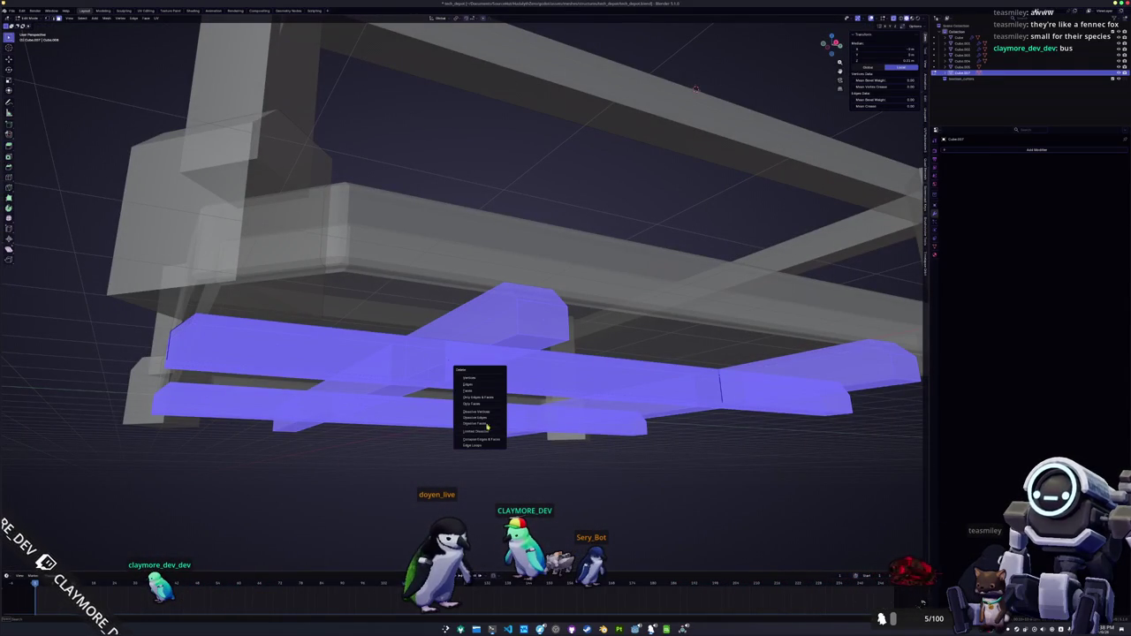
left_click(478, 404)
- Select all remaining beam edges in X-ray view and expand the Auto Mirror options
key("alt+z")
mouse_move(478, 404)
left_mouse_down()
mouse_move(466, 368)
mouse_move(586, 300)
left_mouse_up()
key("a")
key("alt+z")
key("ctrl+Tab")
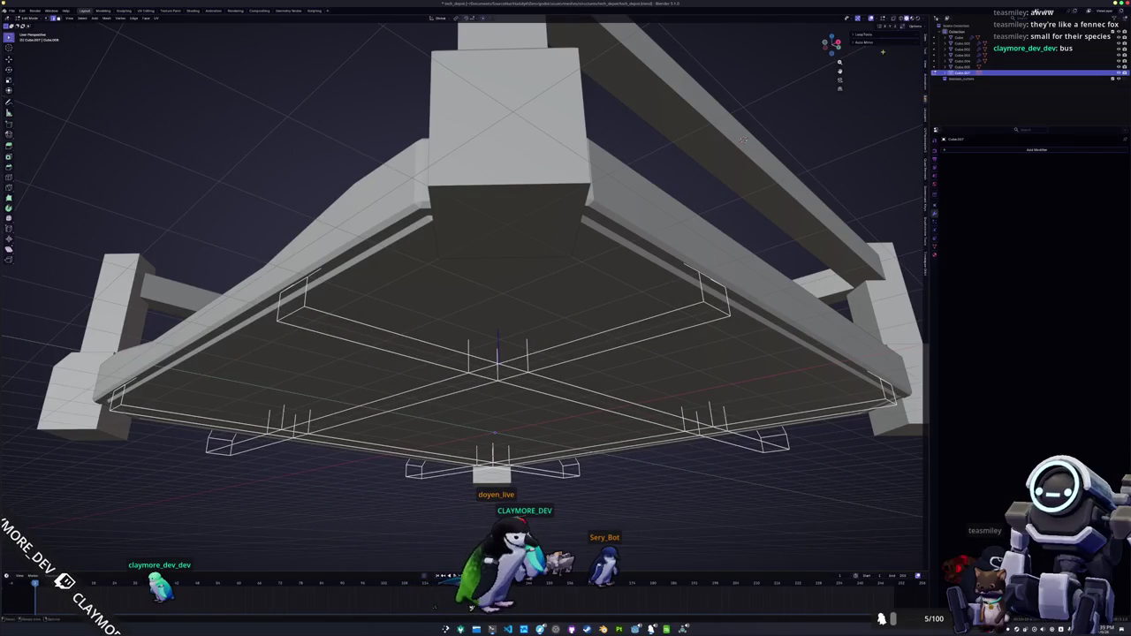
left_click(865, 42)
- Auto Mirror the beam mesh across X and select the connected beam geometry
left_click(882, 53)
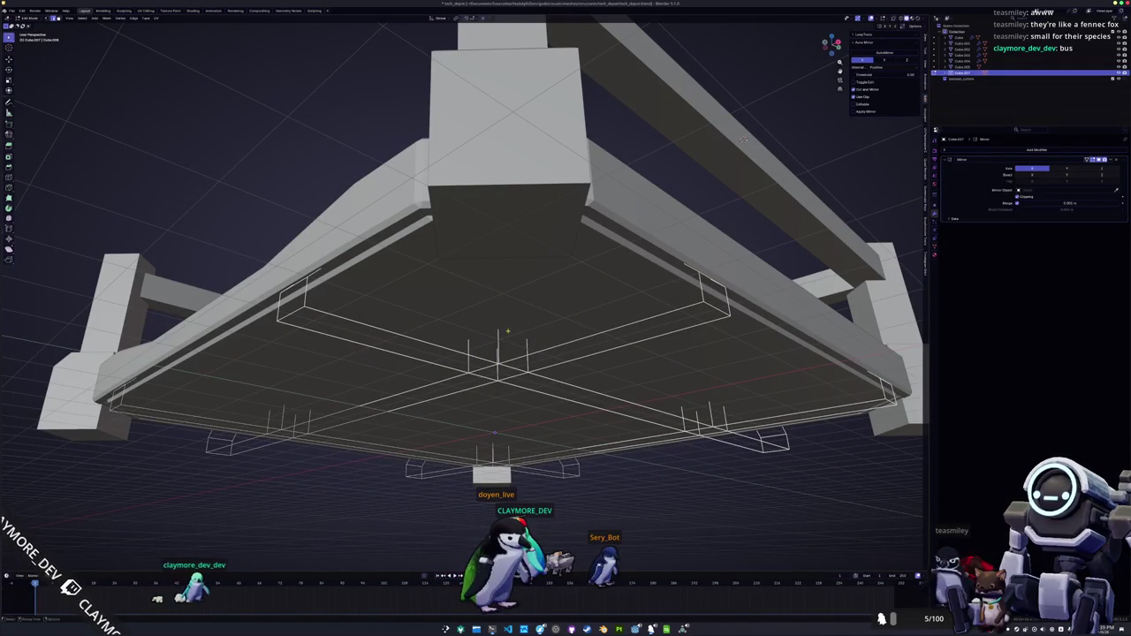
key("alt+z")
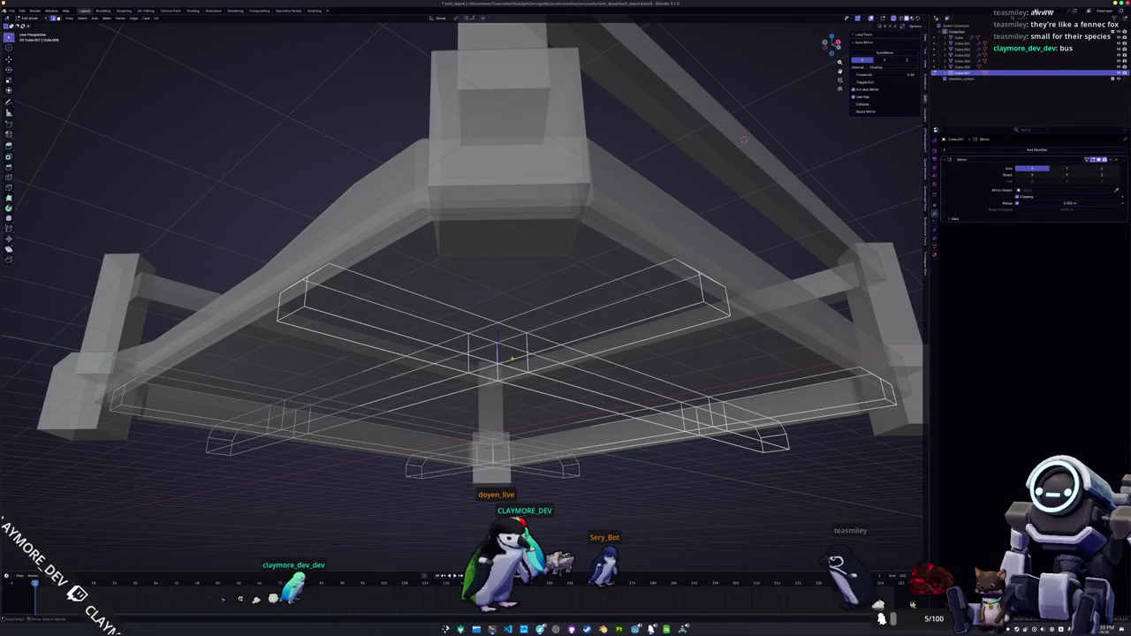
left_click(695, 279)
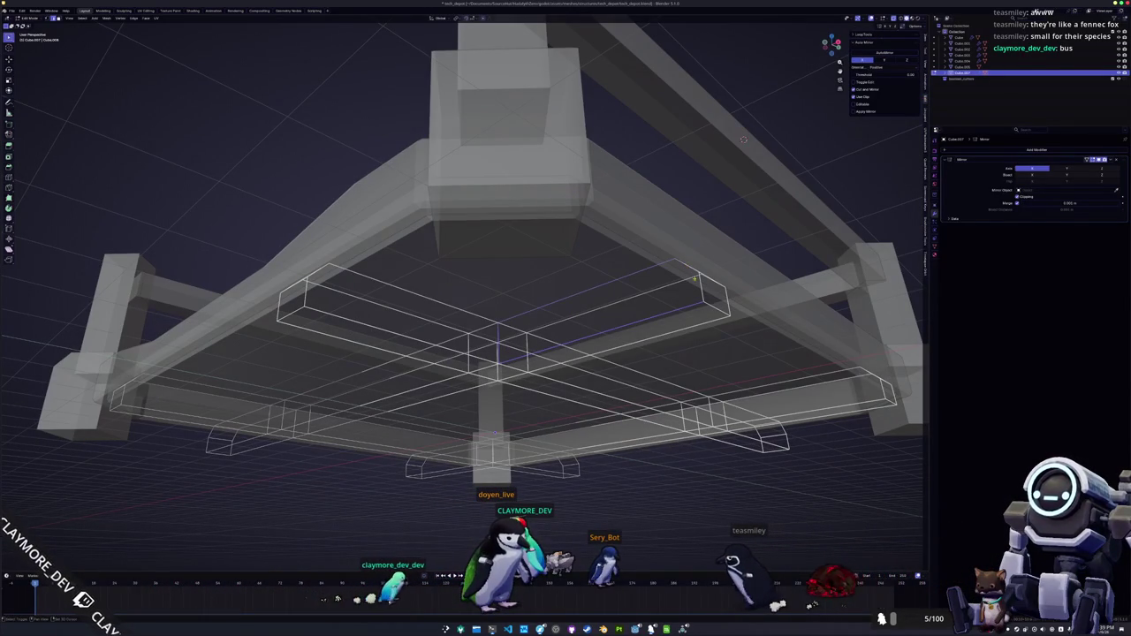
left_click_drag(743, 139, 764, 104)
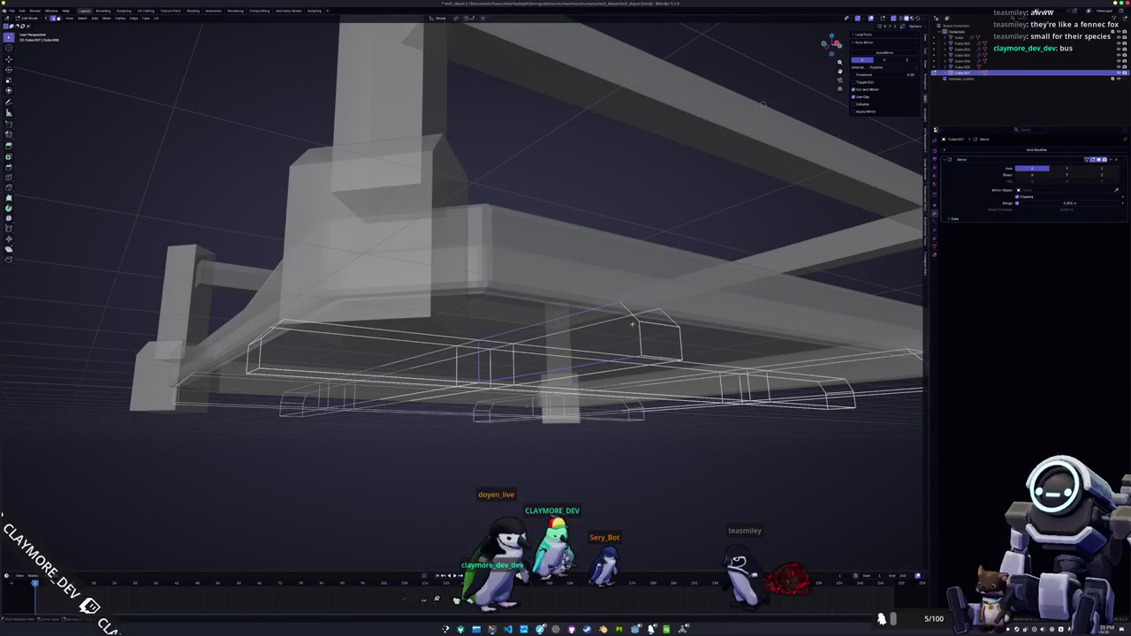
mouse_move(764, 103)
left_mouse_down()
mouse_move(777, 125)
mouse_move(786, 99)
left_mouse_up()
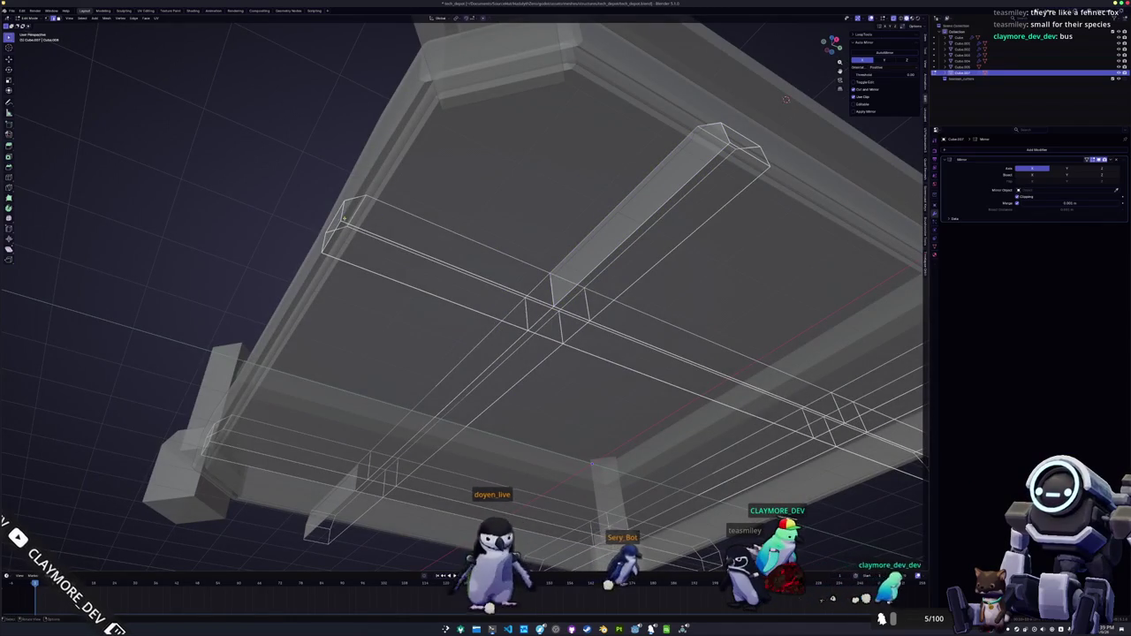
key("ctrl+l")
key("Tab")
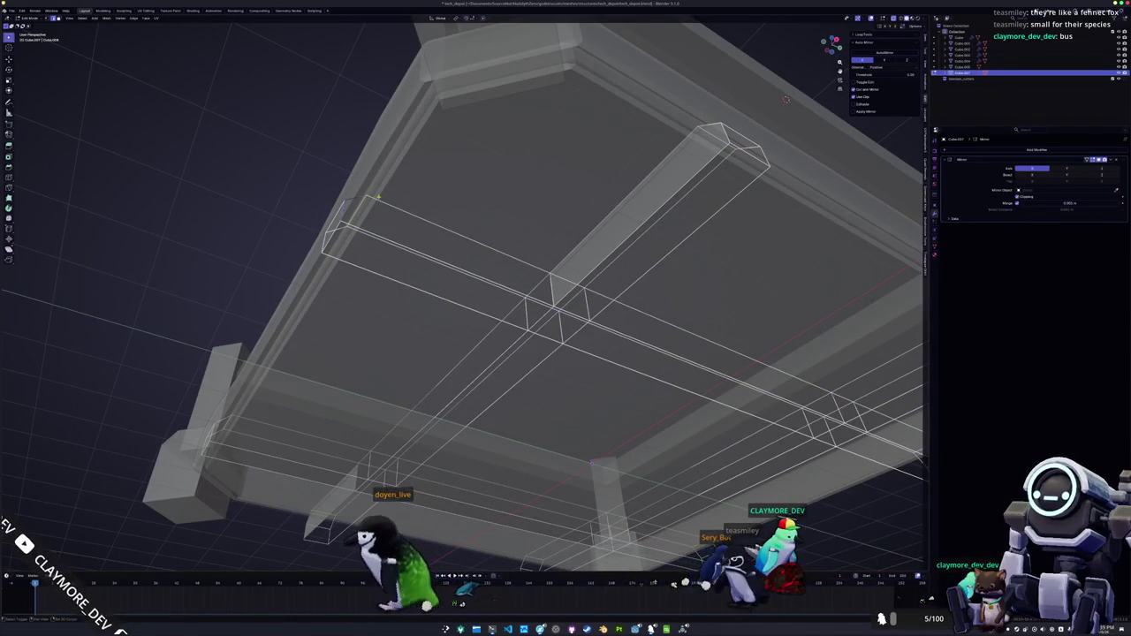
left_click_drag(349, 223, 362, 243)
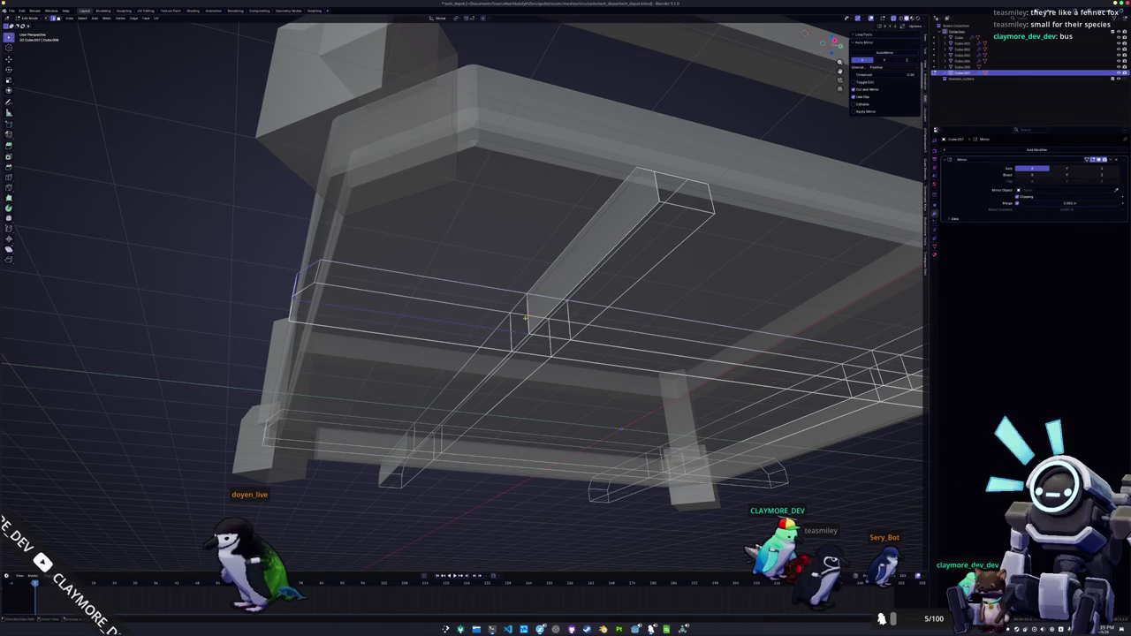
mouse_move(672, 177)
left_mouse_down()
mouse_move(781, 156)
mouse_move(788, 124)
left_mouse_up()
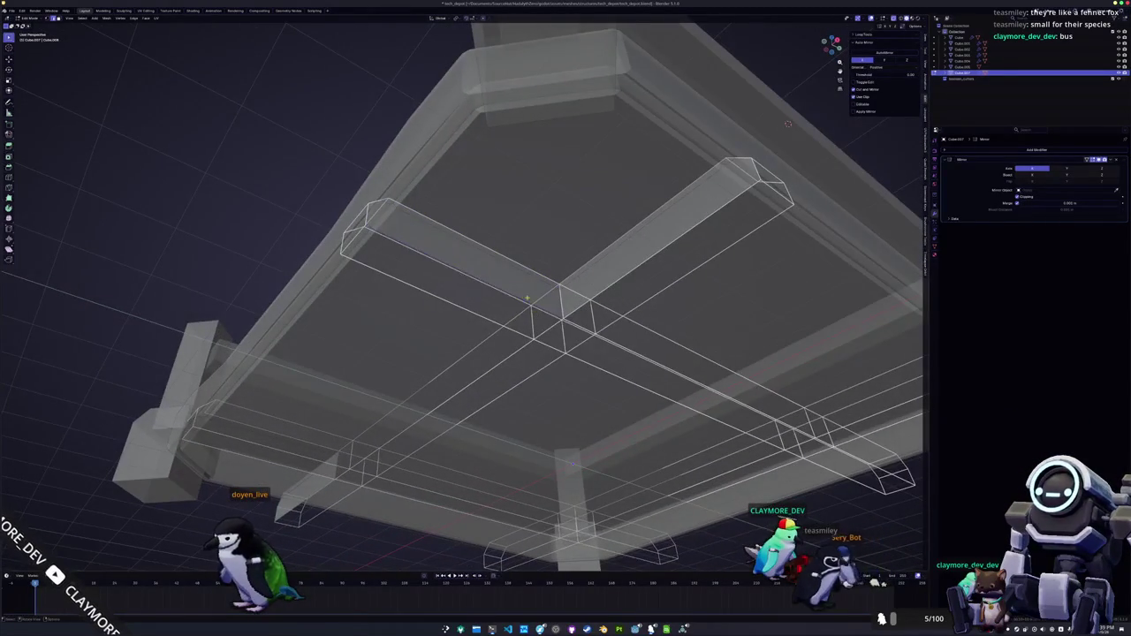
- Shift the left beam sideways, return to Object Mode, and add the X and Y mirrors
key("g")
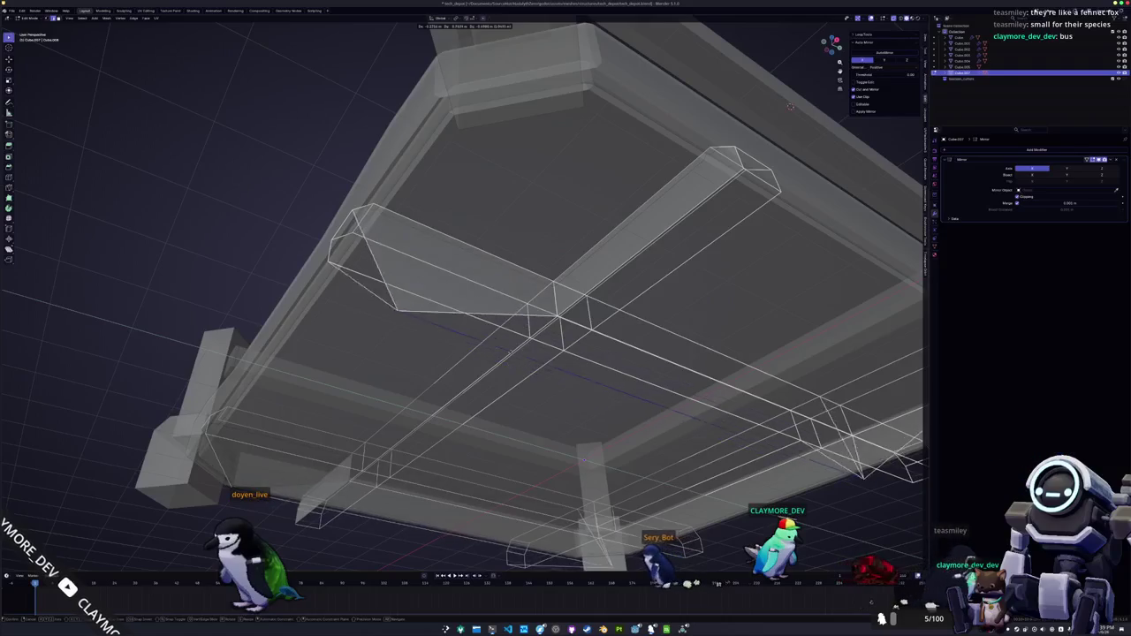
left_click(790, 107)
scroll(653, 183, "down", 3)
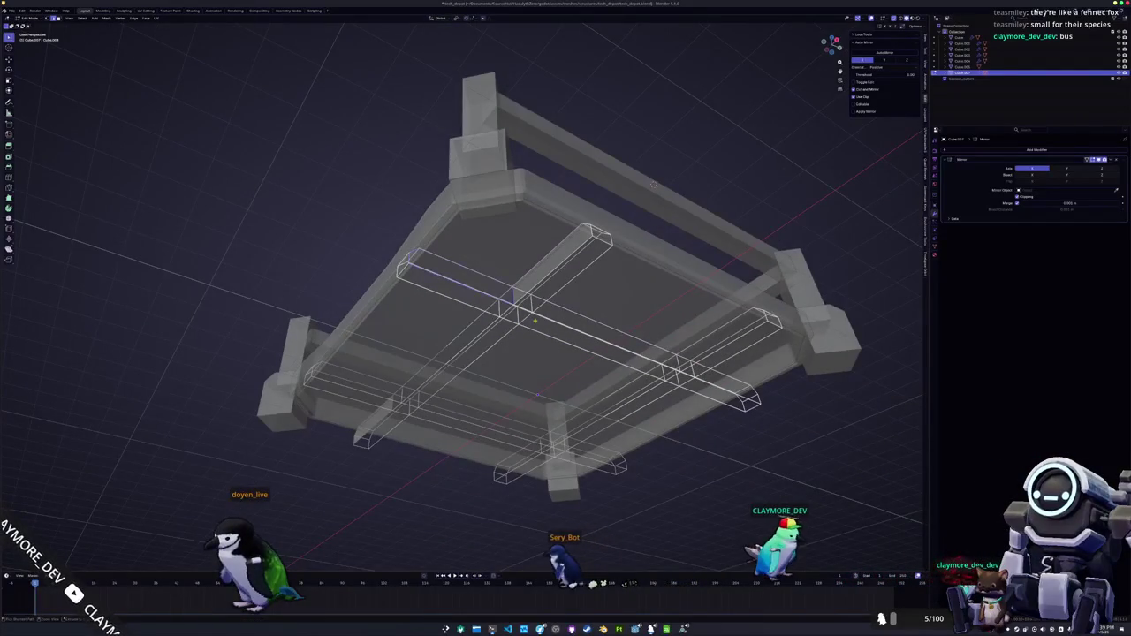
key("Tab")
key("alt+z")
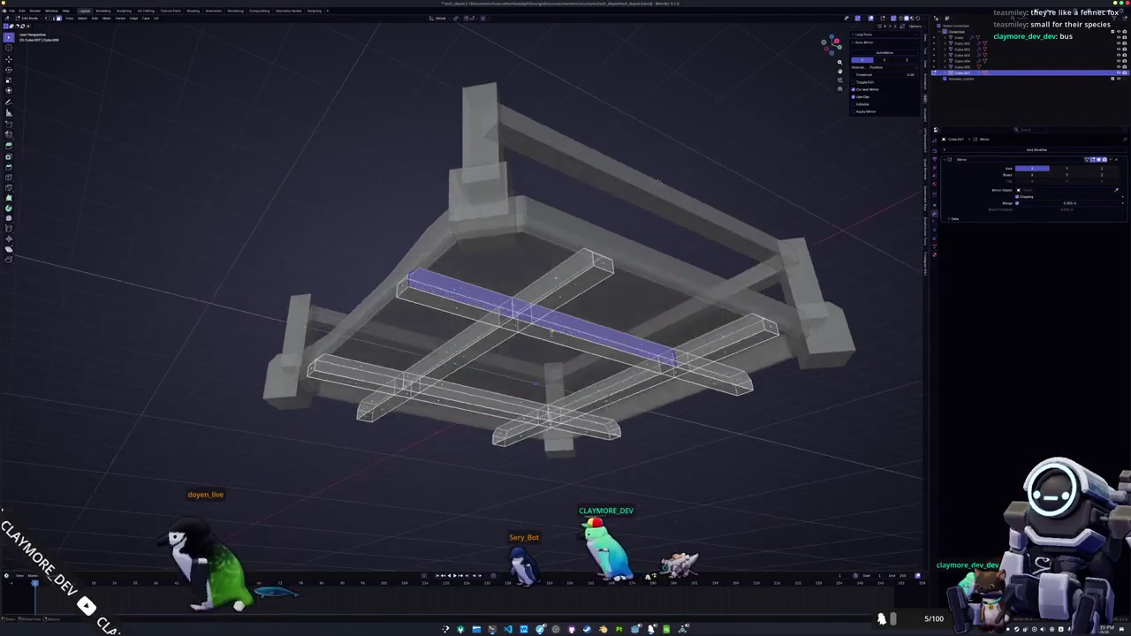
key("Tab")
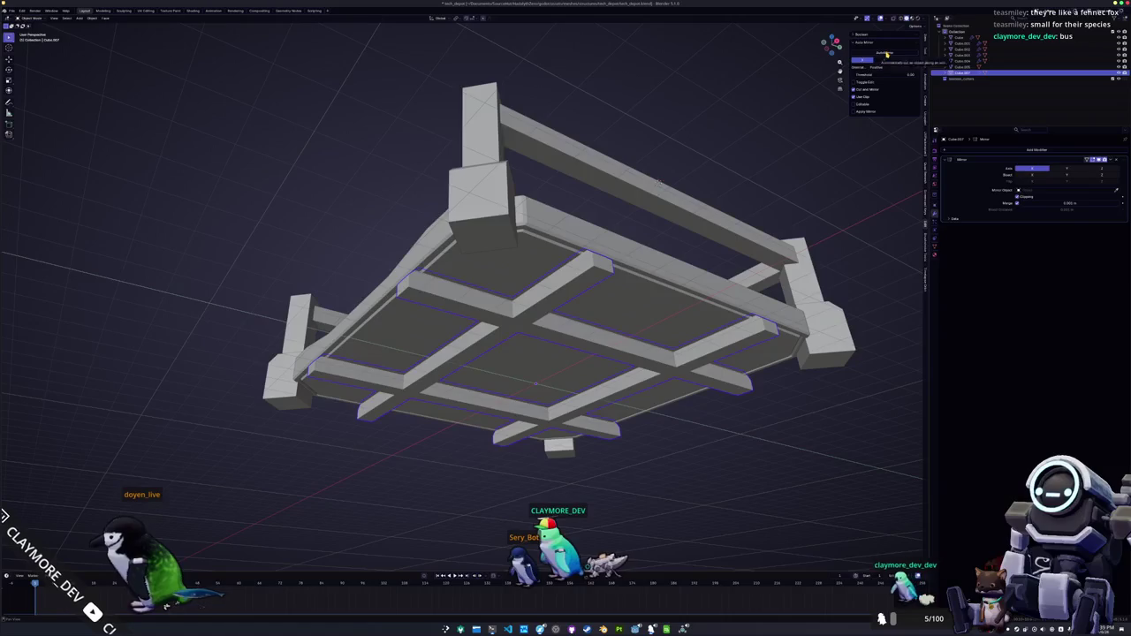
left_click(889, 53)
left_click(888, 55)
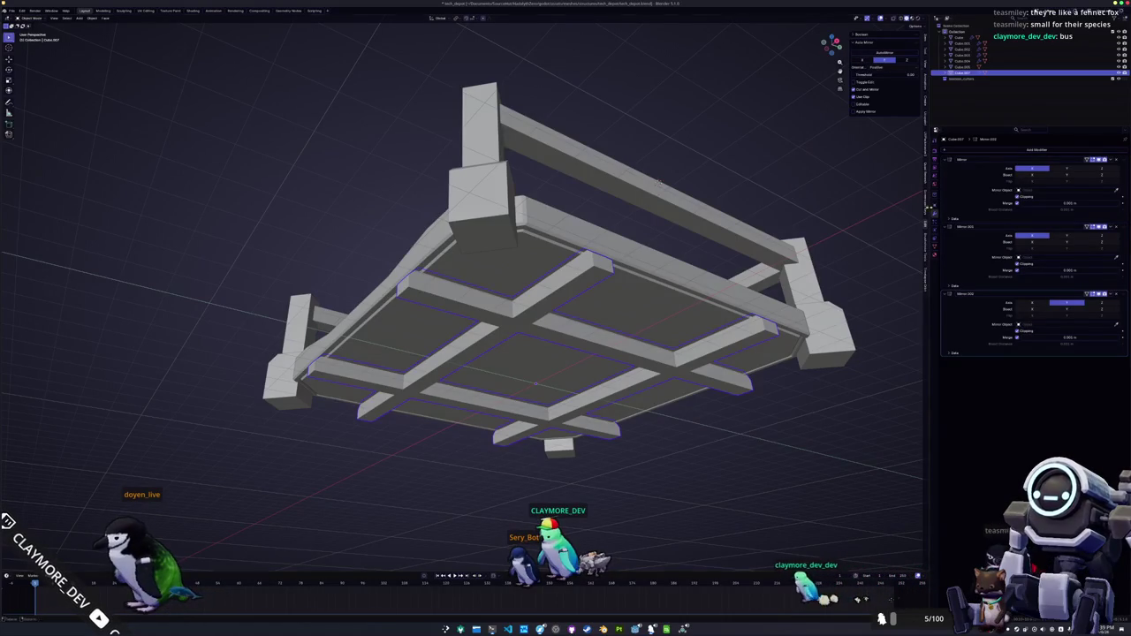
- Delete the extra Mirror modifier, then flatten the selected beam face along Z in Edit Mode
left_click(1117, 160)
key("Tab")
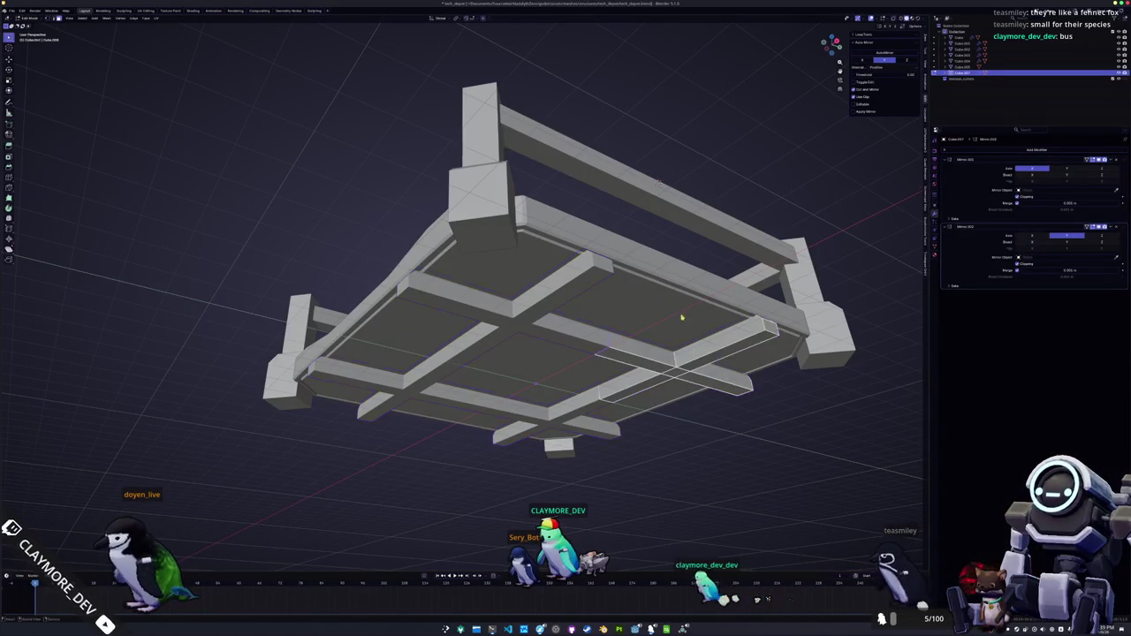
mouse_move(659, 182)
left_mouse_down()
mouse_move(495, 95)
mouse_move(412, 116)
mouse_move(419, 457)
left_mouse_up()
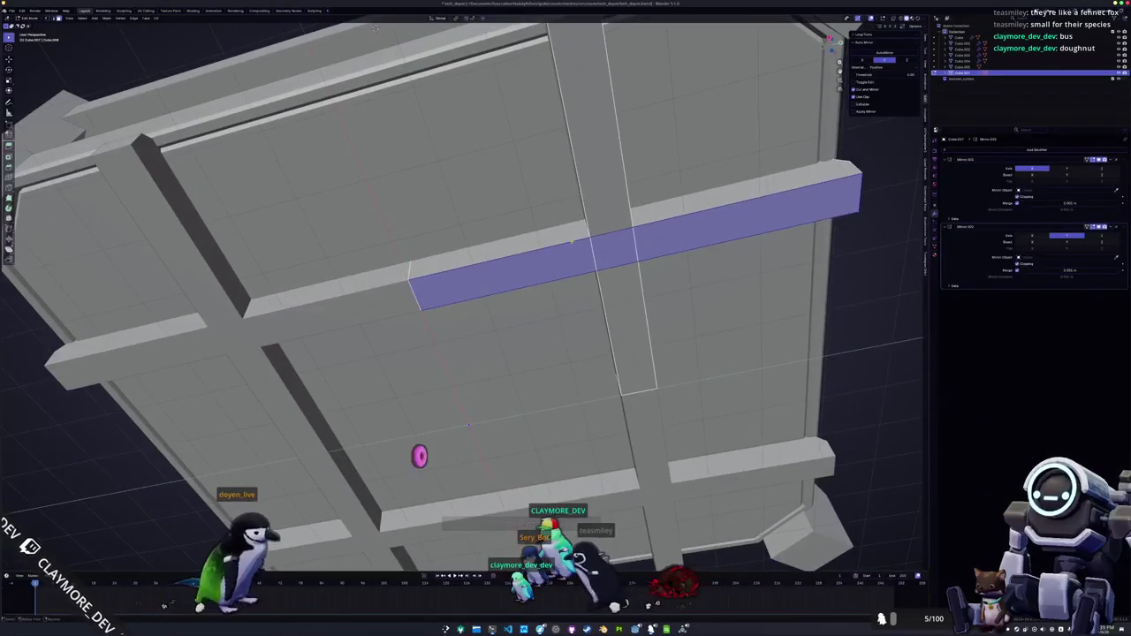
key("g")
key("z")
scroll(460, 319, "down", 3)
key("Return")
- Zoom in on the flattened face and commit a loop cut across the beam
left_click_drag(459, 318, 460, 230)
scroll(460, 318, "up", 3)
scroll(577, 257, "up", 2)
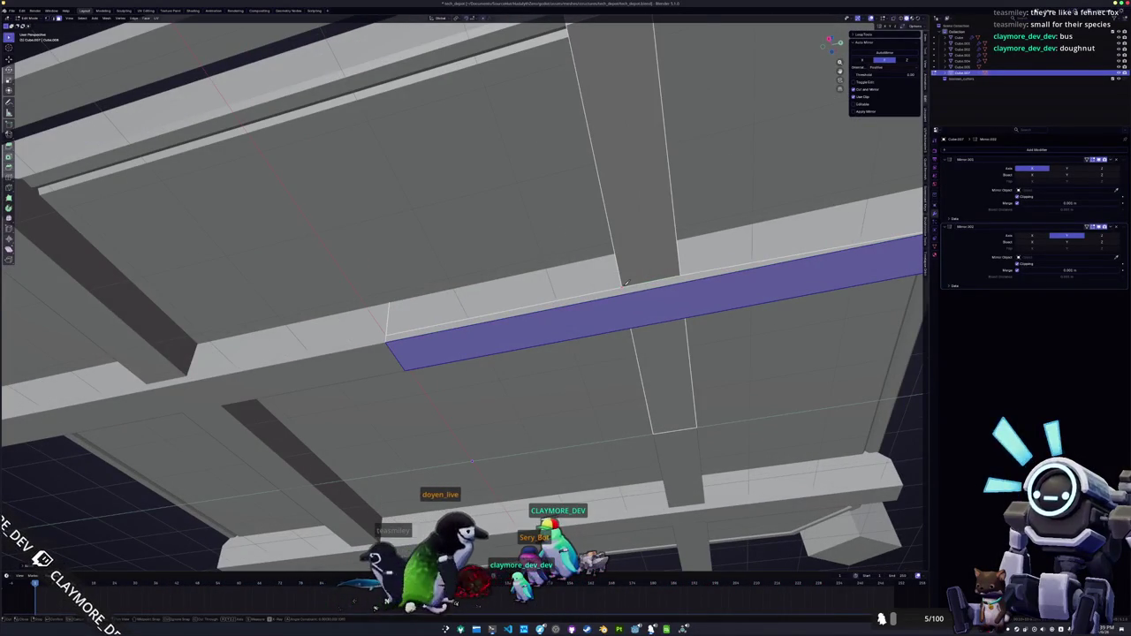
mouse_move(624, 286)
left_mouse_down()
mouse_move(532, 323)
mouse_move(451, 327)
left_mouse_up()
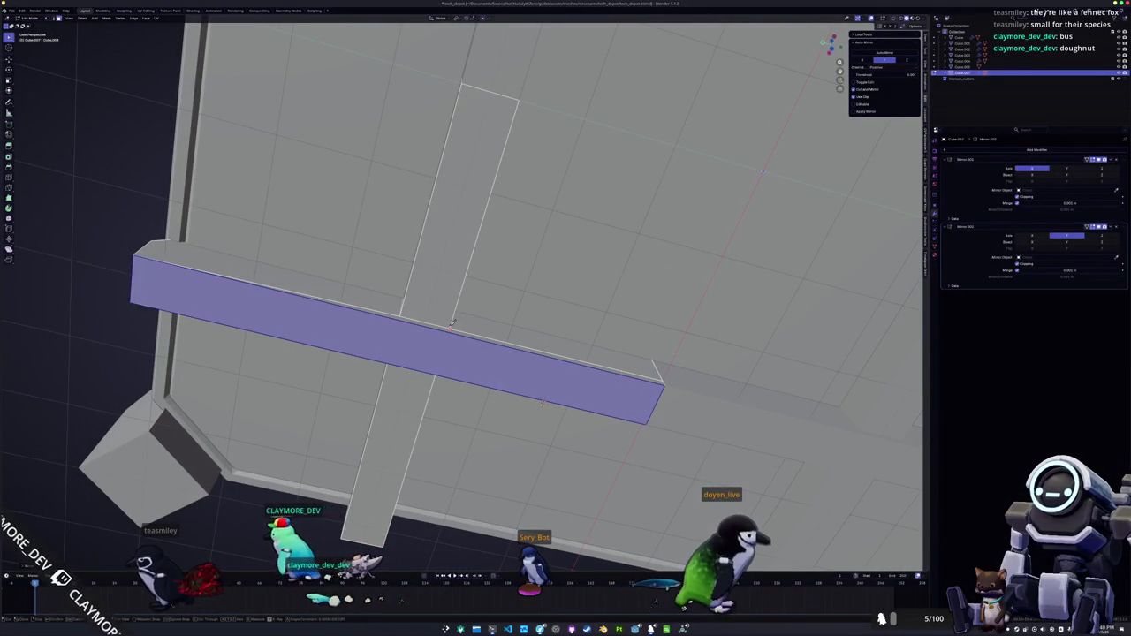
scroll(543, 402, "up", 5)
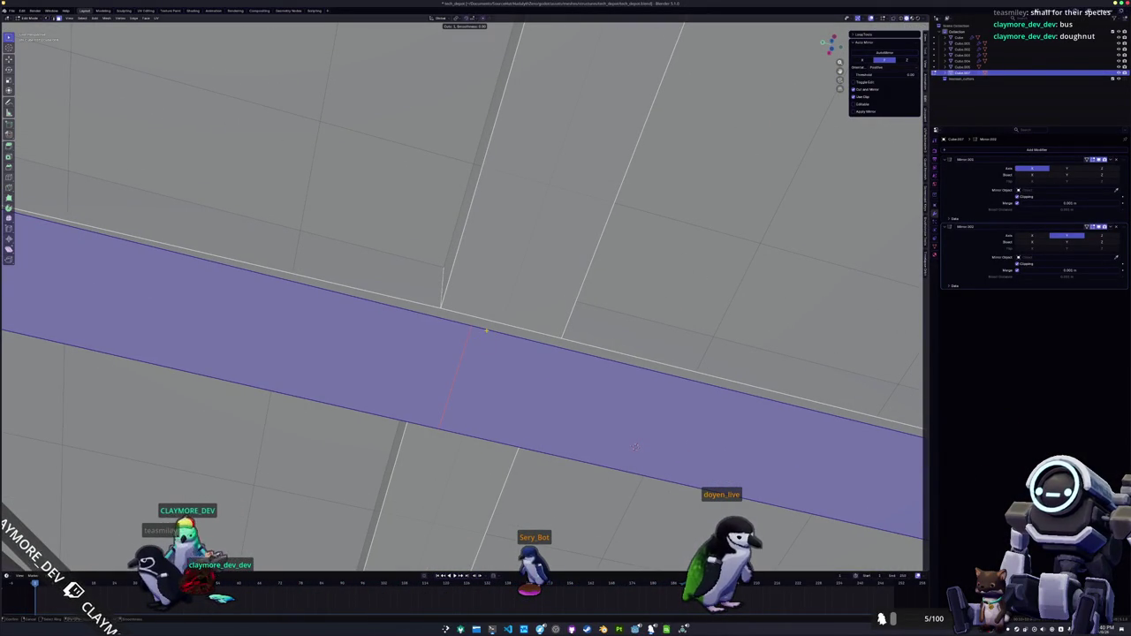
left_click(635, 446)
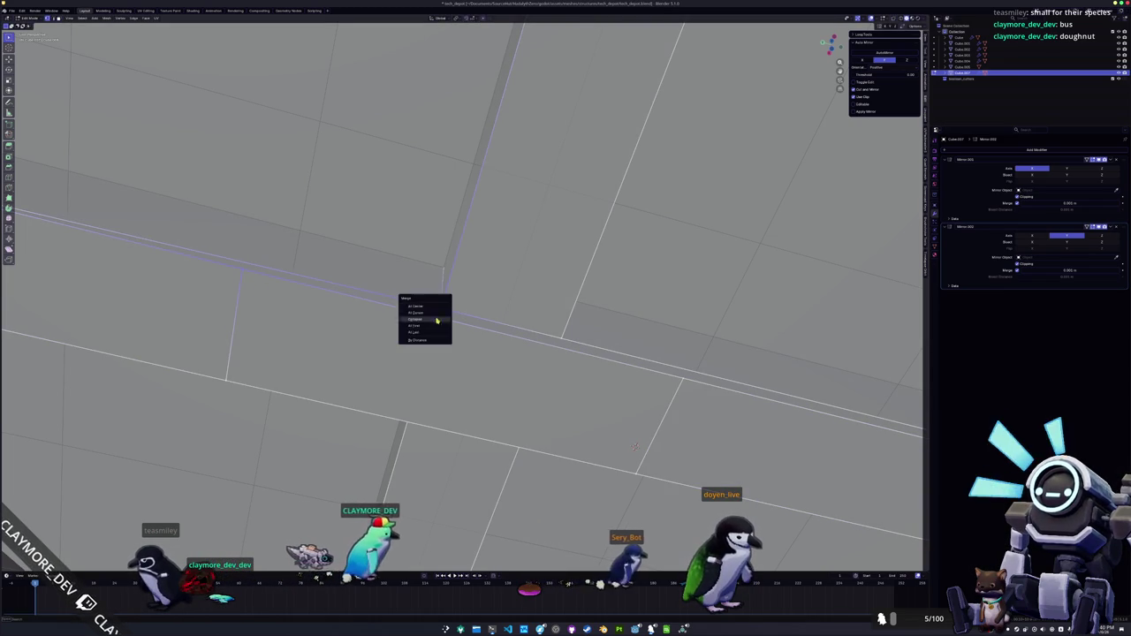
- Merge the beam-end vertex pairs At Last so the crossing beams join without gaps
left_click(436, 321)
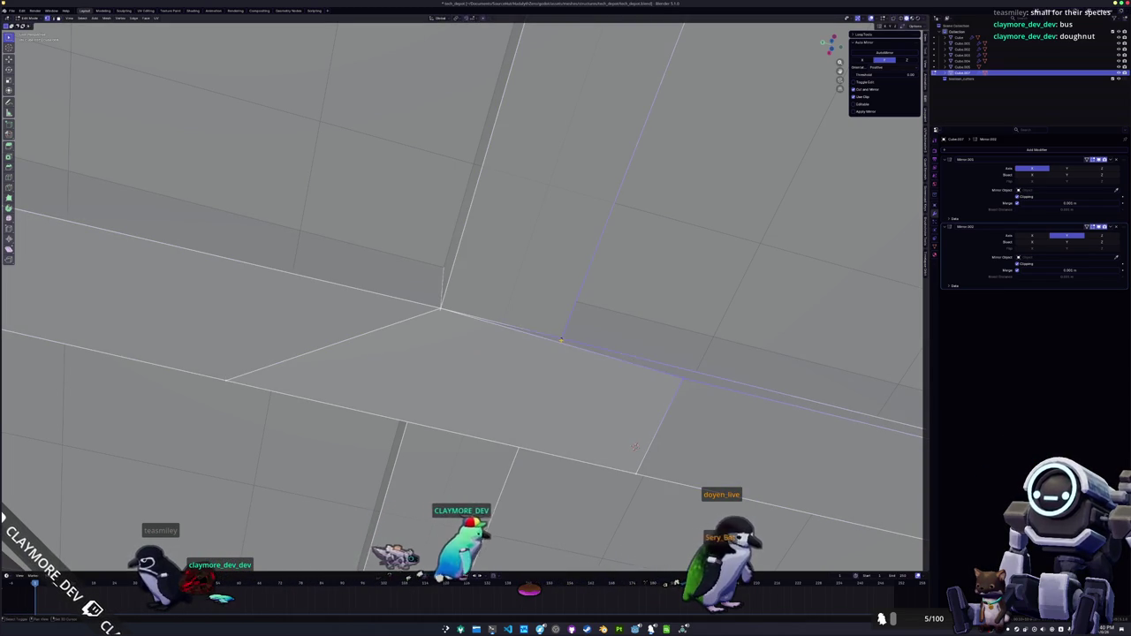
left_click(559, 344)
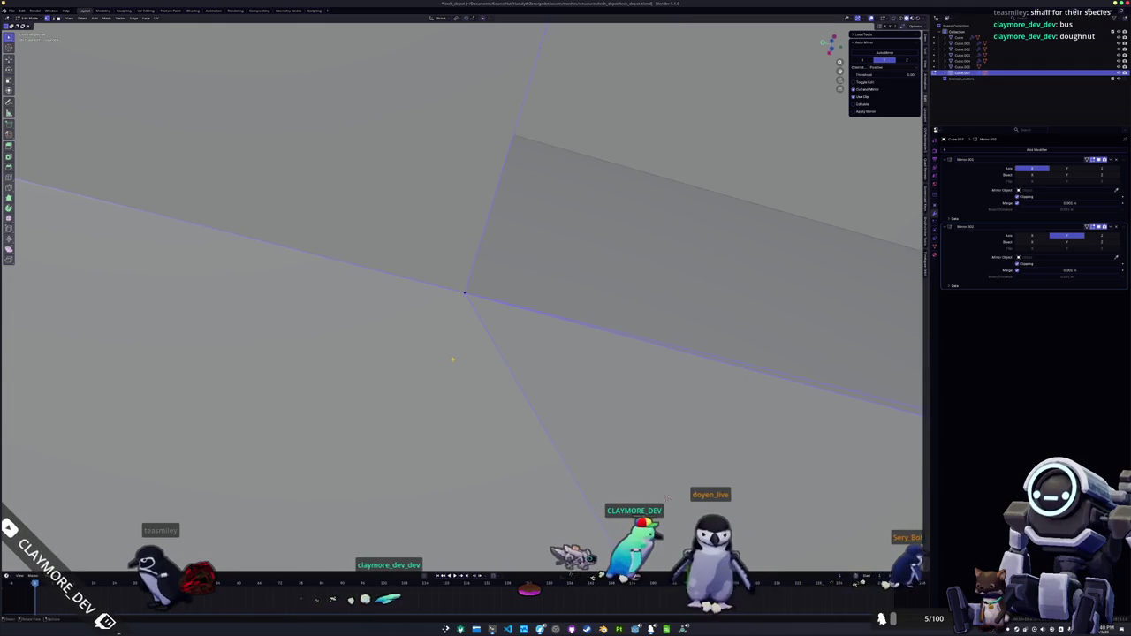
scroll(462, 301, "down", 5)
key("KP_Decimal")
left_click_drag(511, 331, 636, 354)
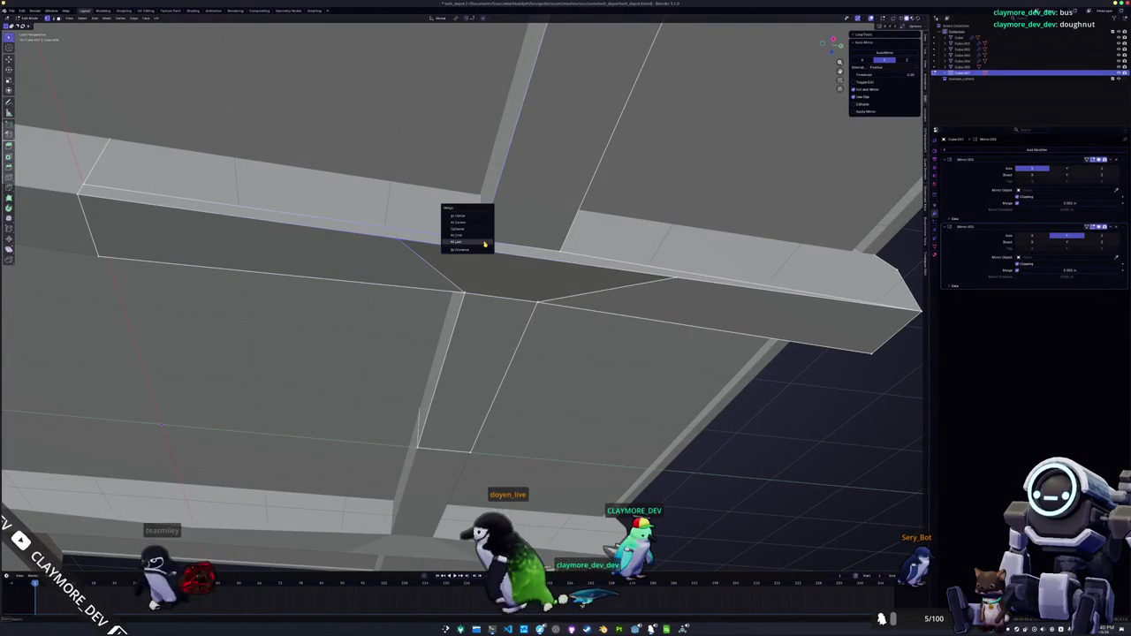
left_click(485, 243)
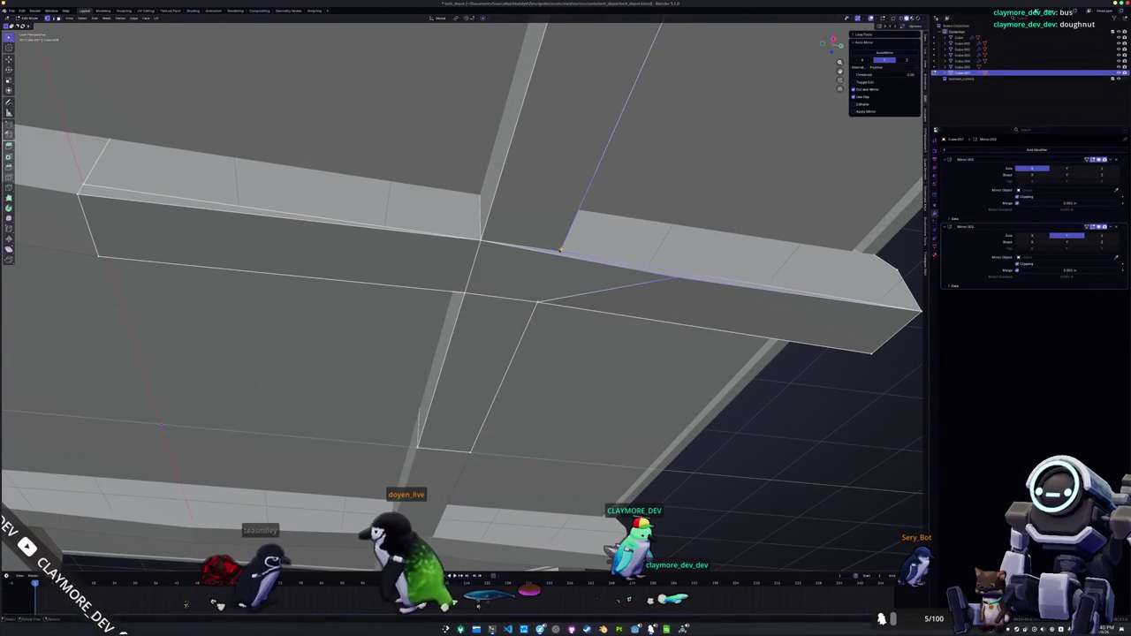
left_click(562, 252)
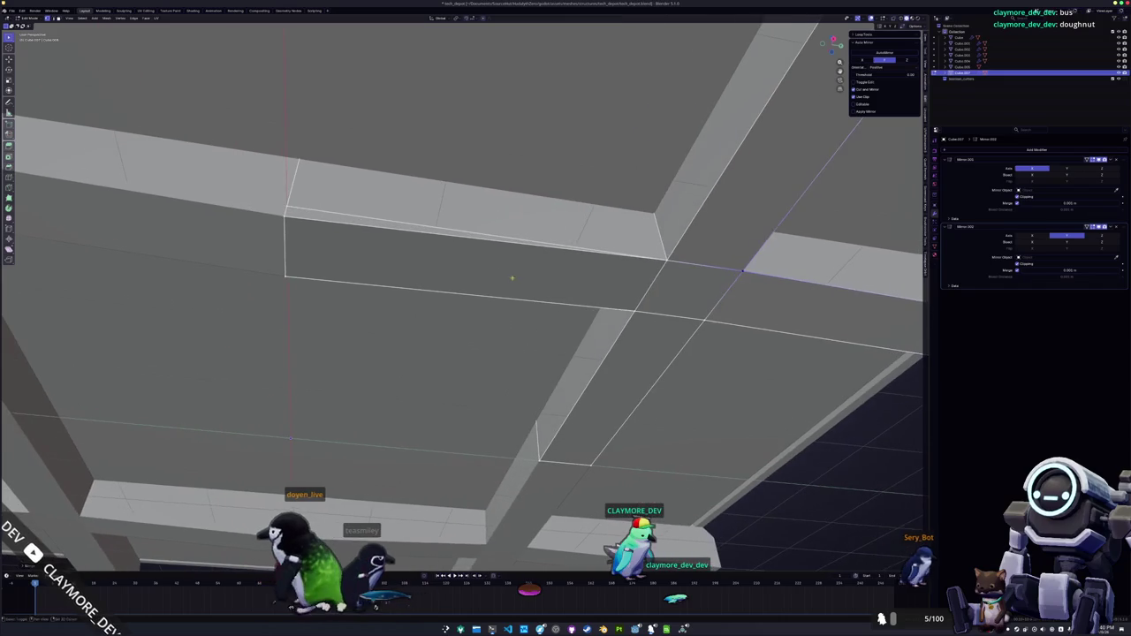
key("m")
left_click(283, 205)
left_click_drag(283, 205, 522, 278)
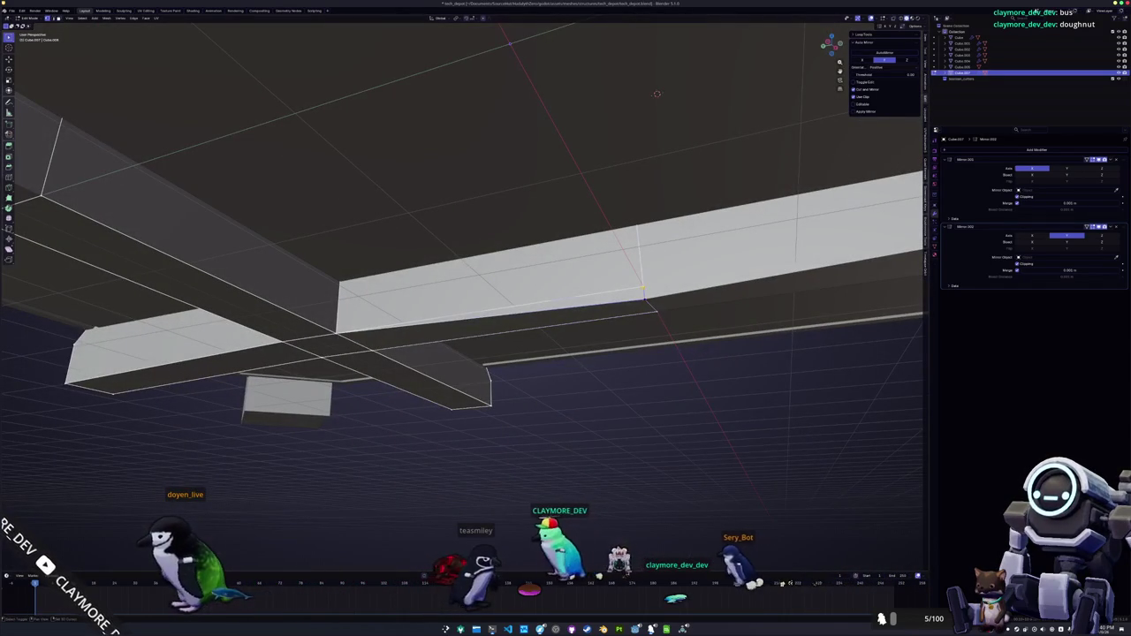
mouse_move(657, 93)
left_mouse_down()
mouse_move(522, 180)
mouse_move(534, 299)
mouse_move(634, 295)
mouse_move(588, 294)
left_mouse_up()
- Move the vertex vertically, then raise the dipped face by -0.14 on Z to beam level
key("g")
key("z")
left_click(658, 294)
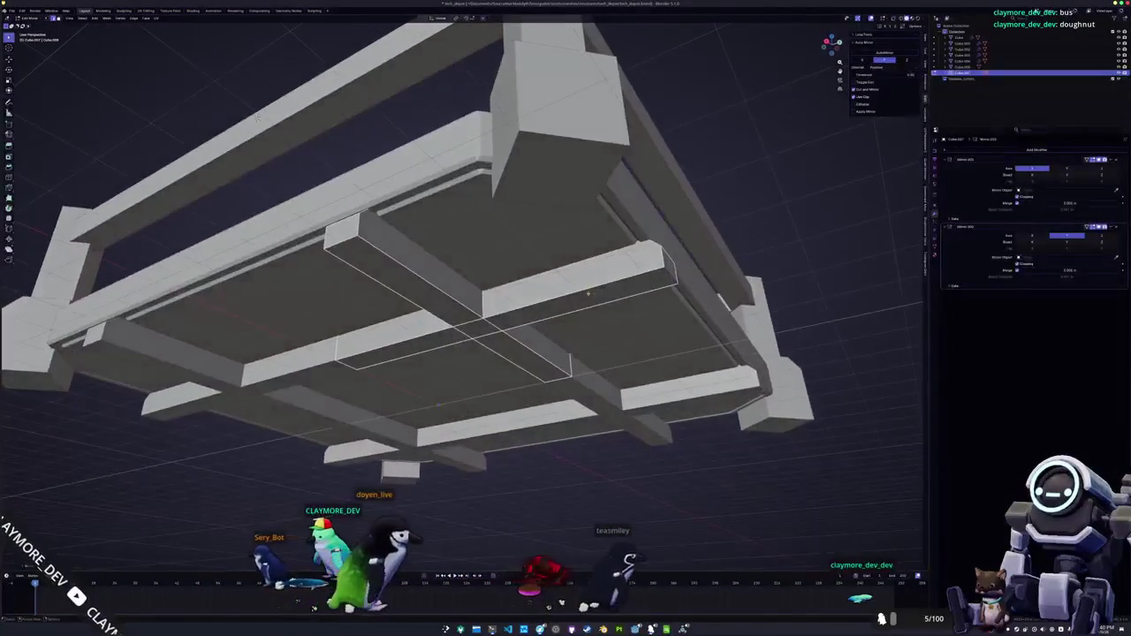
key("g")
key("z")
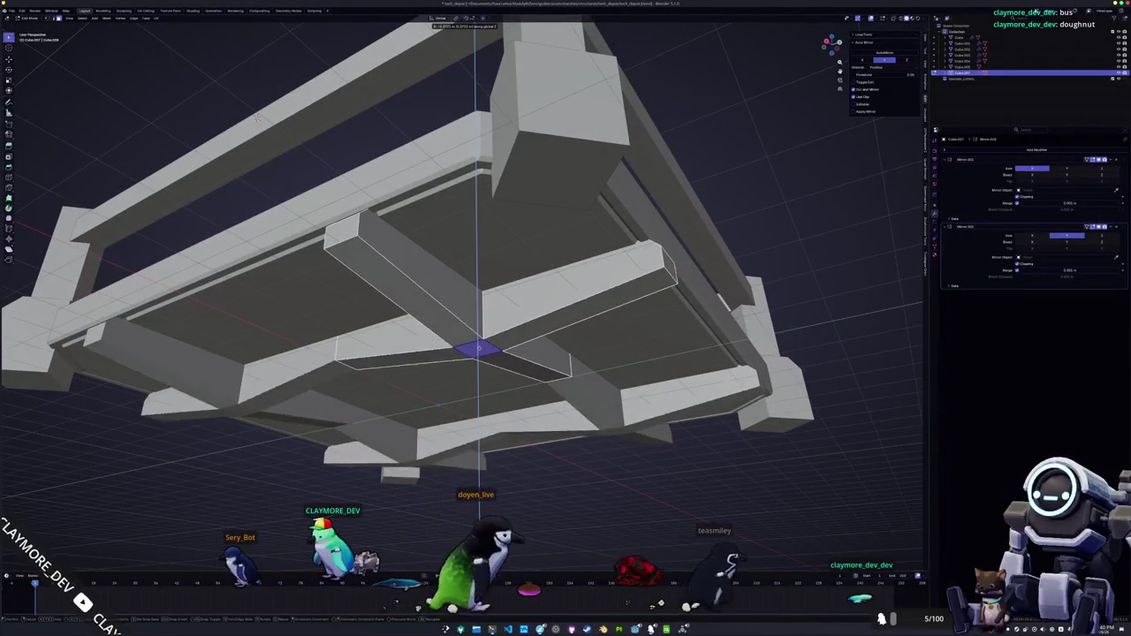
left_click_drag(438, 404, 466, 437)
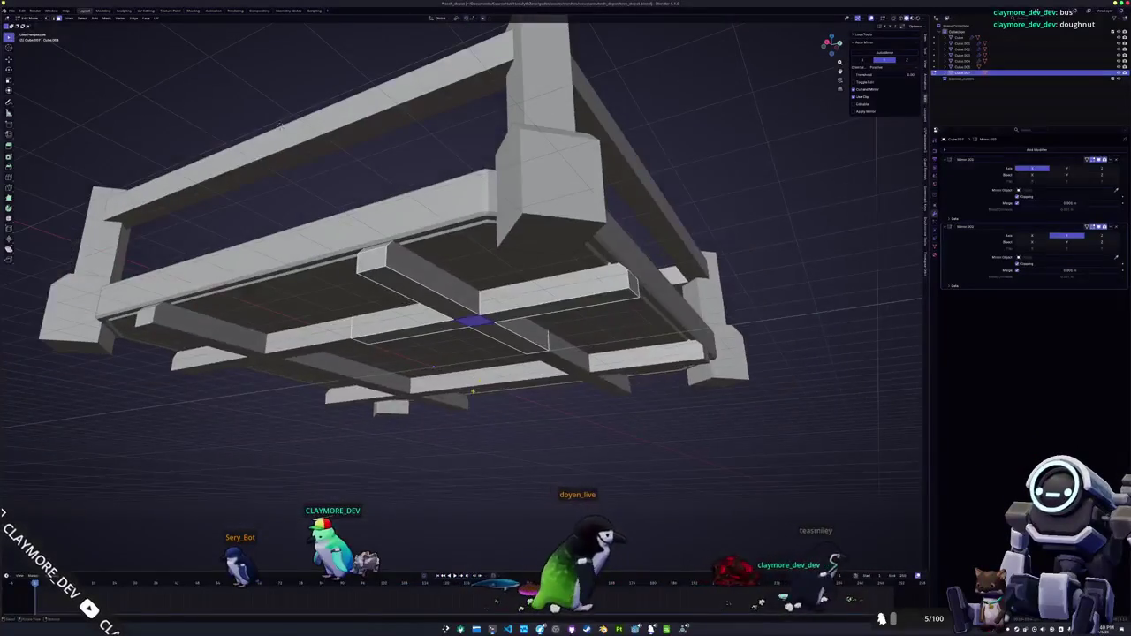
type("-0.14")
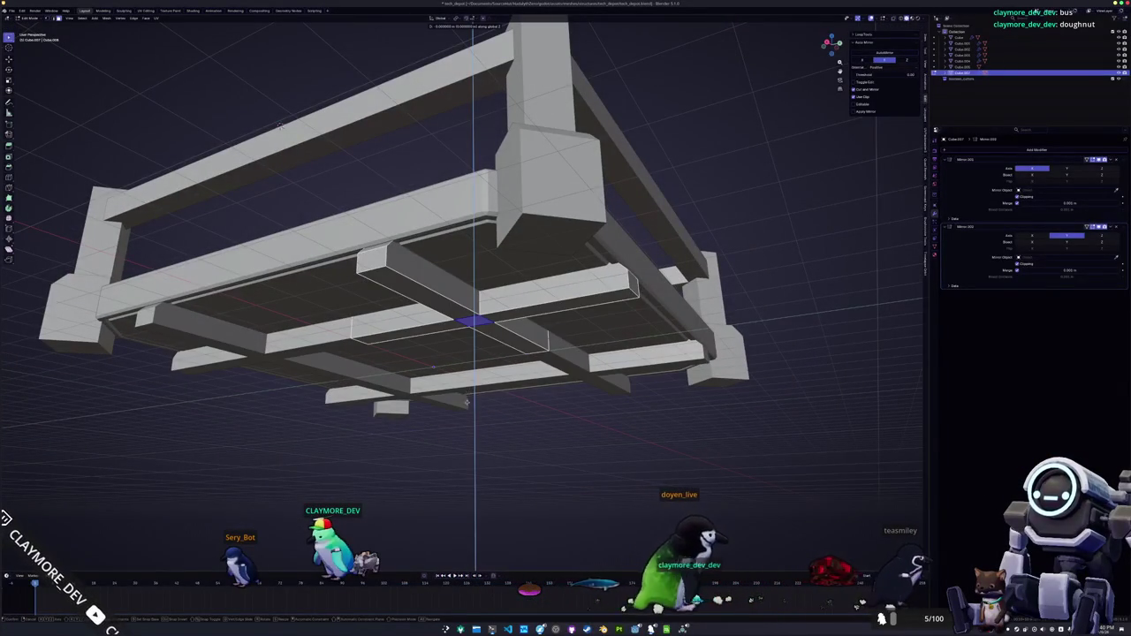
left_click_drag(475, 467, 510, 354)
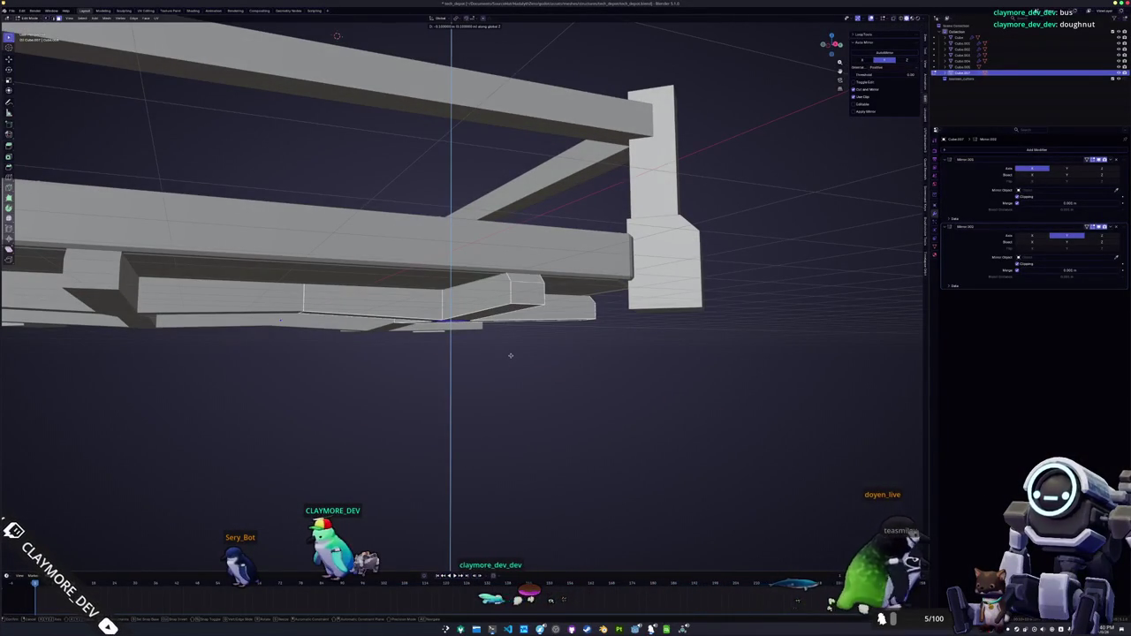
left_click(510, 356)
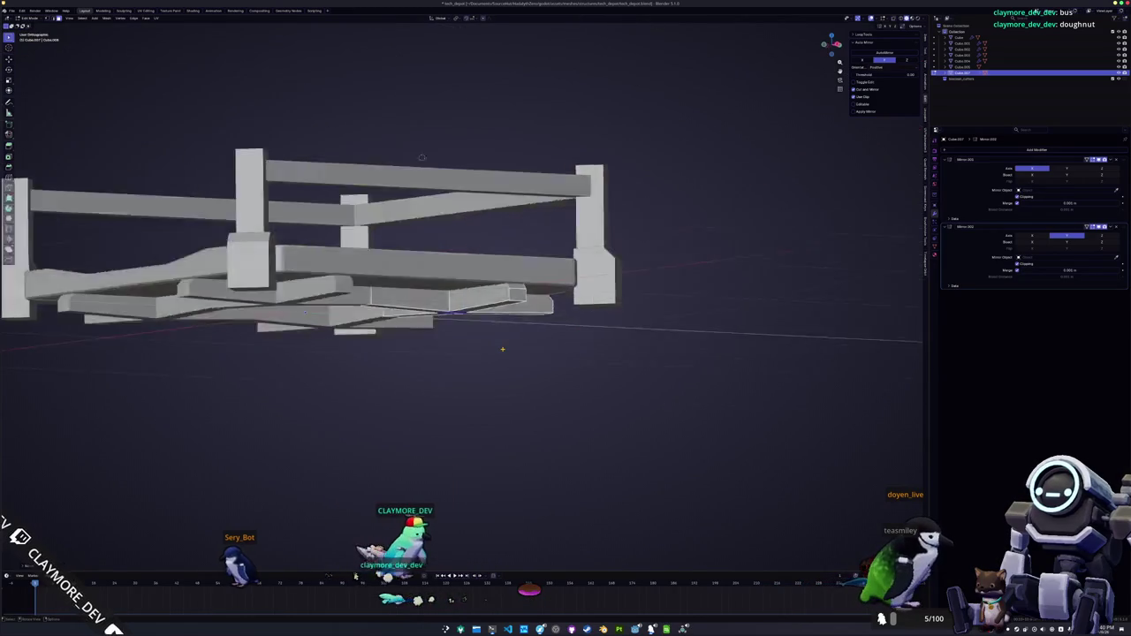
key("KP_1")
- Return to Object Mode, check another frame piece, and select the platform floor before adding a mesh
key("Tab")
left_click(674, 328)
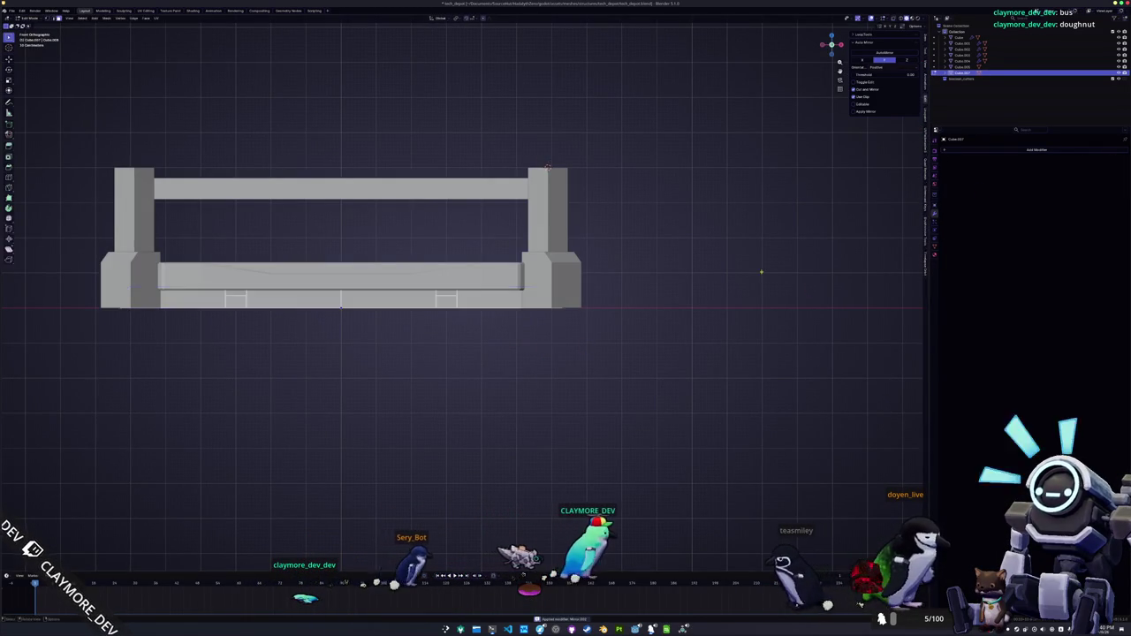
key("Tab")
mouse_move(491, 103)
left_mouse_down()
mouse_move(382, 151)
mouse_move(595, 335)
mouse_move(435, 331)
mouse_move(701, 278)
mouse_move(685, 282)
left_mouse_up()
key("Tab")
left_click(436, 331)
key("shift+a")
mouse_move(684, 281)
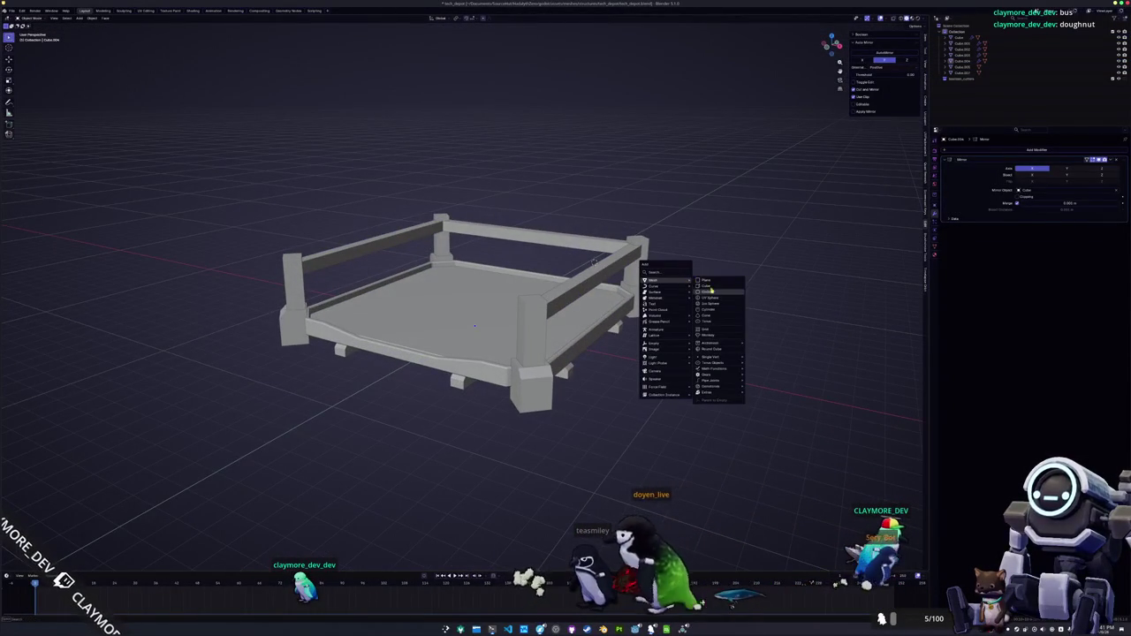
- Add a cylinder, reset it to the origin, move it to a platform corner in Top view, then switch to Godot
left_click(711, 308)
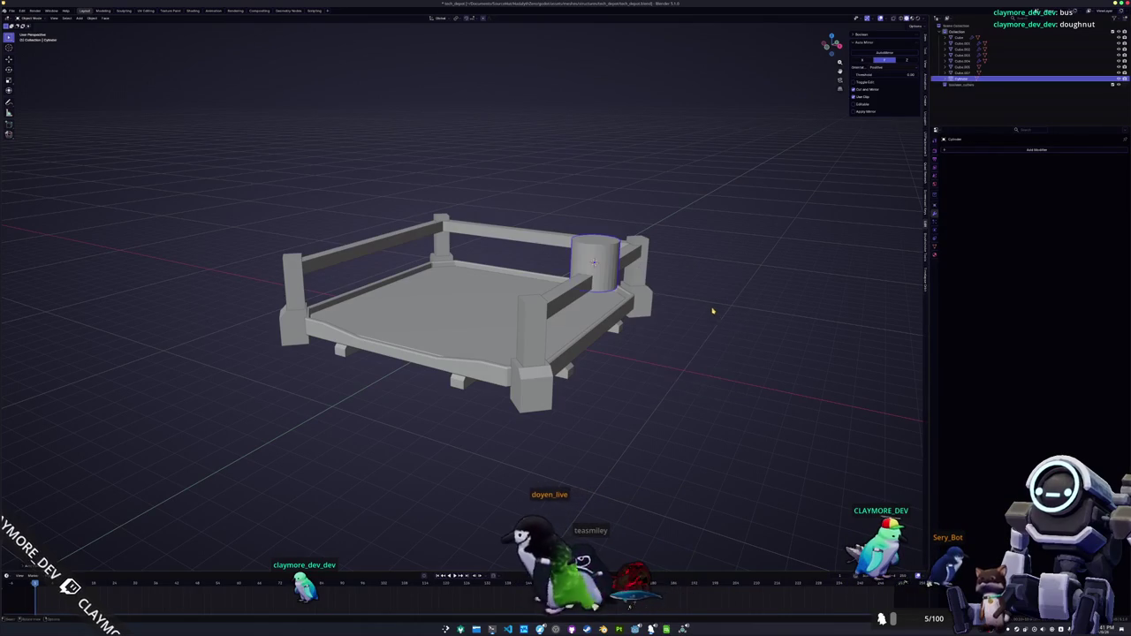
key("KP_7")
key("alt+g")
key("g")
key("z")
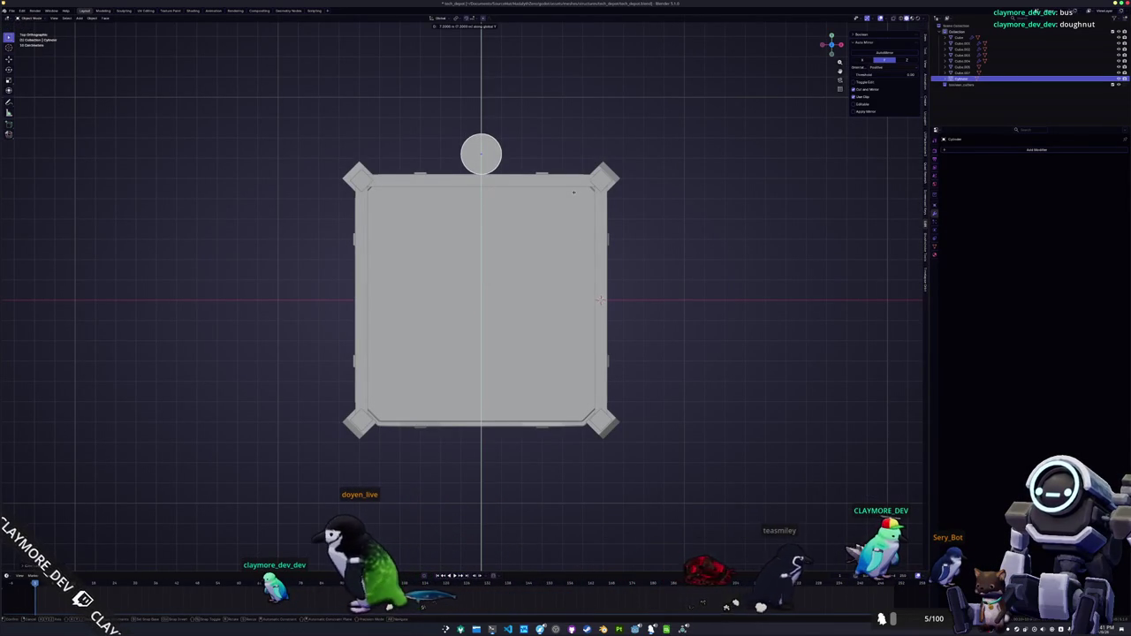
key("y")
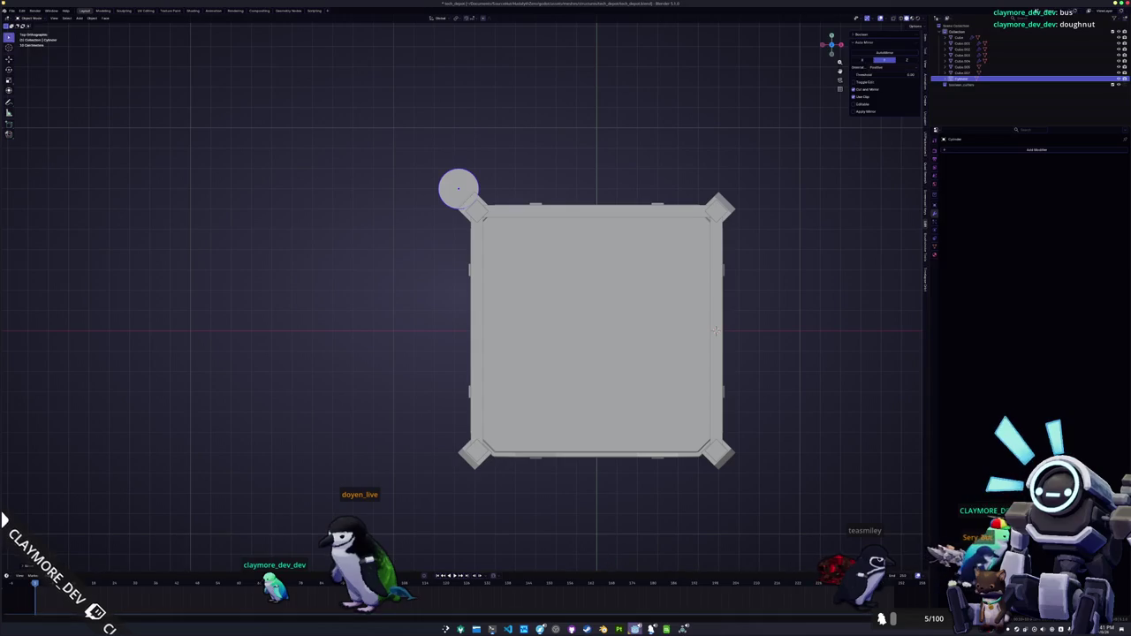
key("alt+Tab")
- Select the TechDepot node, fly toward its placeholder square, and switch back to Blender
key("w")
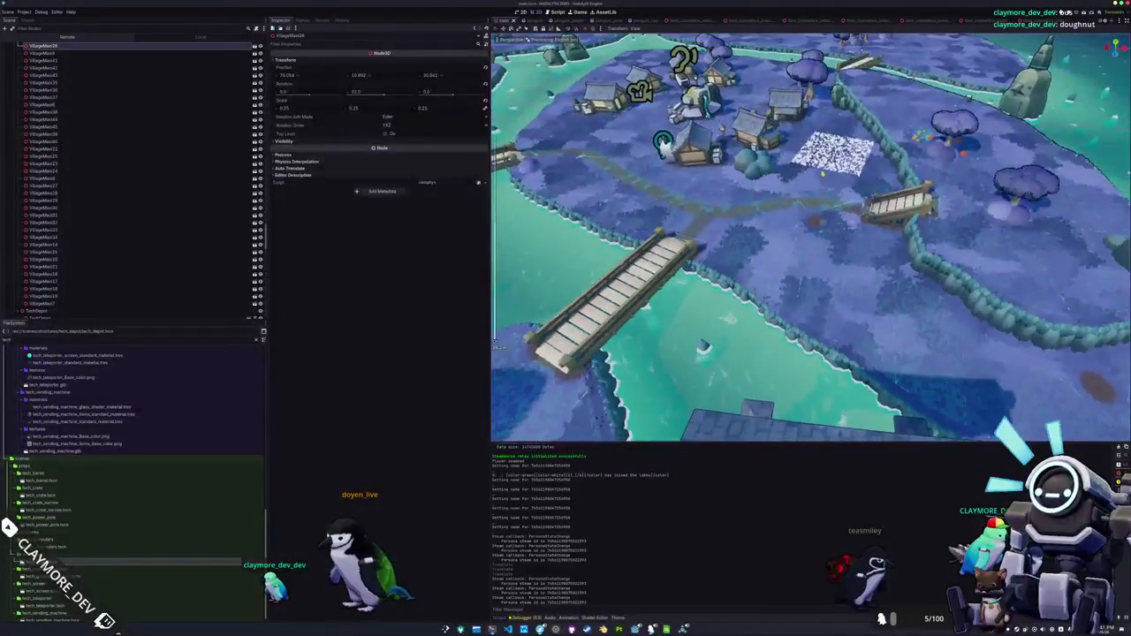
left_click(40, 314)
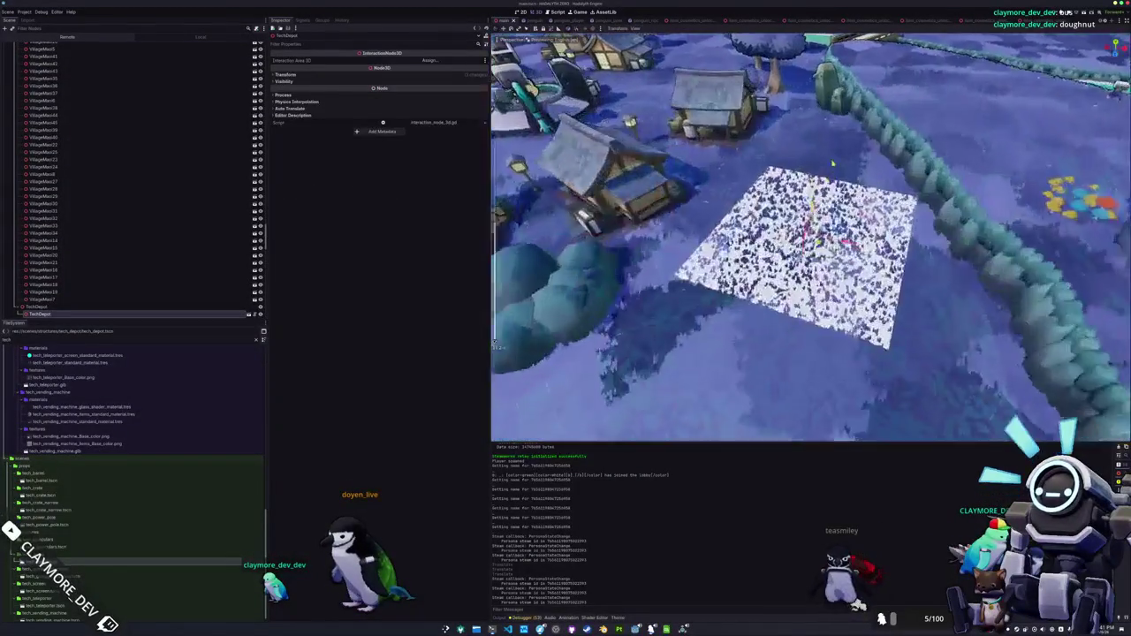
scroll(810, 239, "up", 3)
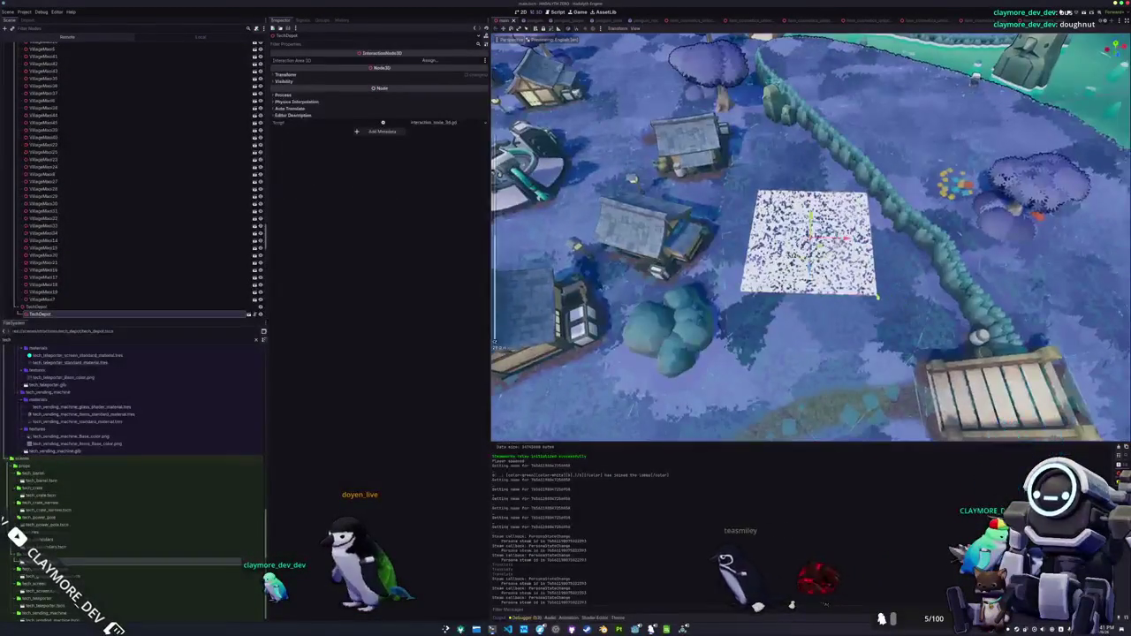
key("alt+Tab")
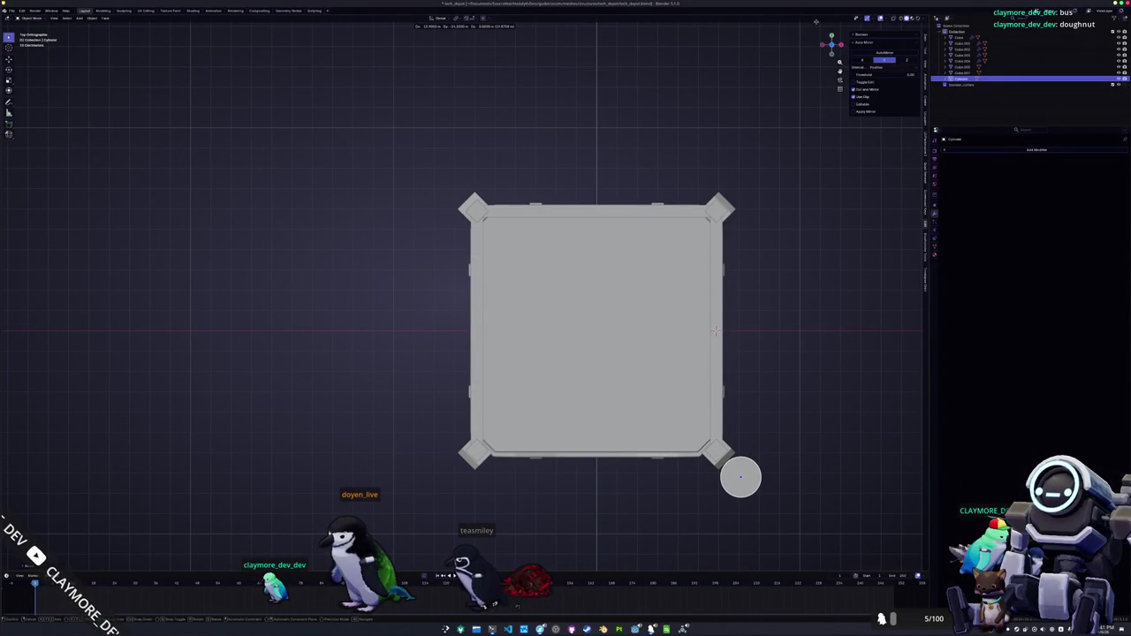
- Widen the cylinder into a flat disc and slide it horizontally beside the platform corner
mouse_move(661, 297)
left_mouse_down()
mouse_move(584, 107)
mouse_move(641, 163)
left_mouse_up()
key("s")
key("shift+z")
left_click(457, 58)
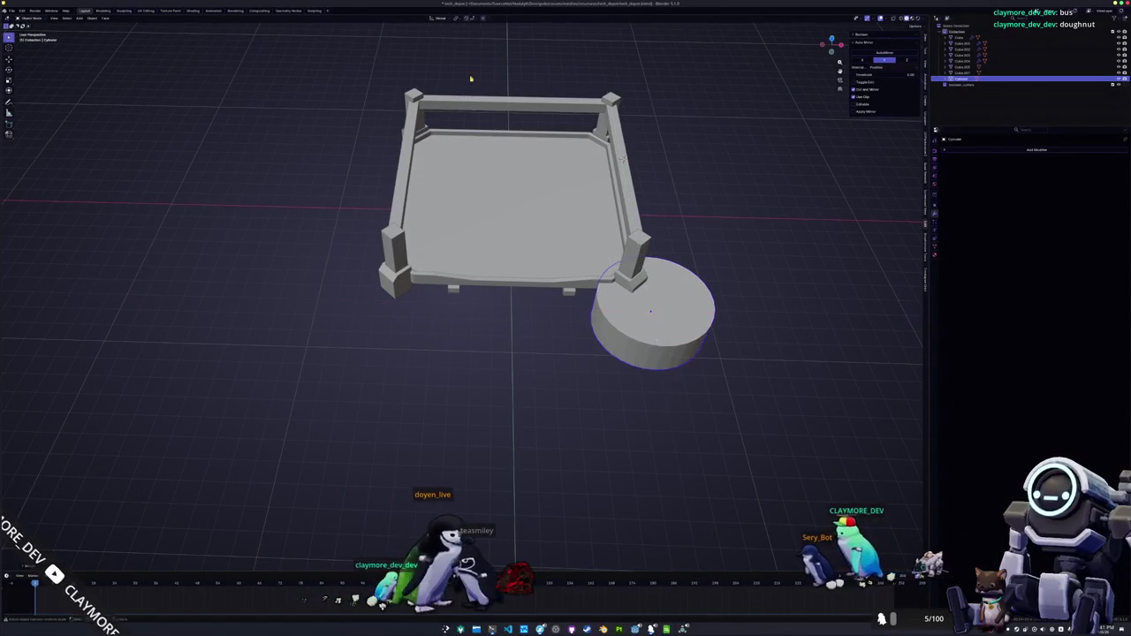
key("g")
key("shift+z")
left_click(526, 125)
- Save tech_depot.blend and export the depot as glTF 2.0 to tech_depot.glb
scroll(677, 177, "down", 3)
mouse_move(677, 177)
left_mouse_down()
mouse_move(687, 167)
mouse_move(646, 171)
mouse_move(654, 225)
left_mouse_up()
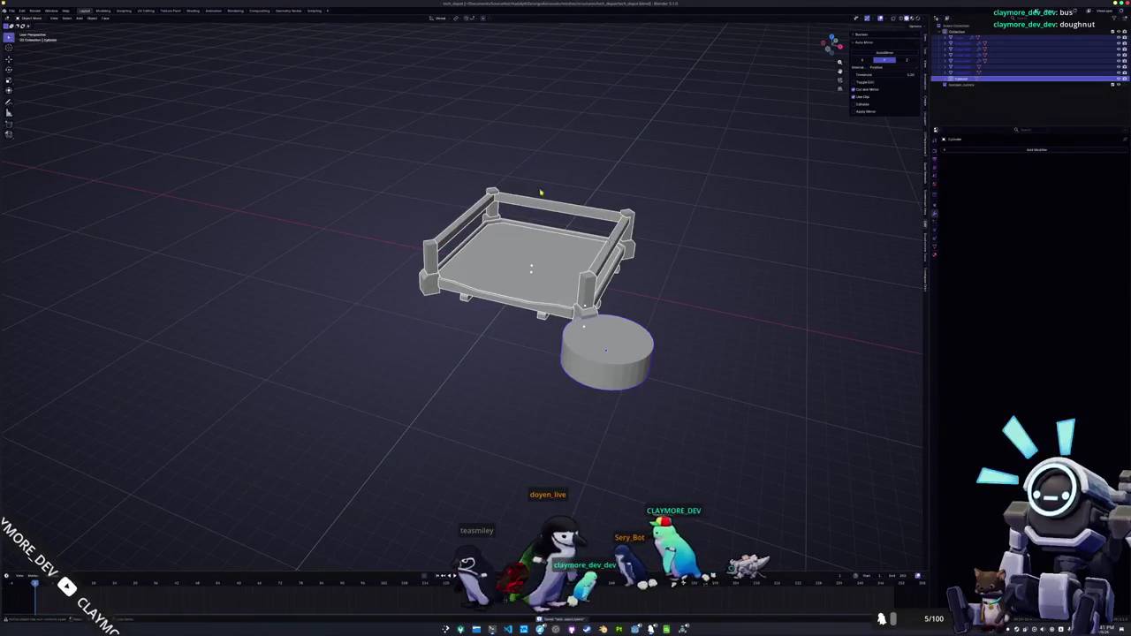
key("ctrl+s")
left_click(12, 11)
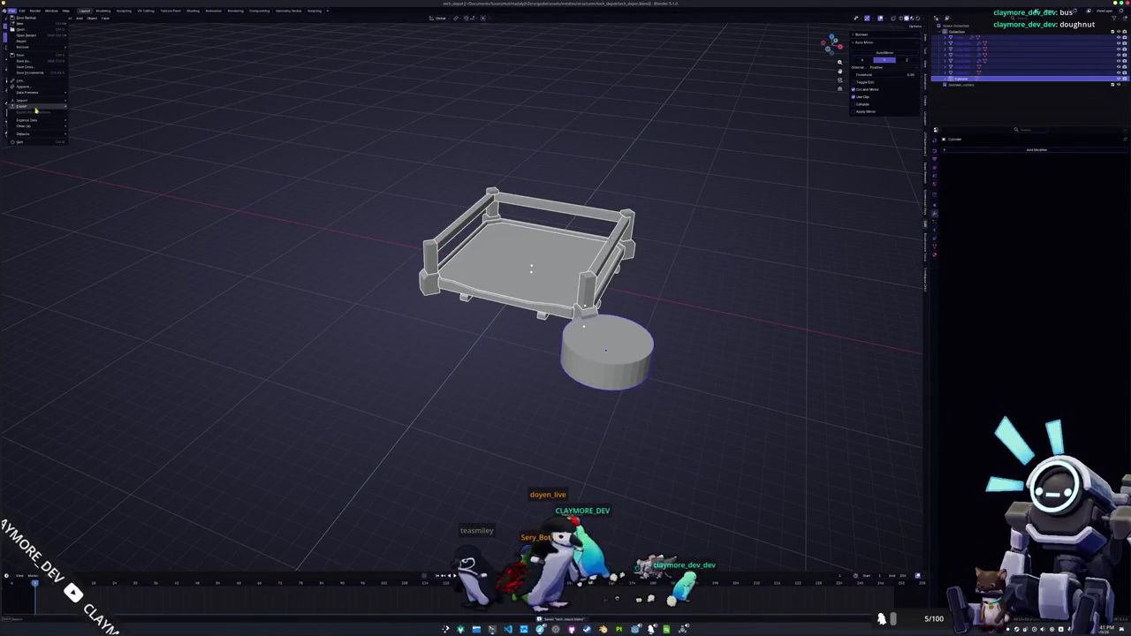
mouse_move(35, 104)
left_click(106, 159)
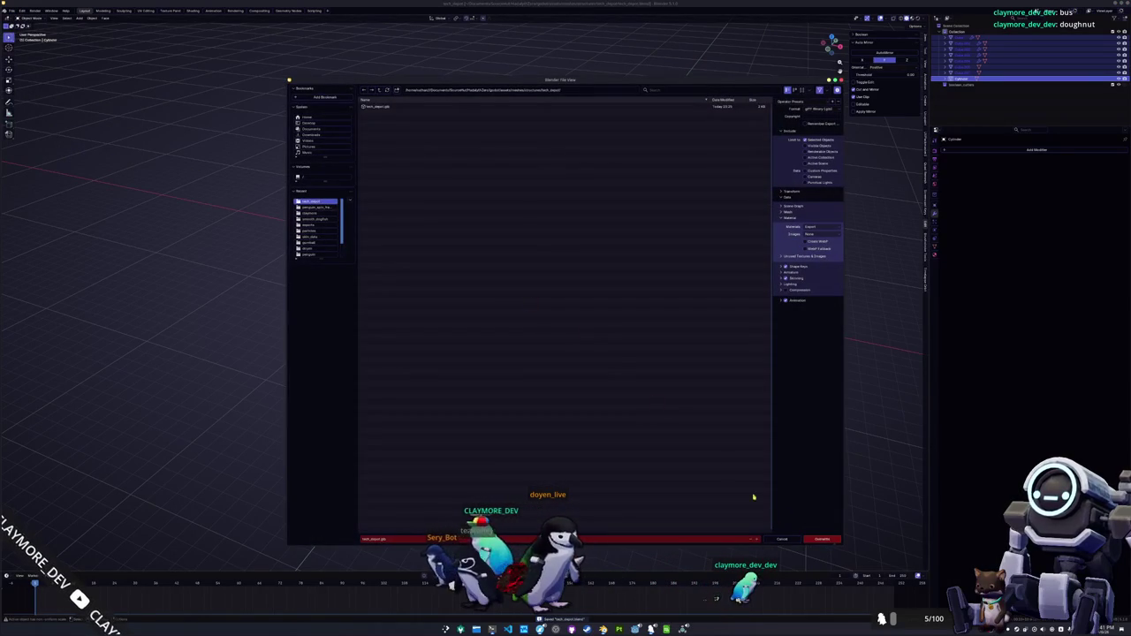
left_click(820, 540)
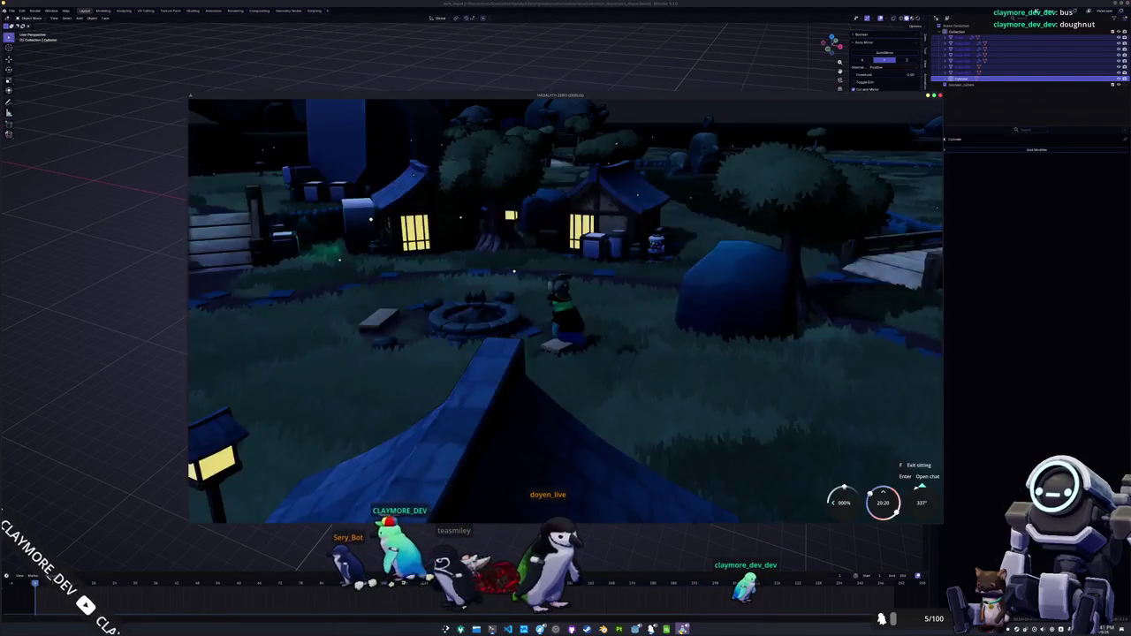
- Inspect the re-imported TechDepot platform and round pad in Godot's village, then return to Blender
key("alt+Tab")
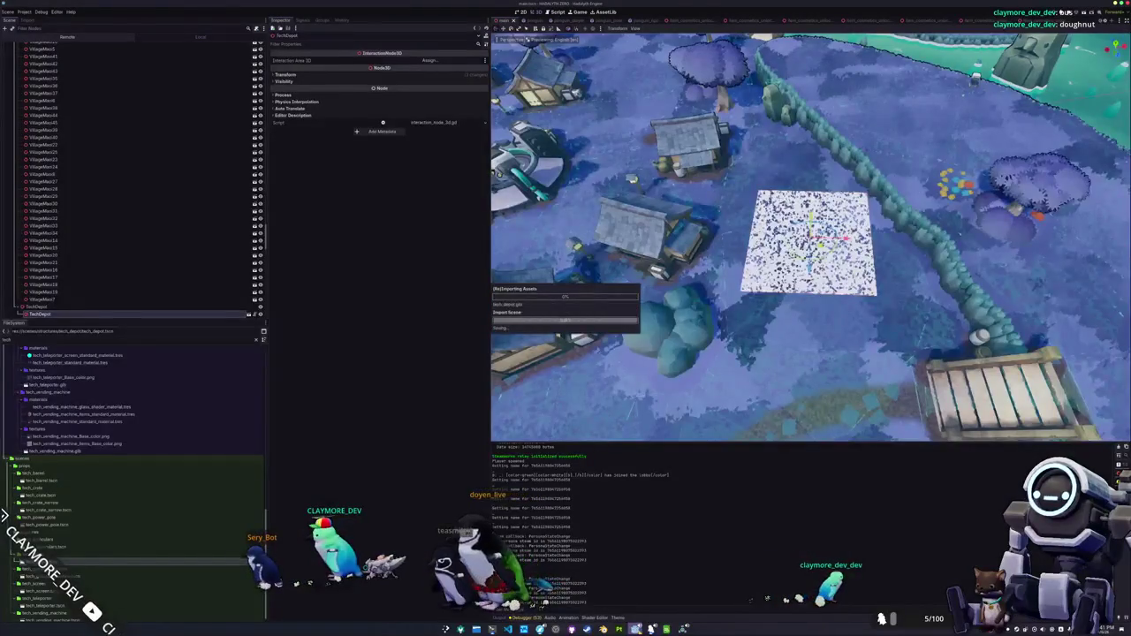
mouse_move(788, 380)
left_mouse_down()
mouse_move(716, 357)
mouse_move(751, 313)
mouse_move(753, 326)
left_mouse_up()
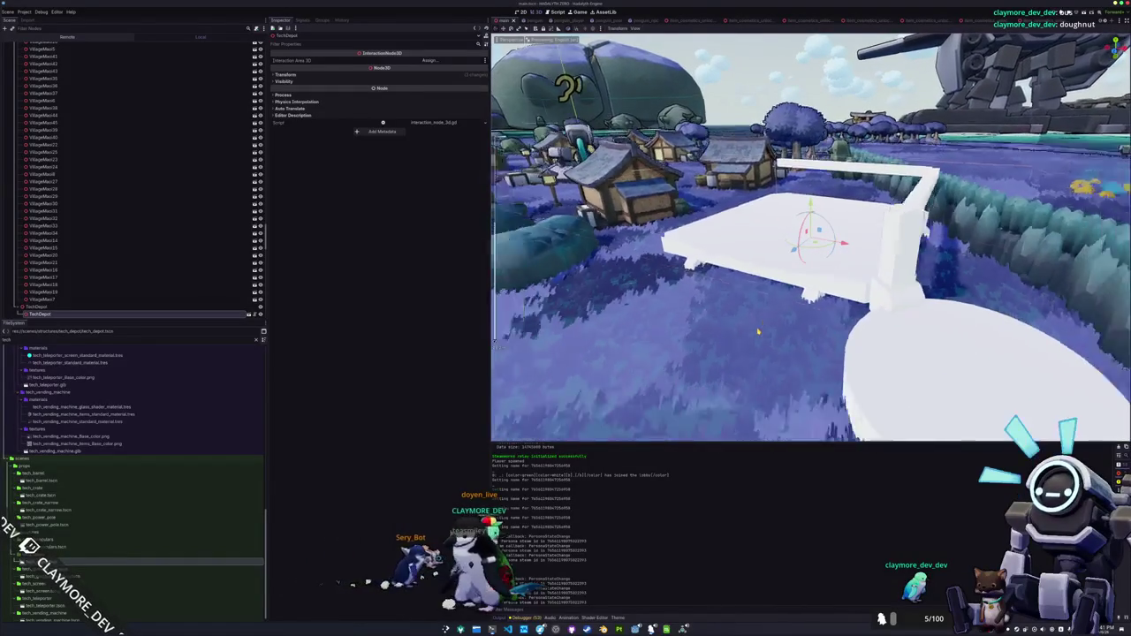
mouse_move(763, 344)
left_mouse_down()
mouse_move(826, 366)
mouse_move(789, 346)
left_mouse_up()
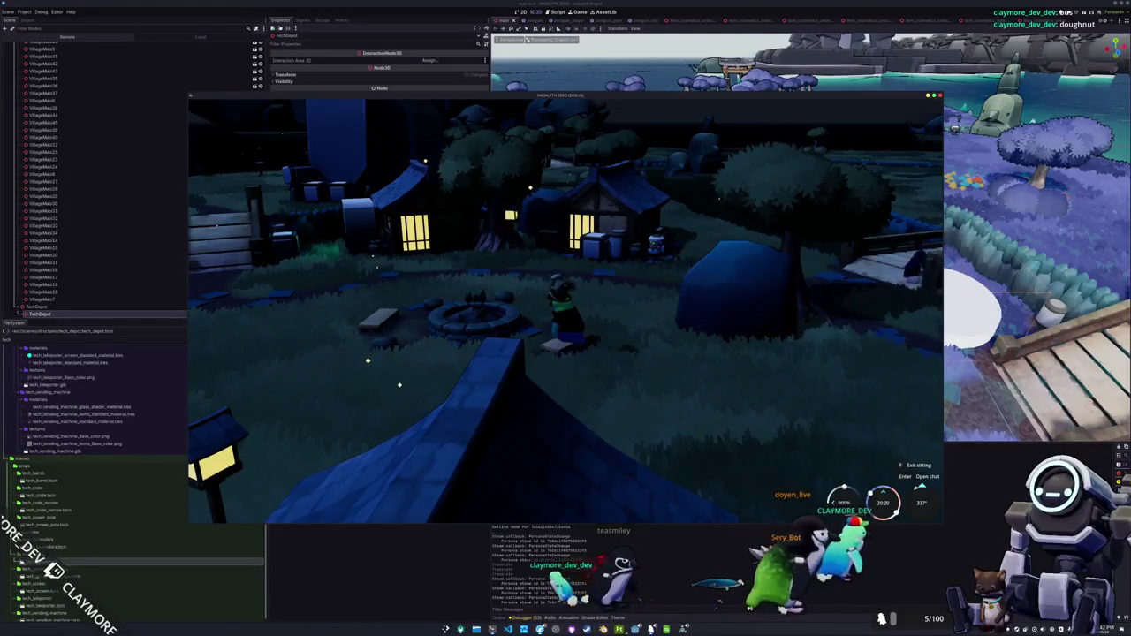
key("F8")
mouse_move(845, 321)
left_mouse_down()
mouse_move(850, 372)
mouse_move(864, 291)
mouse_move(798, 277)
left_mouse_up()
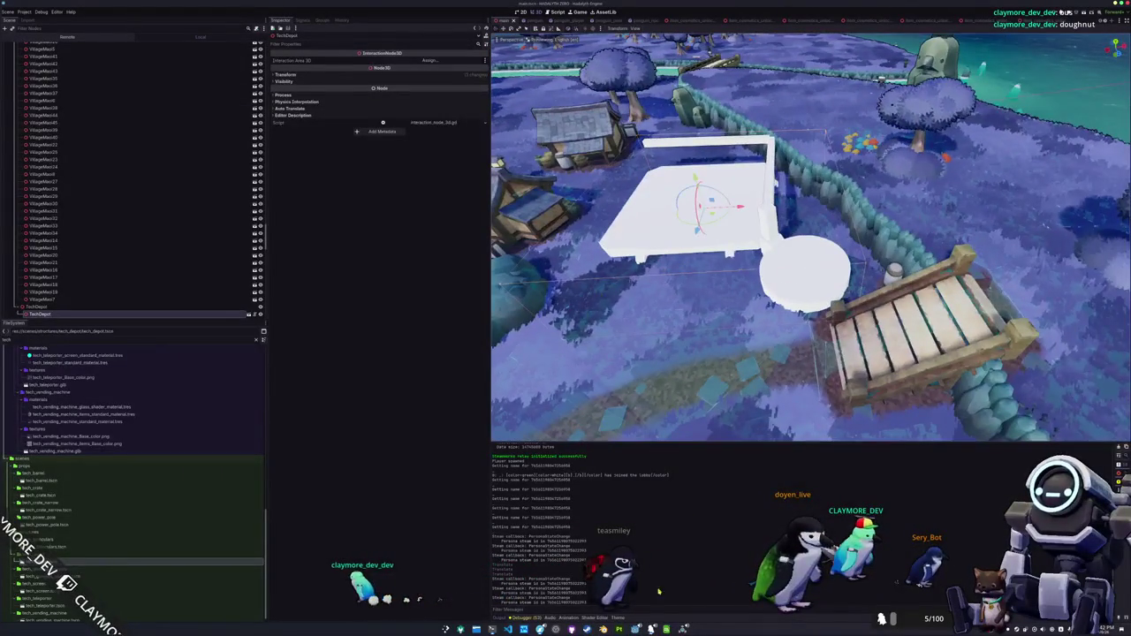
key("alt+Tab")
scroll(591, 417, "up", 3)
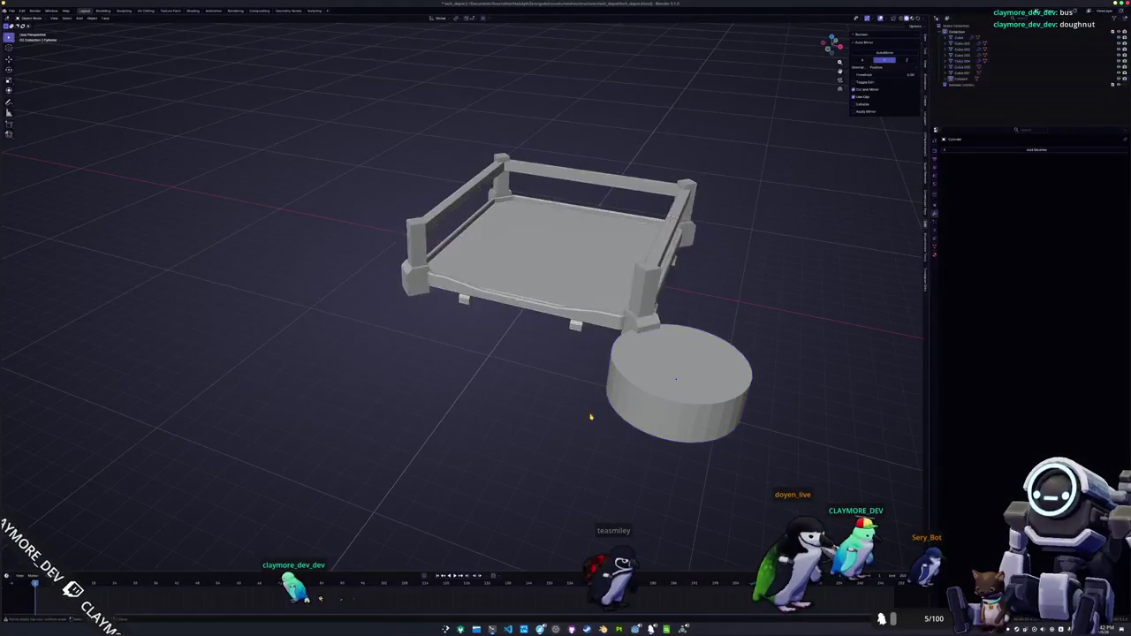
- Duplicate the disc, lift the copy straight up and shrink it into a narrower upper drum
left_click_drag(654, 398, 657, 393)
key("shift+d")
key("z")
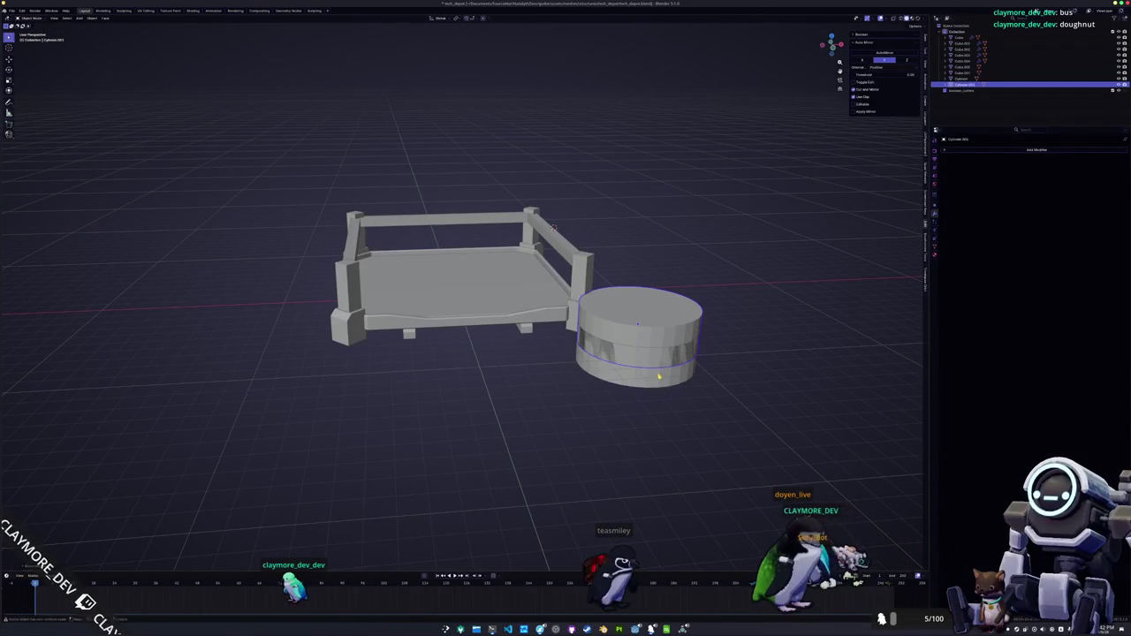
key("KP_1")
left_click_drag(666, 373, 730, 376)
key("s")
- Extrude the upper drum's top face upward
key("Tab")
key("e")
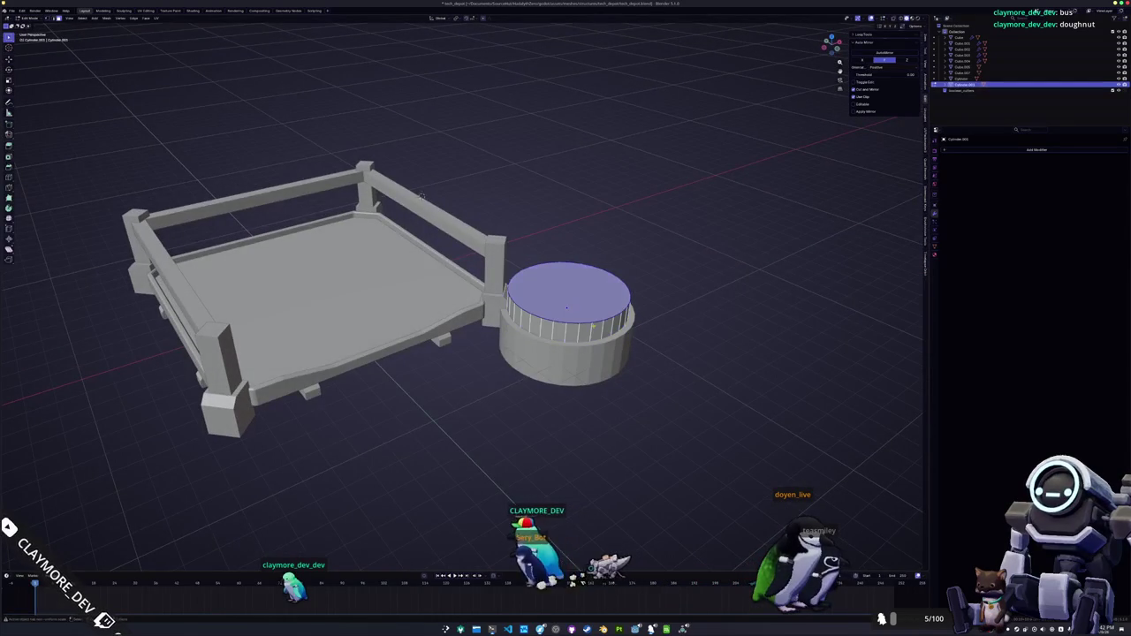
left_click(633, 345)
left_click_drag(634, 356, 601, 324)
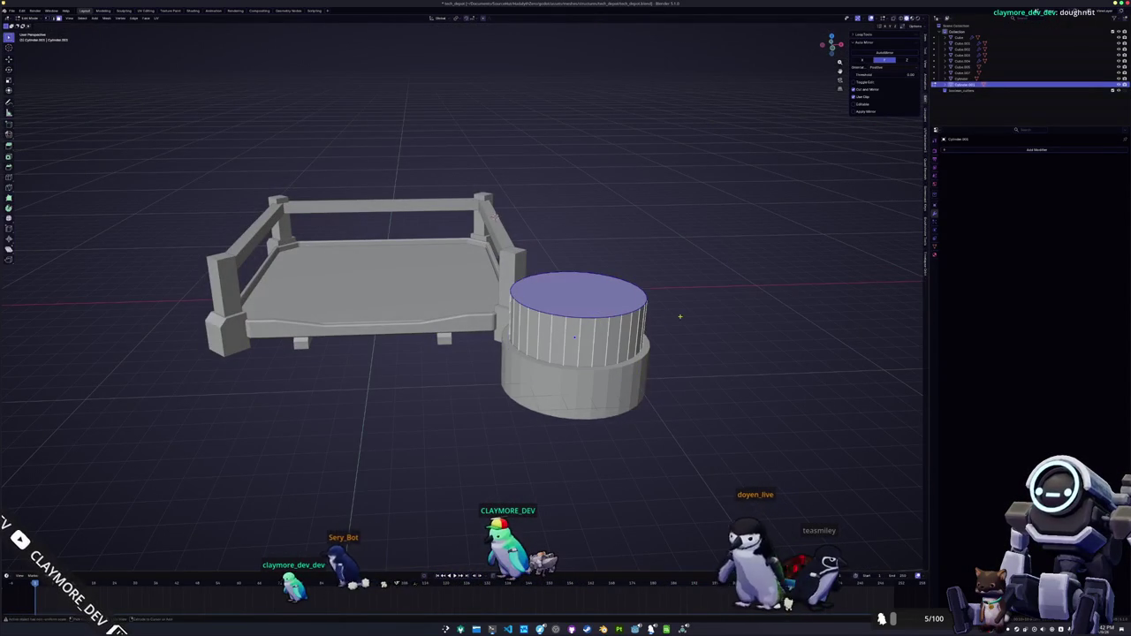
- Apply the drum's scale and bevel the edge of its top face
key("Tab")
key("ctrl+a")
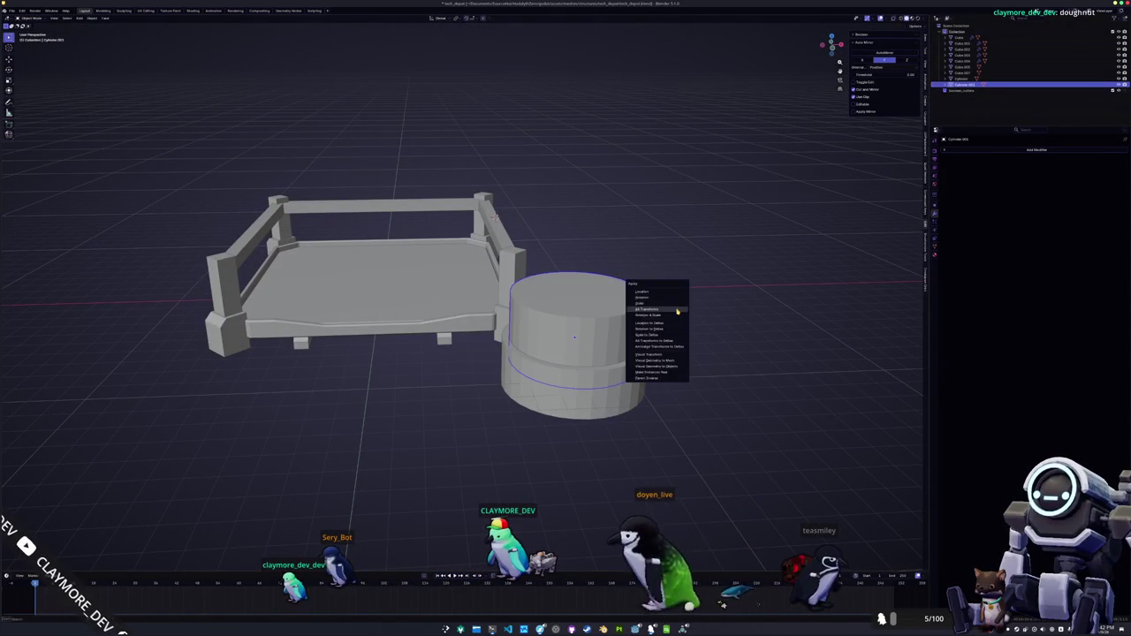
left_click(677, 307)
key("Tab")
key("ctrl+b")
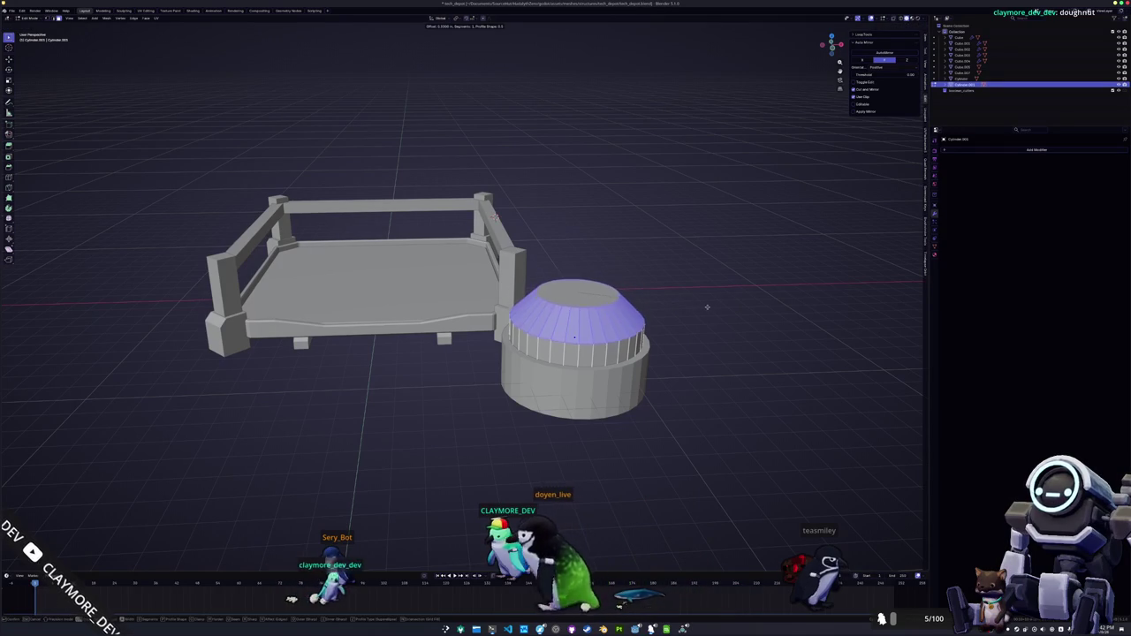
left_click(694, 307)
key("Tab")
mouse_move(694, 306)
left_mouse_down()
mouse_move(558, 343)
mouse_move(554, 377)
left_mouse_up()
- Apply the lower cylinder's scale and select the upper band of faces to split off
key("Tab")
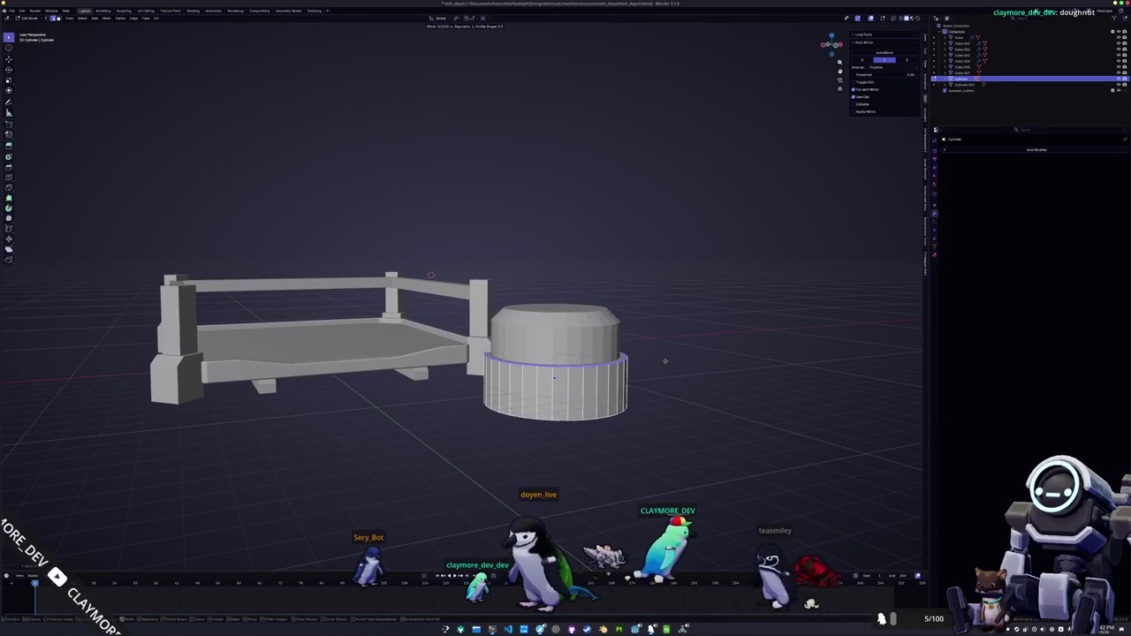
key("Tab")
key("ctrl+a")
left_click(671, 361)
key("Tab")
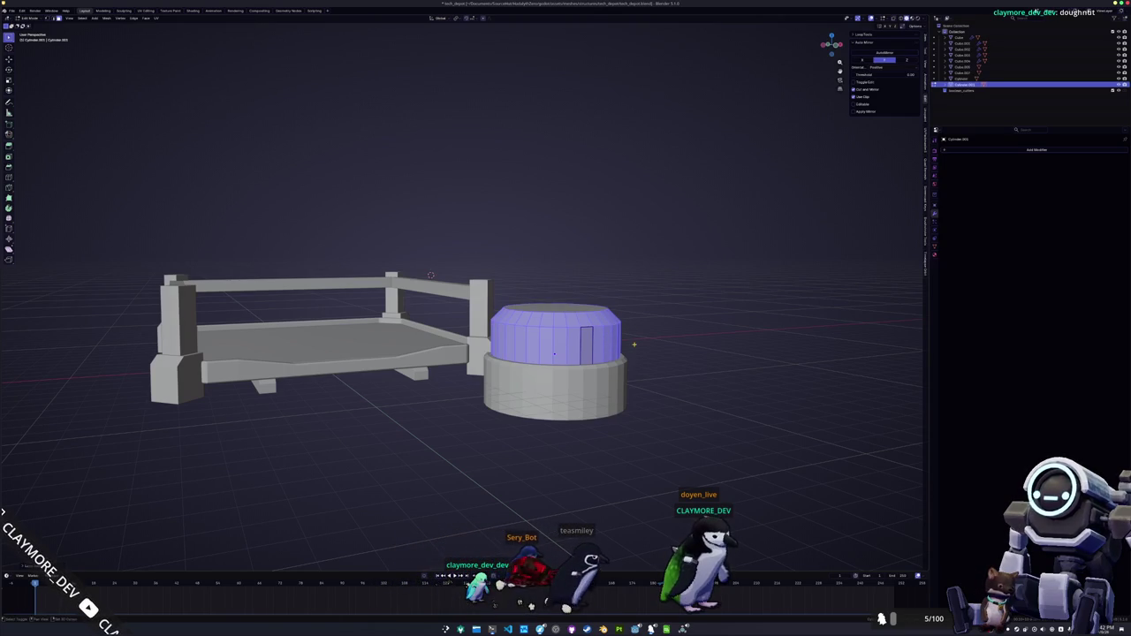
right_click(634, 343)
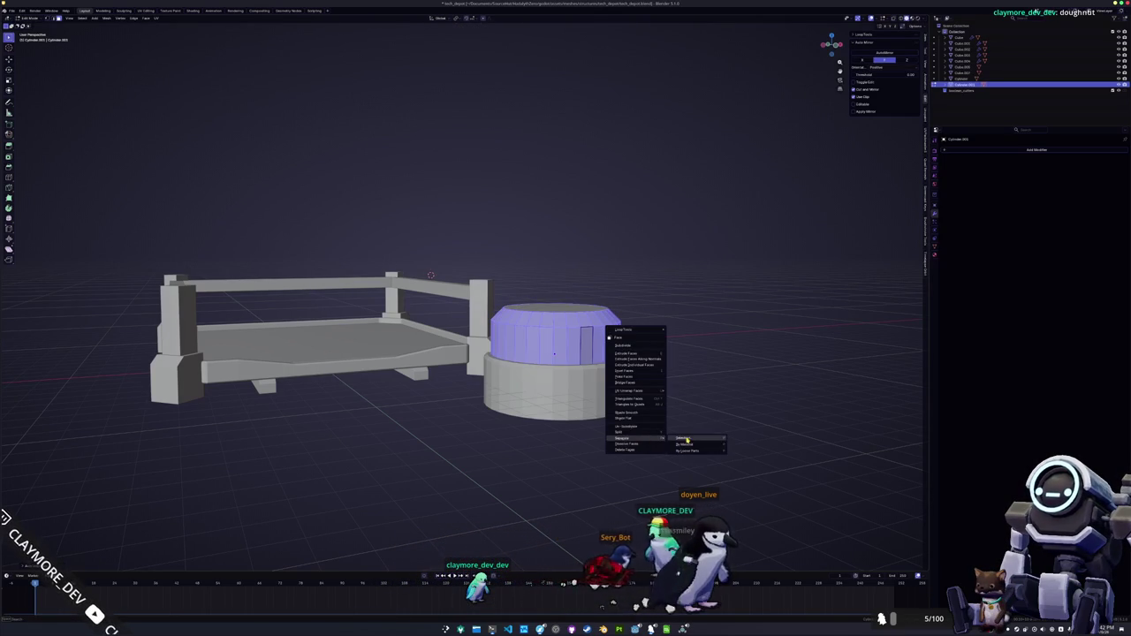
- Separate the selected faces into their own object and add a horizontal edge loop around it
left_click(687, 440)
key("alt+z")
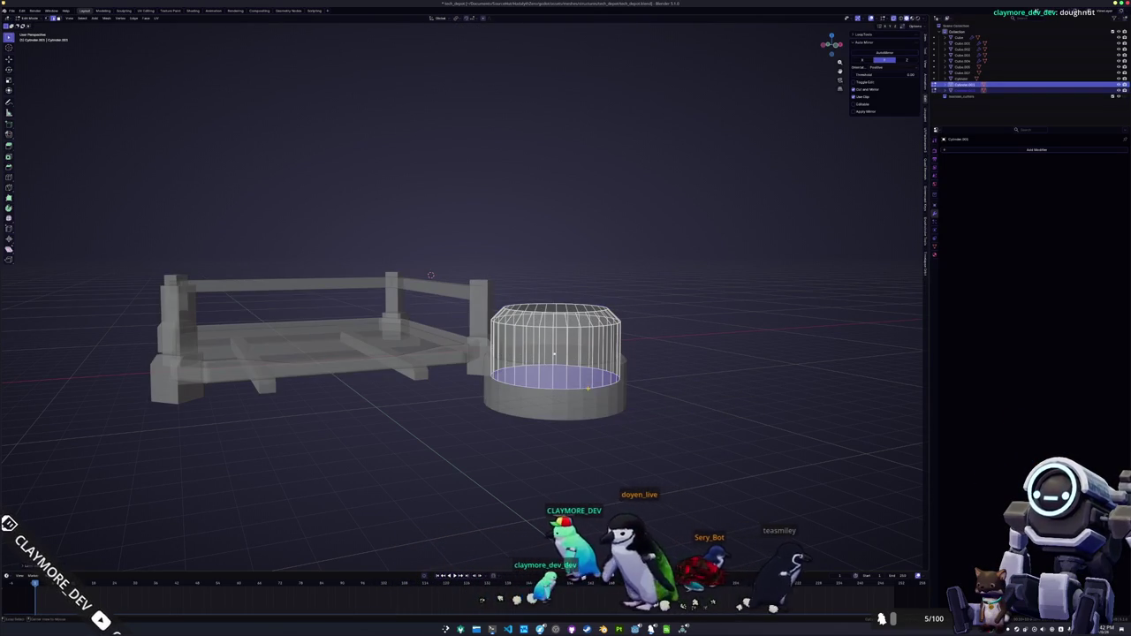
key("ctrl+r")
left_click(587, 389)
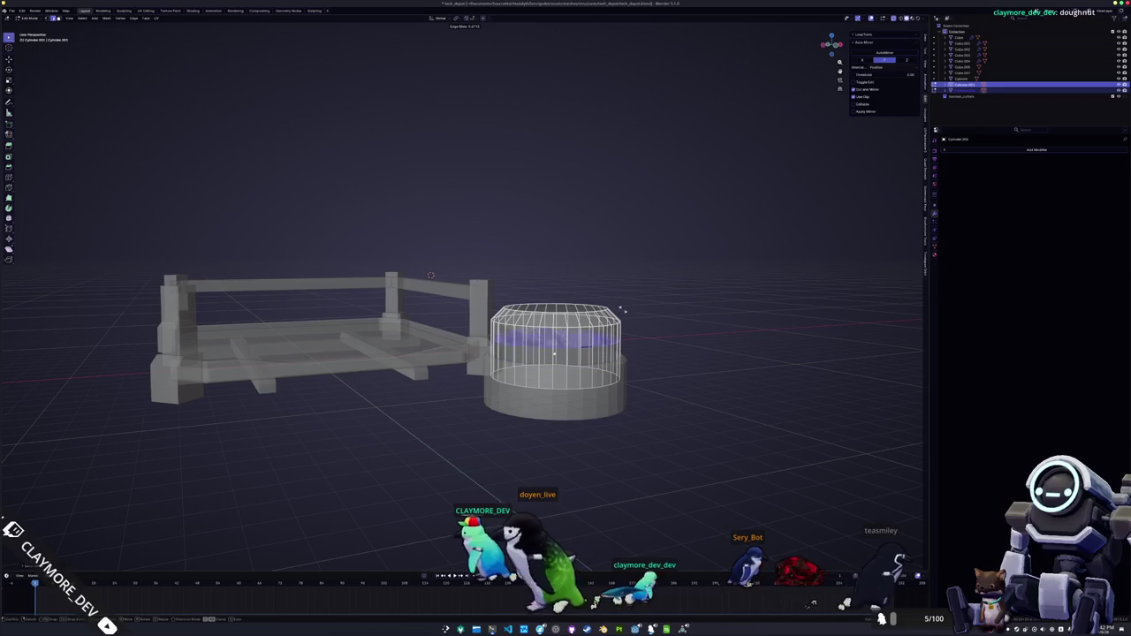
left_click(621, 311)
key("Tab")
key("alt+z")
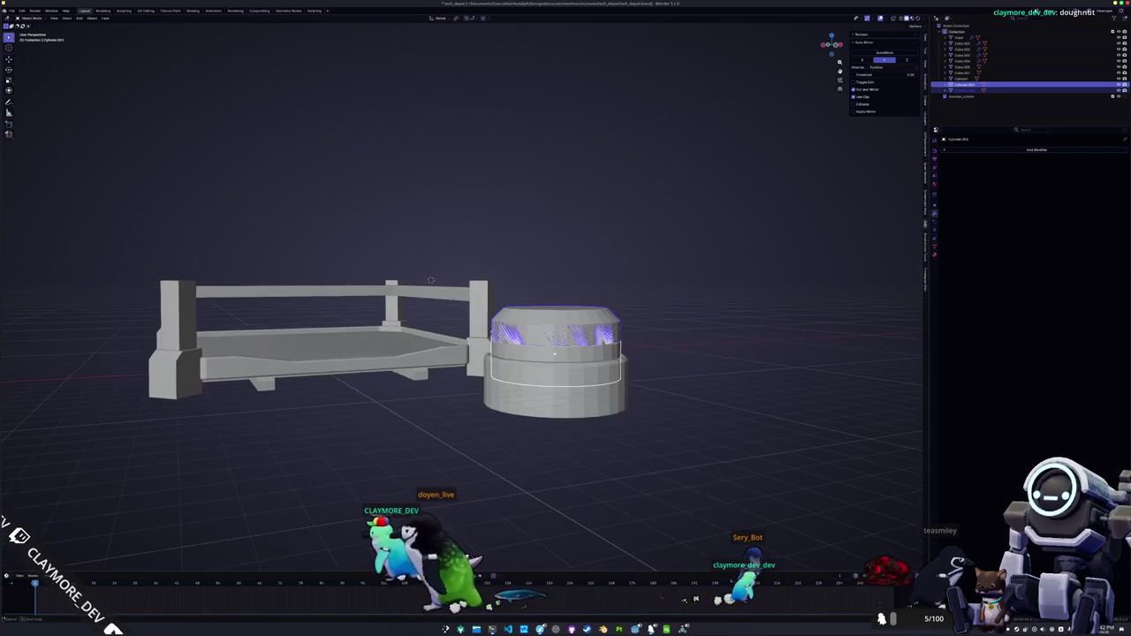
- Raise the top cylinder's mesh straight up along Z
key("Tab")
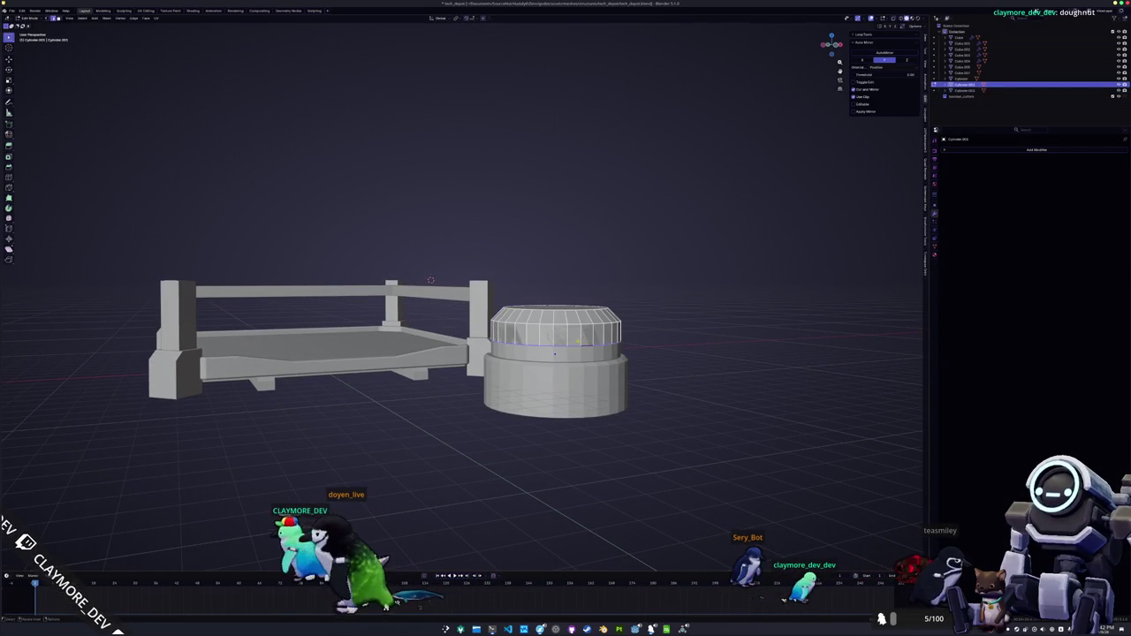
key("g")
key("z")
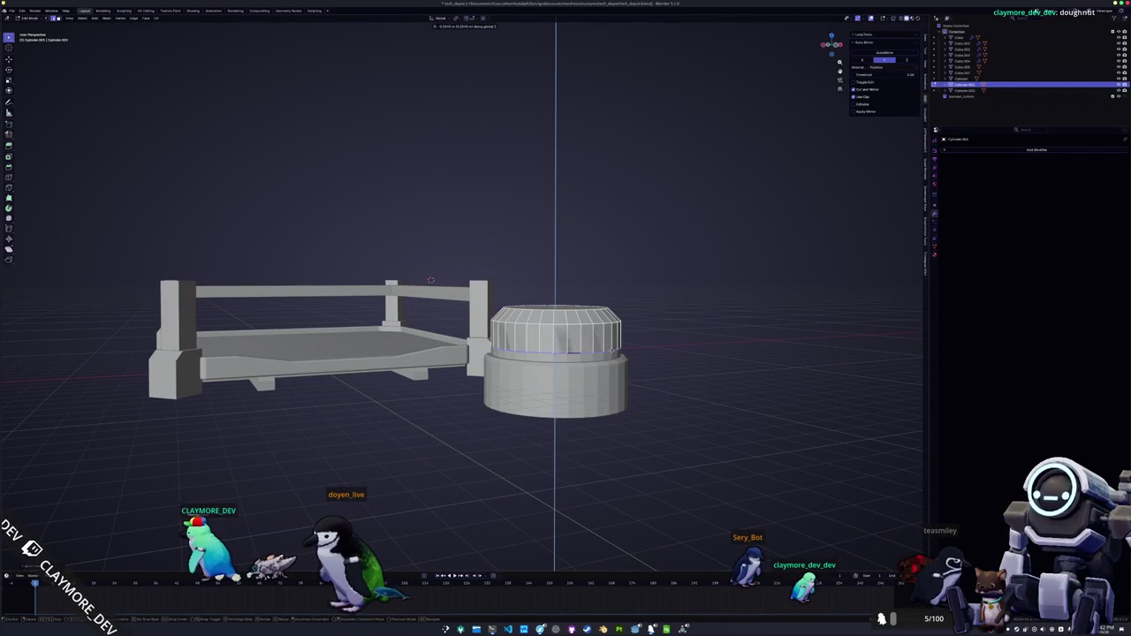
left_click_drag(611, 357, 618, 365)
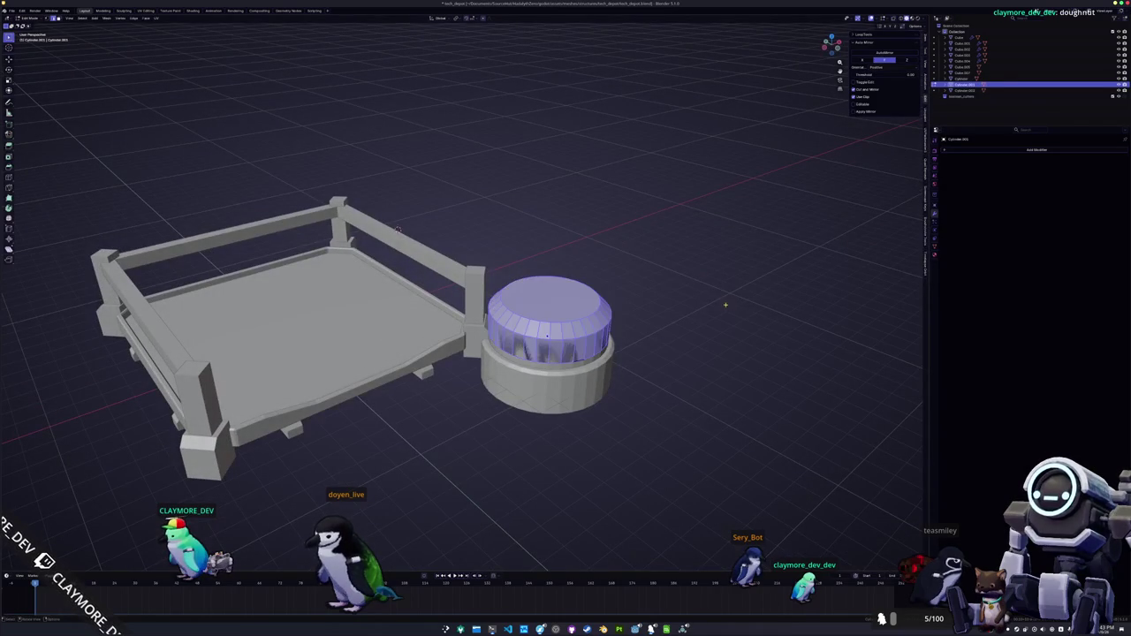
- Add a Solidify modifier and trial-delete the top face, then undo it
type("s")
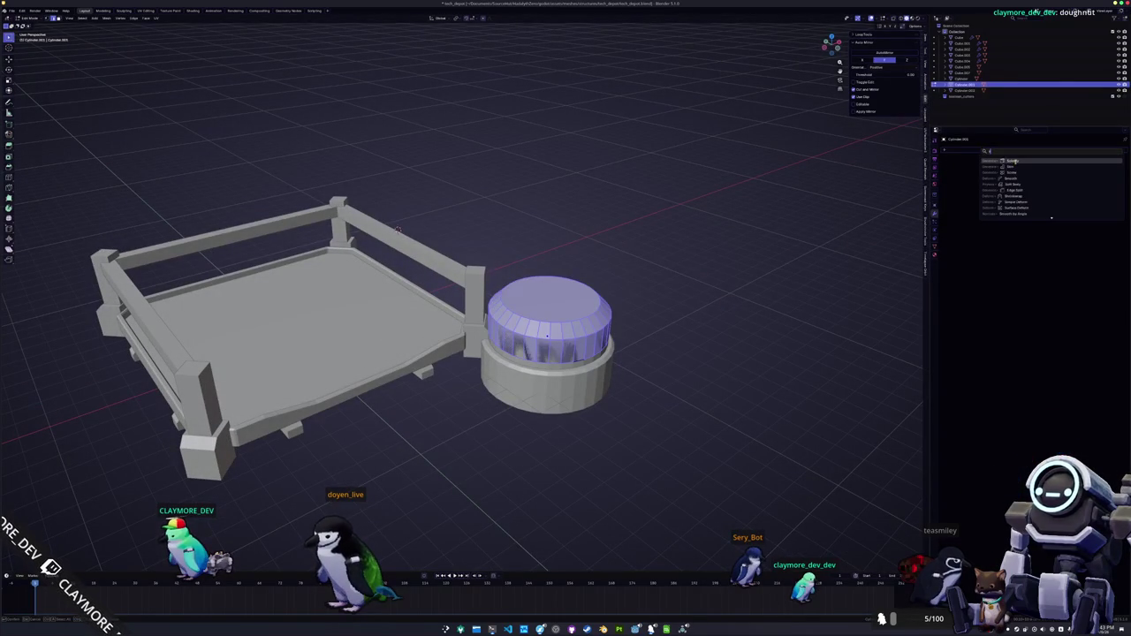
left_click(1013, 161)
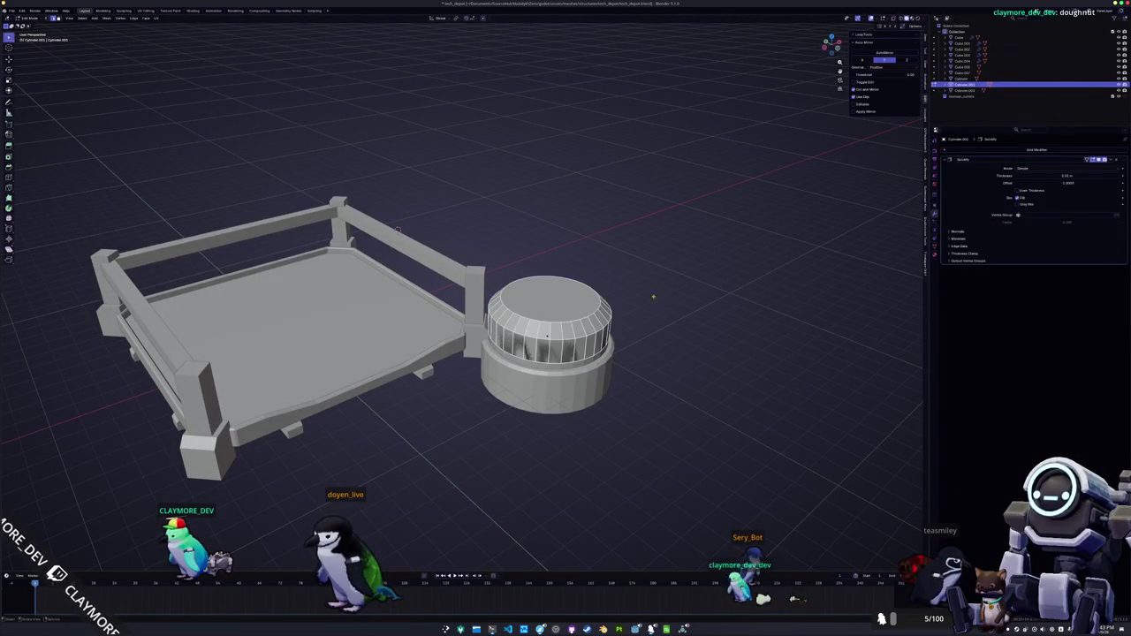
left_click(560, 308)
key("x")
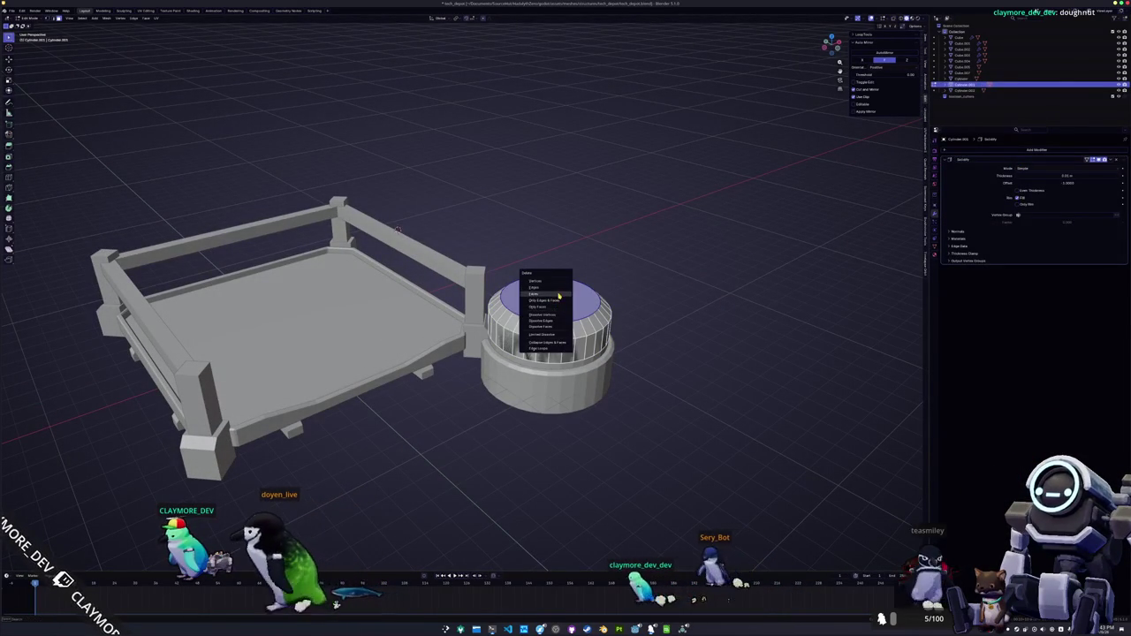
left_click(563, 307)
key("ctrl+z")
key("ctrl+z")
key("ctrl+z")
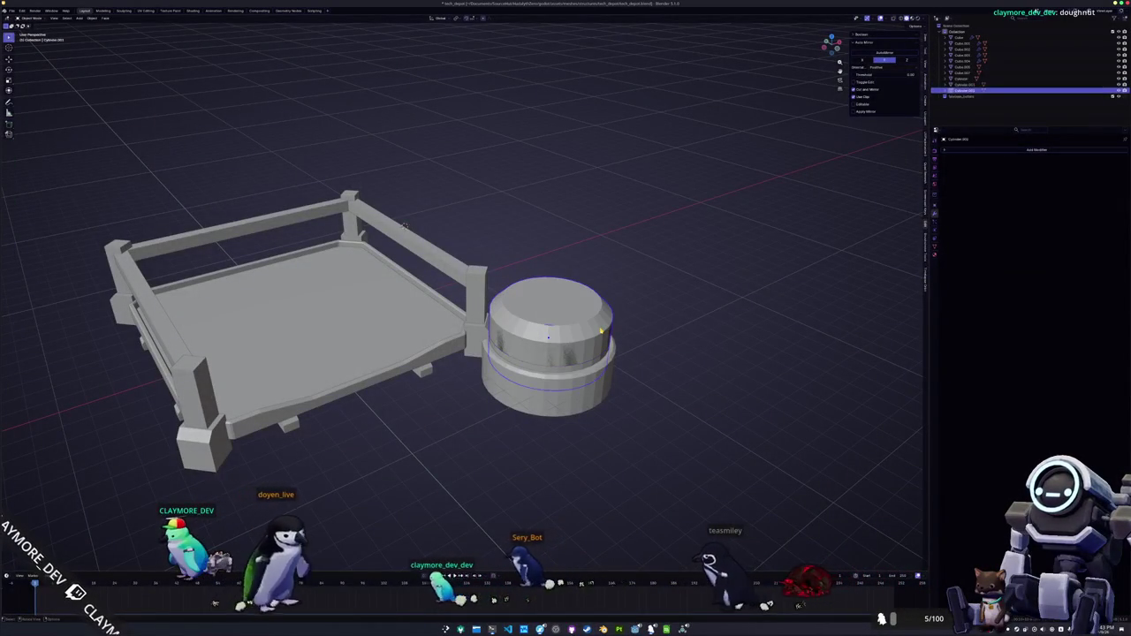
- Delete the top section's faces and fill the next part's open top ring with a face
key("Tab")
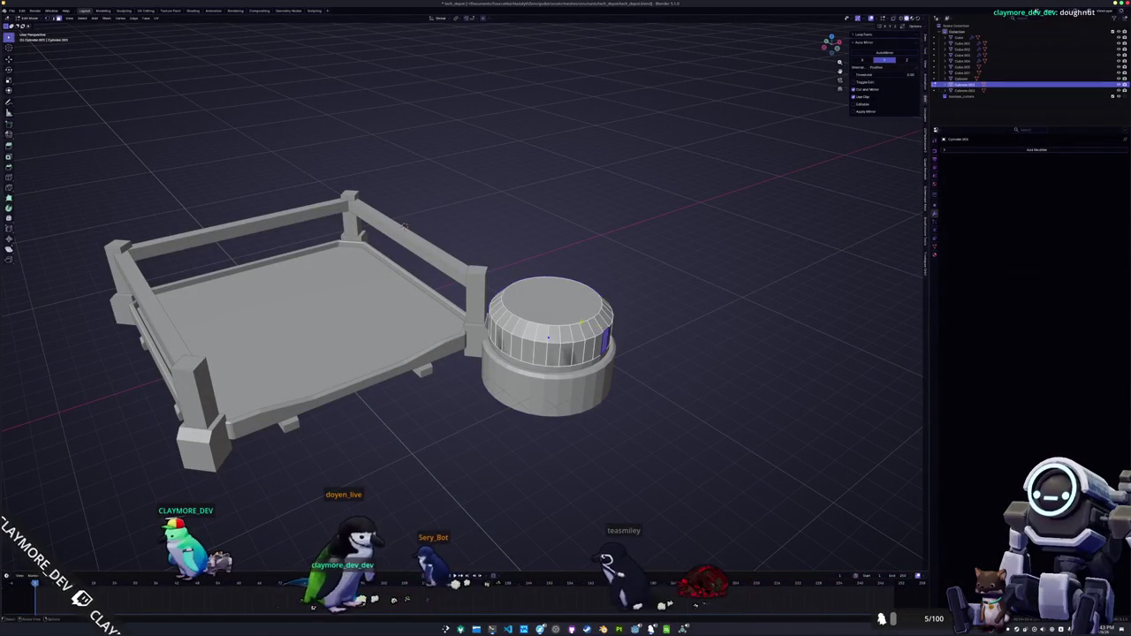
key("a")
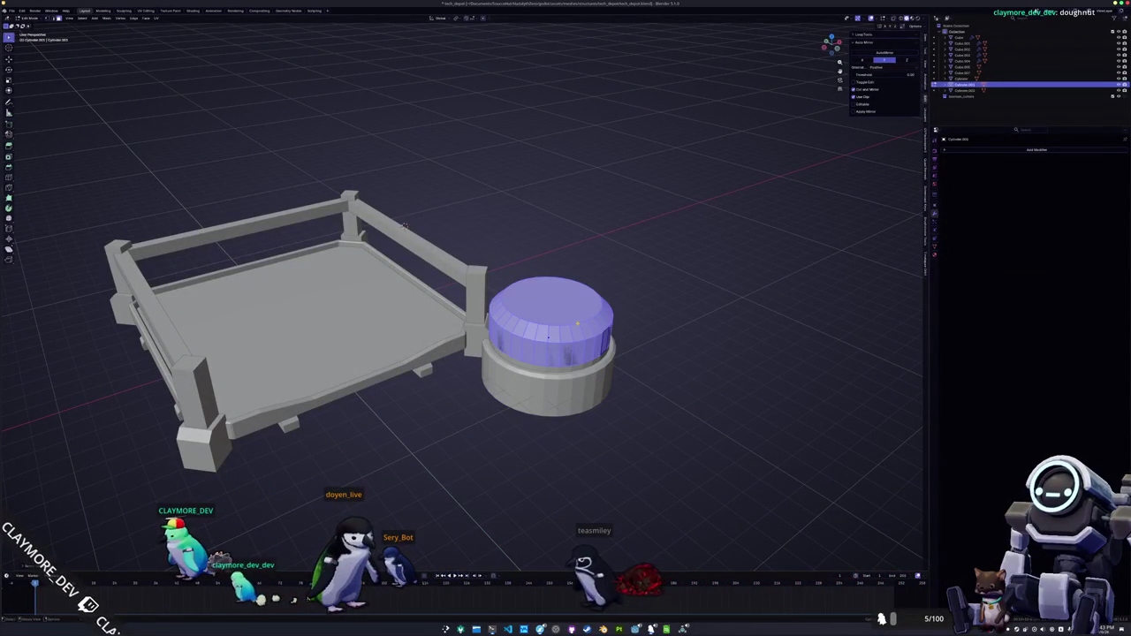
key("x")
key("f")
key("Tab")
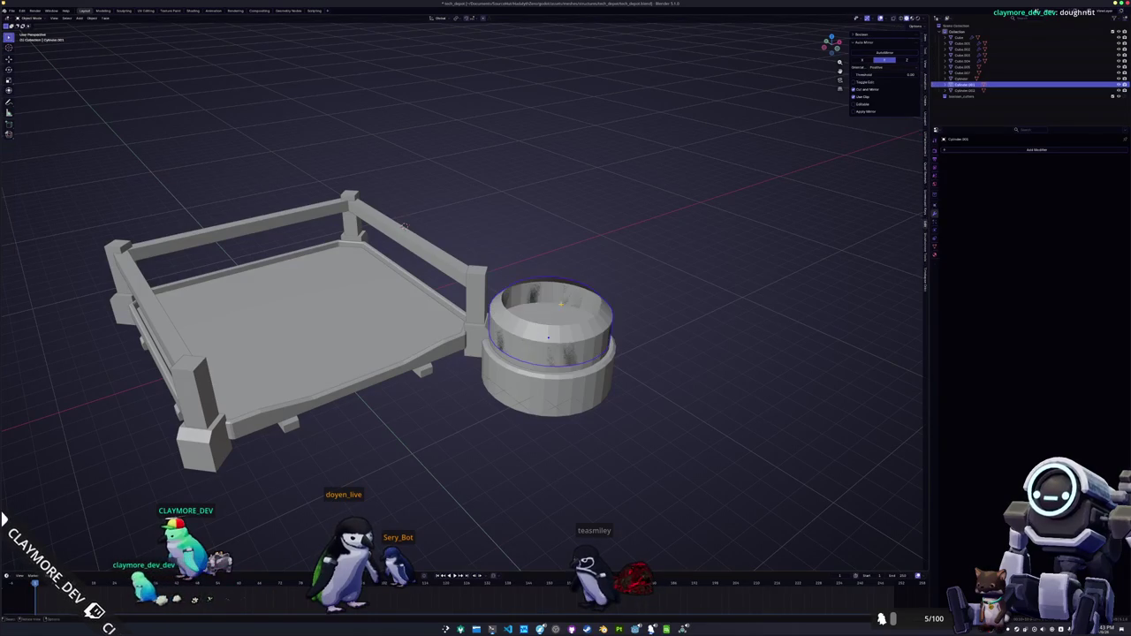
left_click(573, 294)
key("Tab")
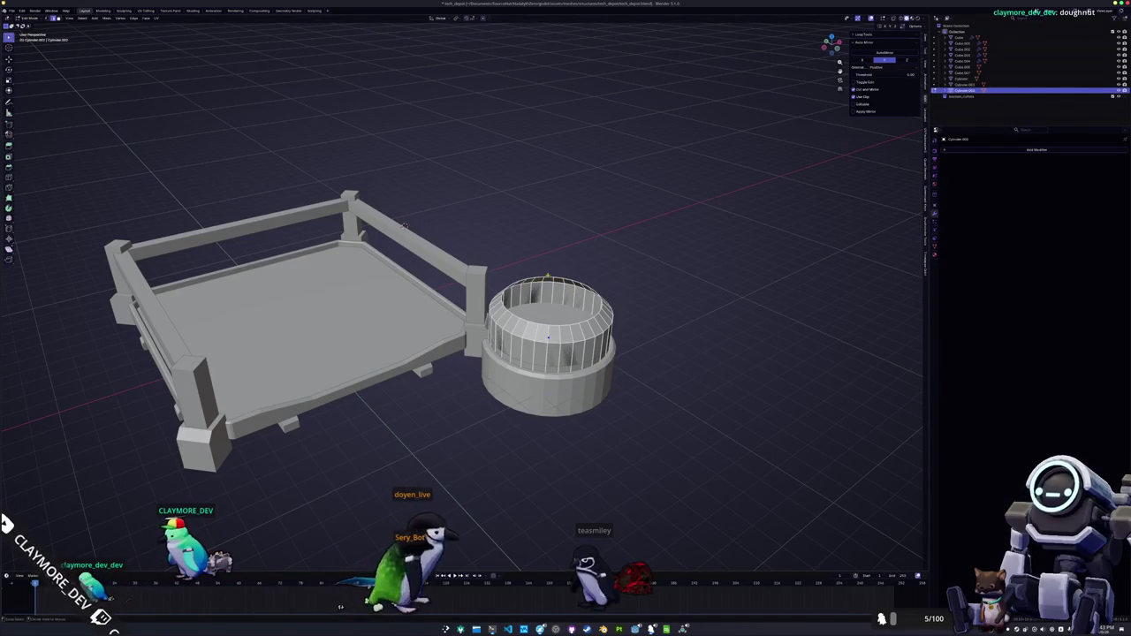
key("f")
key("Tab")
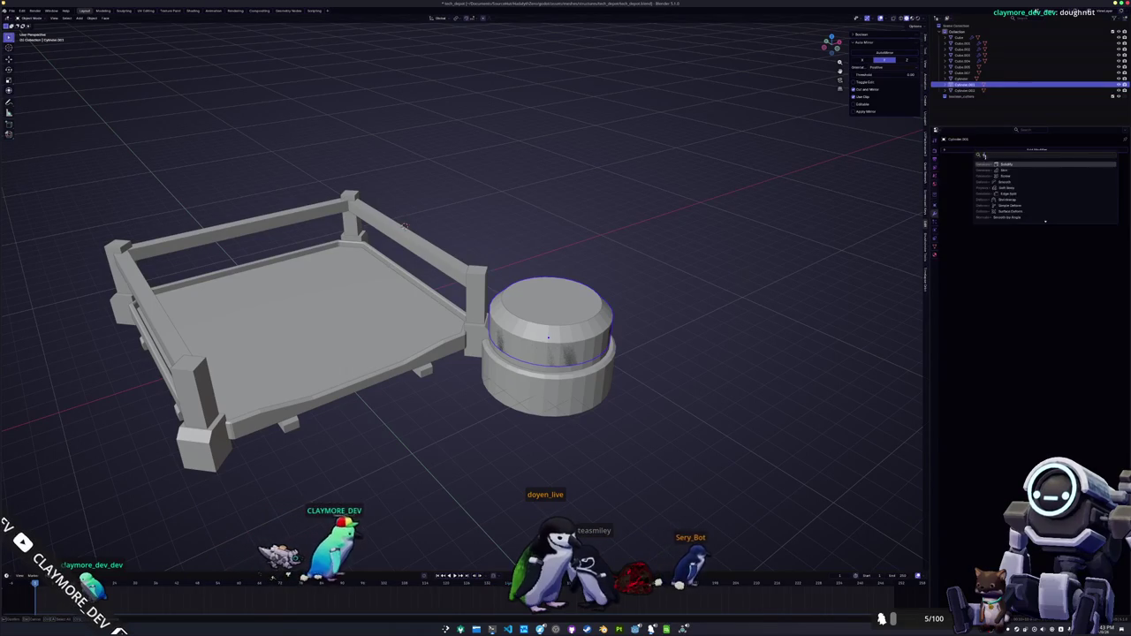
- Apply the cylinder's scale and set the Solidify thickness to 0.25 m
key("ctrl+a")
left_click(757, 251)
double_click(1067, 182)
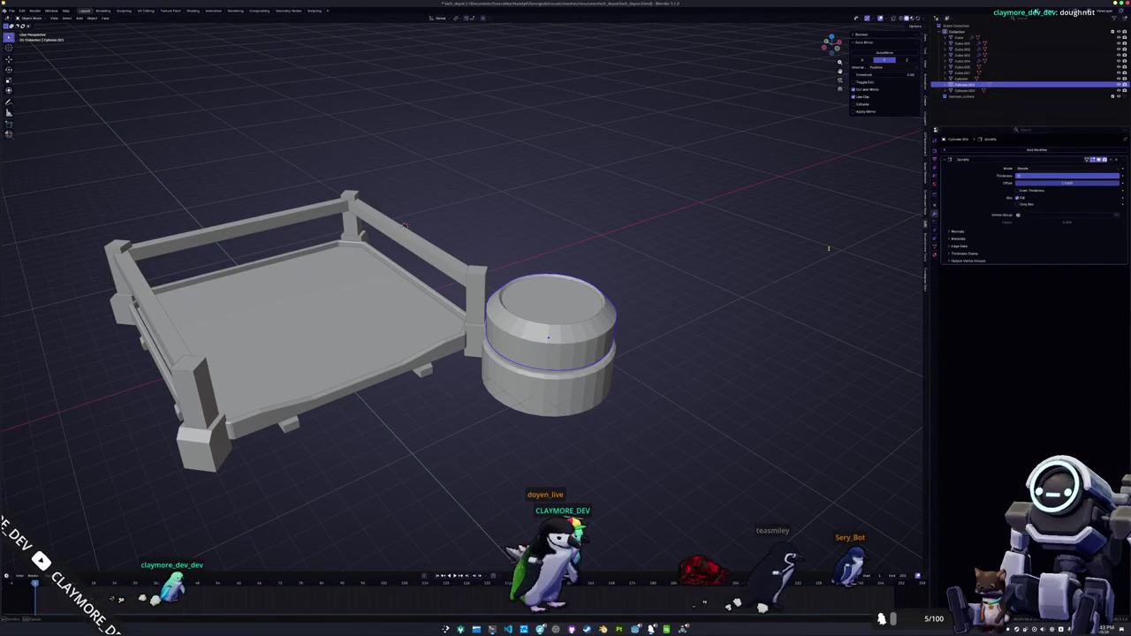
key("Return")
scroll(695, 277, "up", 3)
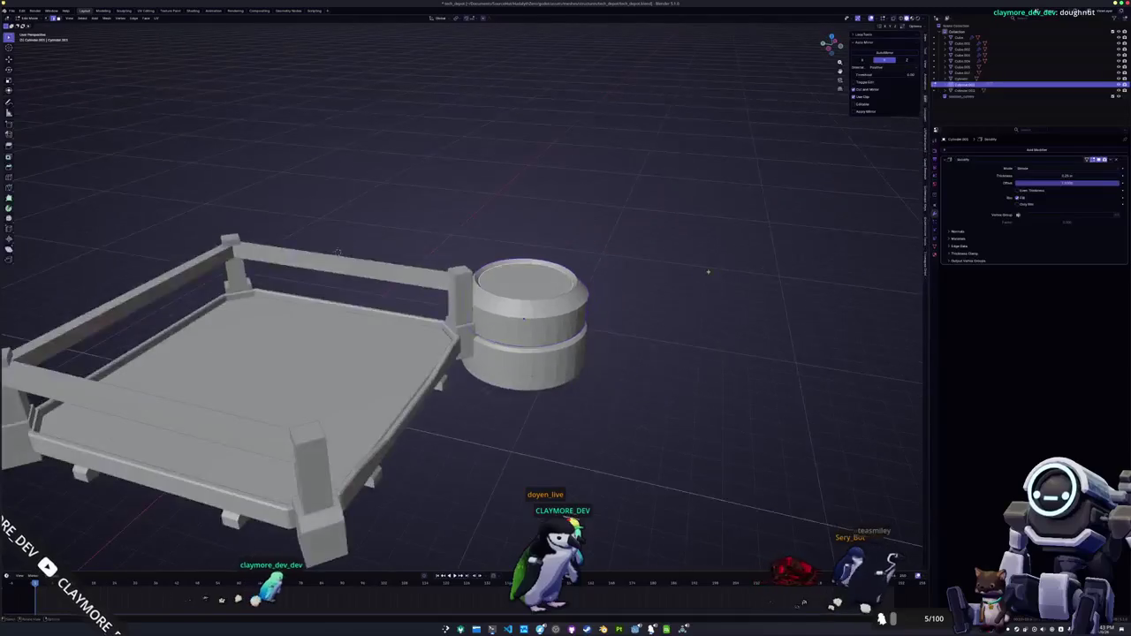
- Delete selected wall faces of the upper cylinder to cut a gap
key("Tab")
left_click(534, 339)
left_click_drag(282, 234, 256, 255)
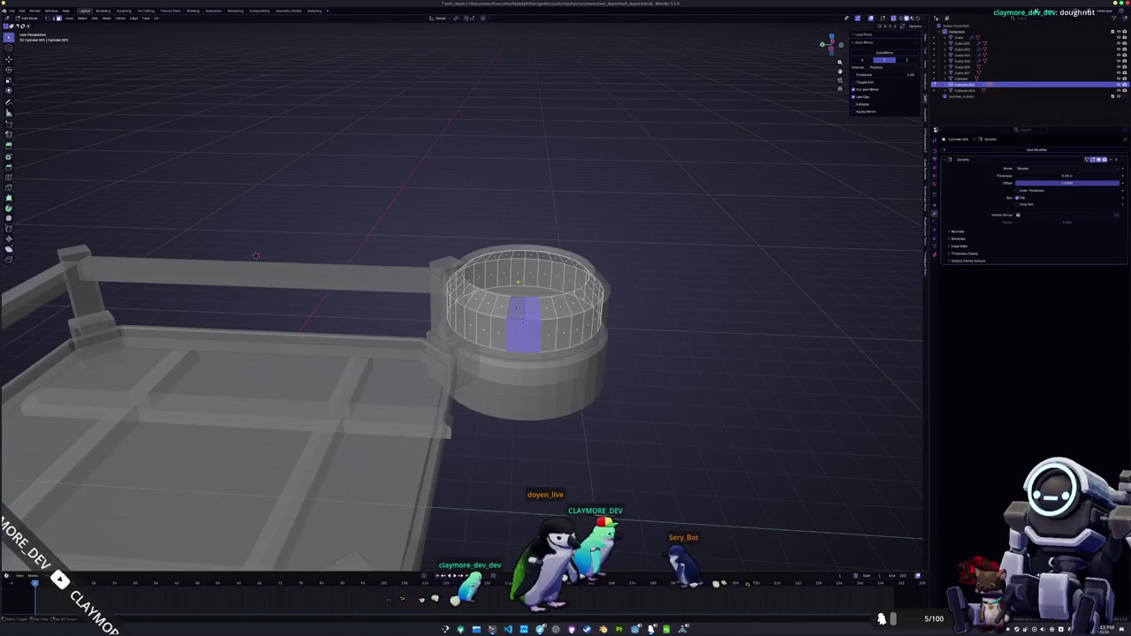
key("x")
left_click(511, 266)
key("Tab")
- Rotate the ring around its vertical axis, briefly undoing and redoing the change
left_click_drag(511, 266, 548, 256)
left_click_drag(278, 240, 663, 317)
key("r")
key("z")
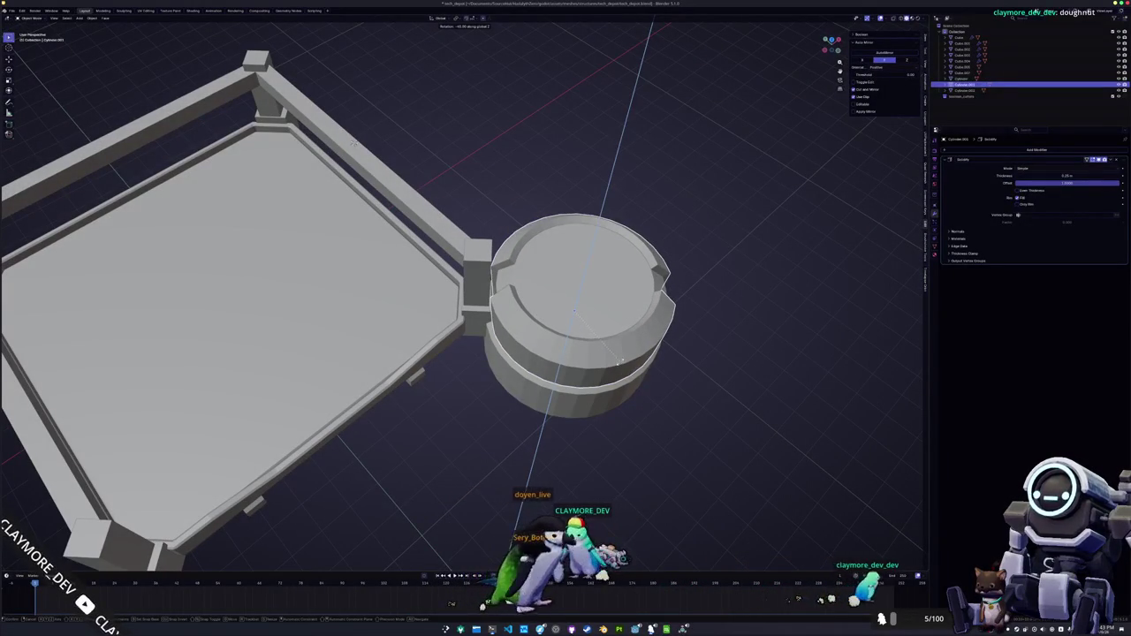
left_click(352, 144)
mouse_move(352, 143)
left_mouse_down()
mouse_move(276, 254)
mouse_move(191, 267)
mouse_move(196, 259)
mouse_move(172, 274)
mouse_move(143, 264)
left_mouse_up()
key("ctrl+z")
key("ctrl+z")
key("ctrl+shift+z")
- Delete further selected faces of the cylinder in see-through edit mode
key("Tab")
key("alt+z")
key("x")
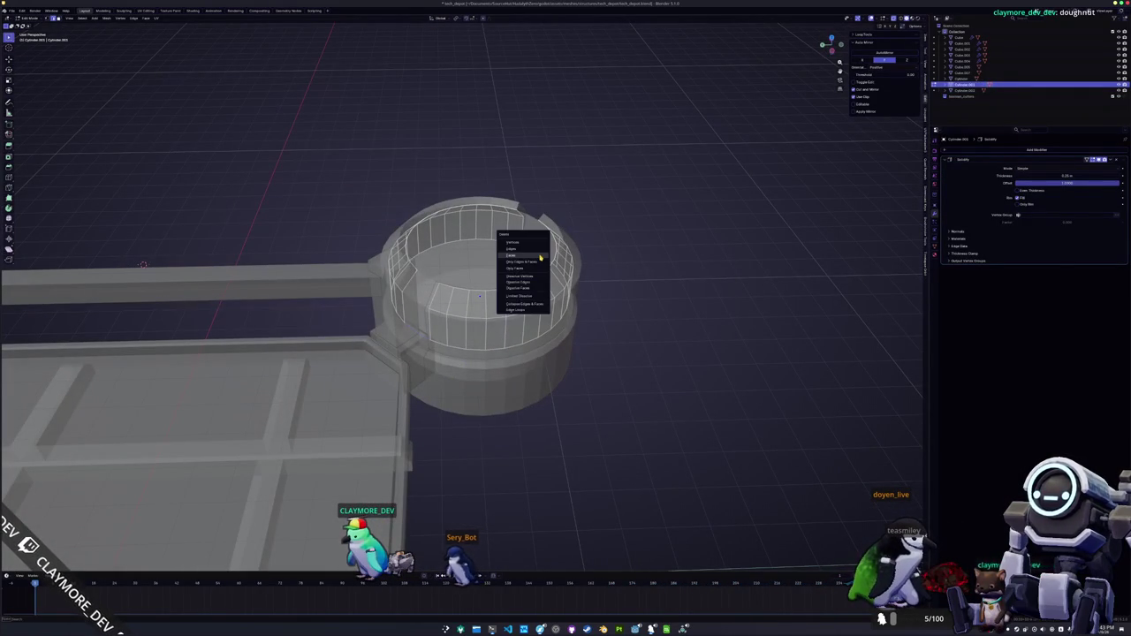
left_click(537, 251)
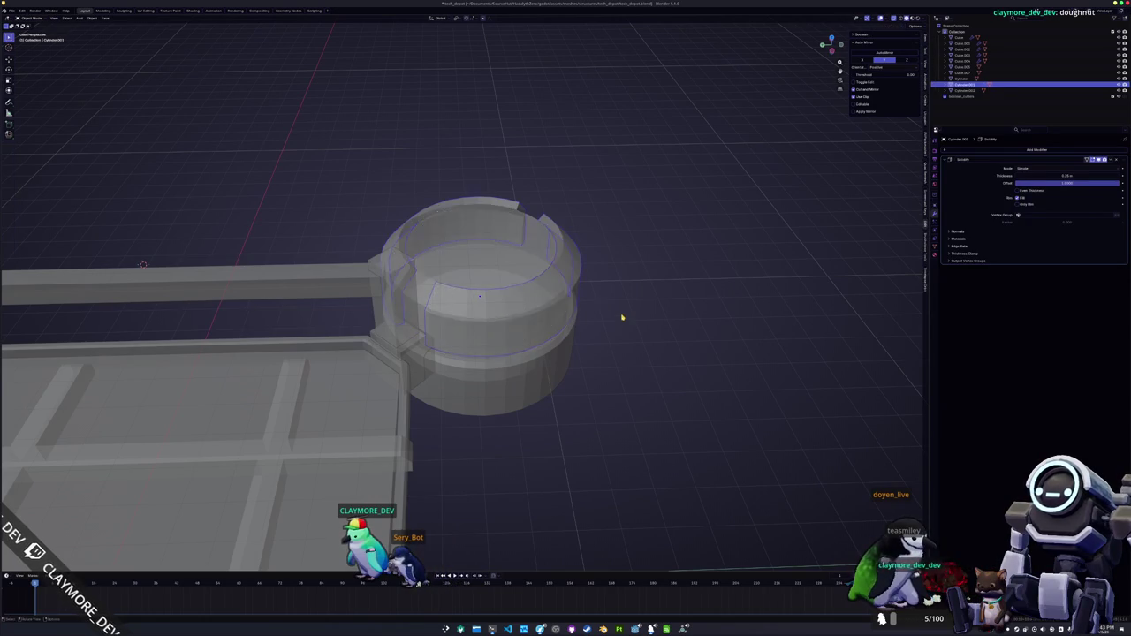
key("Tab")
mouse_move(624, 324)
left_mouse_down()
mouse_move(588, 293)
mouse_move(622, 281)
mouse_move(639, 311)
mouse_move(686, 315)
left_mouse_up()
mouse_move(752, 336)
left_mouse_down()
mouse_move(774, 380)
mouse_move(731, 300)
left_mouse_up()
- Check the tray's modifiers and reselect the cylinder parts through their object menus
left_click(985, 149)
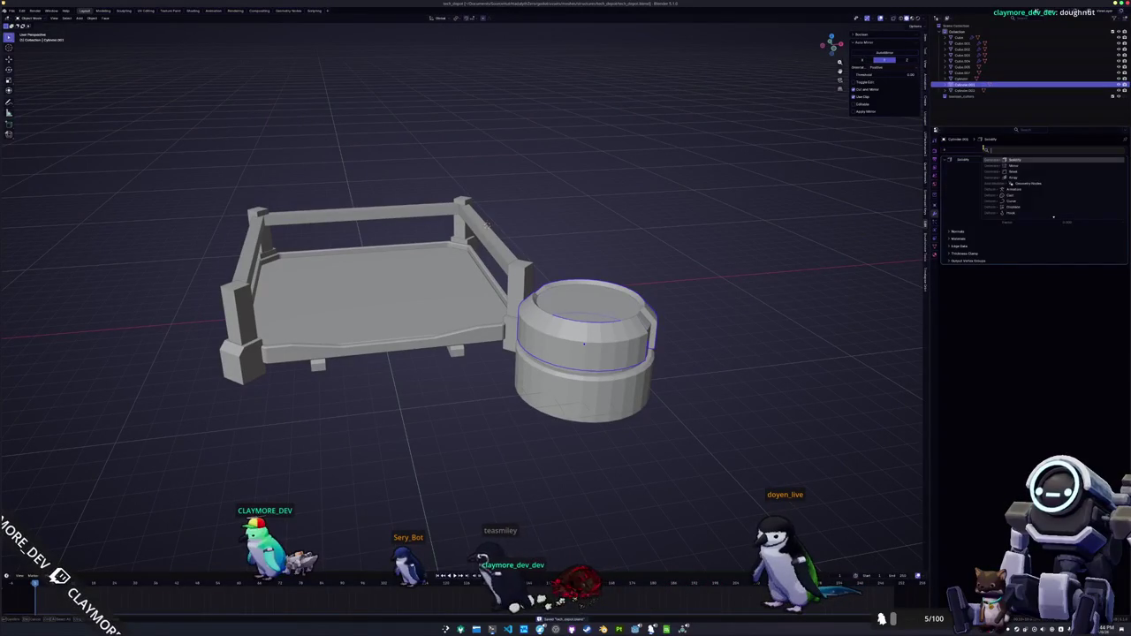
key("Escape")
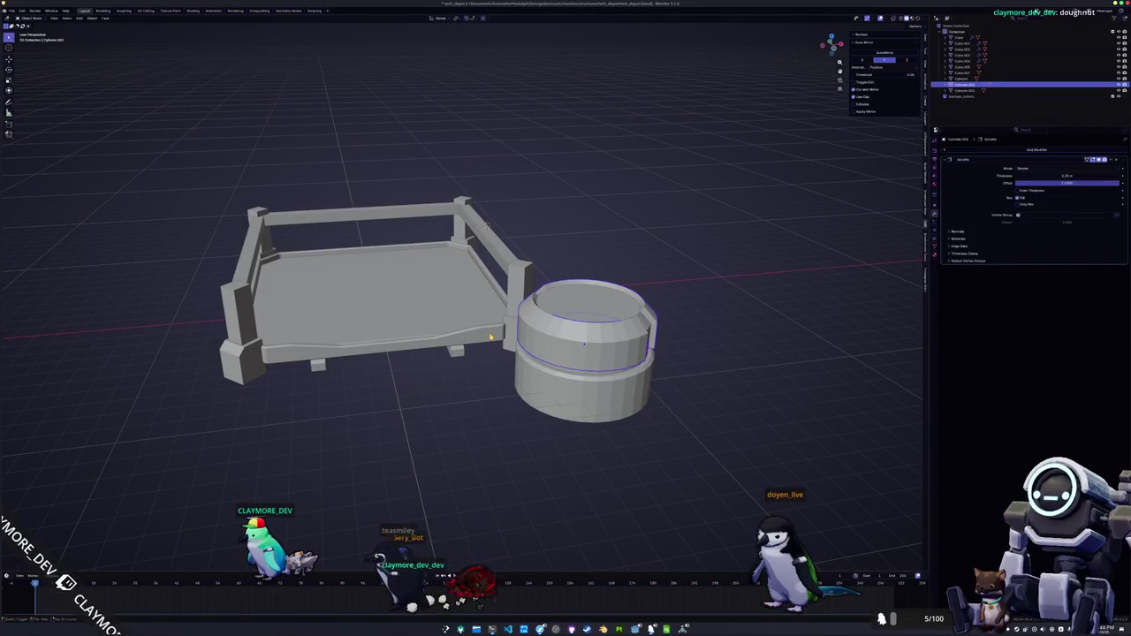
left_click(491, 337)
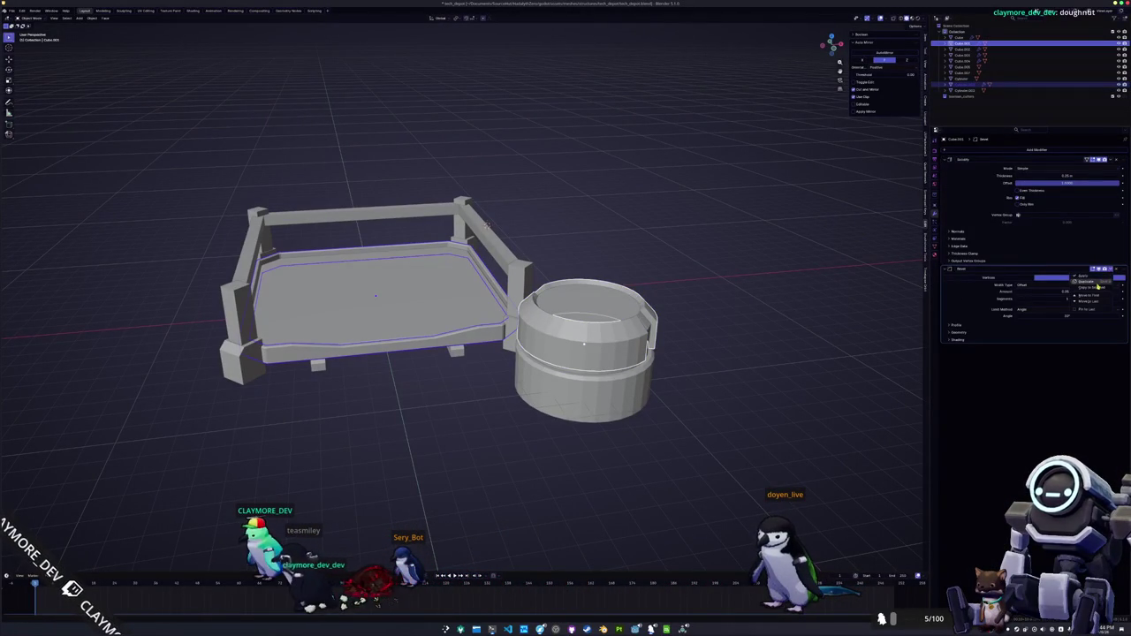
left_click(605, 346)
right_click(605, 347)
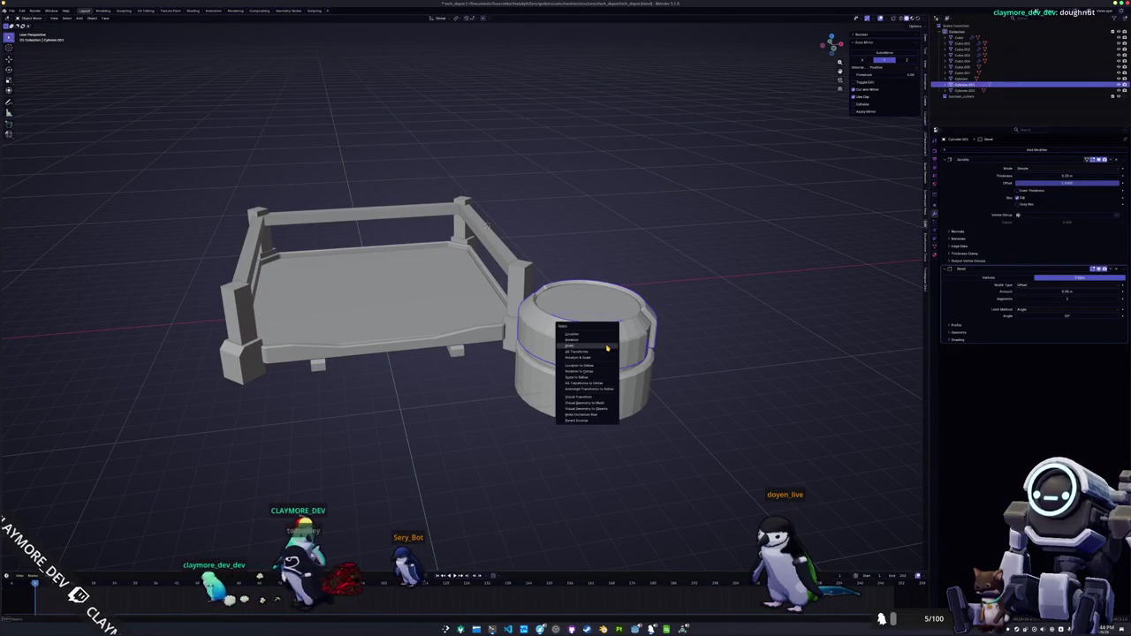
key("Escape")
left_click(619, 389)
right_click(618, 389)
key("Escape")
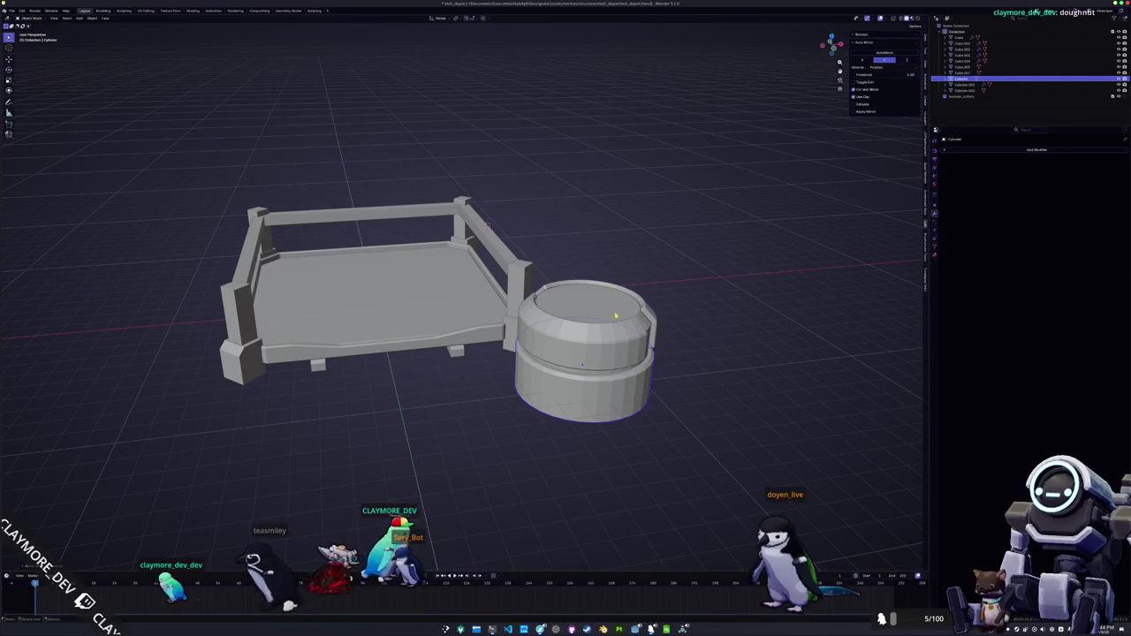
left_click(617, 314)
right_click(617, 314)
key("Escape")
mouse_move(617, 314)
left_mouse_down()
mouse_move(638, 248)
mouse_move(558, 360)
left_mouse_up()
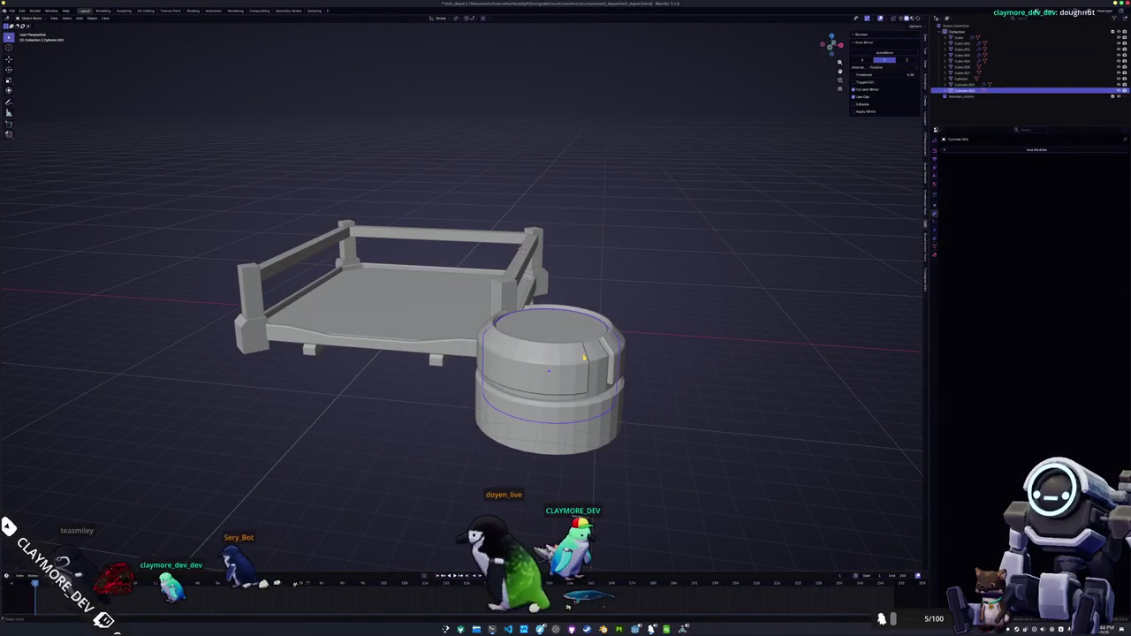
- Duplicate the small cylinder upward and pull its top face up along Z into a tower column
key("shift+d")
key("z")
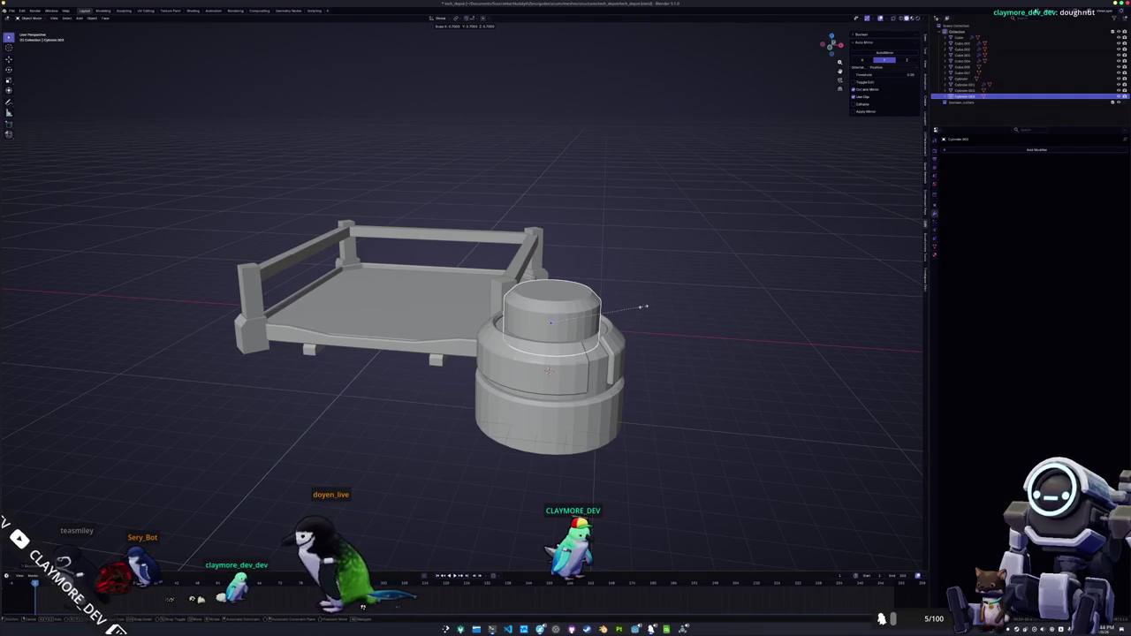
left_click(635, 305)
key("Tab")
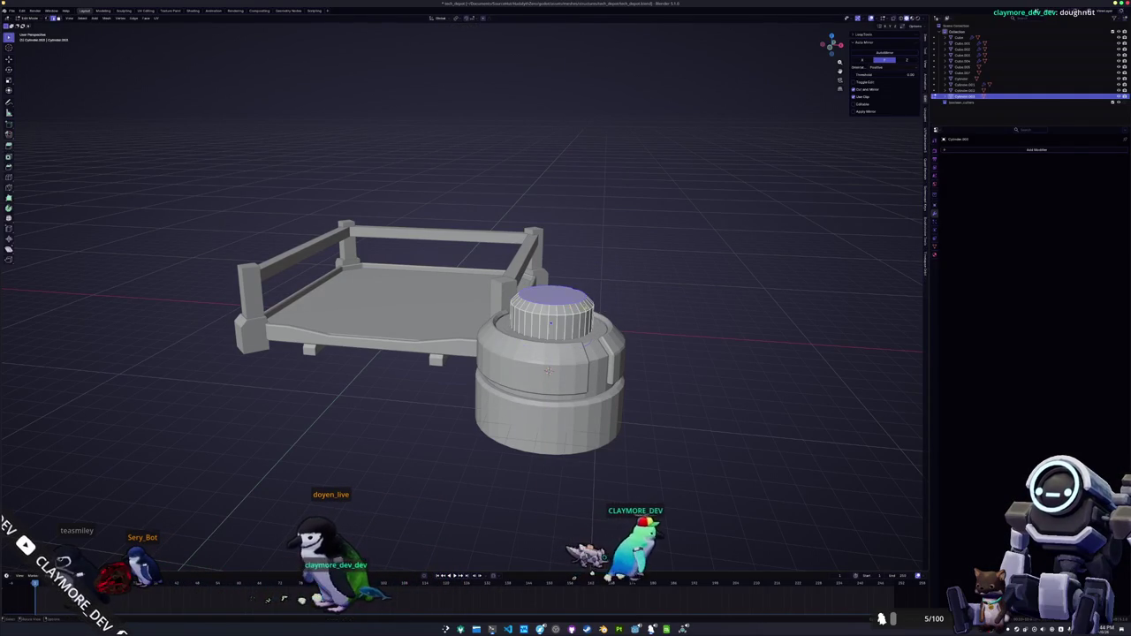
key("KP_1")
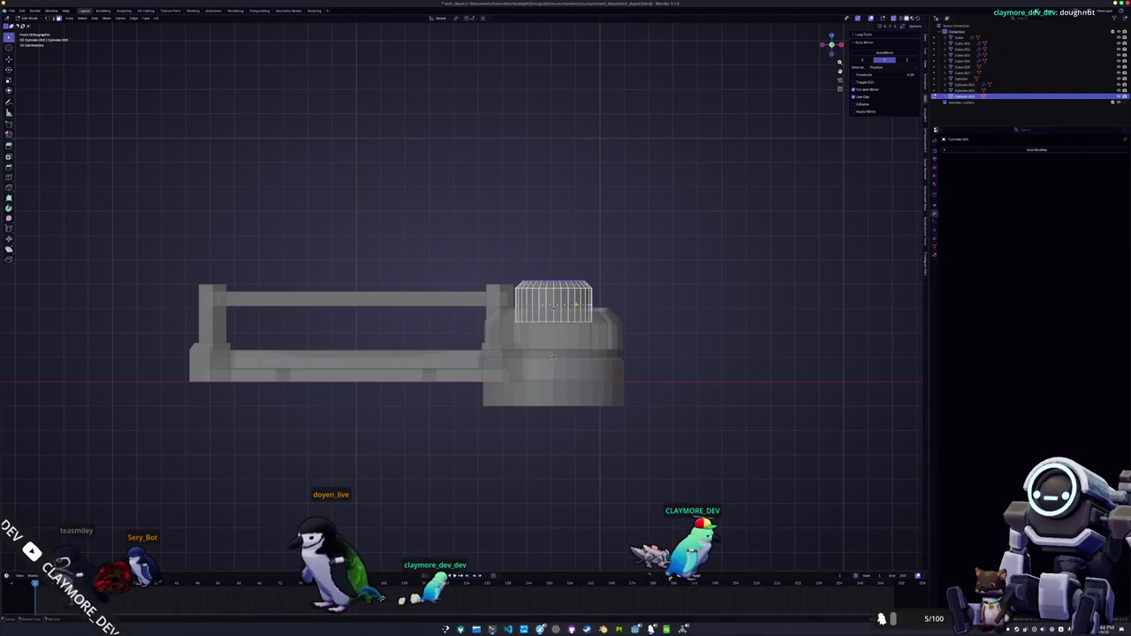
key("g")
key("z")
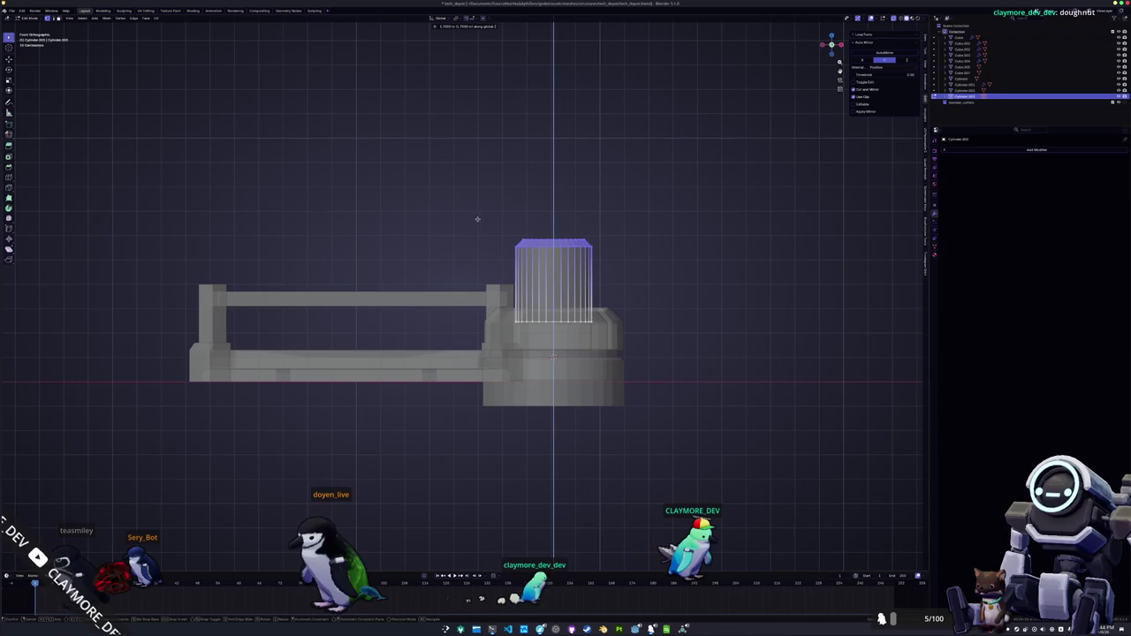
key("Tab")
left_click_drag(480, 240, 583, 250)
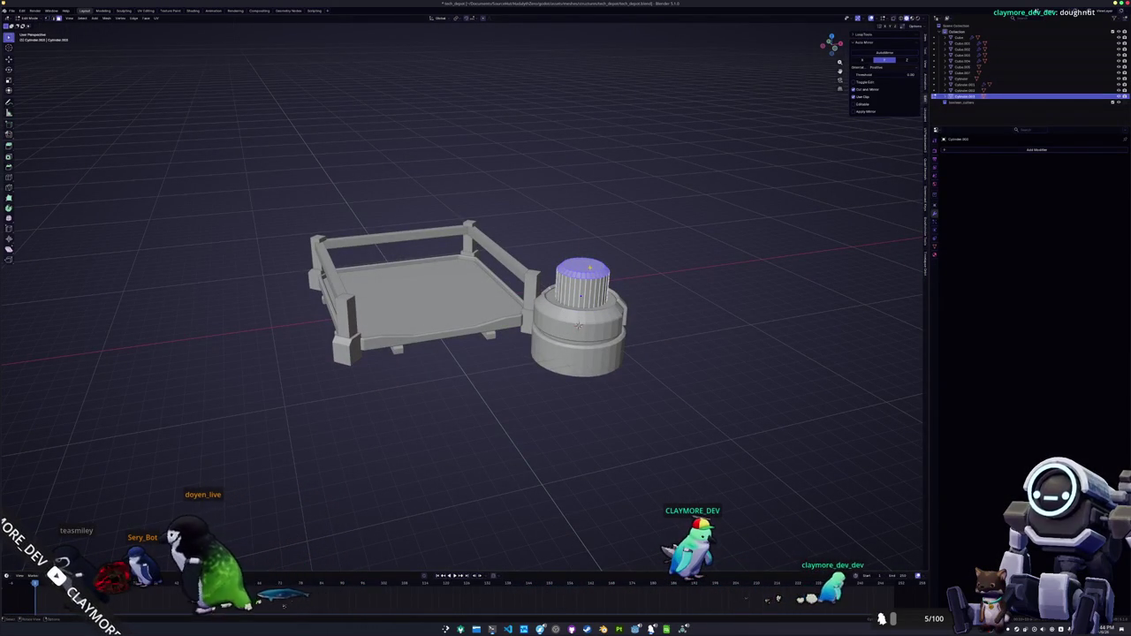
key("ctrl+KP_1")
key("KP_1")
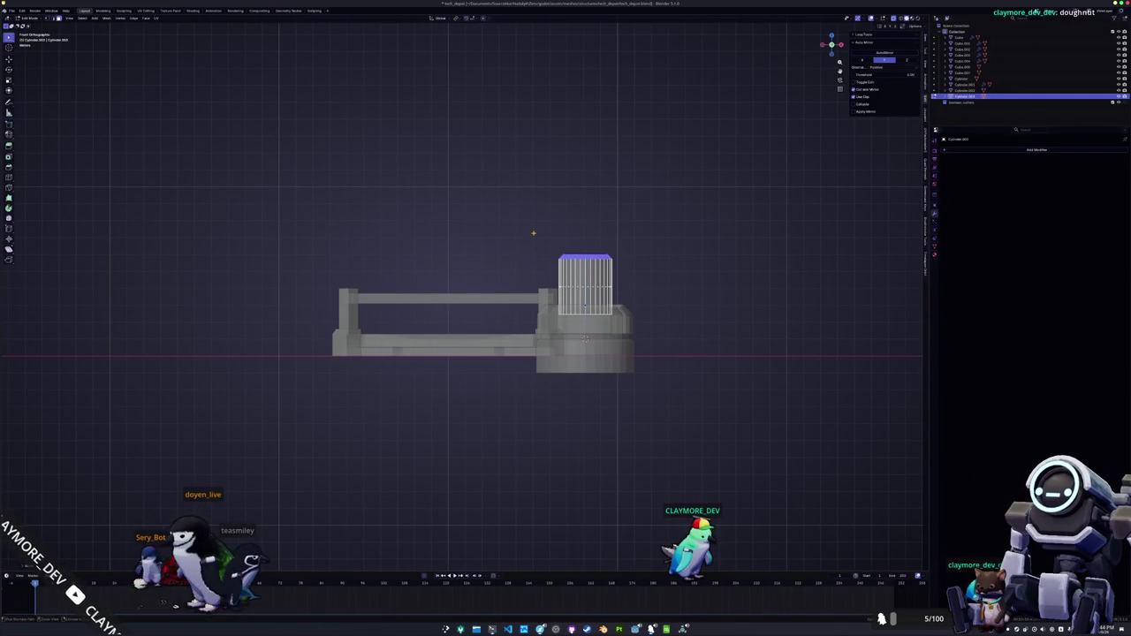
key("KP_8")
key("KP_8")
key("KP_4")
key("KP_4")
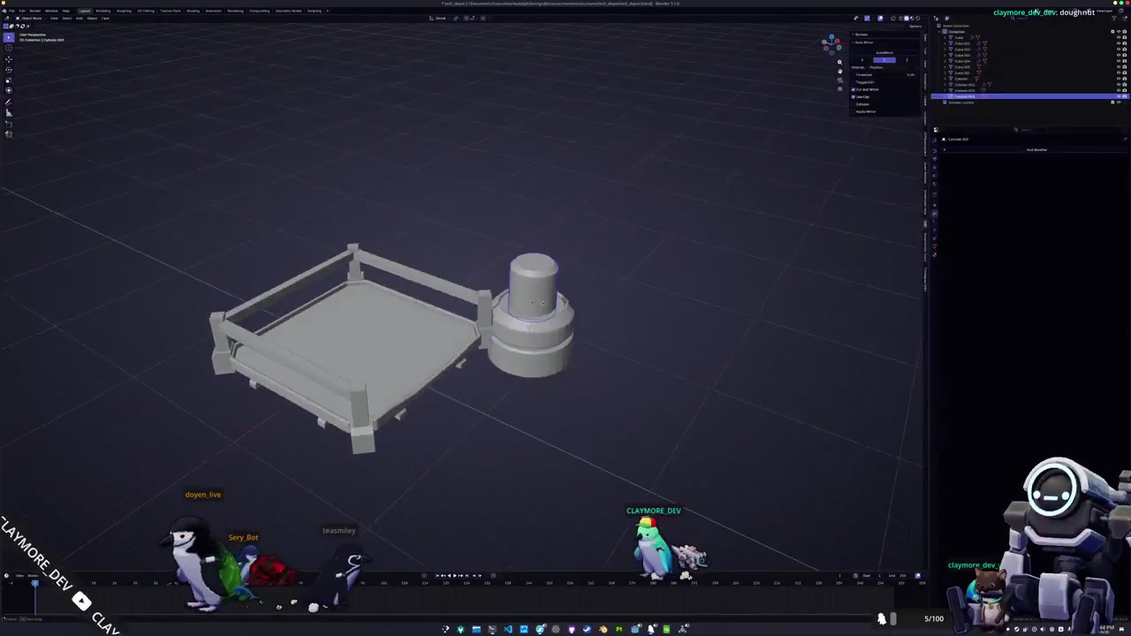
- Add a cube on top of the tower column and flatten it into a wide box
key("shift+a")
mouse_move(546, 304)
left_click(575, 331)
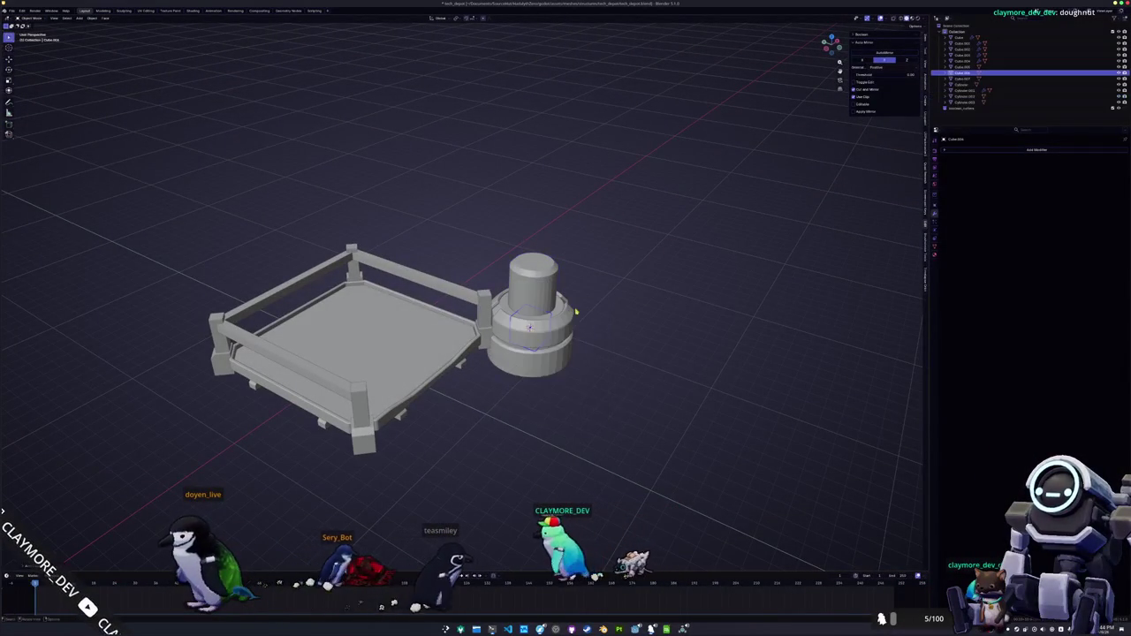
left_click(615, 279)
key("s")
key("shift+z")
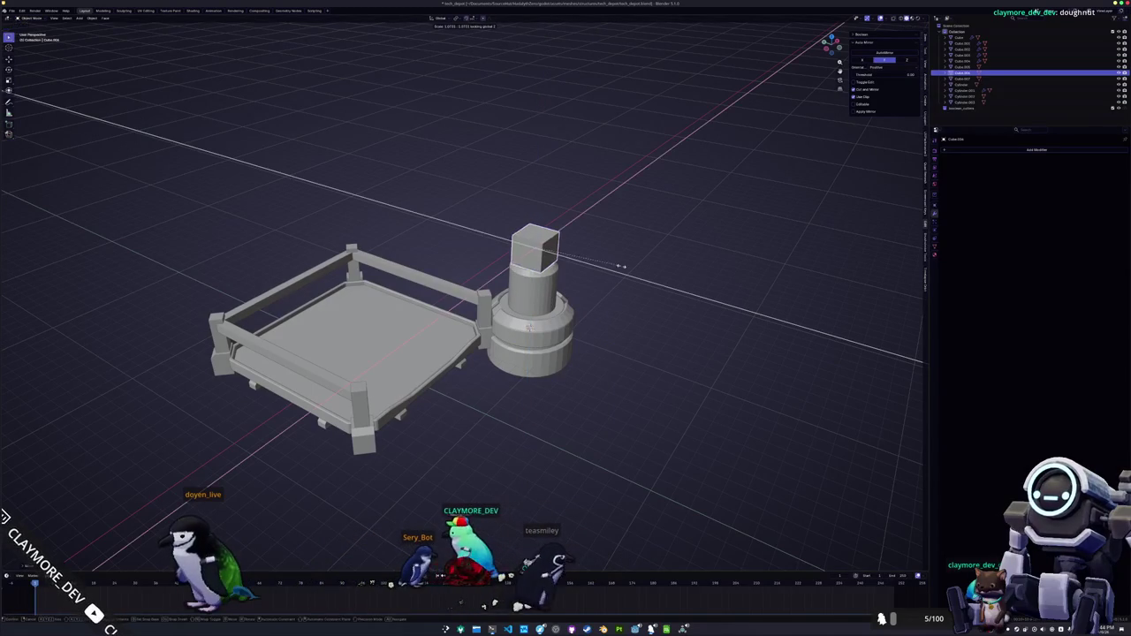
left_click(708, 276)
- Extrude the box's top face upward to give it height
key("Tab")
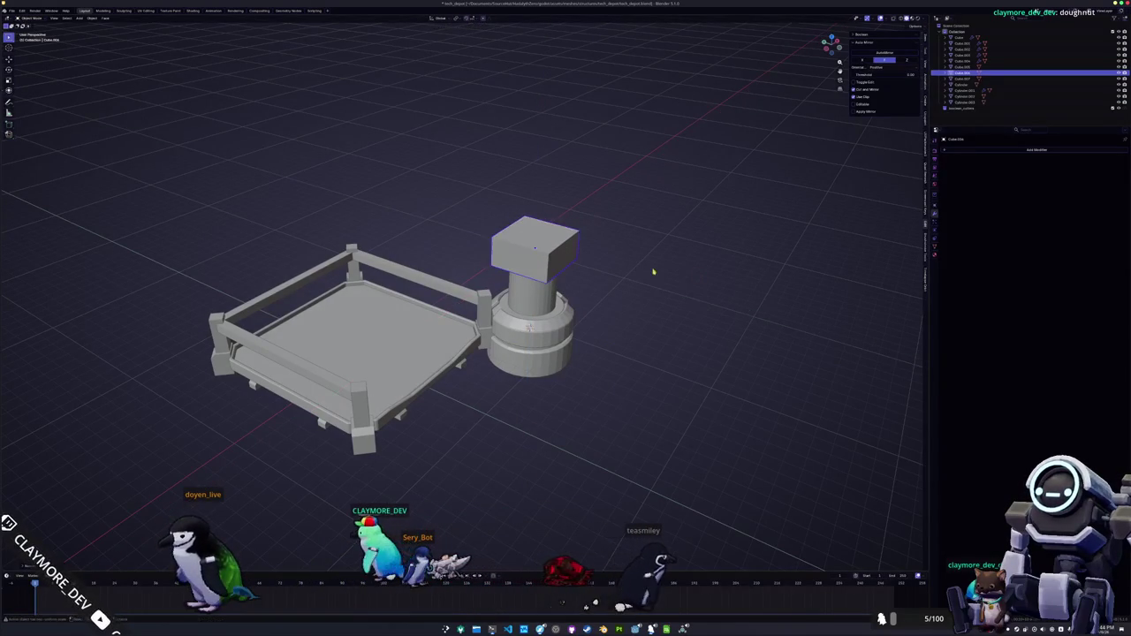
left_click(535, 234)
key("e")
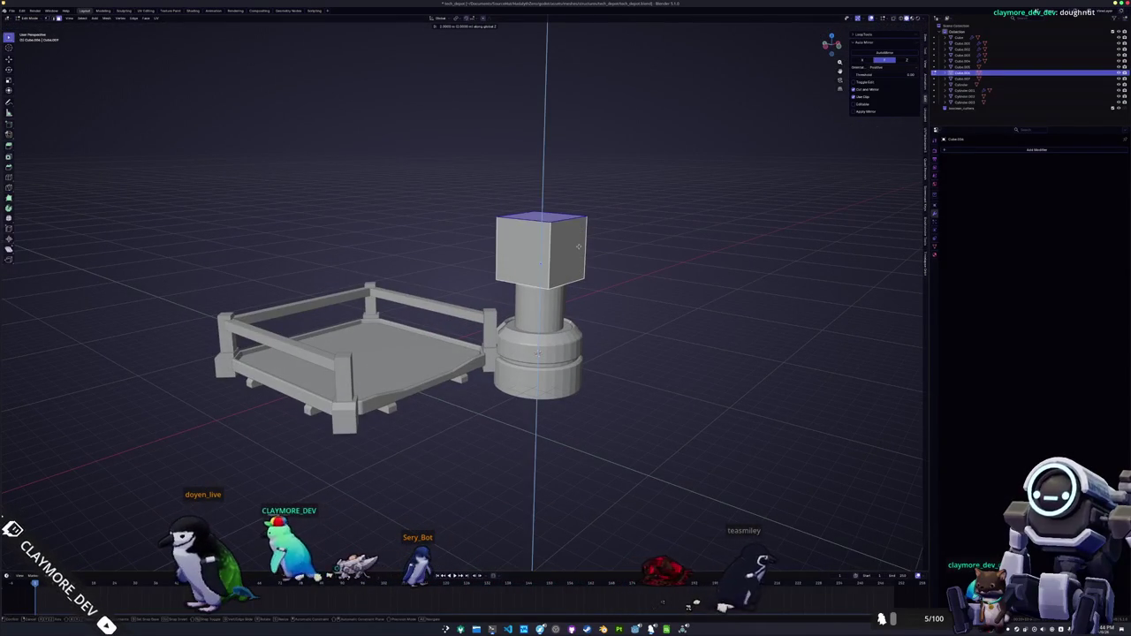
key("Tab")
- Duplicate the box twice along Y and stretch one copy into a long arm
key("shift+d")
key("y")
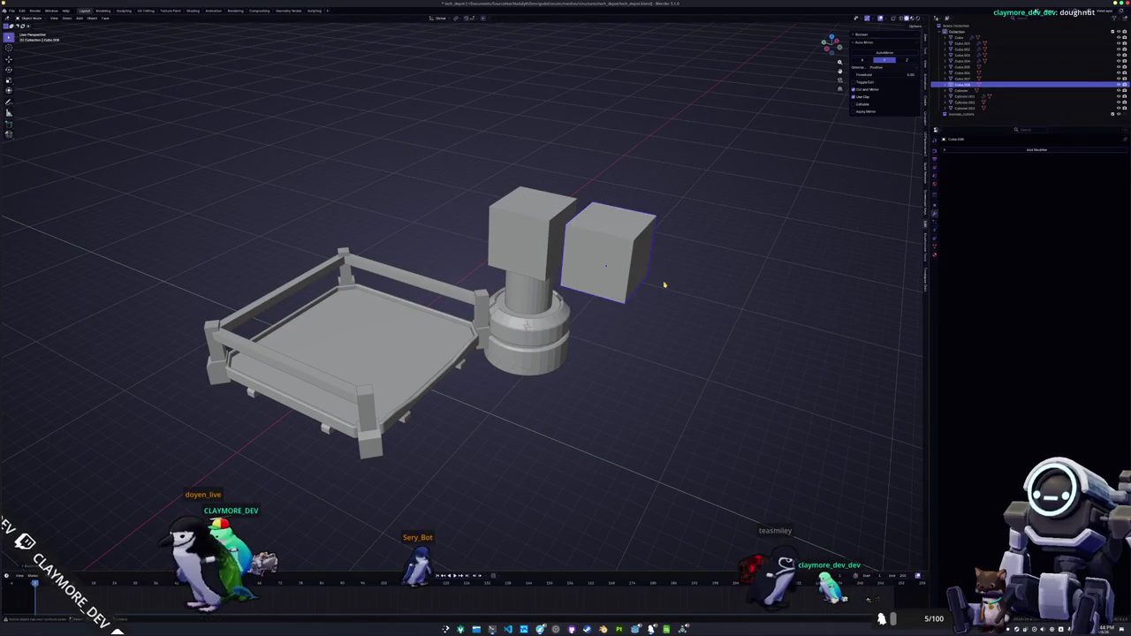
scroll(664, 285, "right", 10)
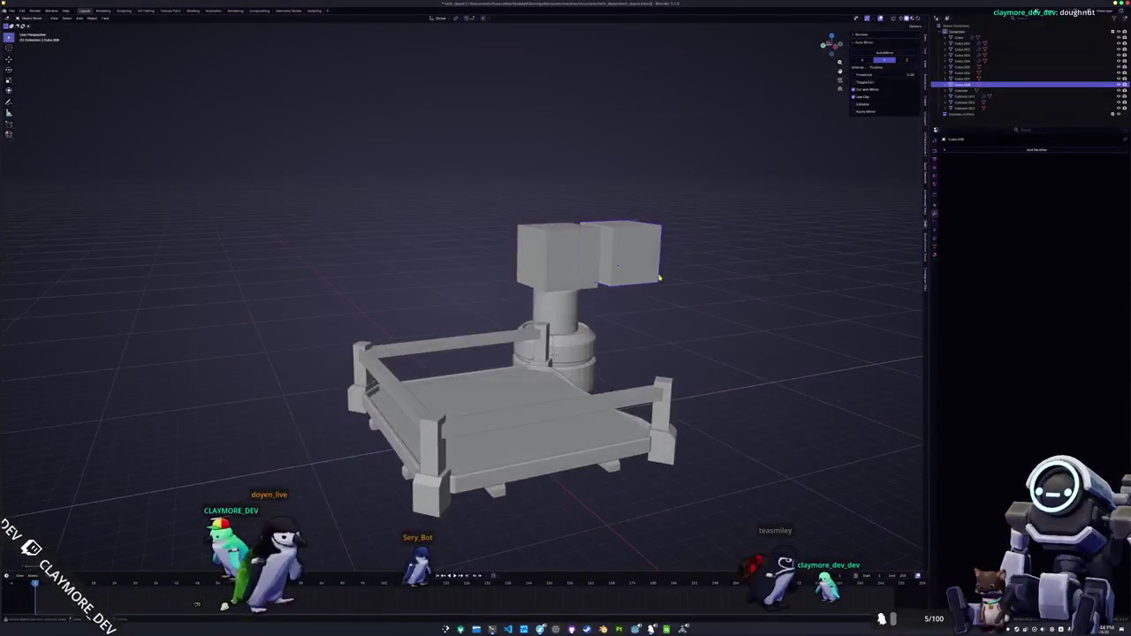
scroll(561, 277, "right", 5)
key("shift+d")
key("y")
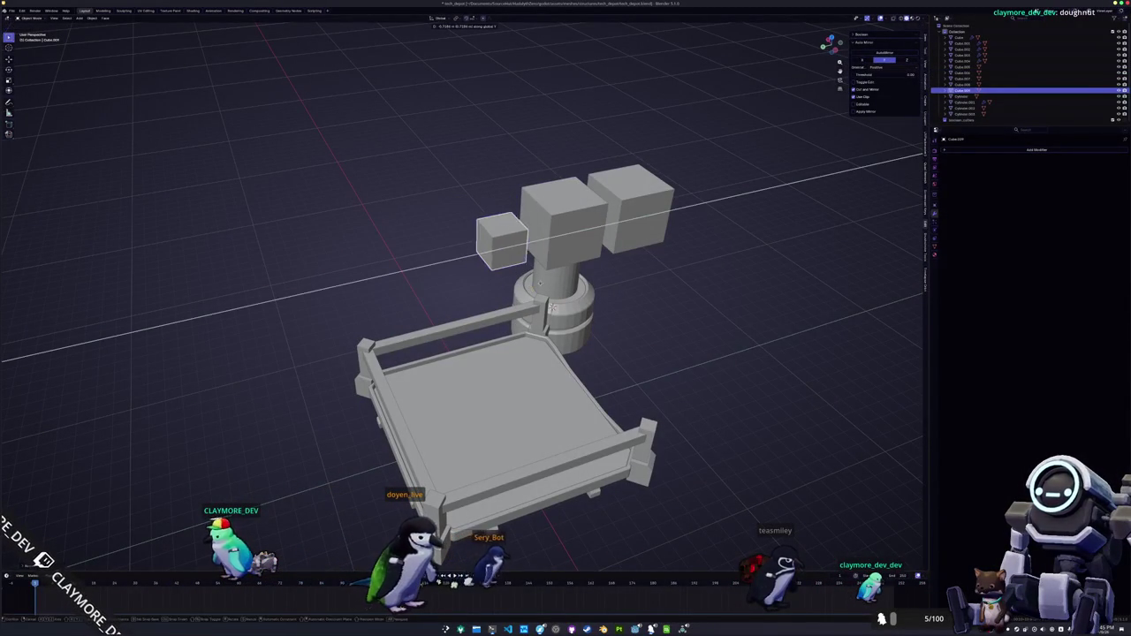
key("g")
key("y")
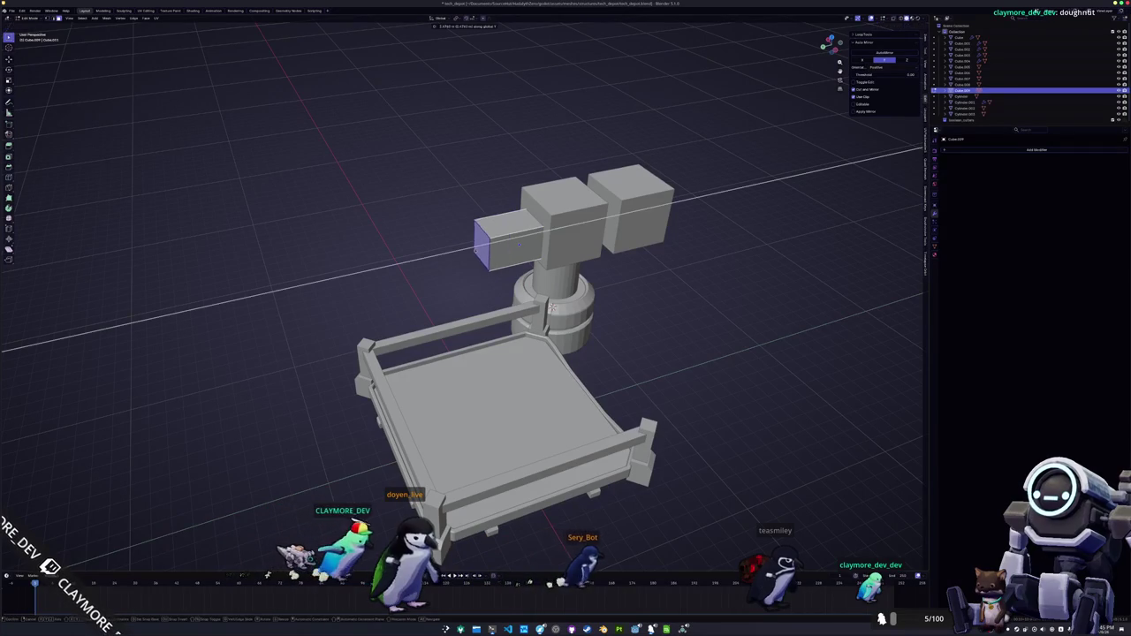
key("Tab")
- Shift the right-hand cube along X and change only its height
scroll(548, 265, "right", 6)
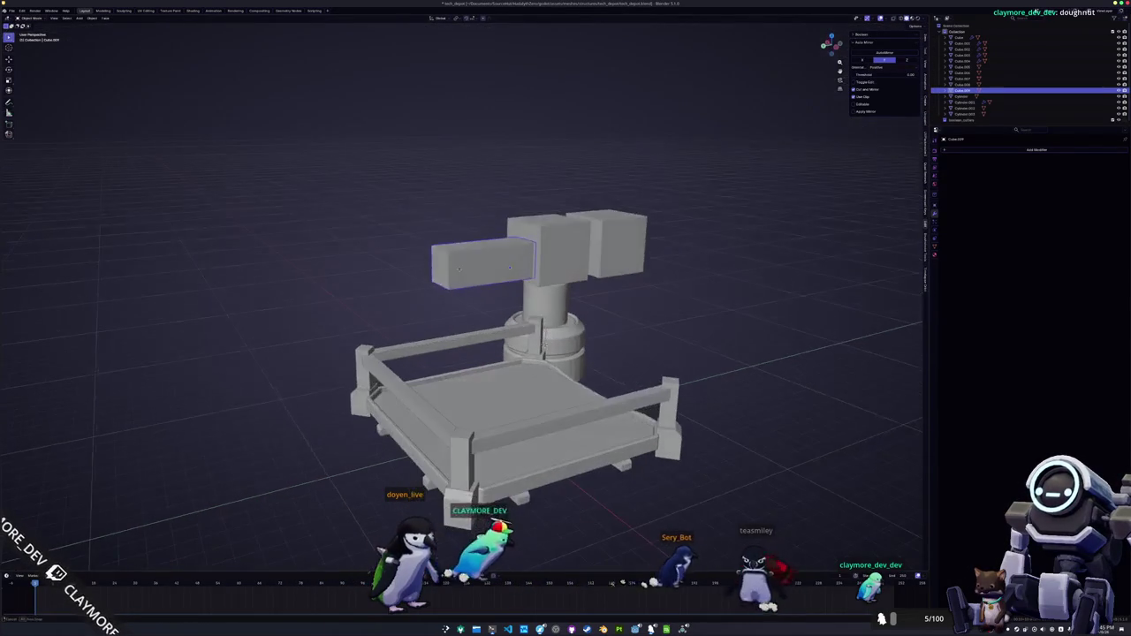
left_click(683, 256)
scroll(684, 256, "right", 5)
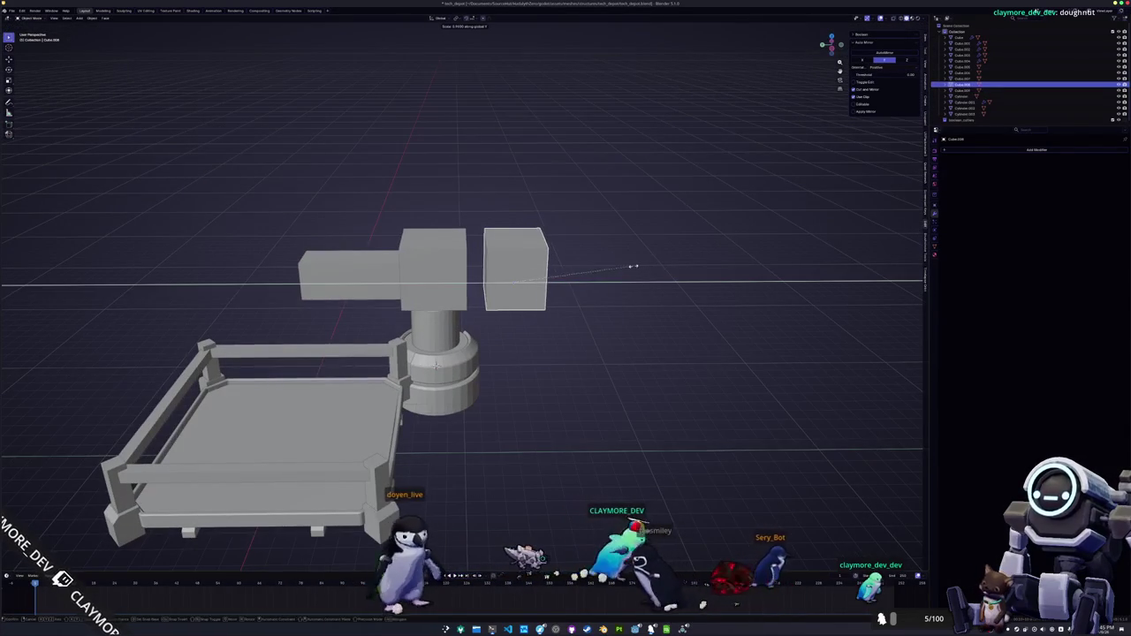
scroll(609, 265, "down", 5)
scroll(512, 326, "up", 5)
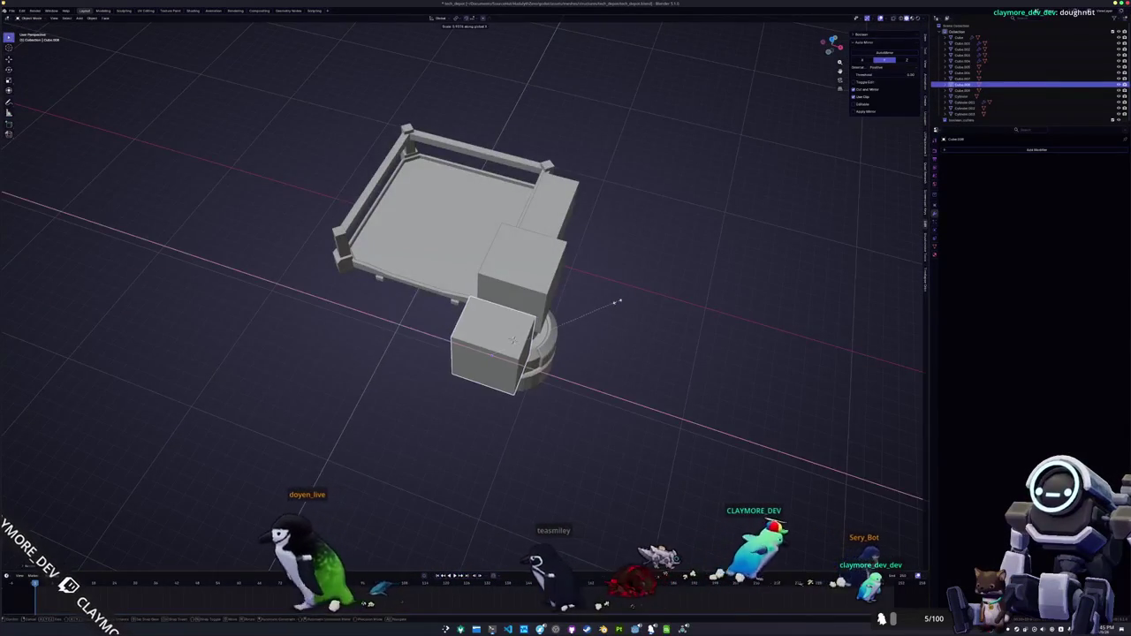
scroll(511, 336, "down", 3)
scroll(511, 336, "down", 5)
key("g")
key("x")
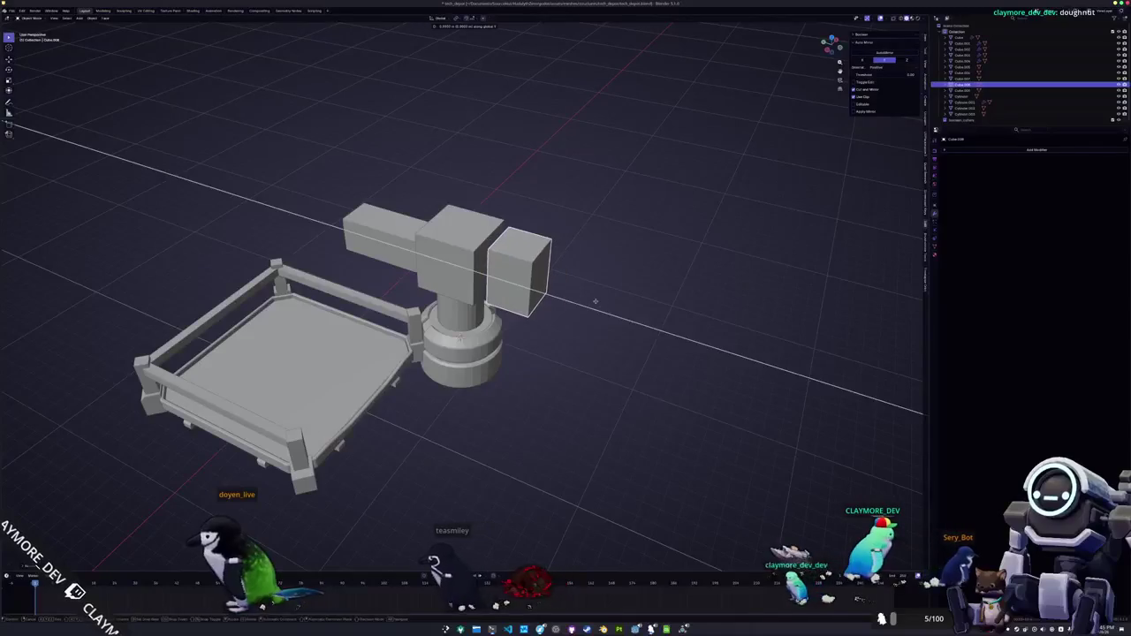
scroll(596, 303, "down", 5)
key("s")
key("z")
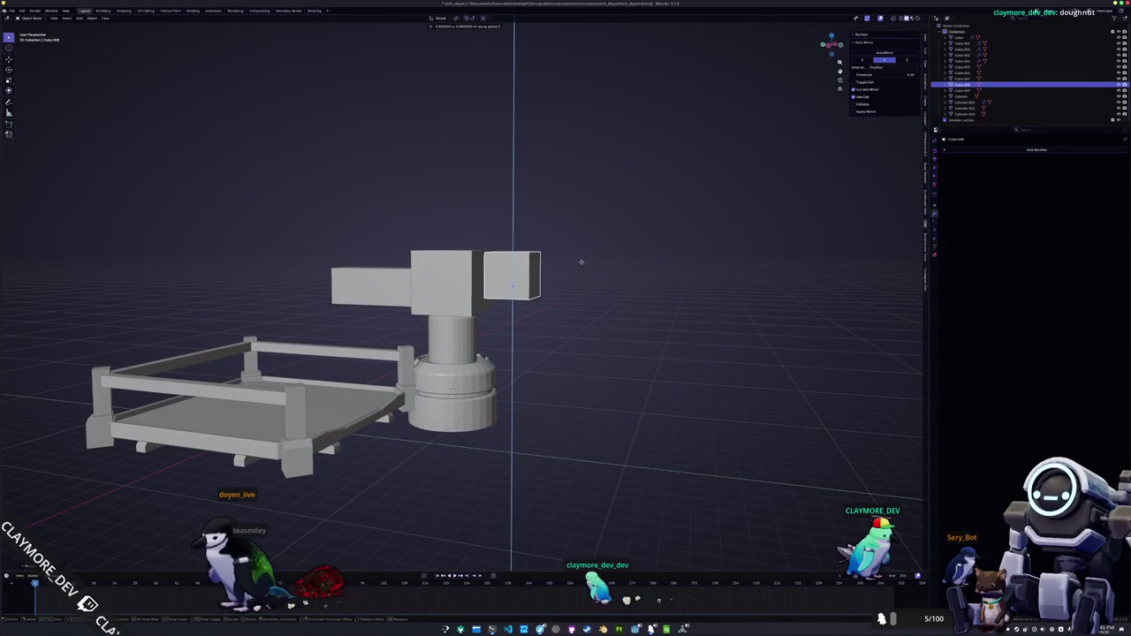
scroll(582, 265, "right", 10)
- Select the long arm and the smaller opposite box, then select the whole model
left_click(461, 275)
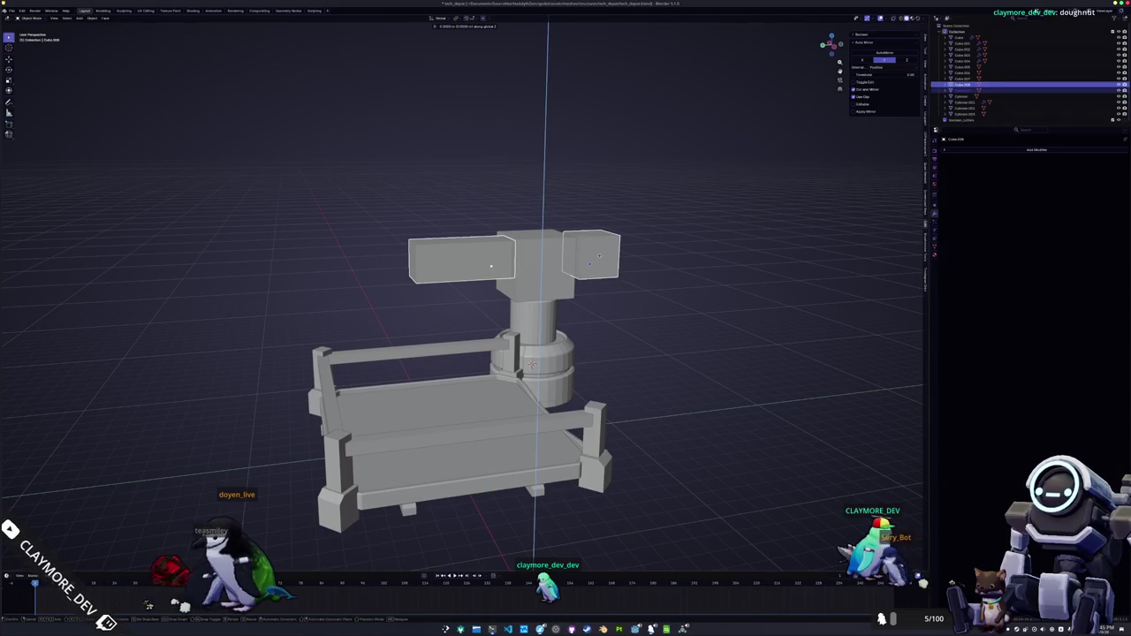
left_click(590, 262)
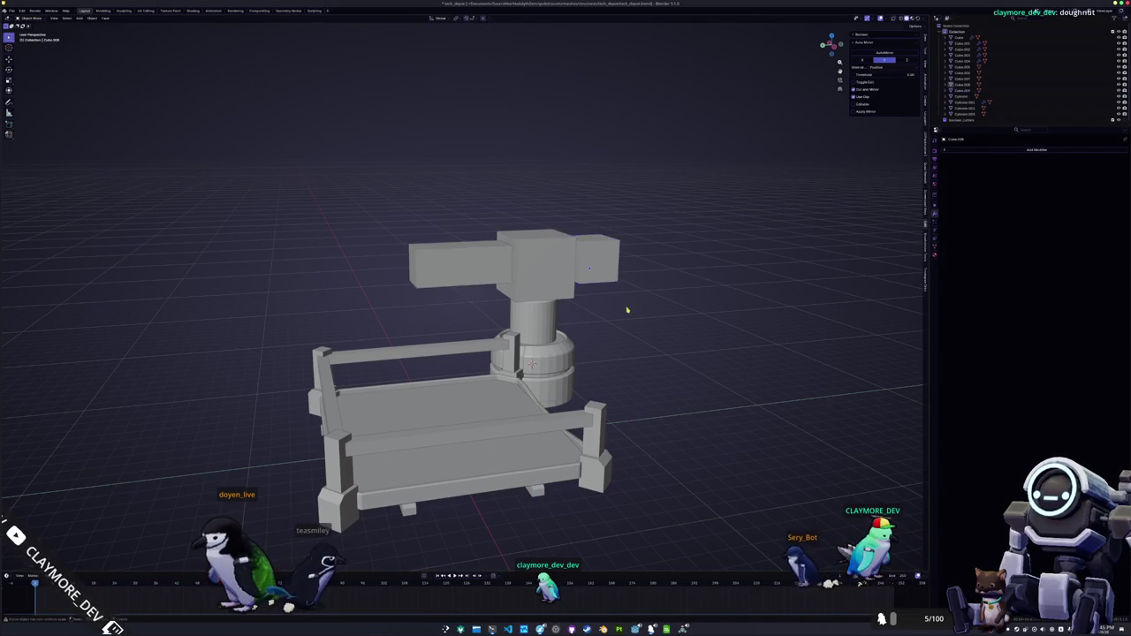
scroll(627, 310, "right", 5)
key("Tab")
key("Tab")
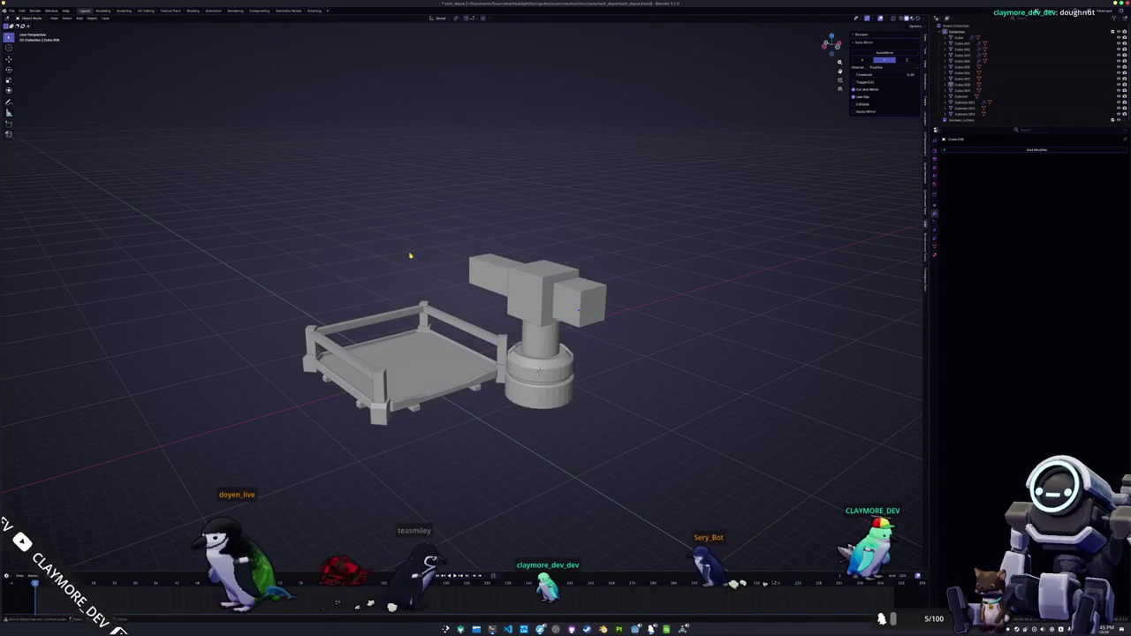
key("a")
key("Tab")
left_click(11, 10)
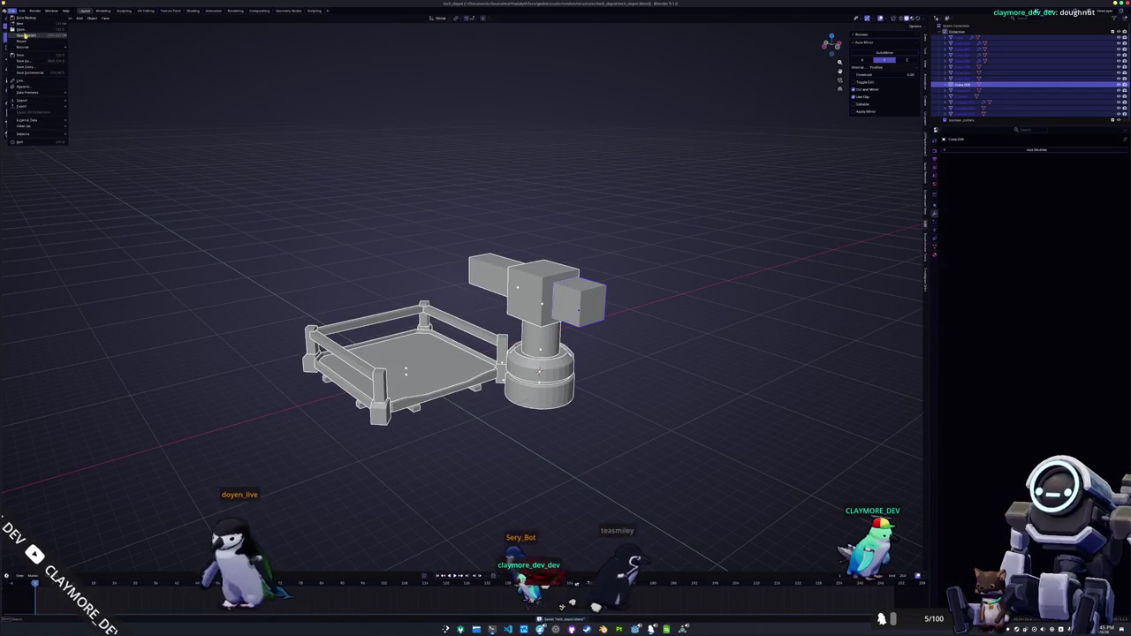
- Export the model as glTF, overwriting tech_depot.glb, and view the updated depot in Godot
mouse_move(27, 105)
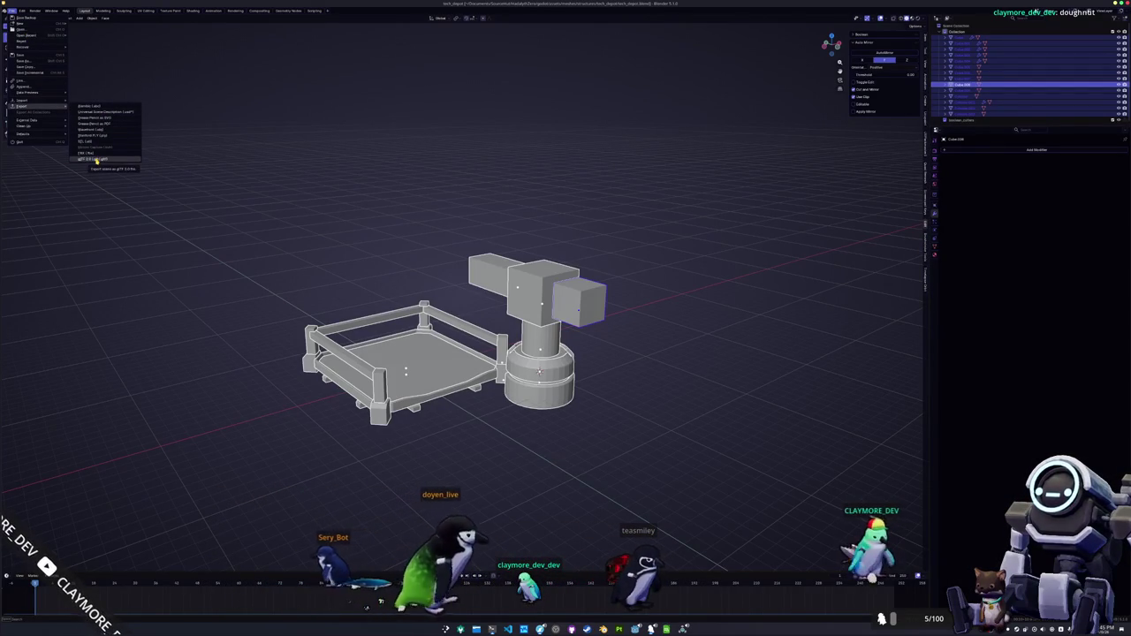
left_click(97, 160)
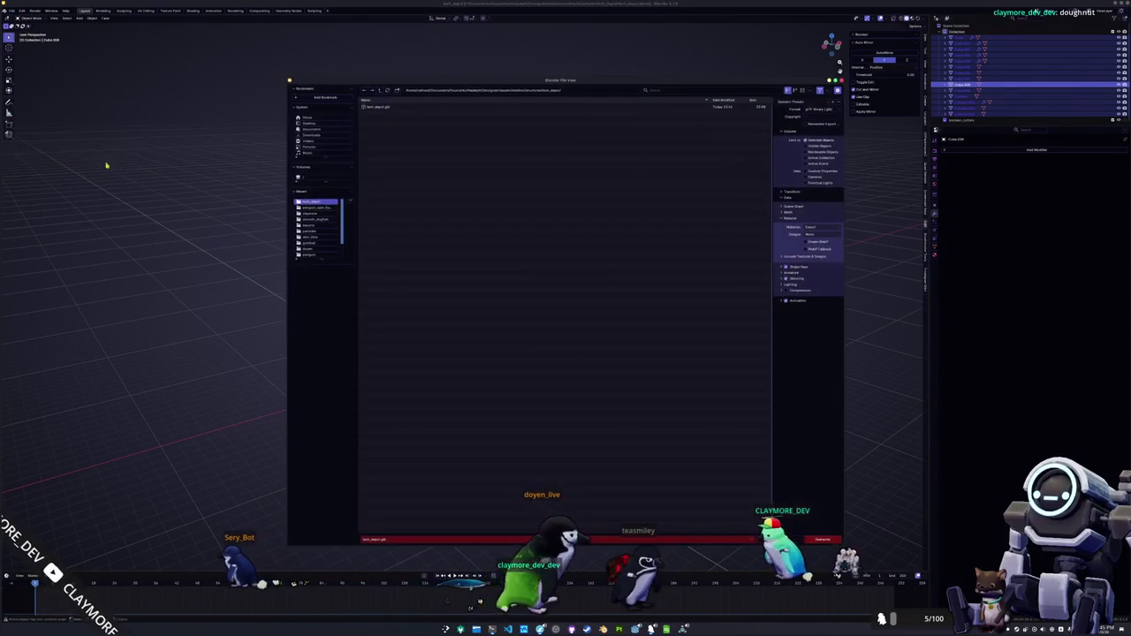
left_click(378, 107)
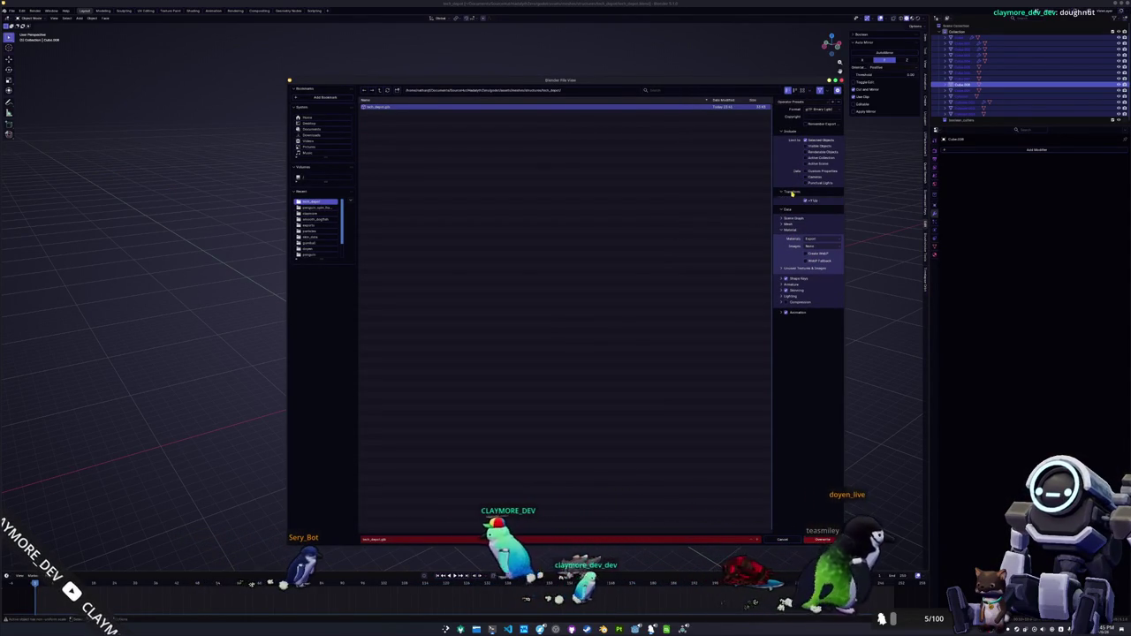
left_click(786, 212)
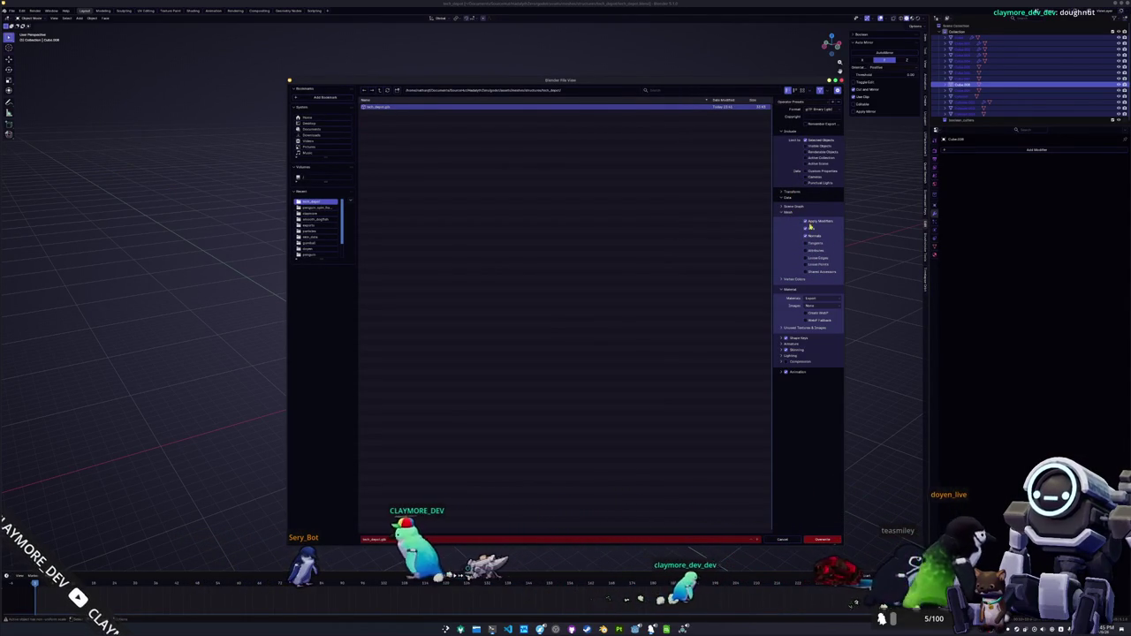
left_click(821, 540)
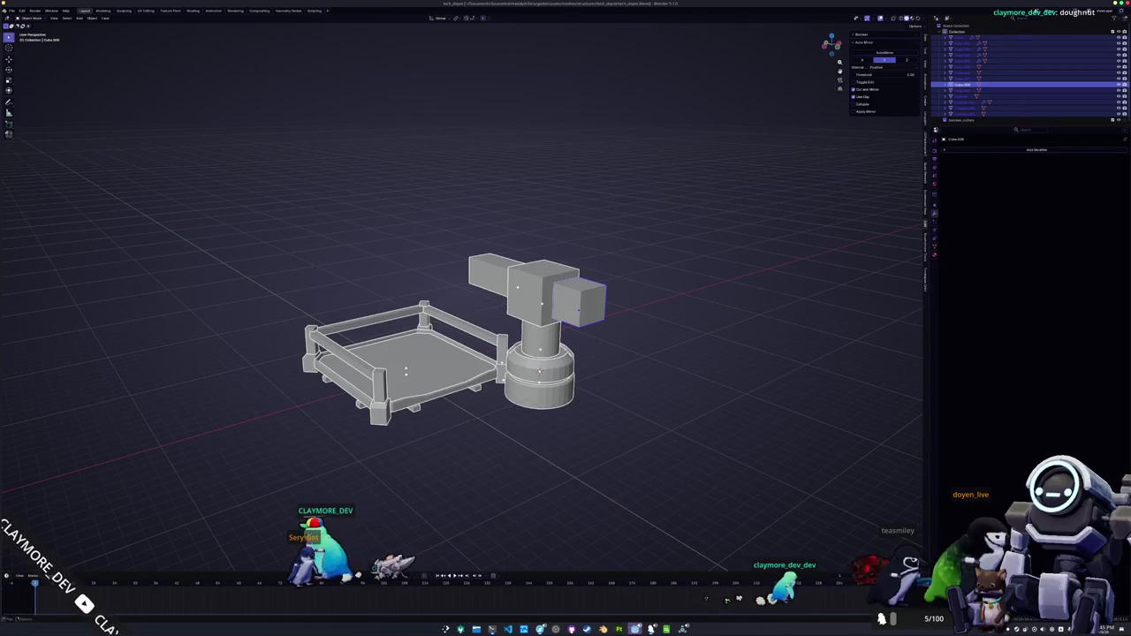
key("alt+Tab")
left_click_drag(732, 365, 805, 396)
- Move the white depot model into place in the village beside the bridge
scroll(805, 395, "down", 5)
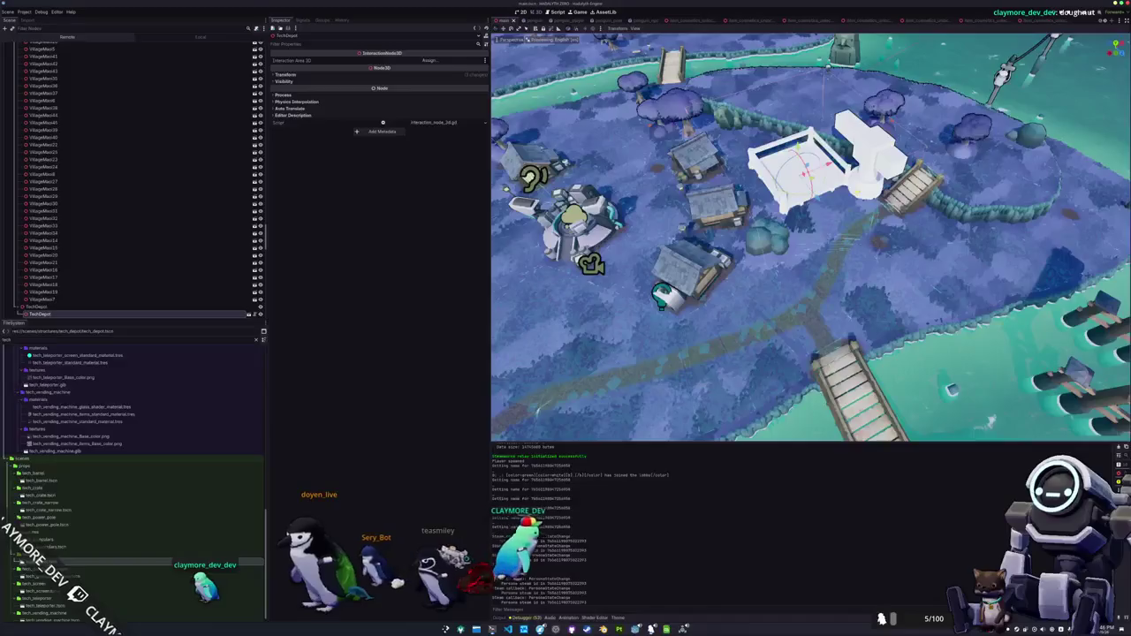
mouse_move(804, 168)
left_mouse_down()
mouse_move(893, 279)
mouse_move(849, 296)
left_mouse_up()
scroll(893, 279, "down", 2)
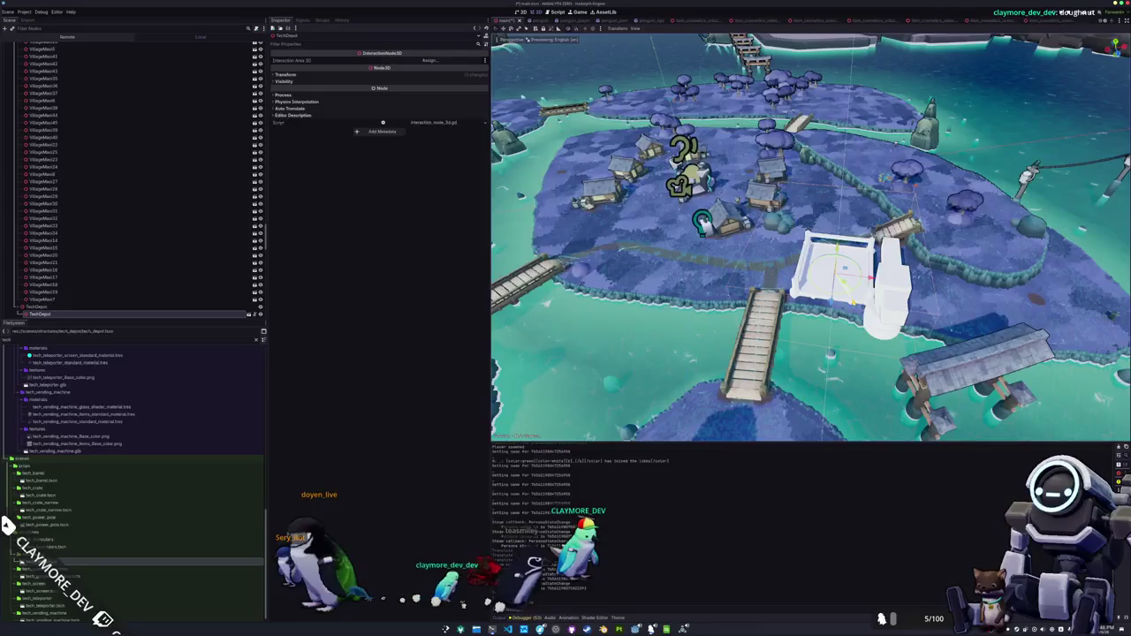
left_click_drag(849, 296, 787, 322)
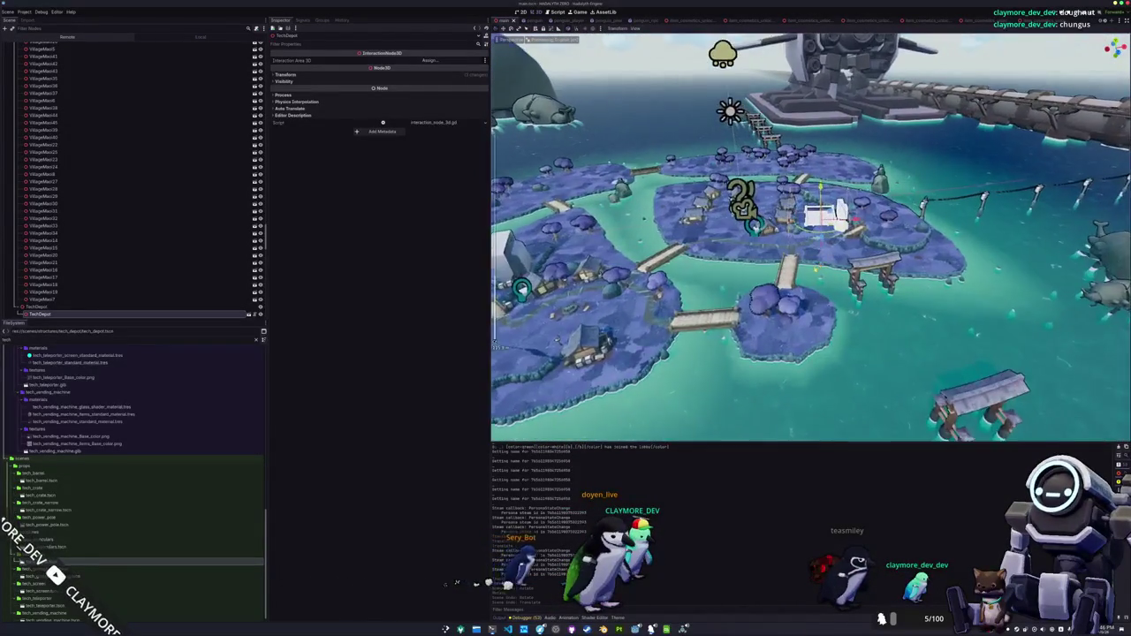
- Fly toward and away from the depot to see it against the island and sea
key("w")
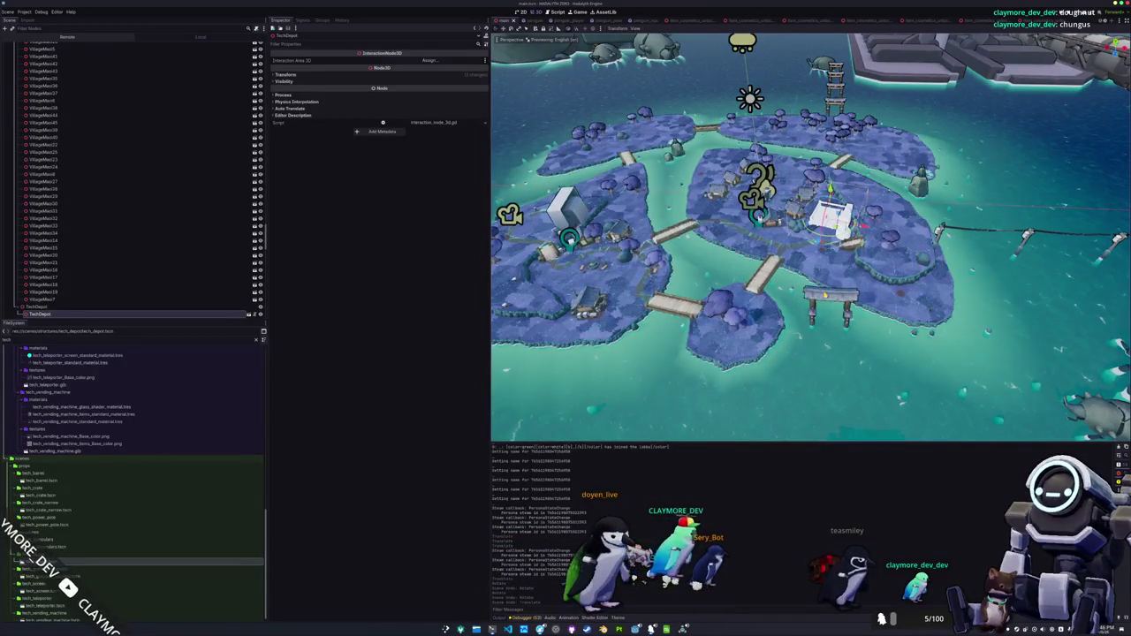
key("w")
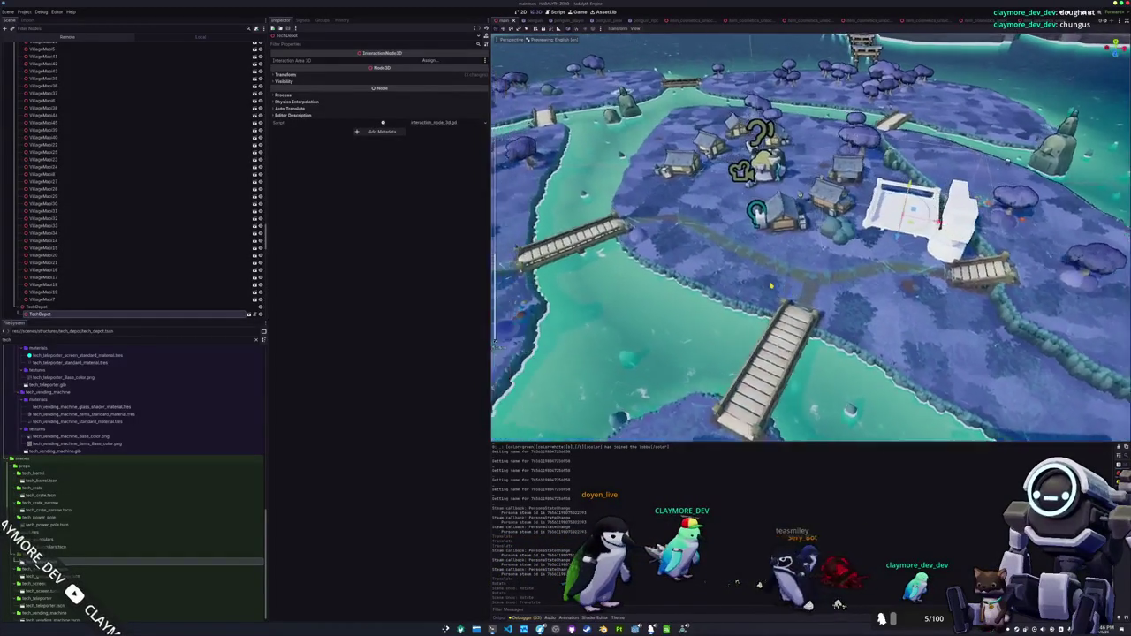
key("s")
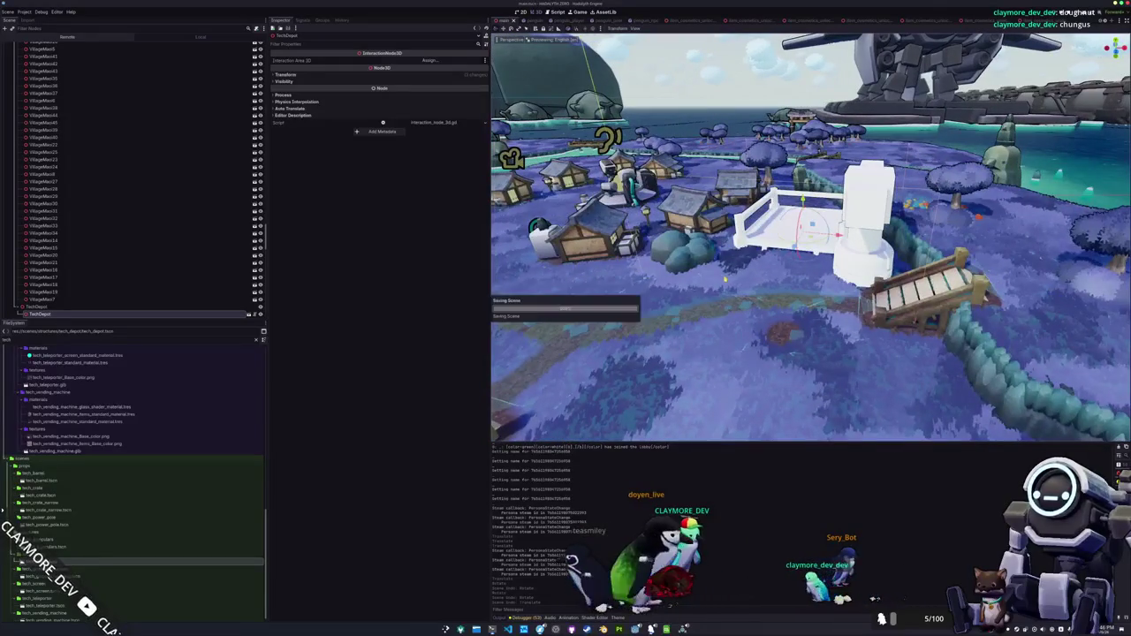
key("w")
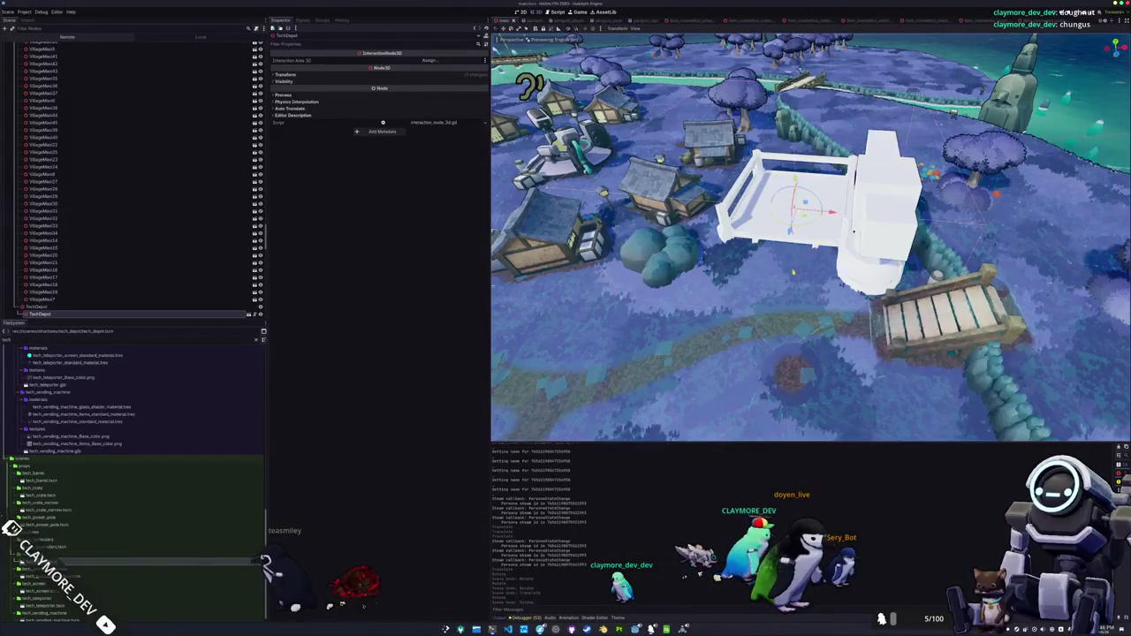
key("s")
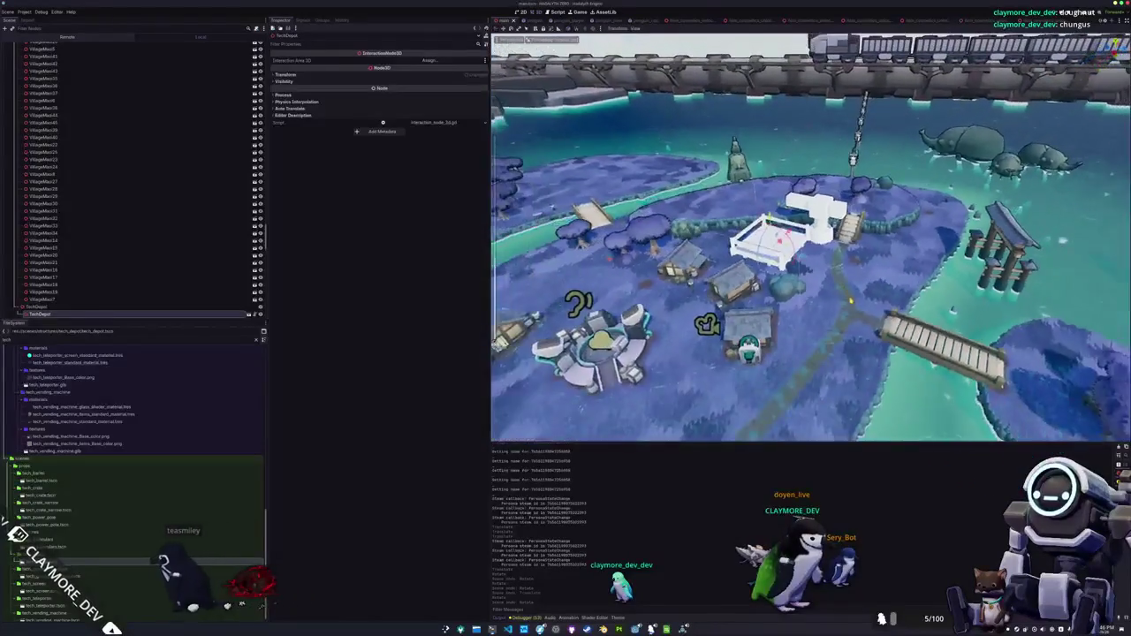
- Inspect the depot from low and overhead angles, then launch the game with F5
key("q")
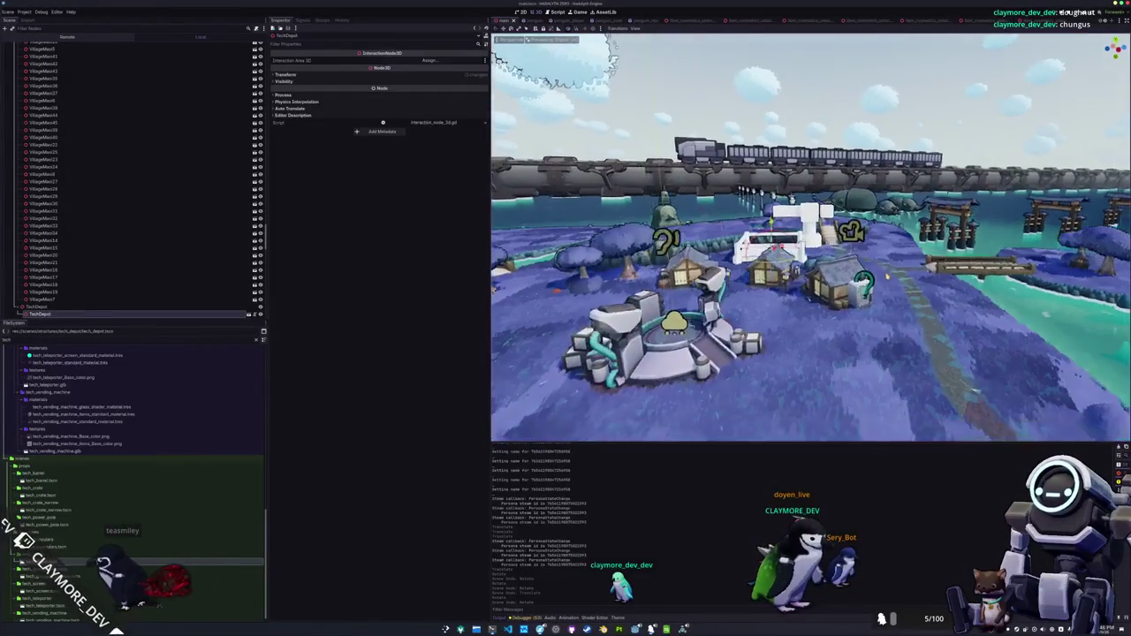
key("e")
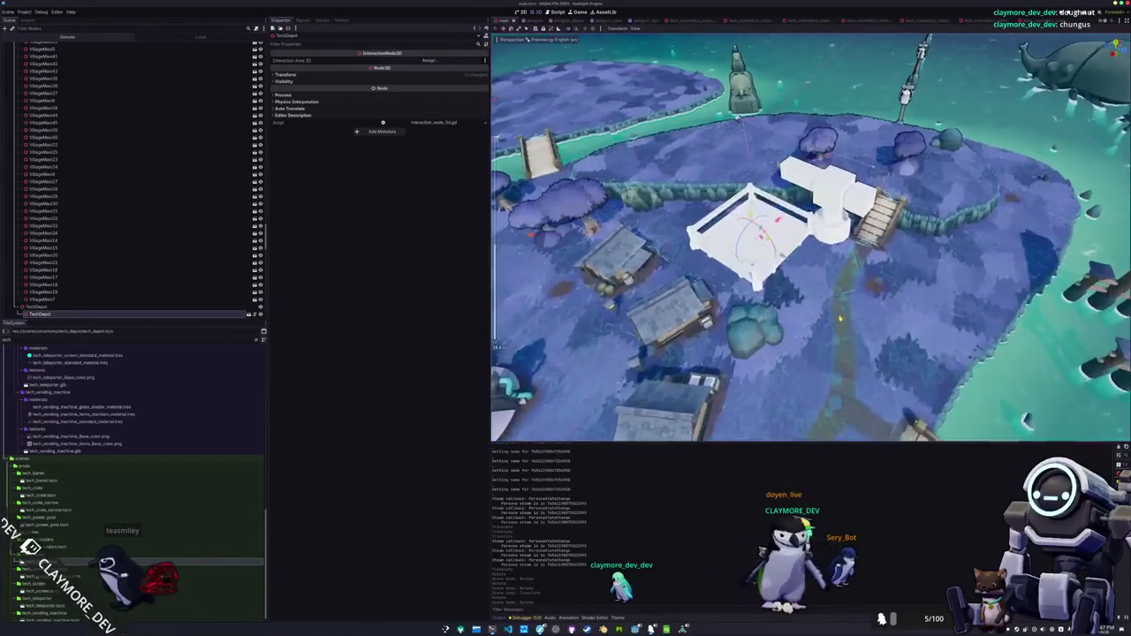
key("s")
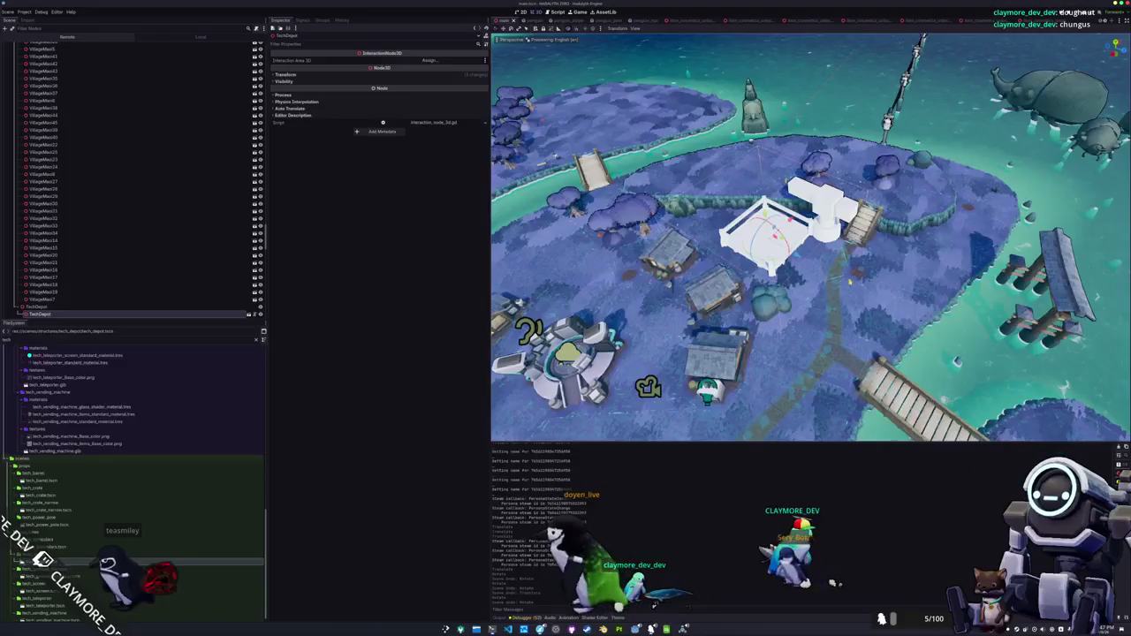
key("q")
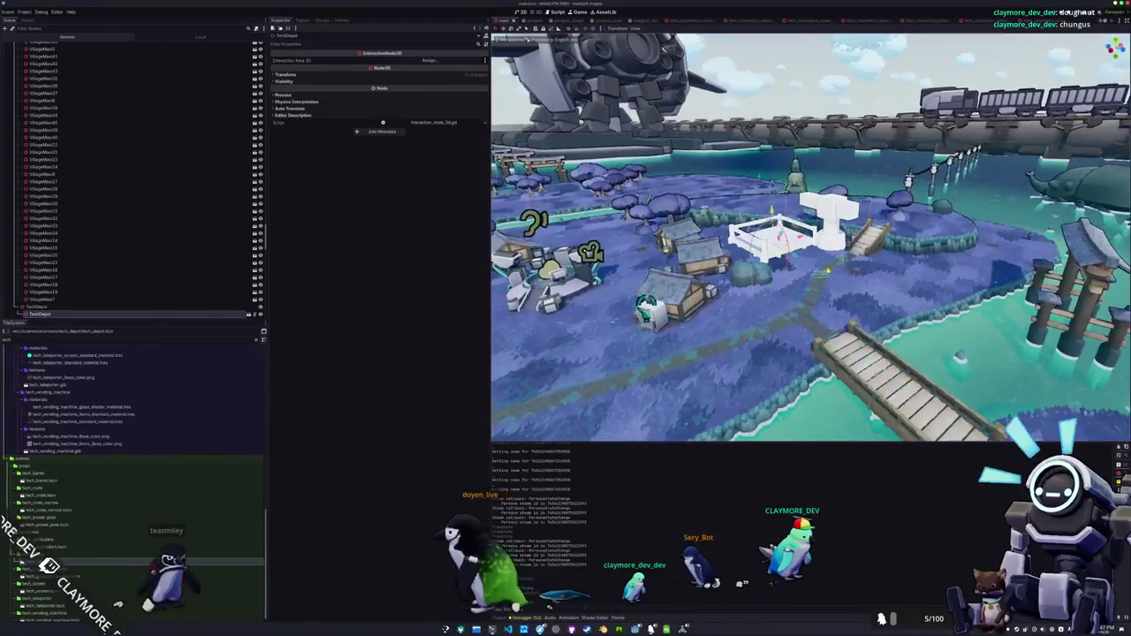
key("e")
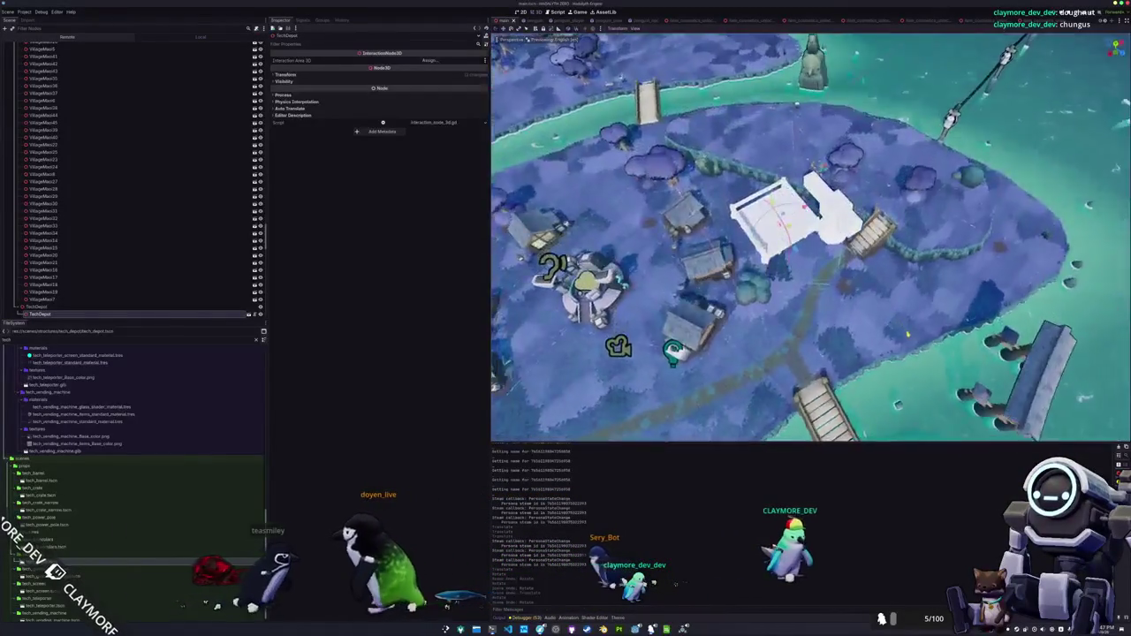
key("q")
key("e")
key("F5")
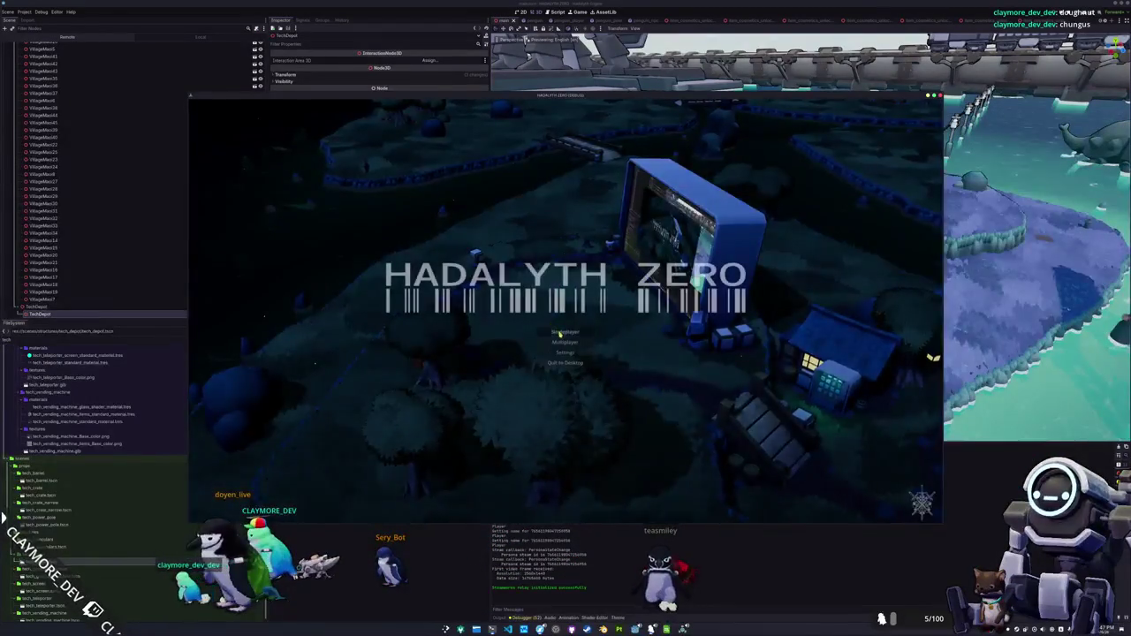
- Start a Singleplayer game, walk up the stairs and around the depot tower and fence, then stop with F8
left_click(559, 333)
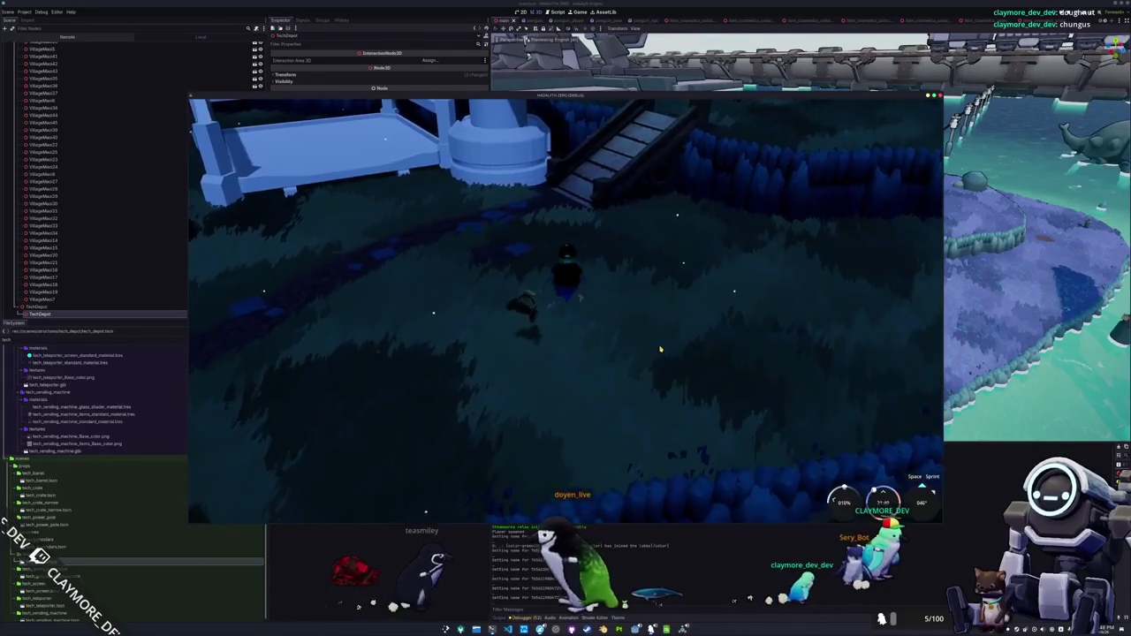
key("w")
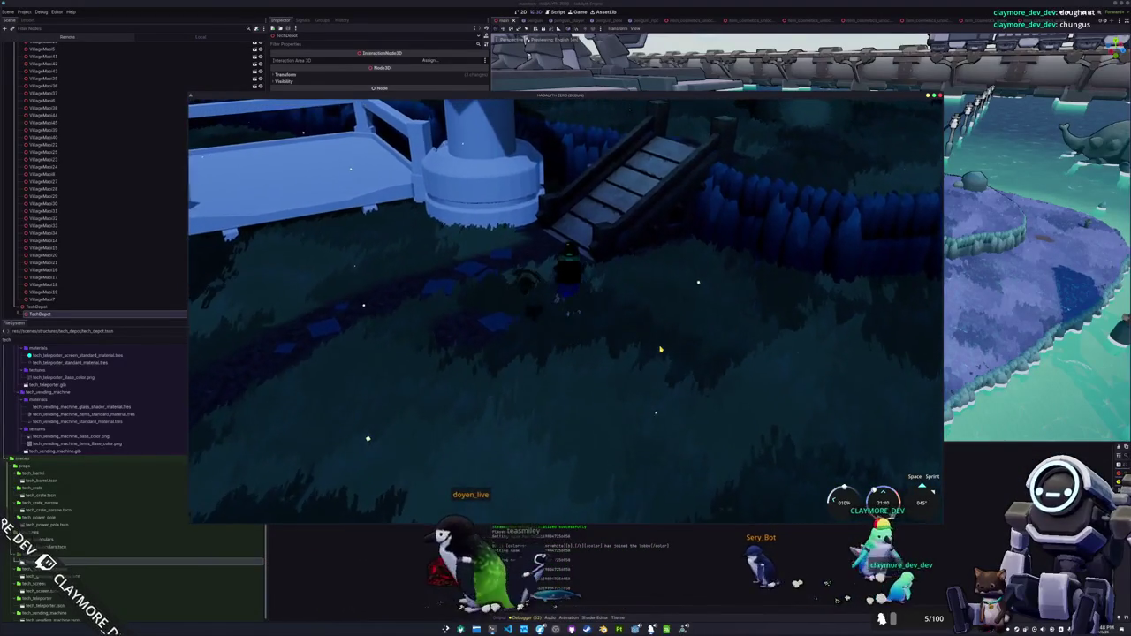
key("w")
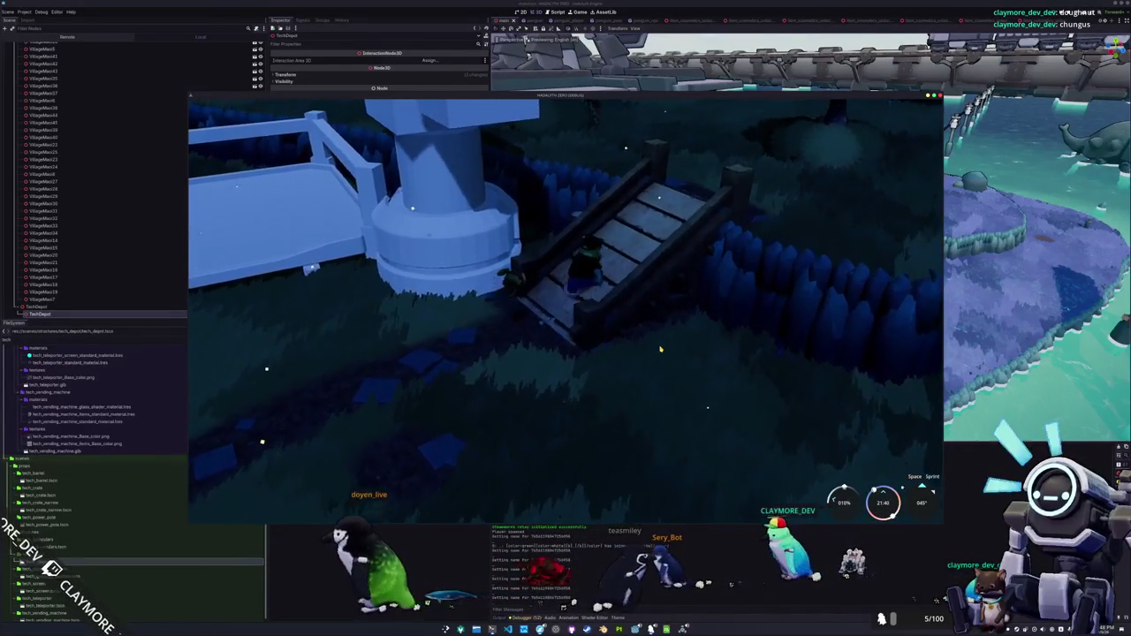
key("w")
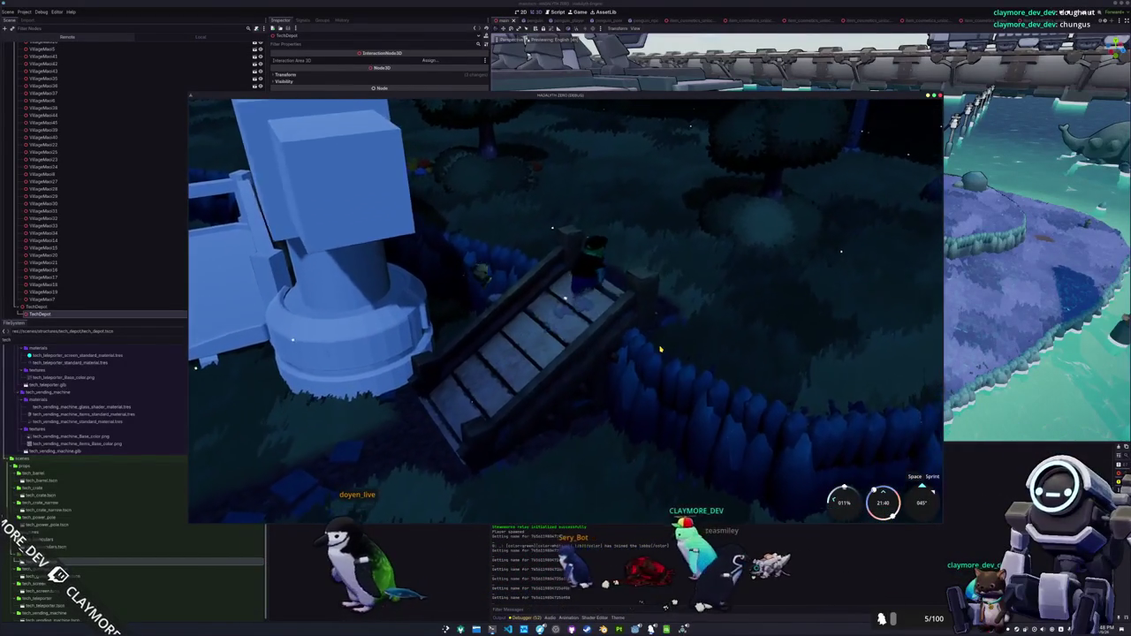
key("w")
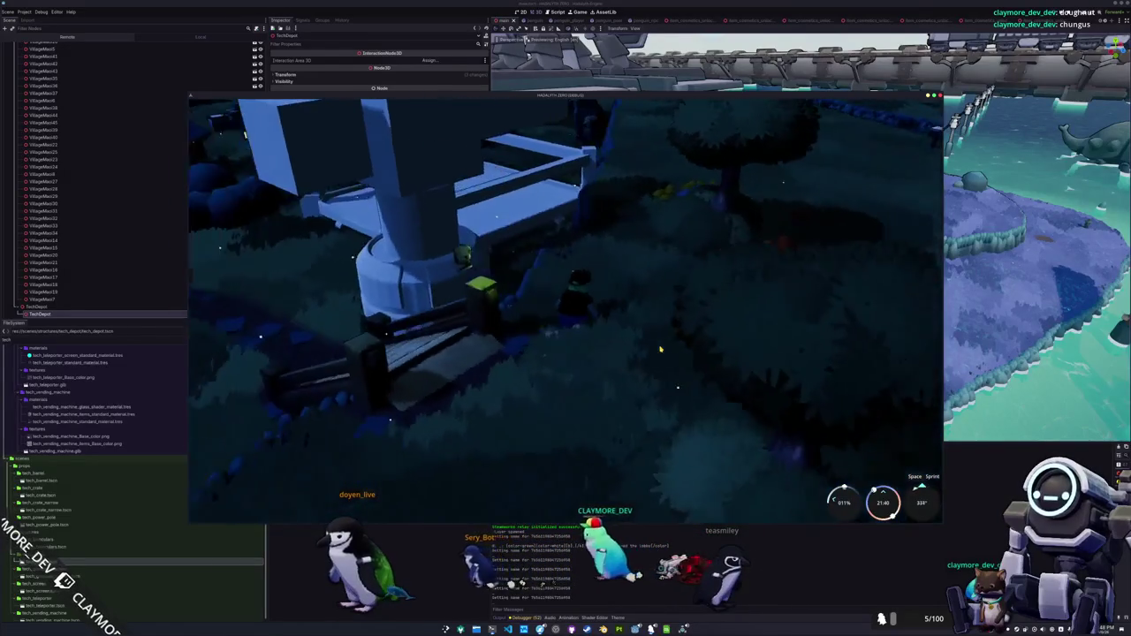
key("w")
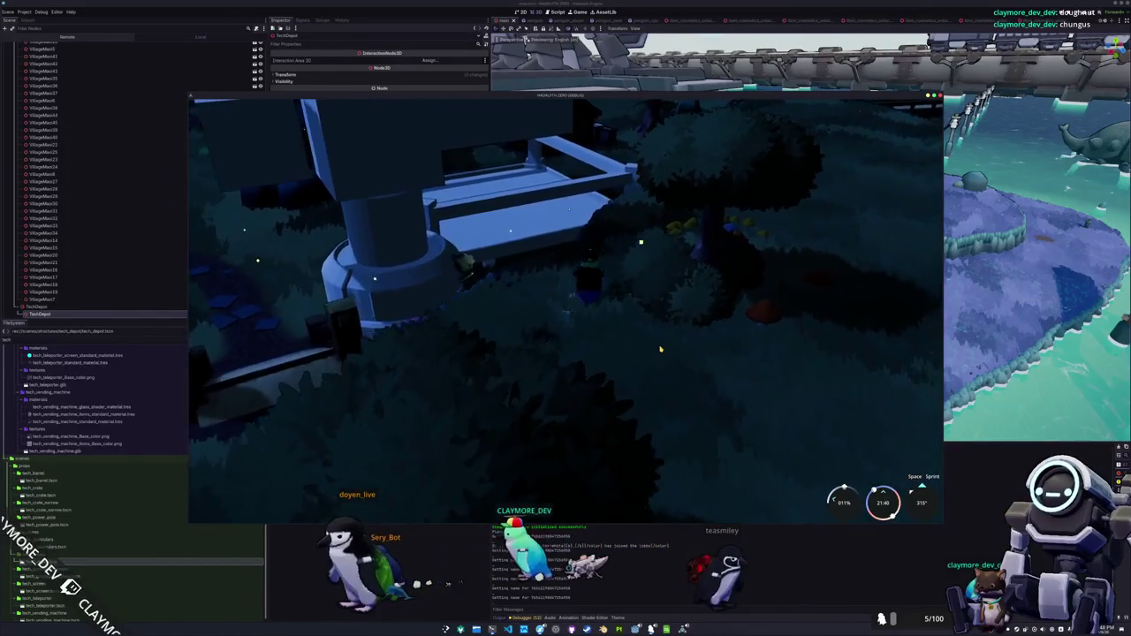
key("w")
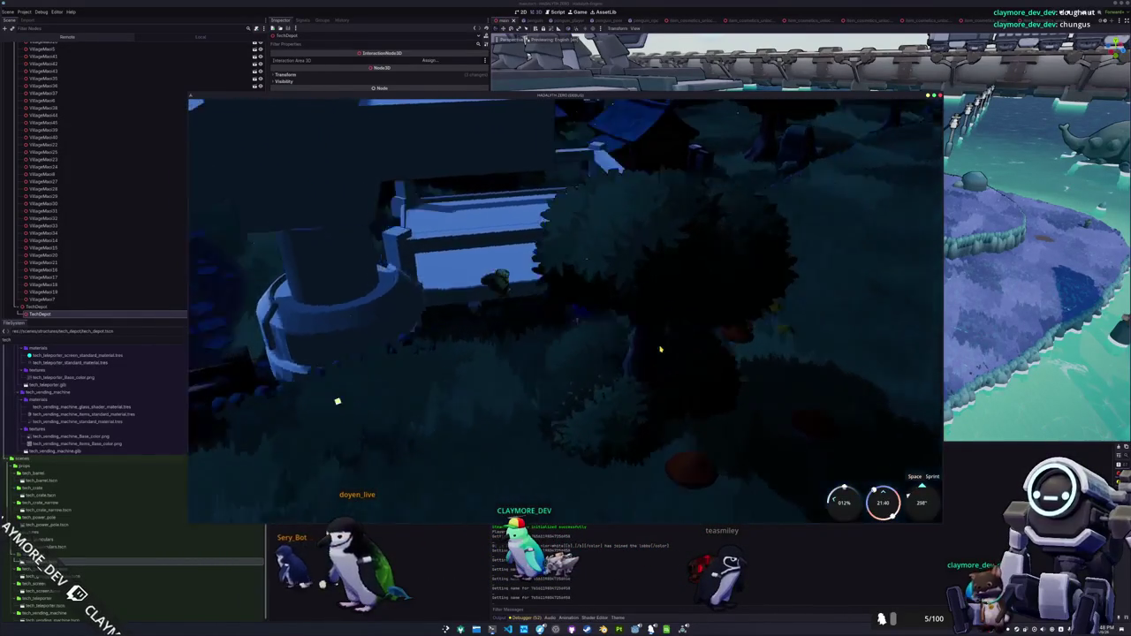
key("w")
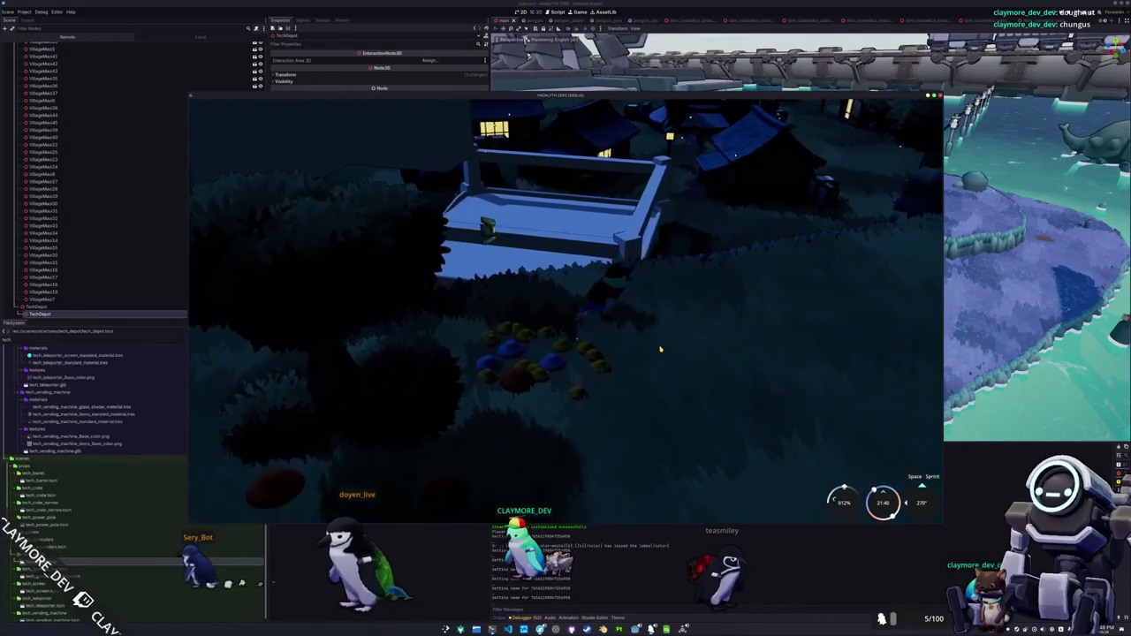
key("w")
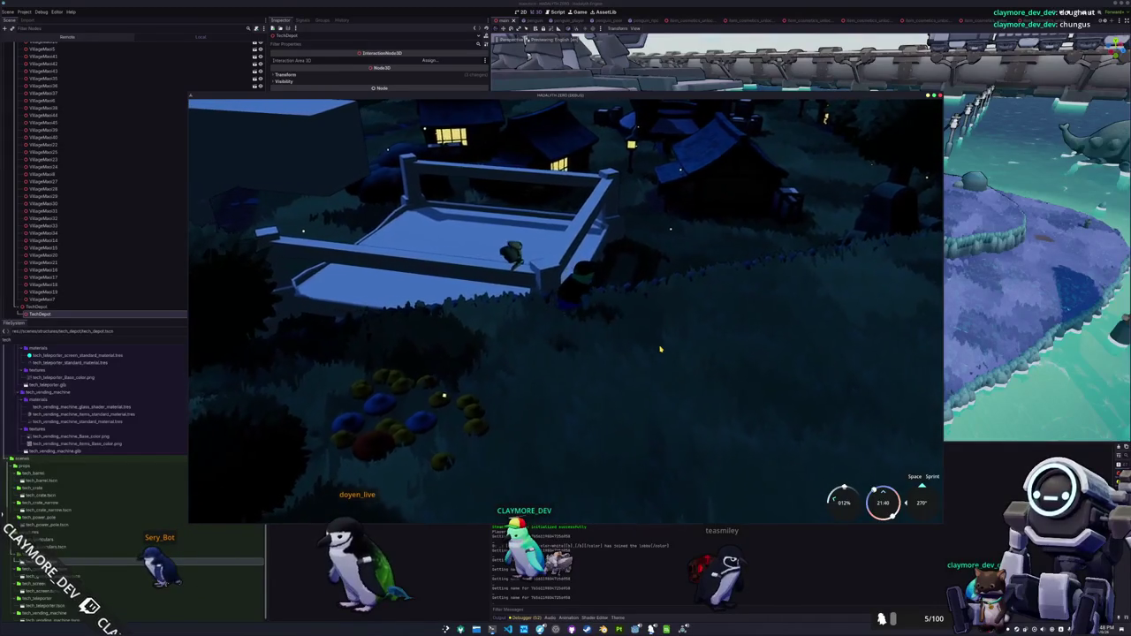
key("w")
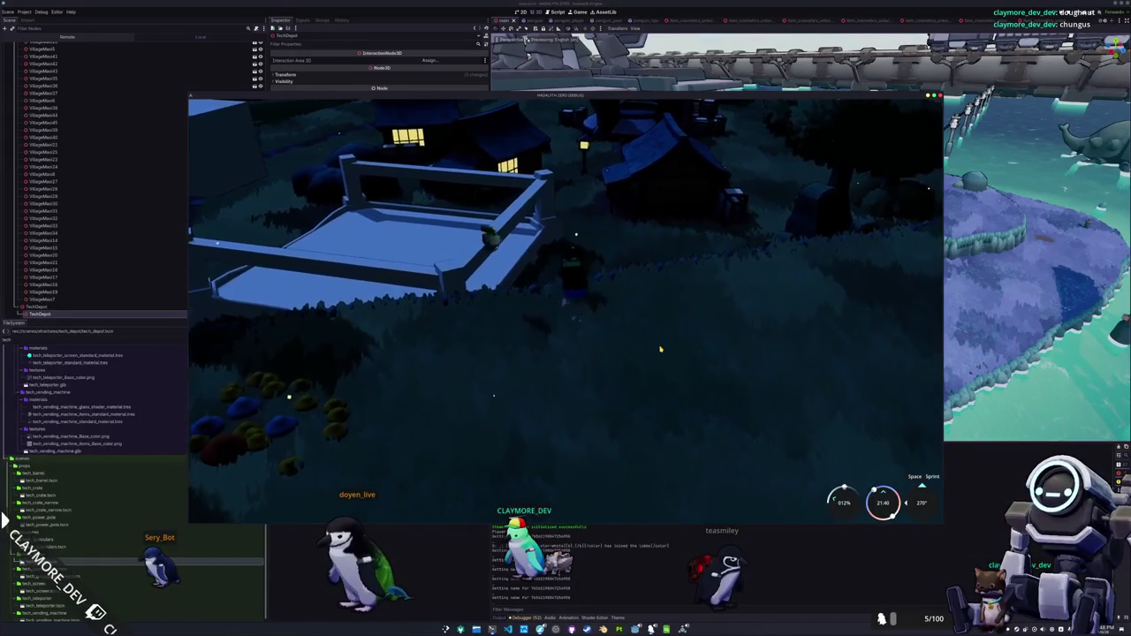
key("F8")
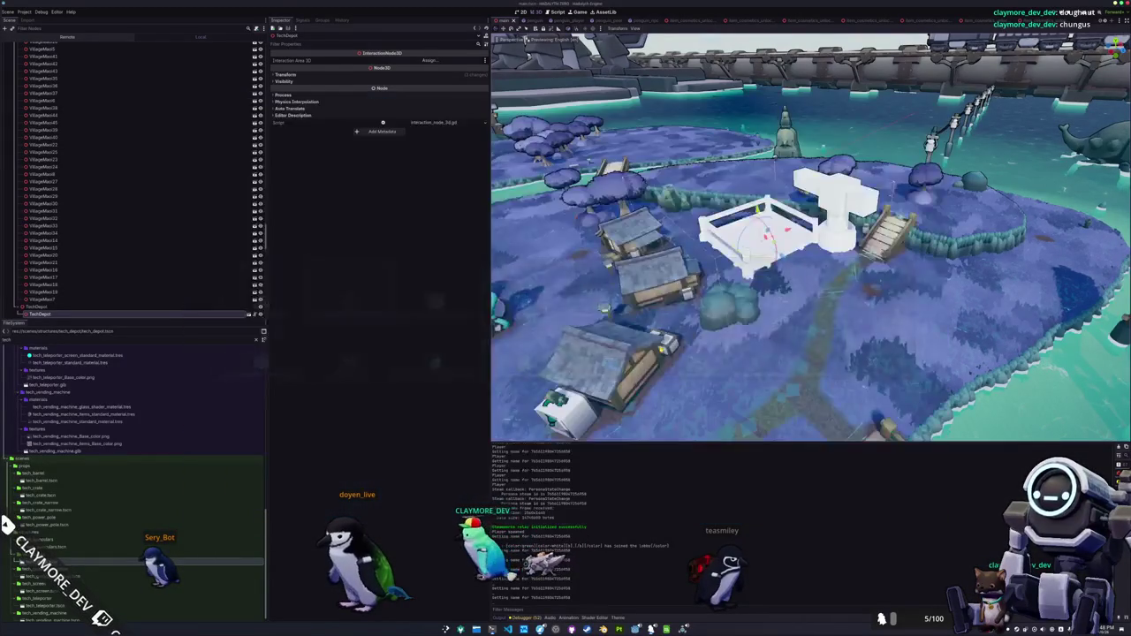
- View the depot in Top Orthogonal, zoom in, orbit back to perspective, and return to Blender
key("KP_7")
scroll(810, 236, "up", 5)
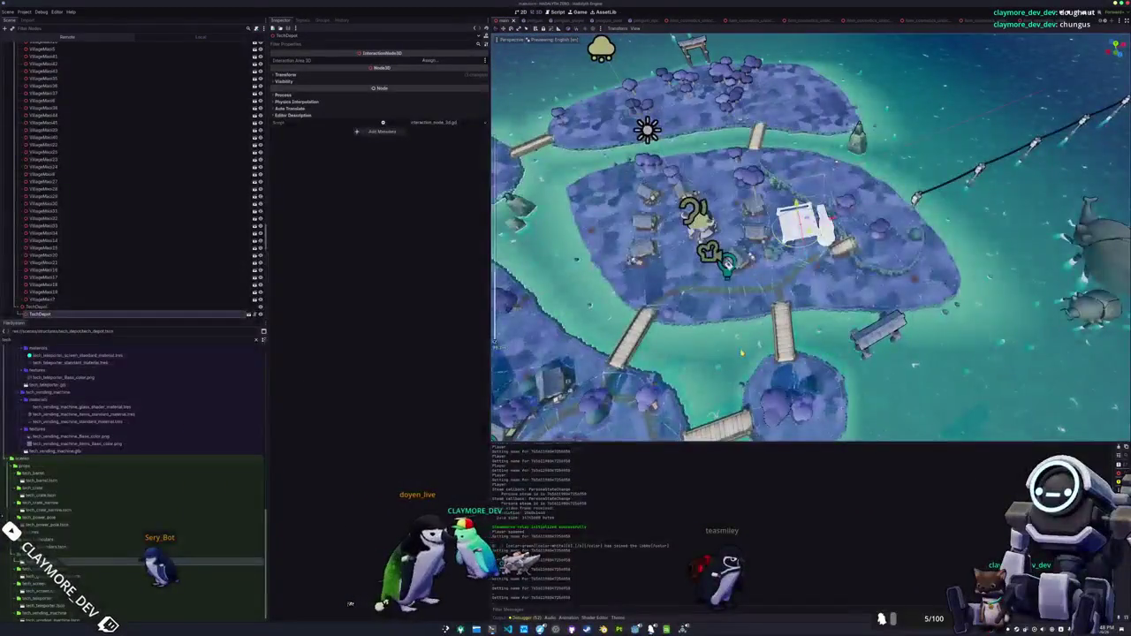
scroll(734, 188, "up", 5)
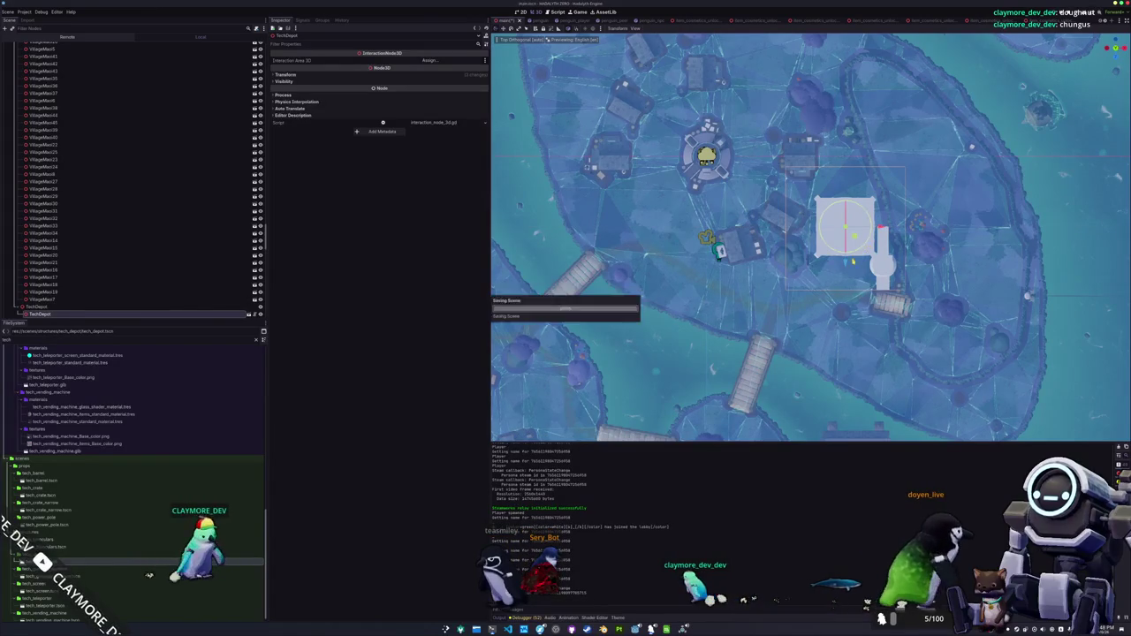
scroll(824, 290, "up", 3)
left_click_drag(825, 290, 732, 382)
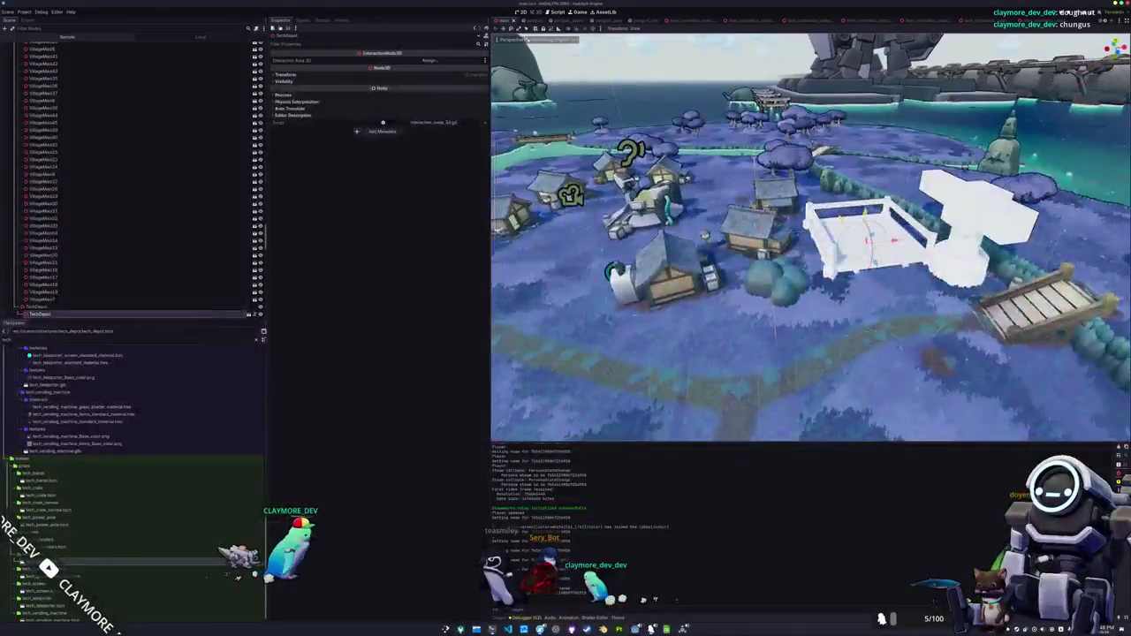
key("alt+Tab")
scroll(676, 393, "up", 3)
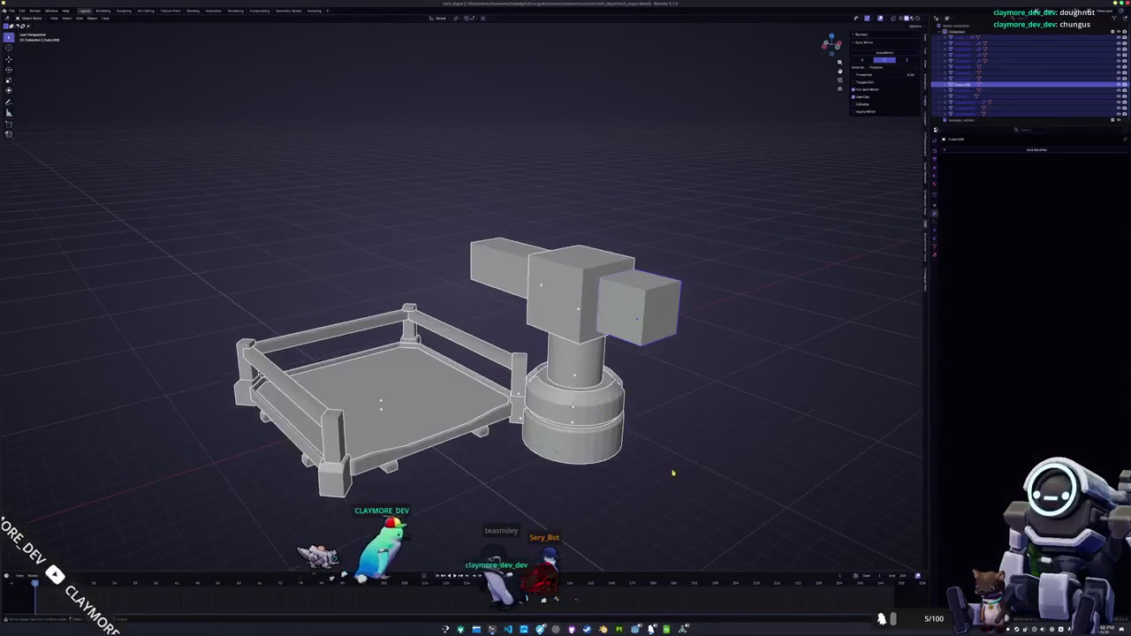
- Box-select the turret parts, scale them to 0.6, and rotate them 90° in top view
left_click_drag(676, 393, 525, 240)
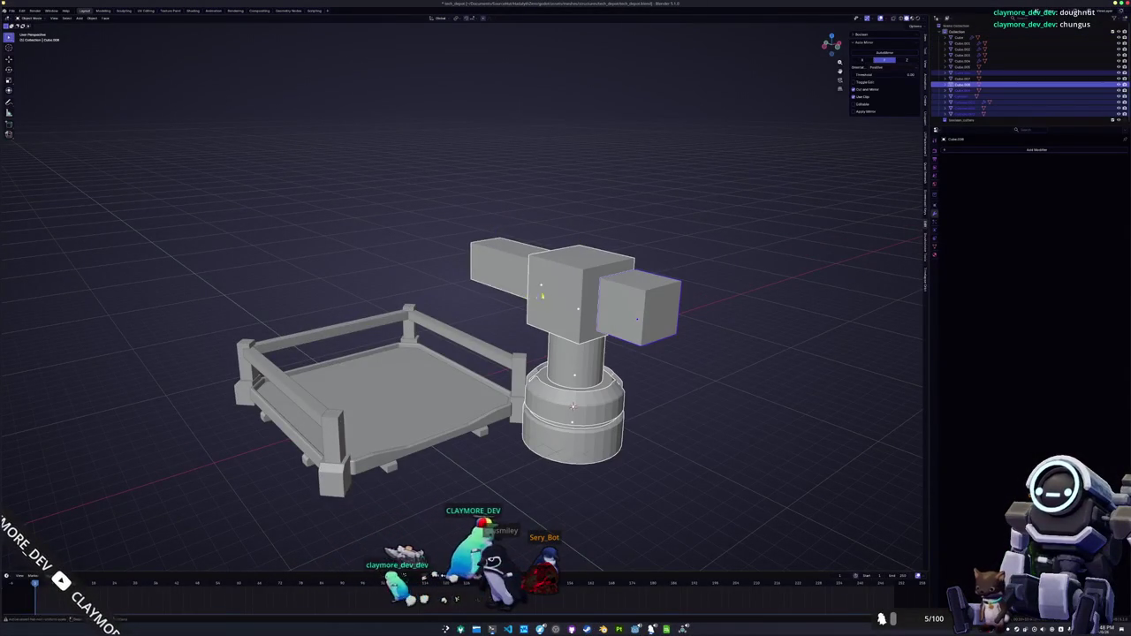
key("s")
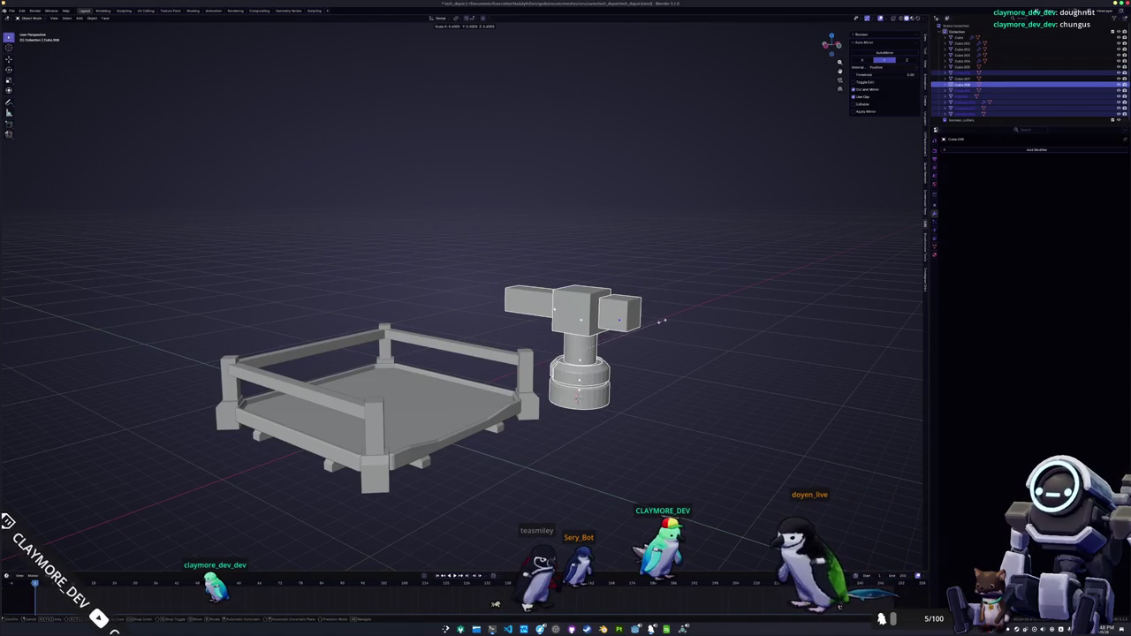
key("KP_7")
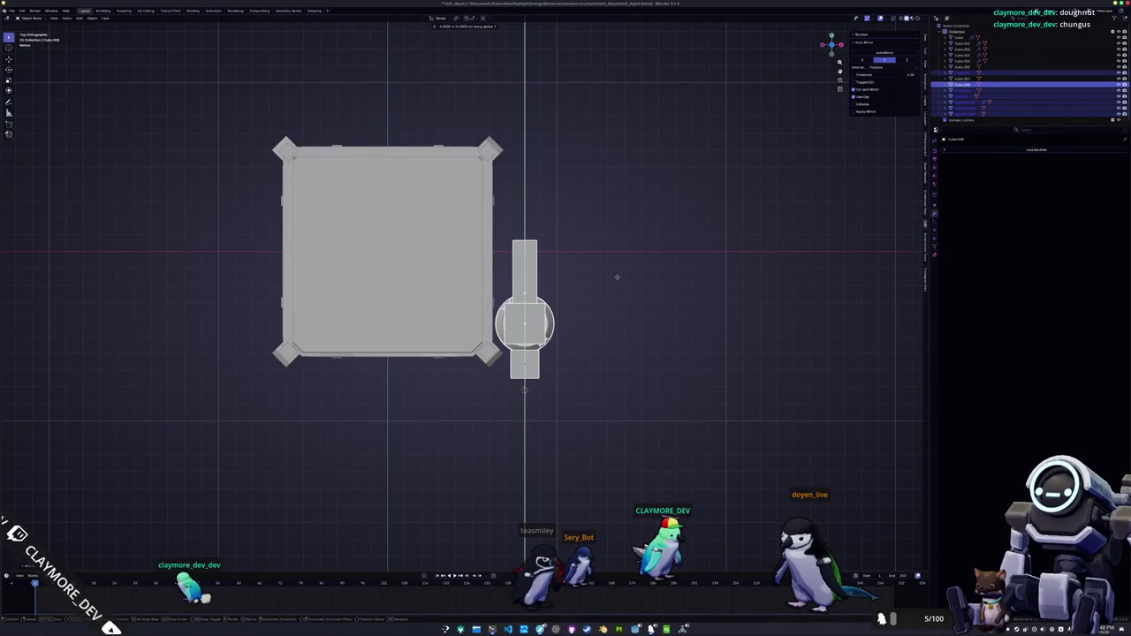
key("r")
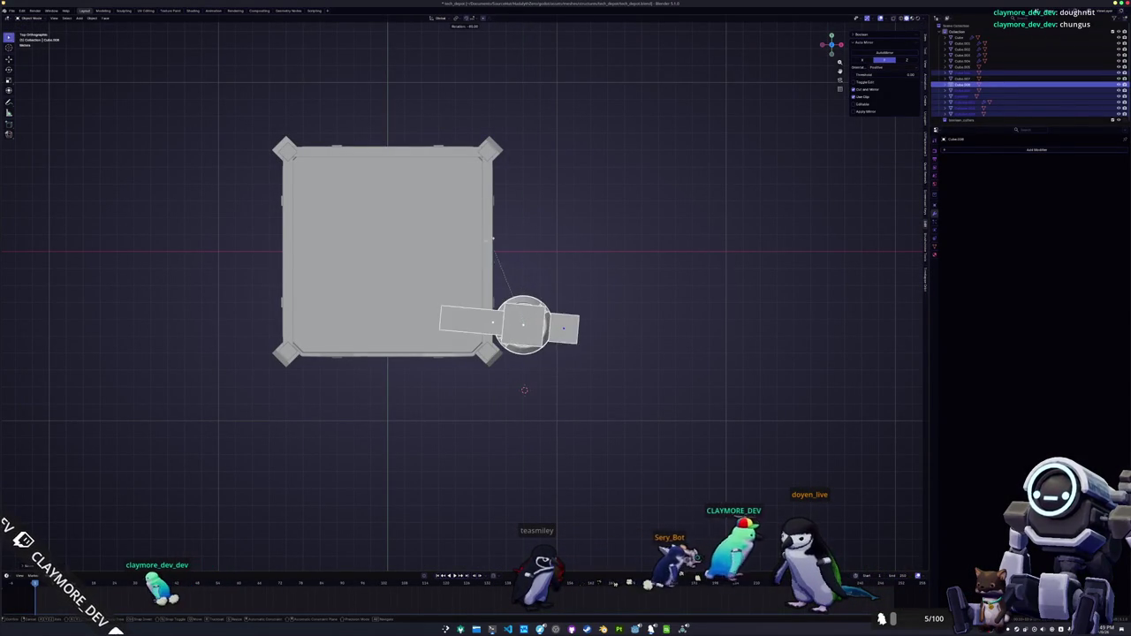
mouse_move(524, 390)
left_mouse_down()
mouse_move(424, 433)
mouse_move(287, 525)
mouse_move(431, 474)
left_mouse_up()
- Nudge the turret along Y, then select the tower column cylinder
key("g")
key("y")
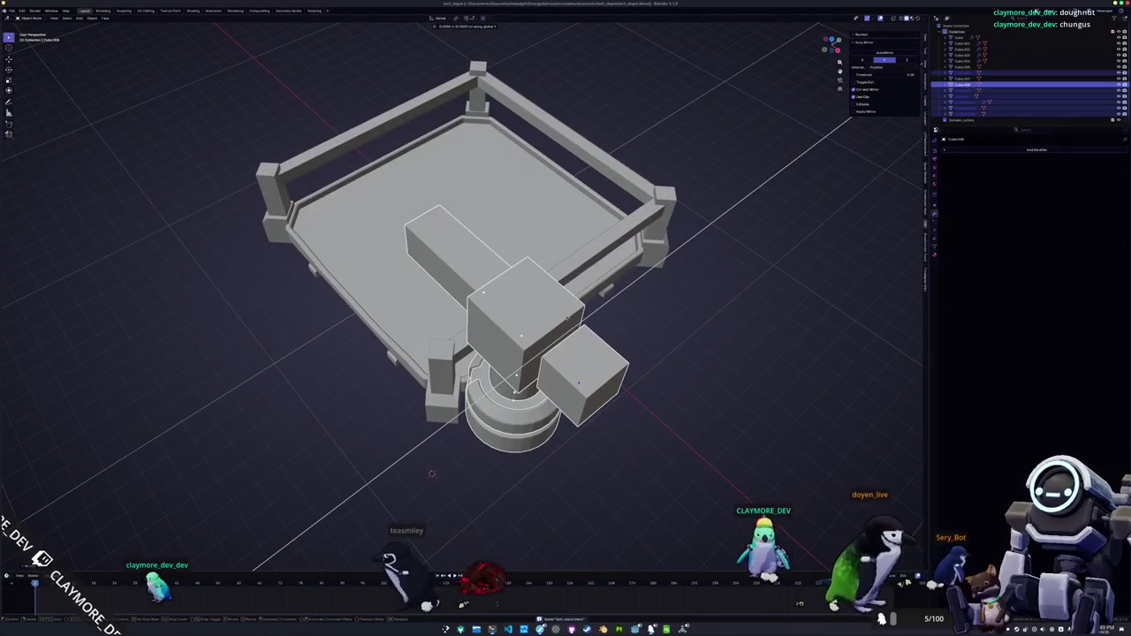
key("Escape")
mouse_move(460, 353)
left_mouse_down()
mouse_move(530, 292)
mouse_move(601, 266)
left_mouse_up()
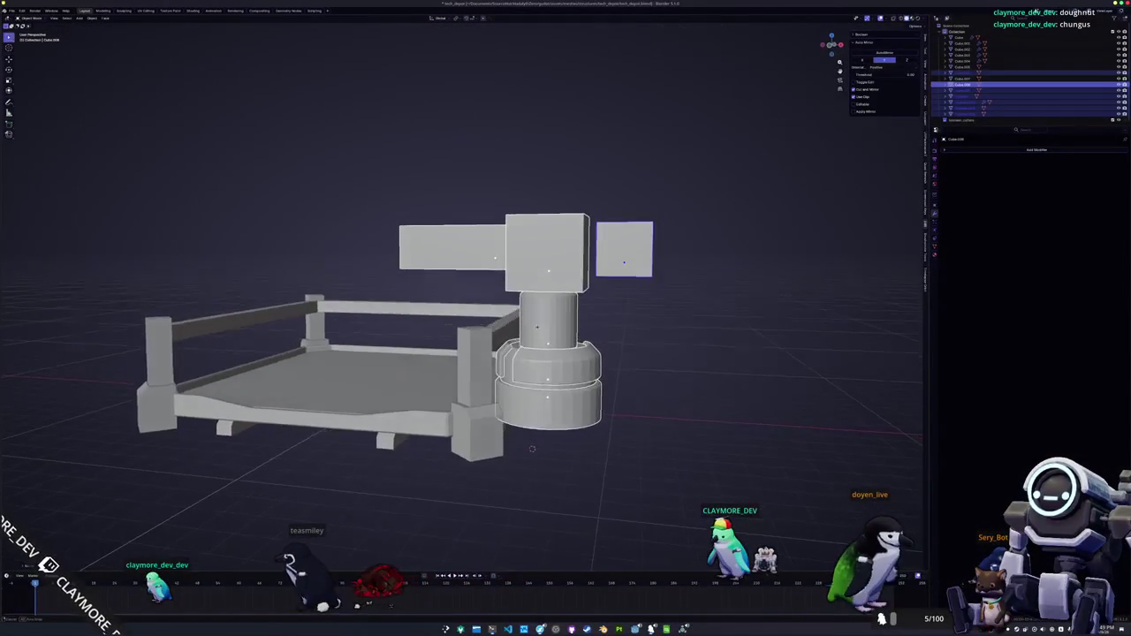
left_click(548, 327)
mouse_move(548, 327)
left_mouse_down()
mouse_move(495, 336)
mouse_move(541, 327)
left_mouse_up()
left_click_drag(511, 458, 516, 453)
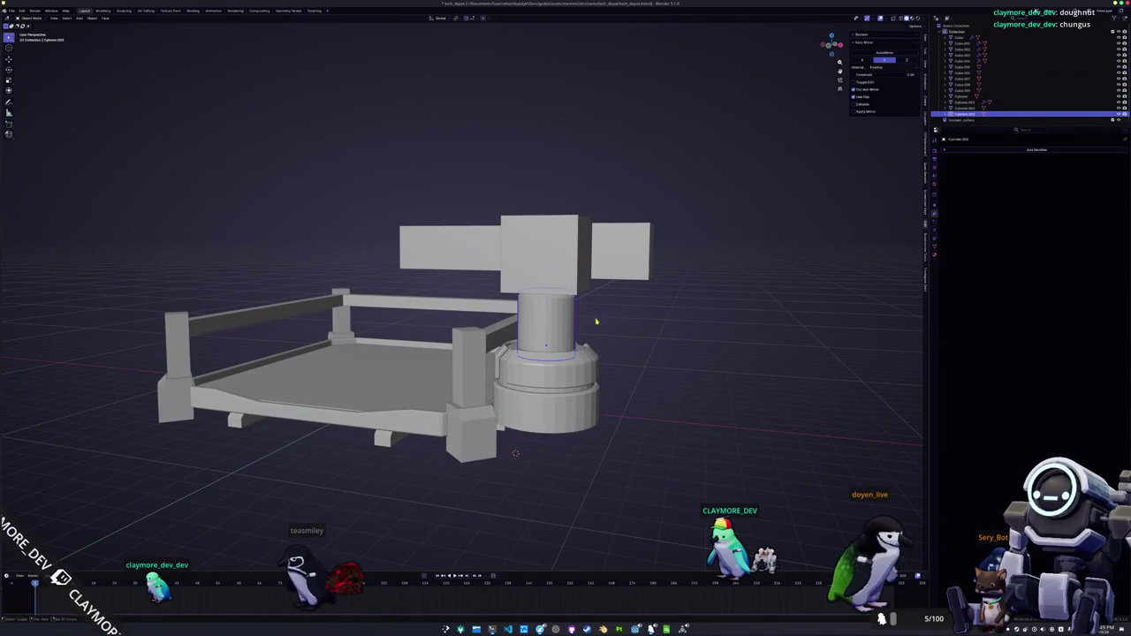
- Move the column's top vertices in X-ray Edit Mode to change its height
key("Escape")
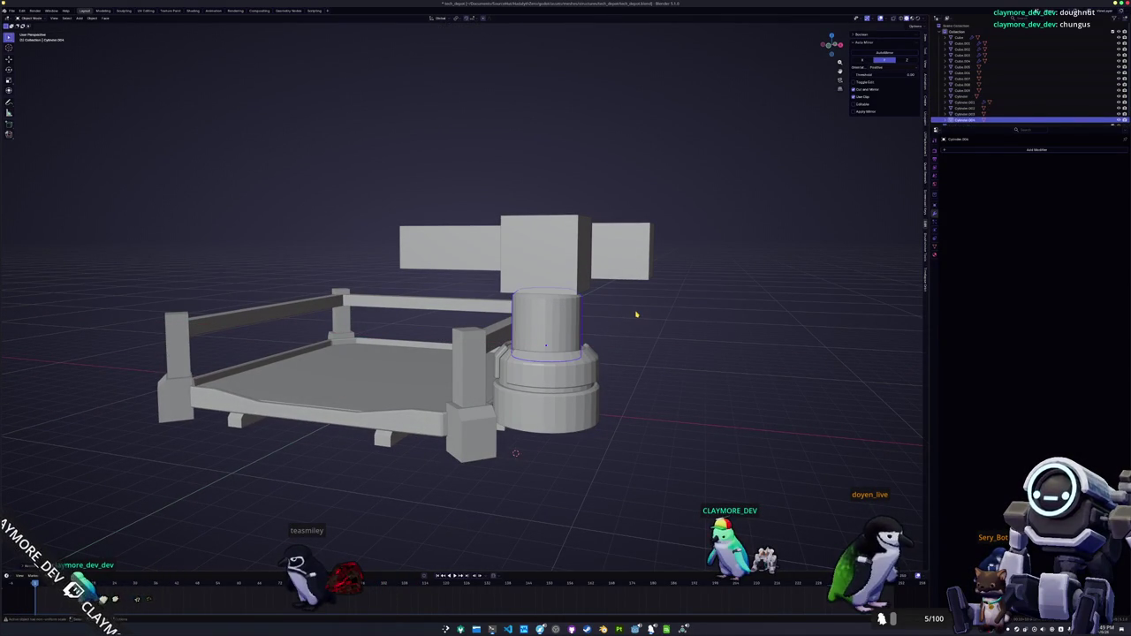
key("1")
key("alt+z")
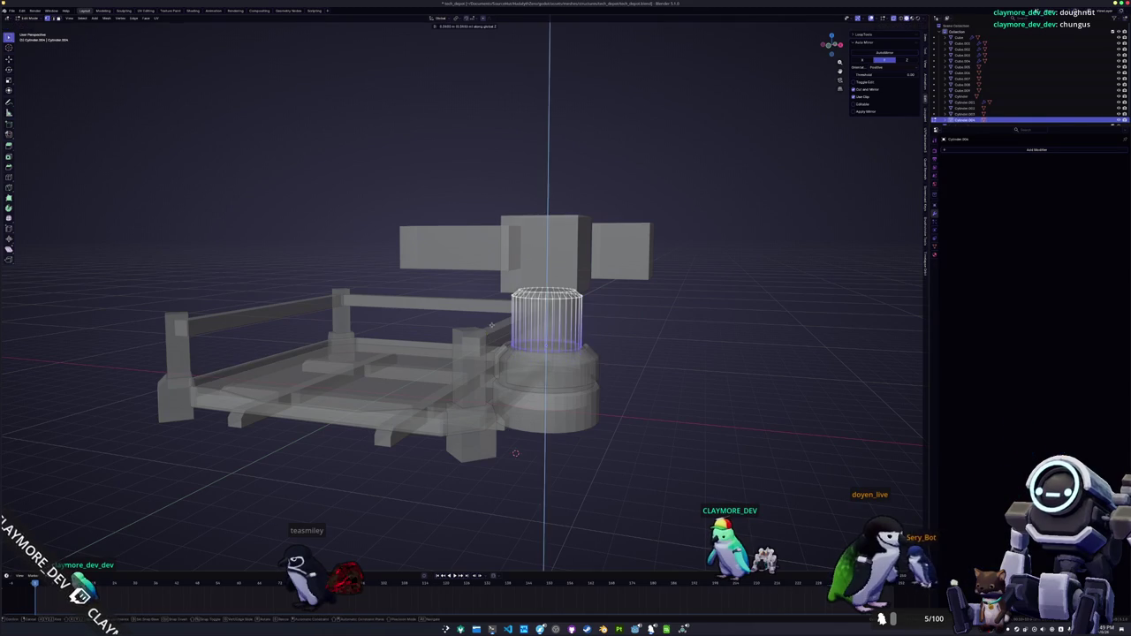
left_click(473, 279)
key("Tab")
key("alt+z")
left_click_drag(627, 311, 535, 347)
- Bevel the base cylinder's bottom face into a rounded underside
left_click(535, 348)
key("Tab")
key("3")
left_click(533, 349)
key("ctrl+b")
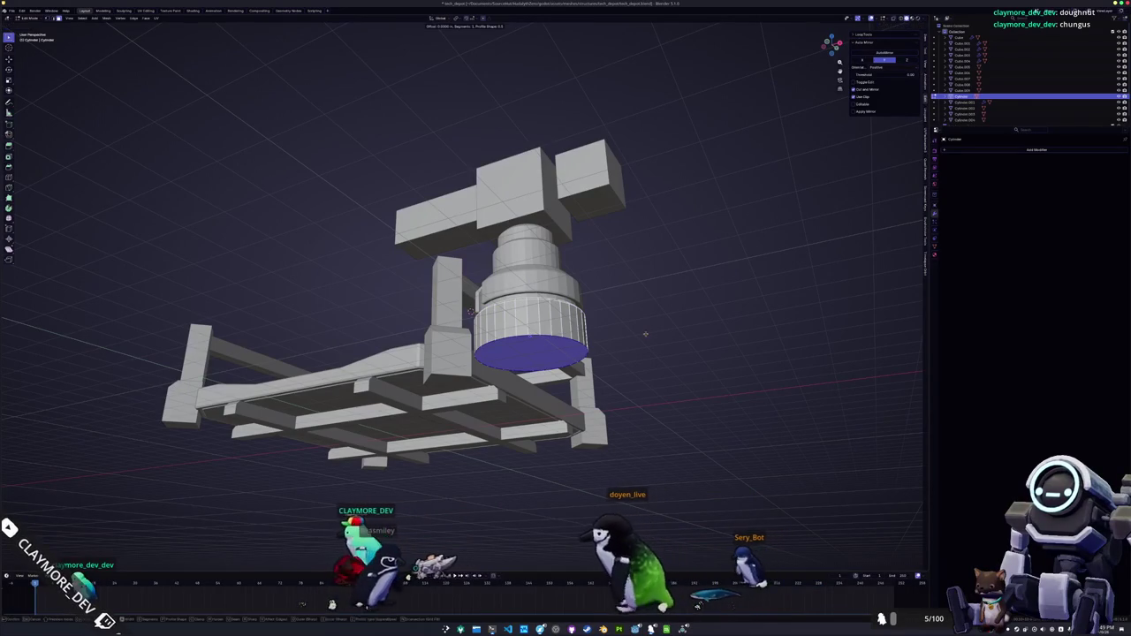
left_click(658, 321)
key("Tab")
left_click_drag(660, 323, 660, 336)
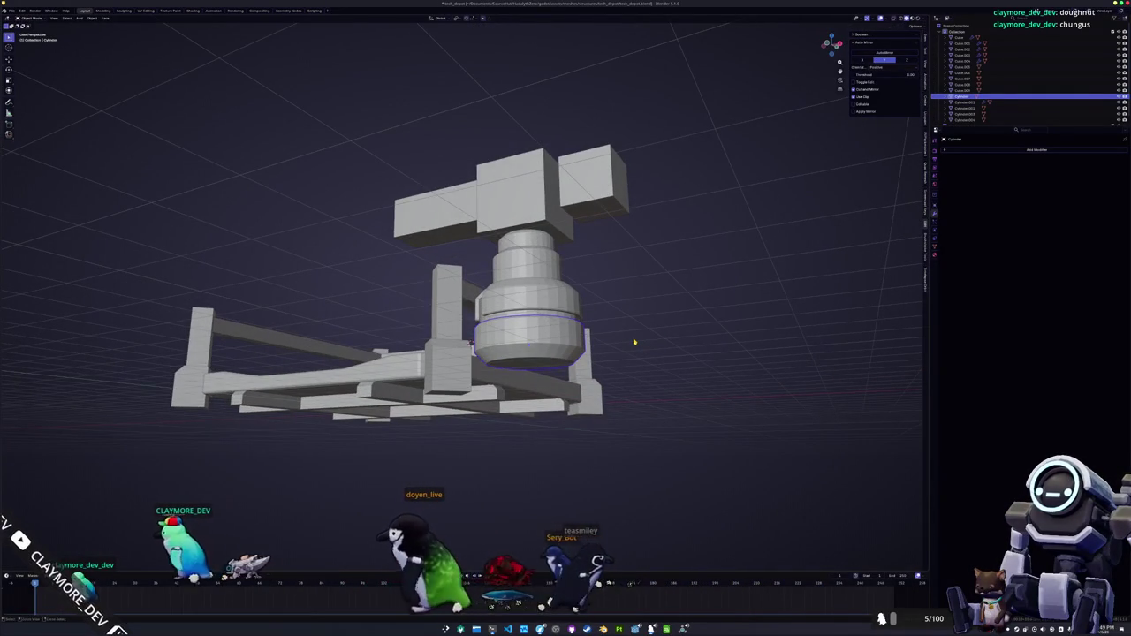
key("shift+a")
key("shift+a")
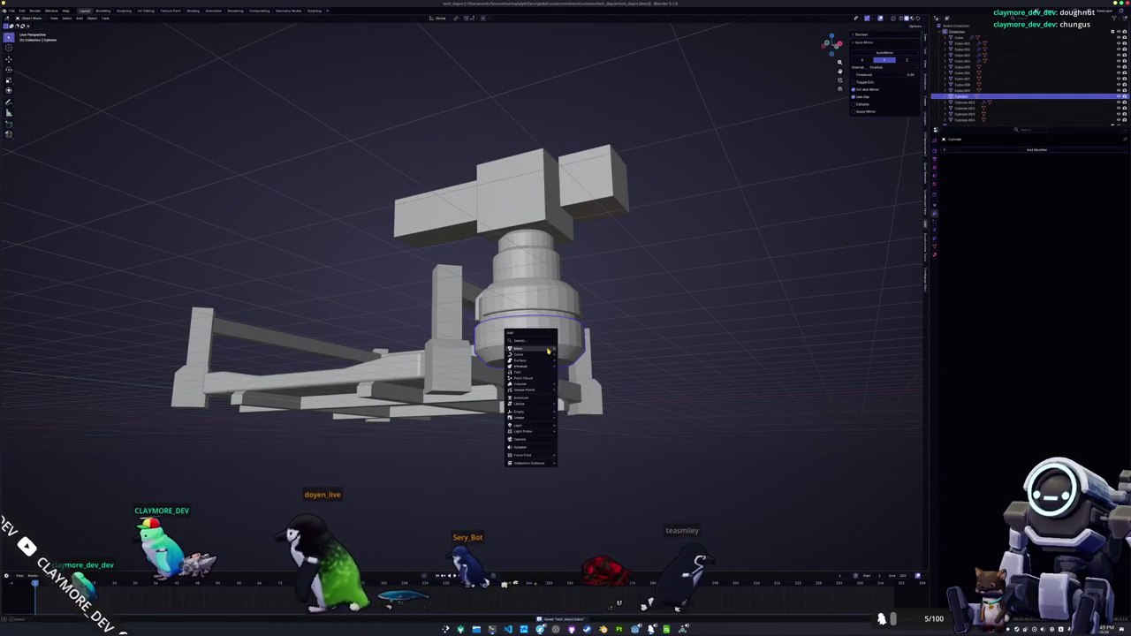
- Add a new cube, scale it, and move it along Y beneath the turret base
left_click(579, 358)
key("s")
mouse_move(669, 331)
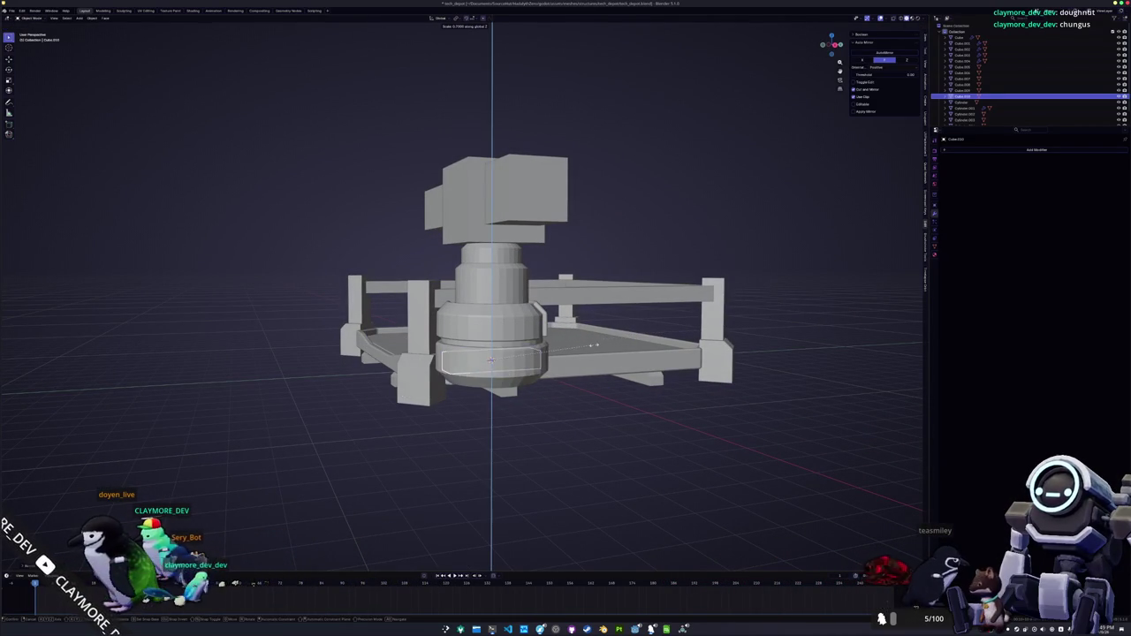
left_click_drag(669, 332, 619, 336)
key("g")
key("y")
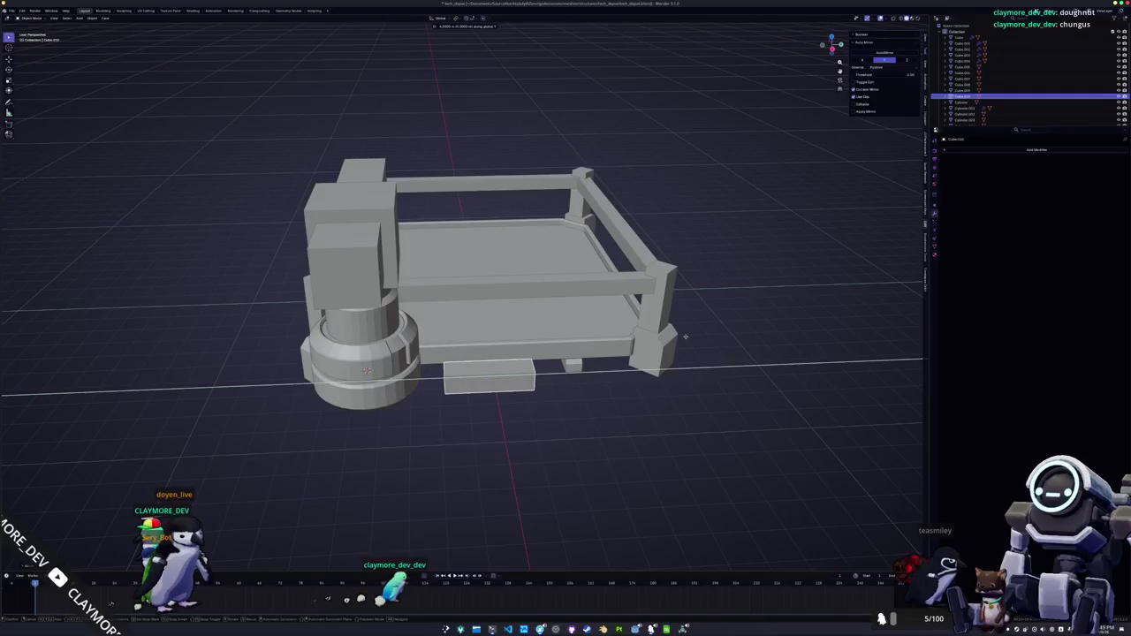
left_click(690, 337)
- Set the cube's location in the Item panel and stretch it into a long bar along the platform
key("KP_7")
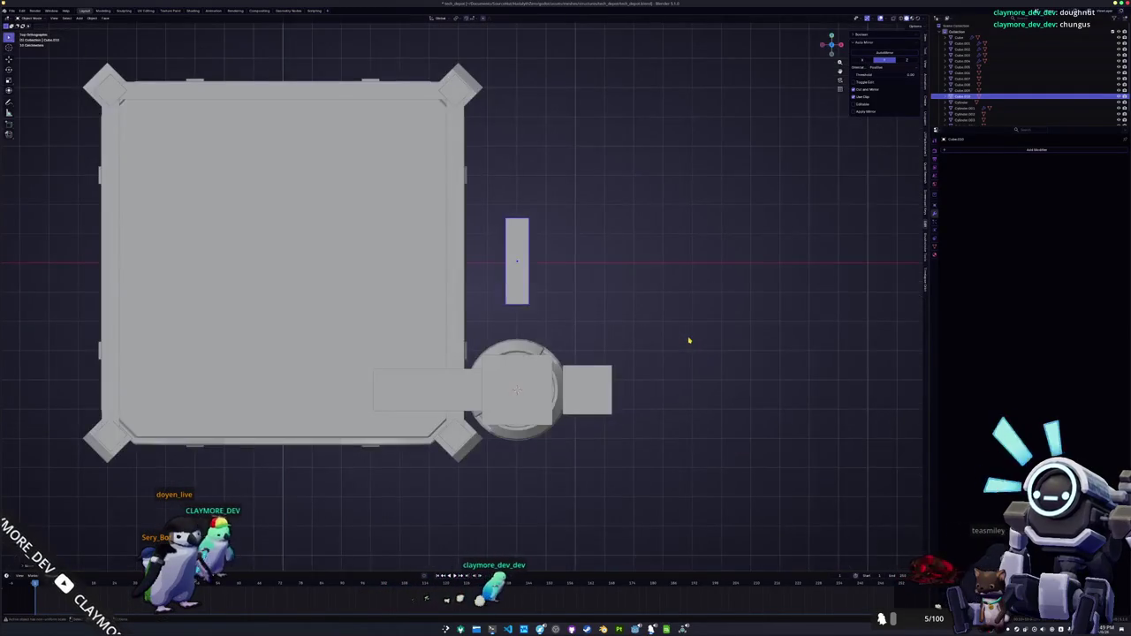
scroll(678, 333, "up", 4)
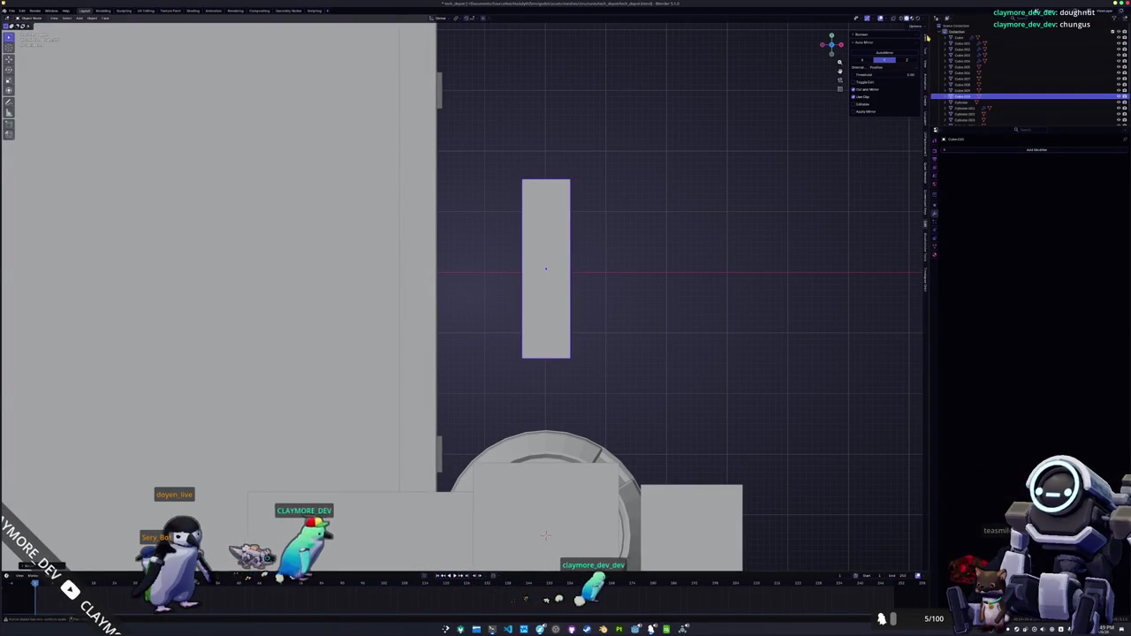
left_click(890, 49)
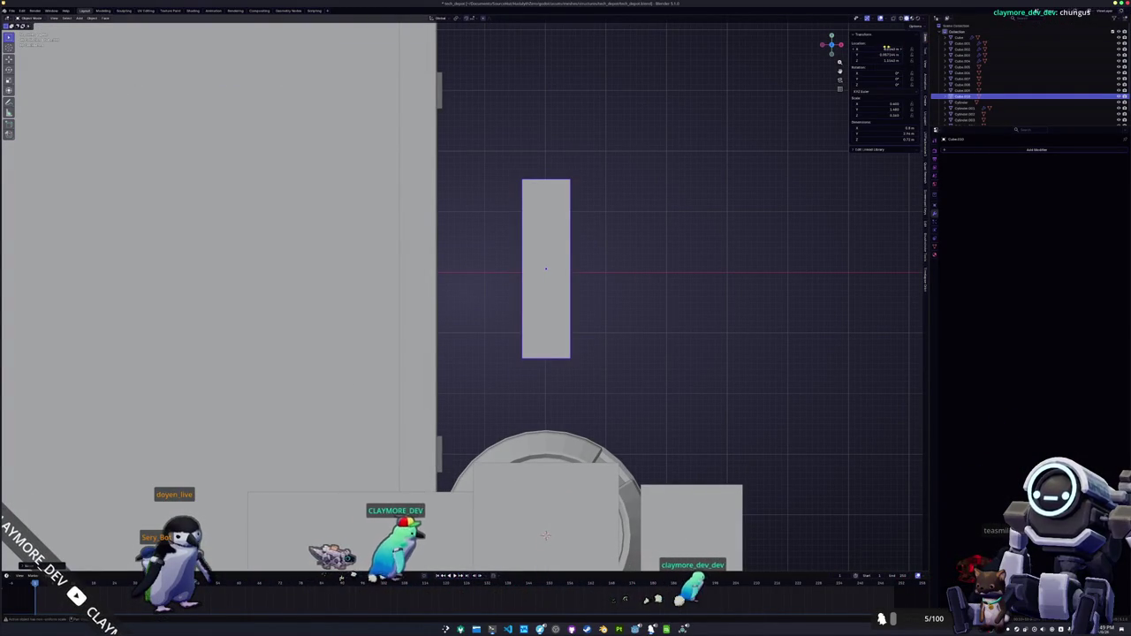
key("Tab")
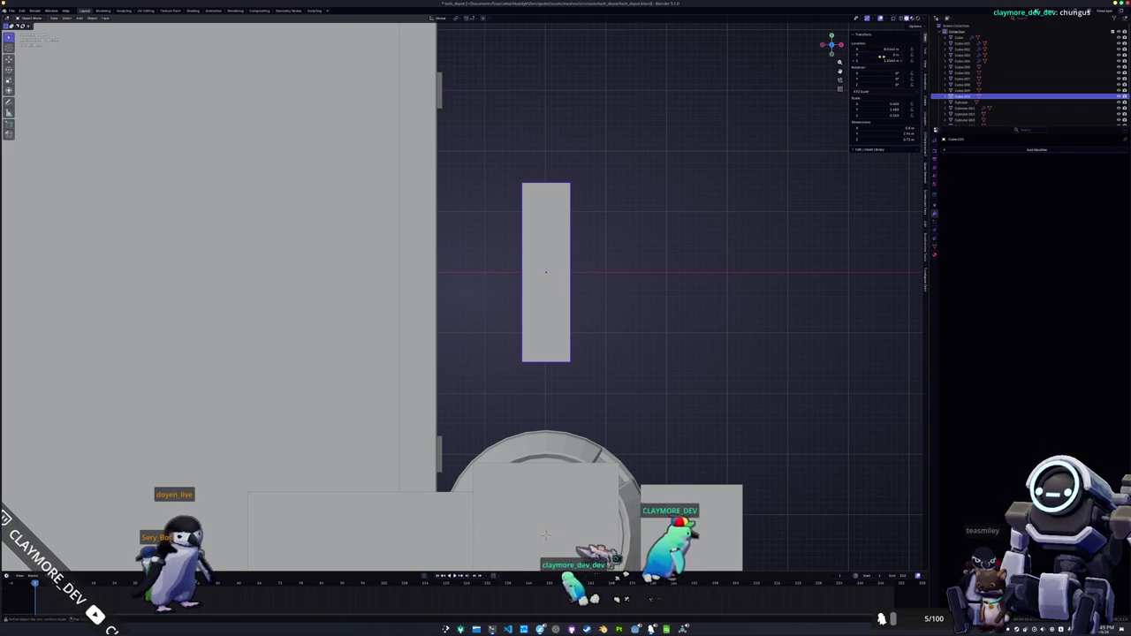
scroll(566, 353, "down", 5)
key("s")
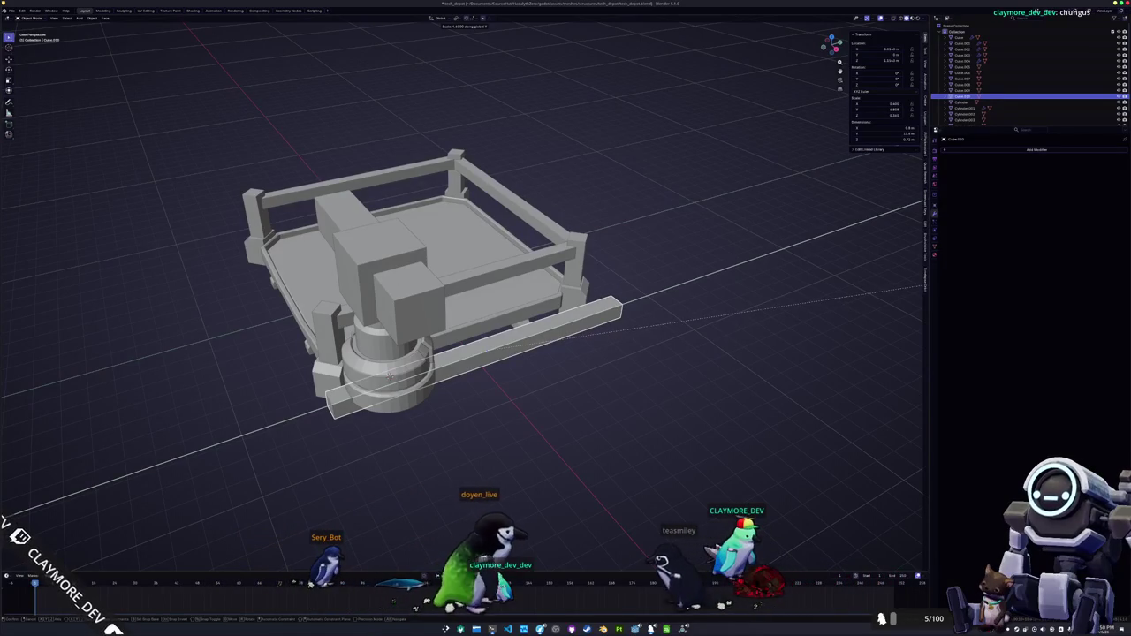
key("Return")
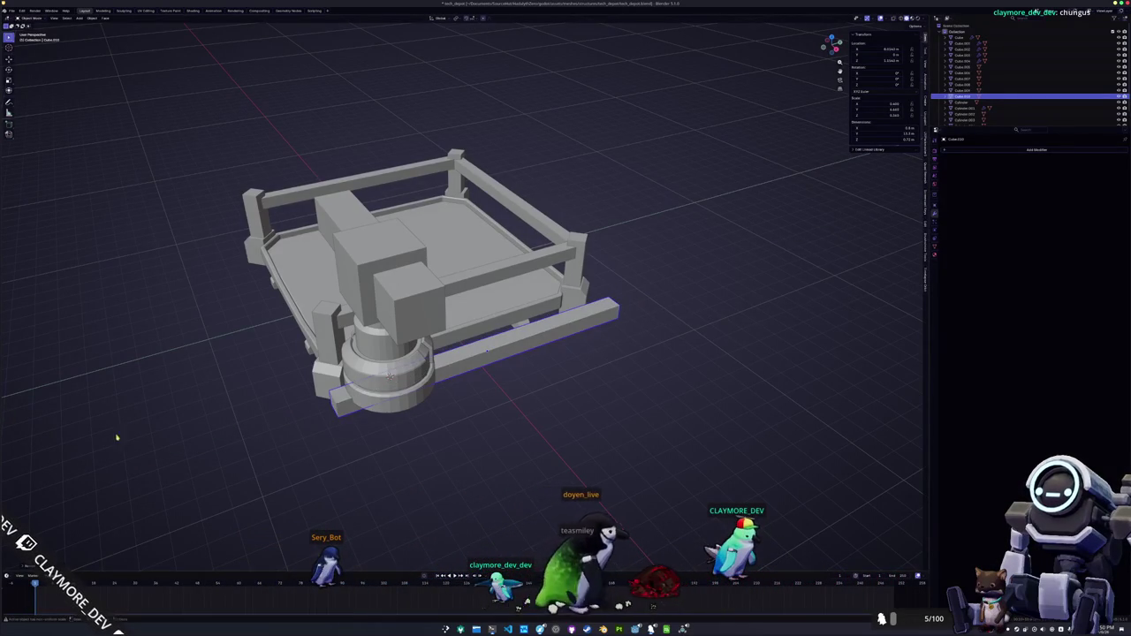
- Select the base cylinder and enter X-ray Edit Mode, orbiting to a side view
scroll(442, 291, "up", 5)
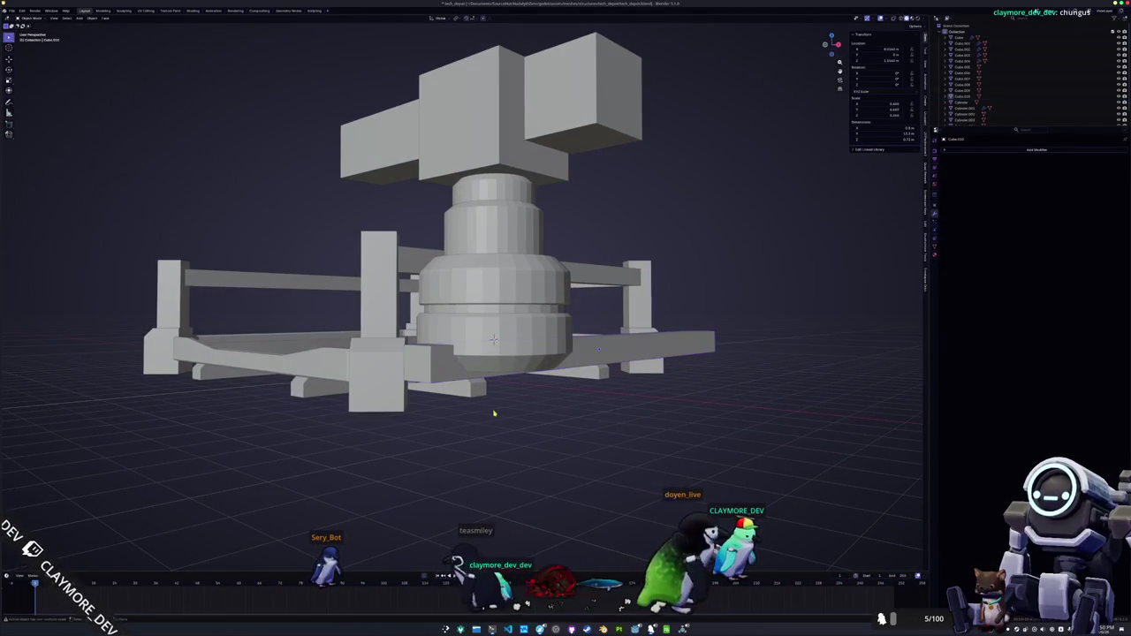
left_click(494, 413)
scroll(520, 400, "up", 3)
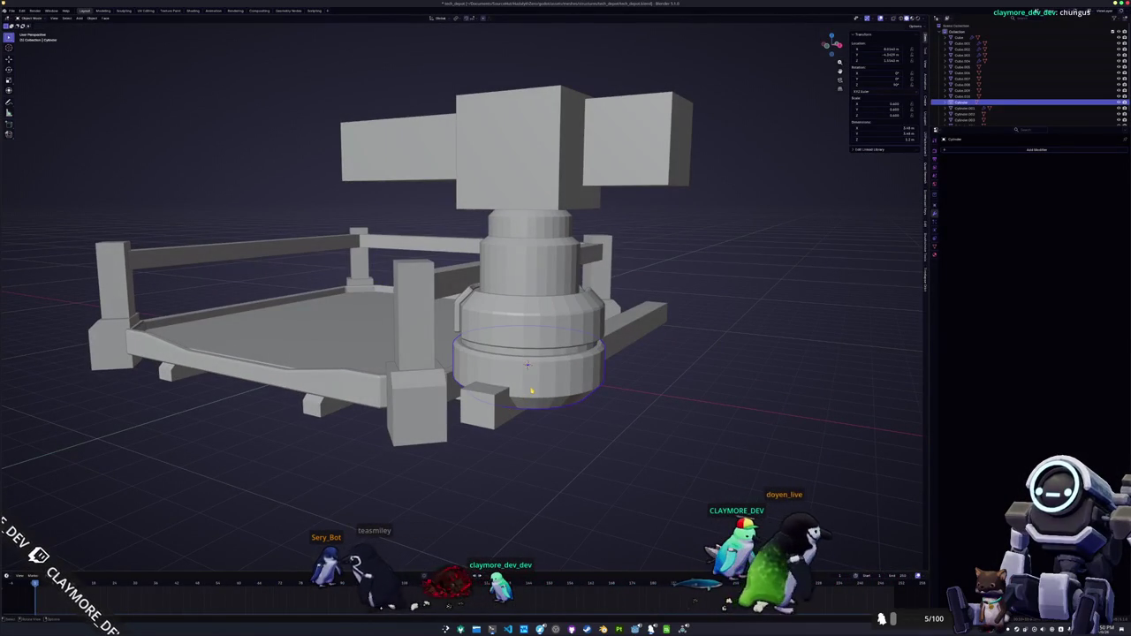
key("Tab")
key("alt+z")
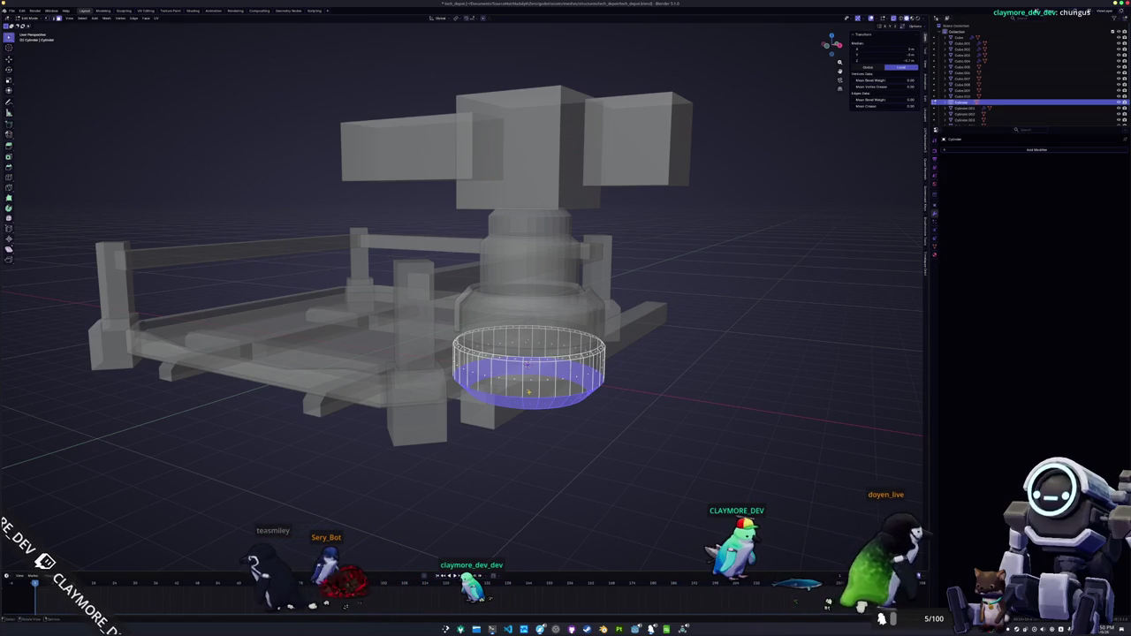
key("KP_8")
key("KP_6")
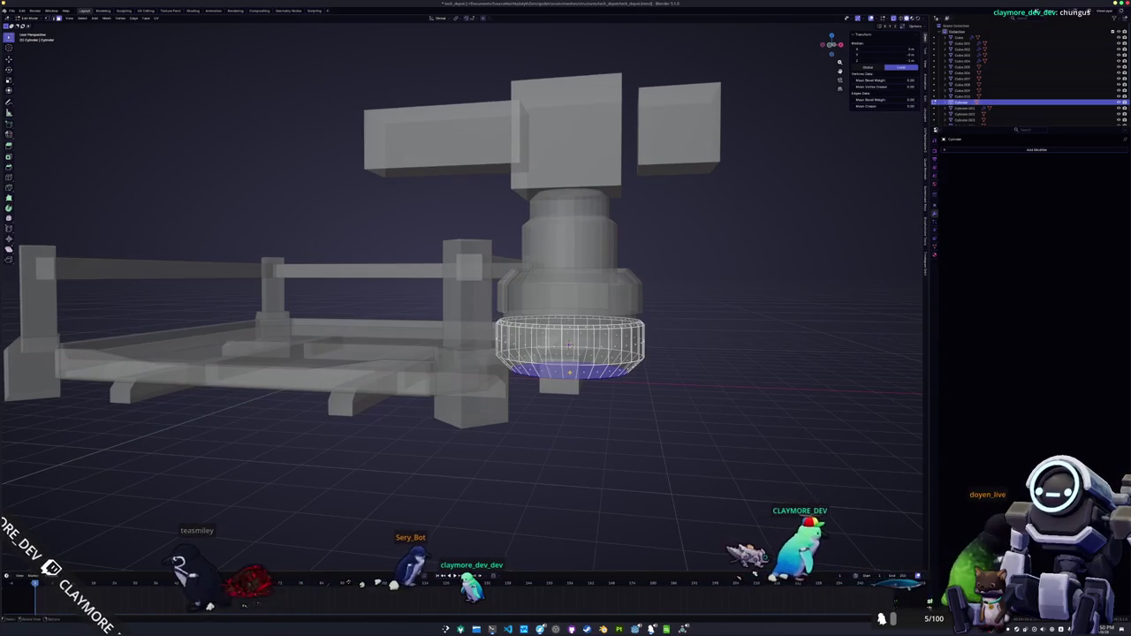
key("KP_2")
- Move the base's bottom faces to reshape its underside and return to solid Object Mode
key("alt+z")
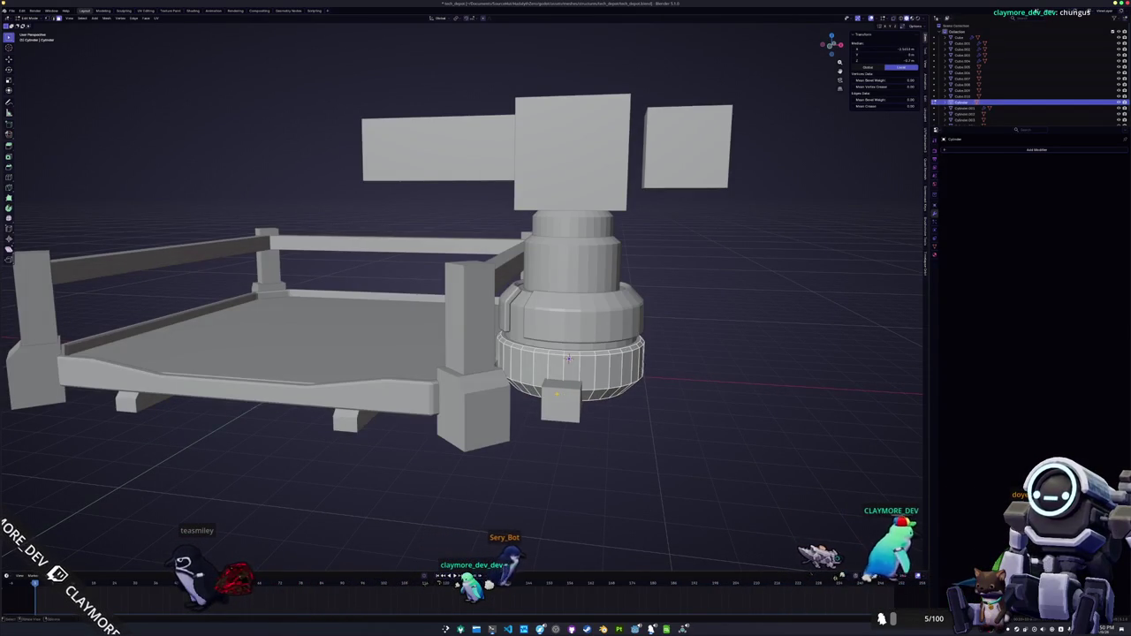
key("alt+z")
key("KP_8")
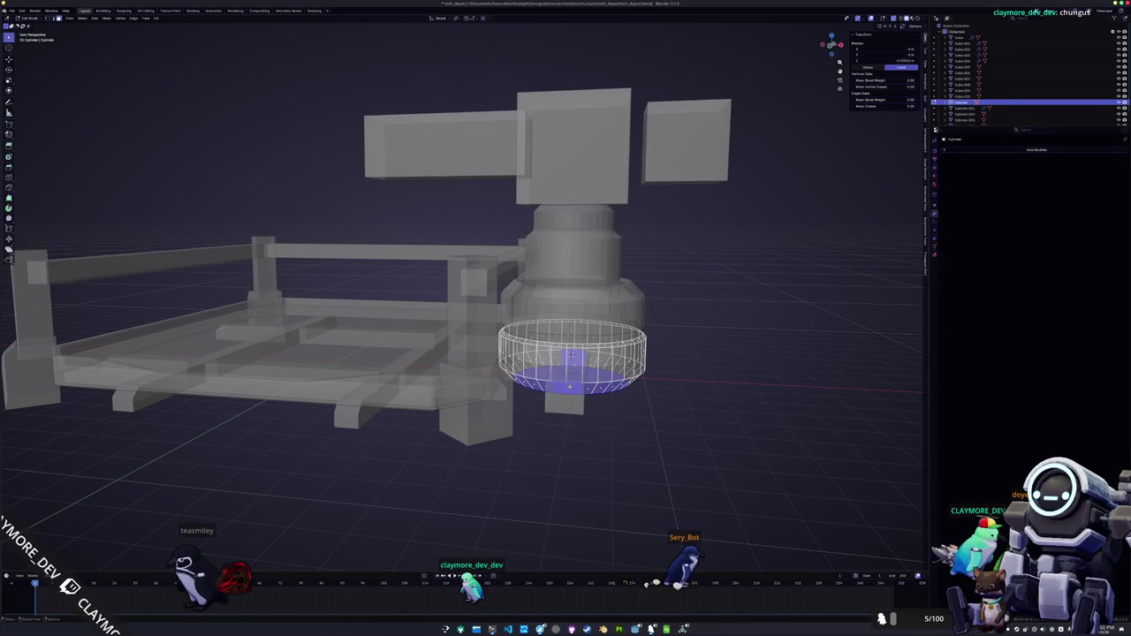
key("Tab")
key("alt+z")
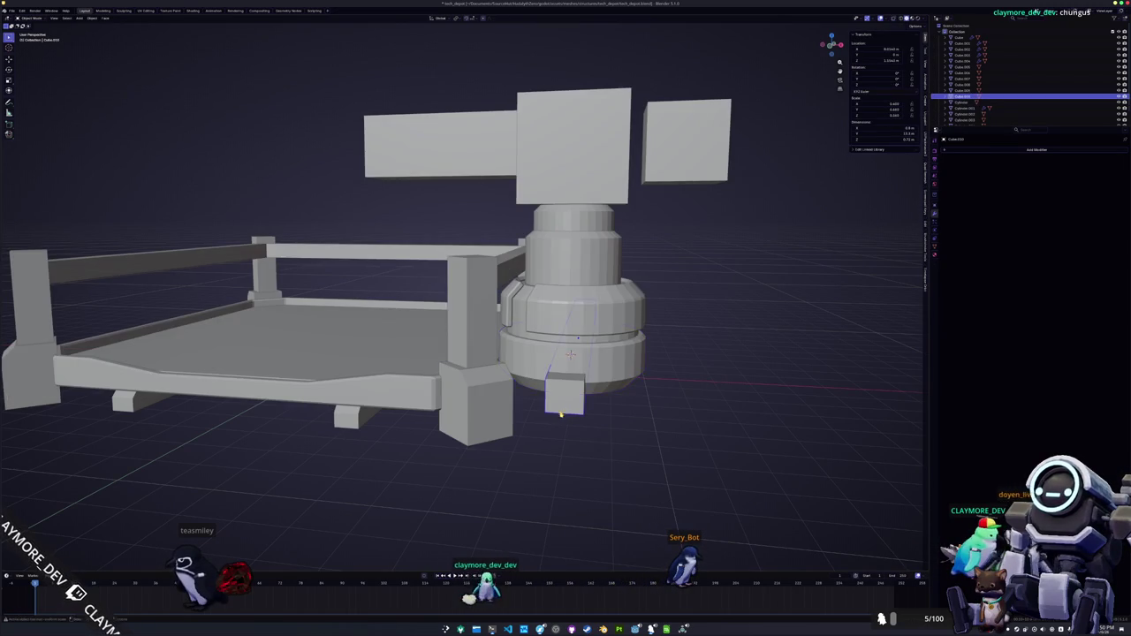
scroll(460, 291, "left", 10)
scroll(460, 291, "up", 10)
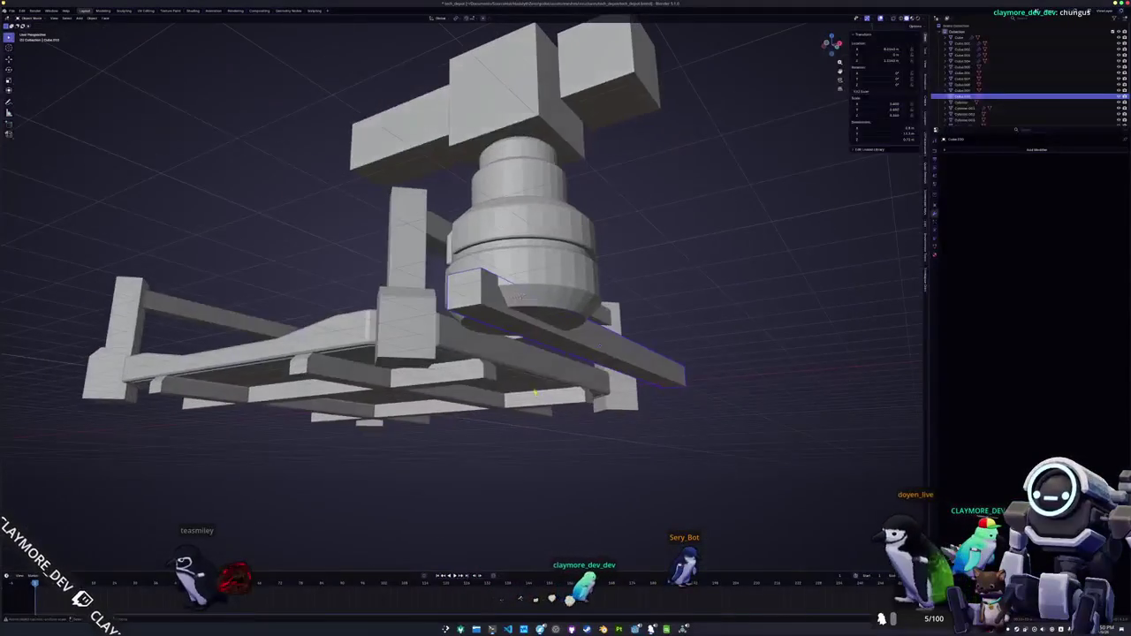
key("shift+a")
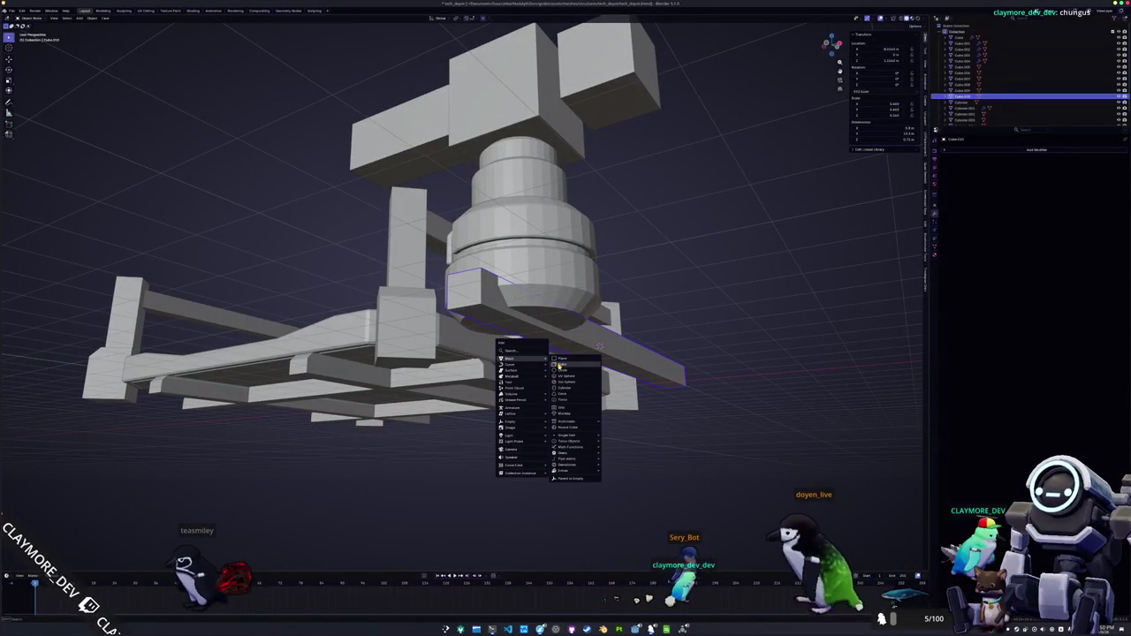
- Add a small cube and drag its bottom face down along Z into a leg under the platform
left_click(559, 366)
key("g")
key("z")
key("Return")
scroll(635, 341, "up", 5)
key("Tab")
left_click(608, 350)
key("g")
key("z")
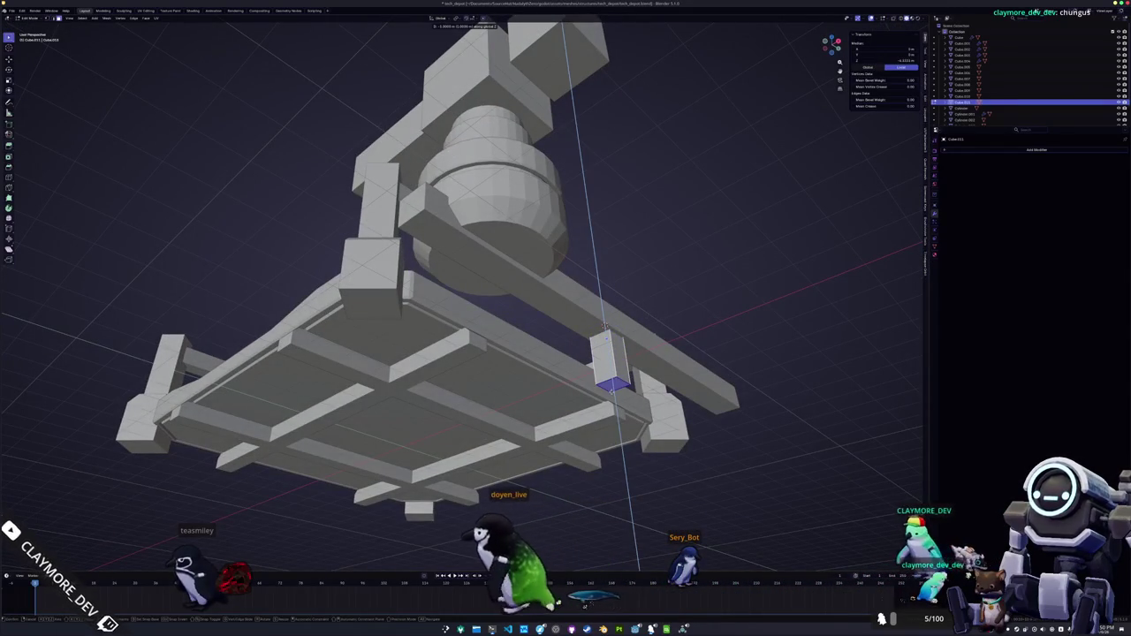
left_click_drag(606, 326, 592, 358)
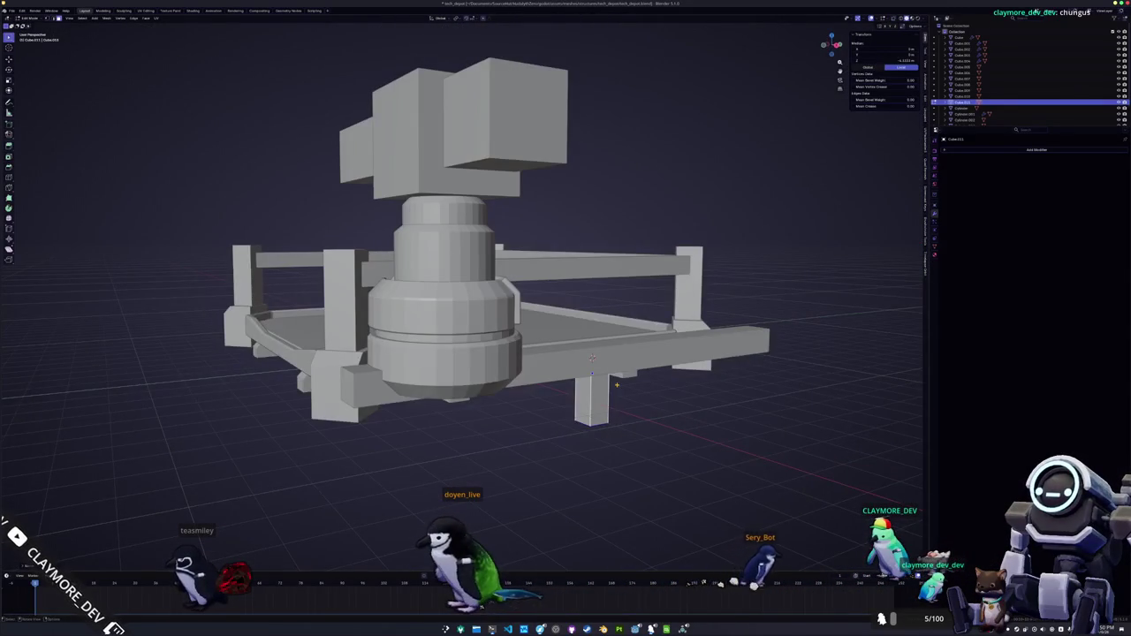
key("KP_1")
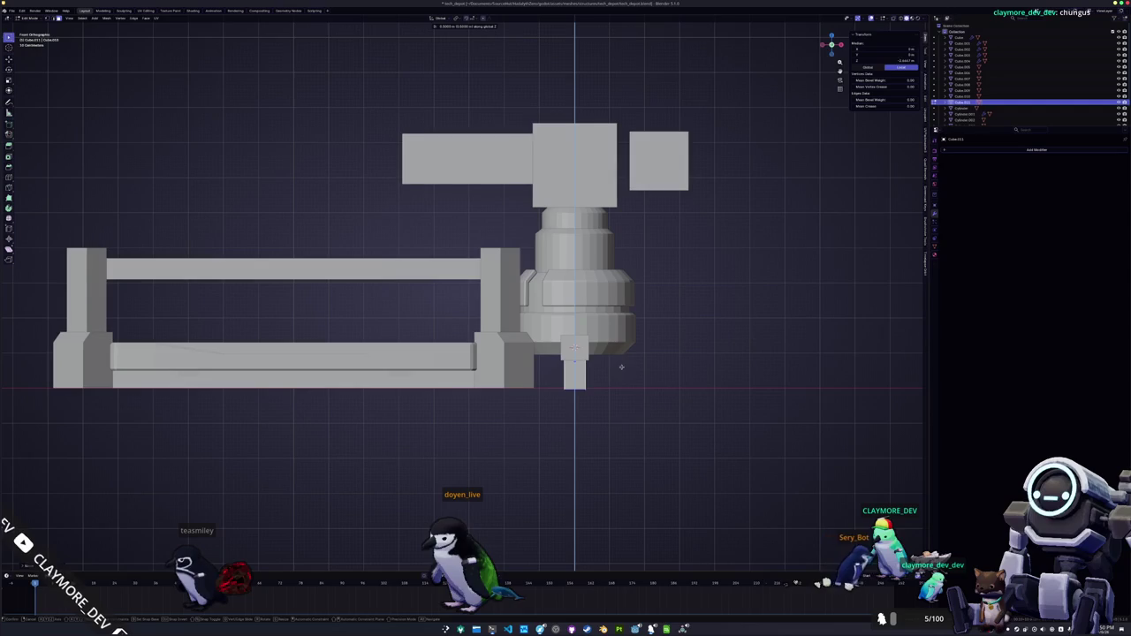
left_click_drag(623, 368, 633, 393)
key("Tab")
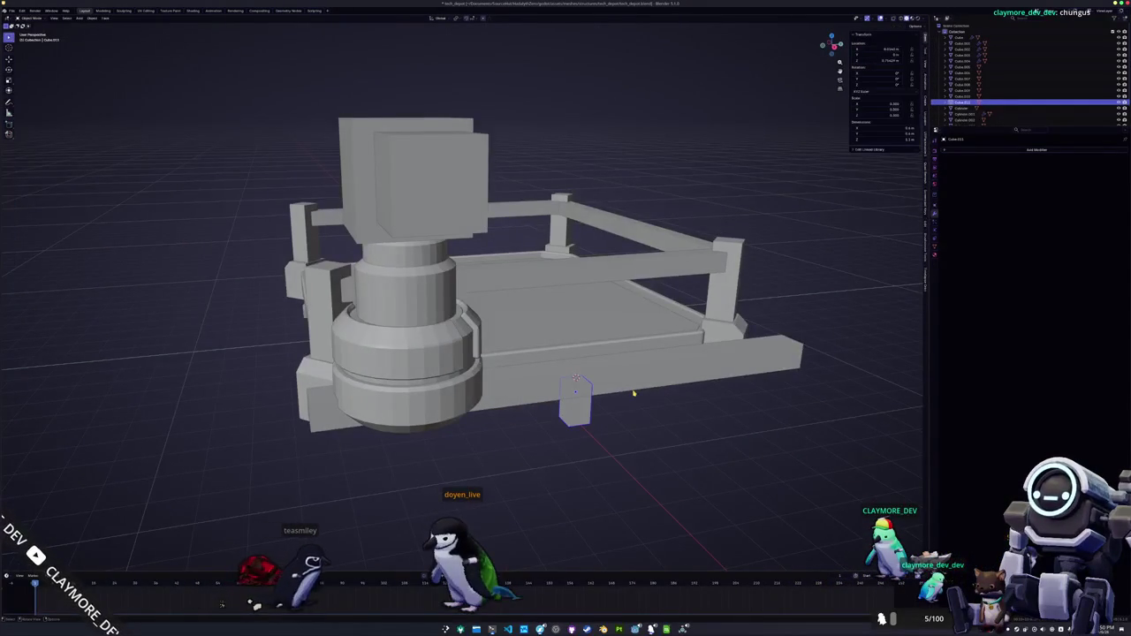
- Duplicate the leg and slide the copy along X to another corner
key("shift+d")
key("x")
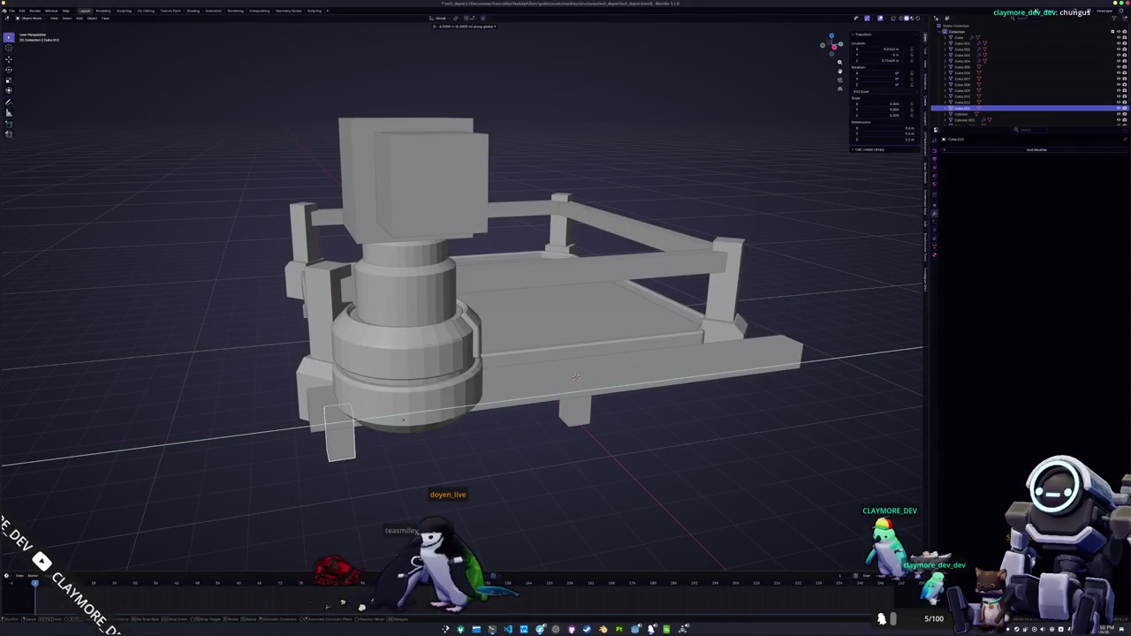
left_click_drag(404, 432, 507, 428)
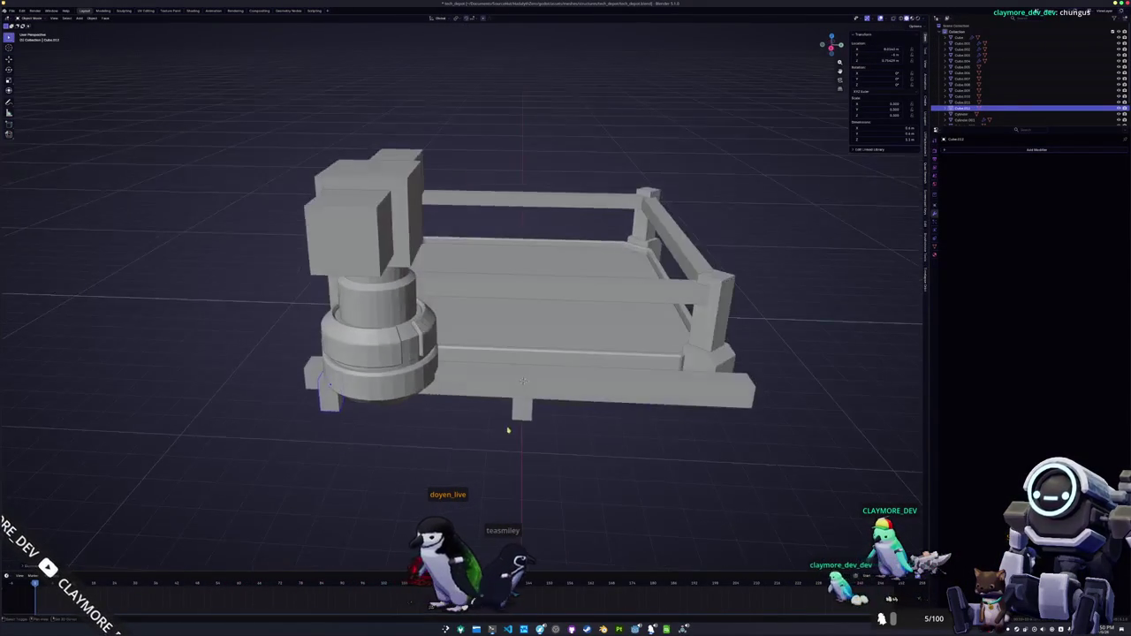
left_click(901, 425)
left_click_drag(901, 425, 779, 421)
- Make another copy of the leg along the Y axis for a further corner
key("Tab")
left_click_drag(530, 353, 371, 354)
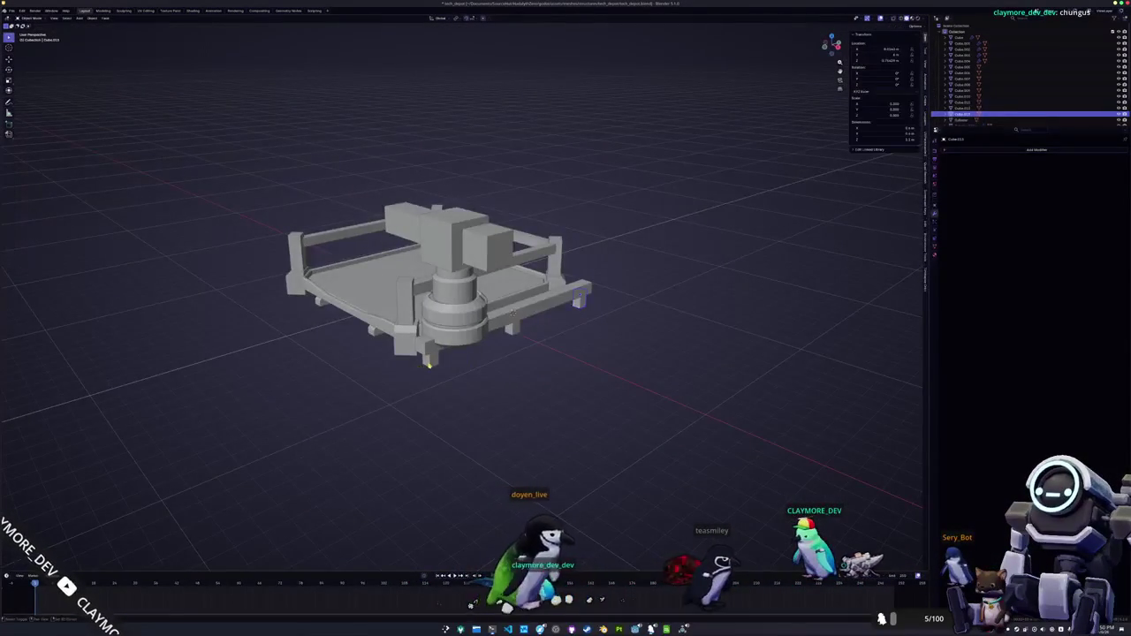
key("Tab")
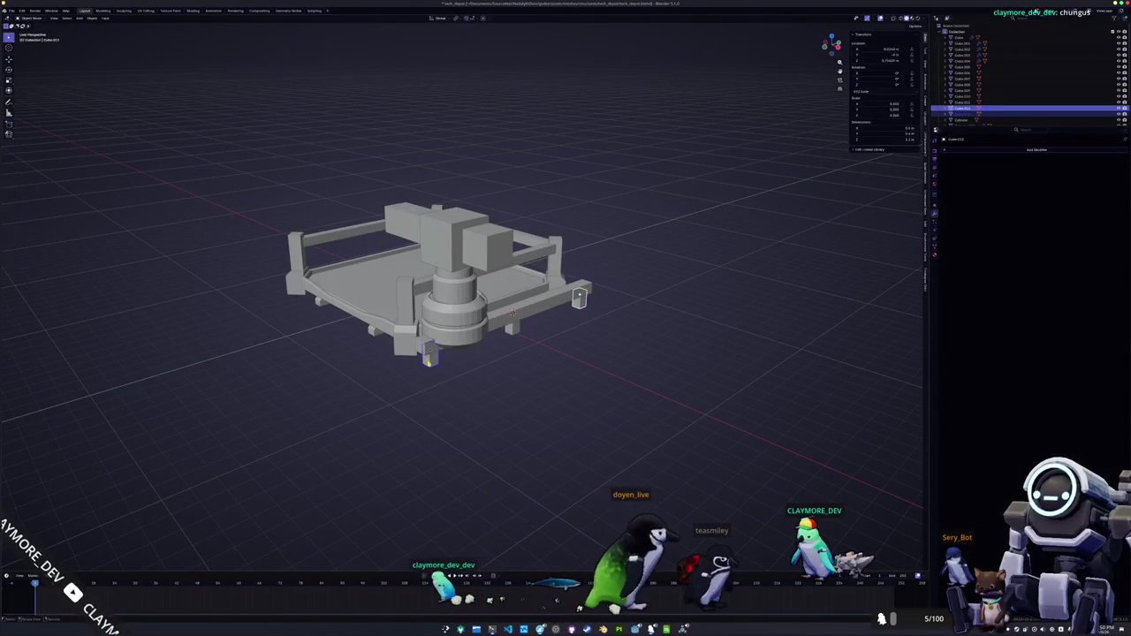
left_click_drag(449, 363, 602, 342)
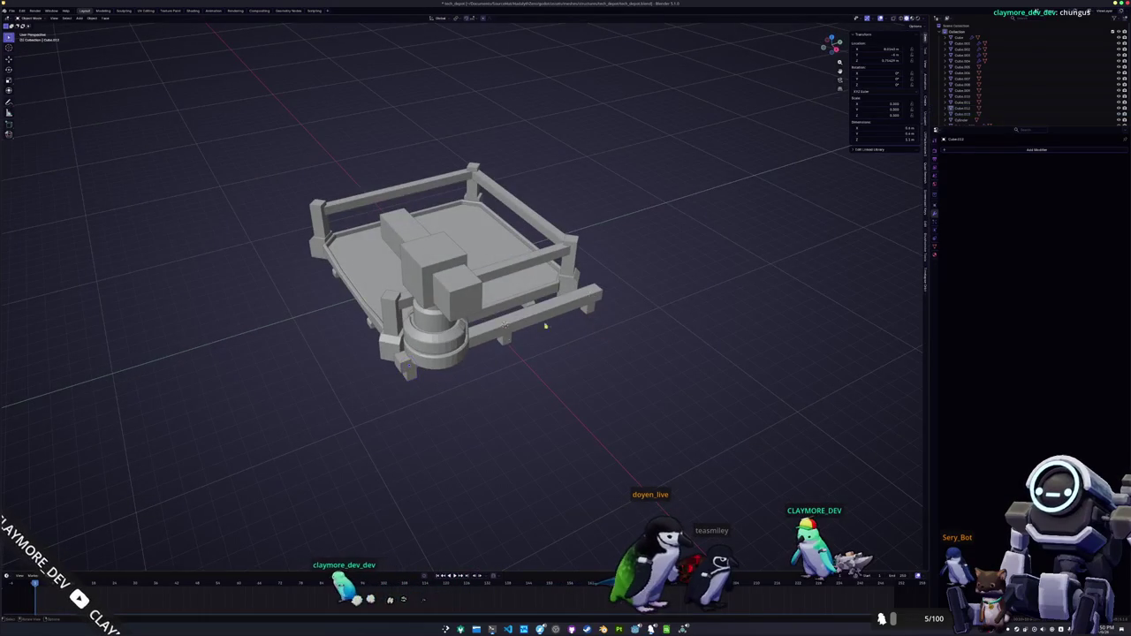
key("shift+d")
key("y")
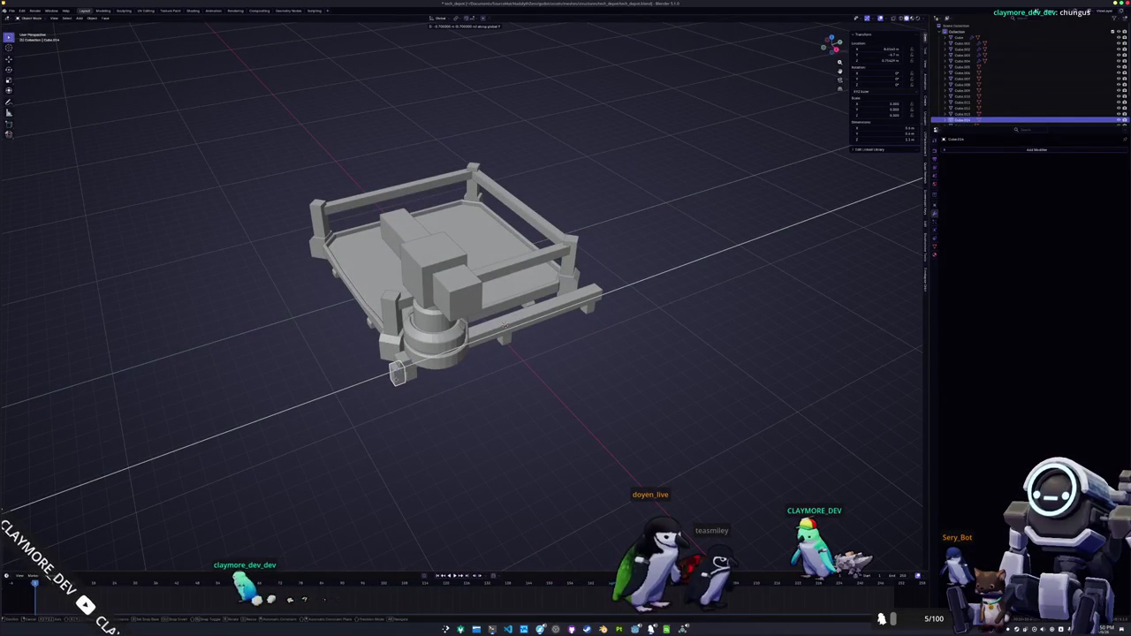
key("Escape")
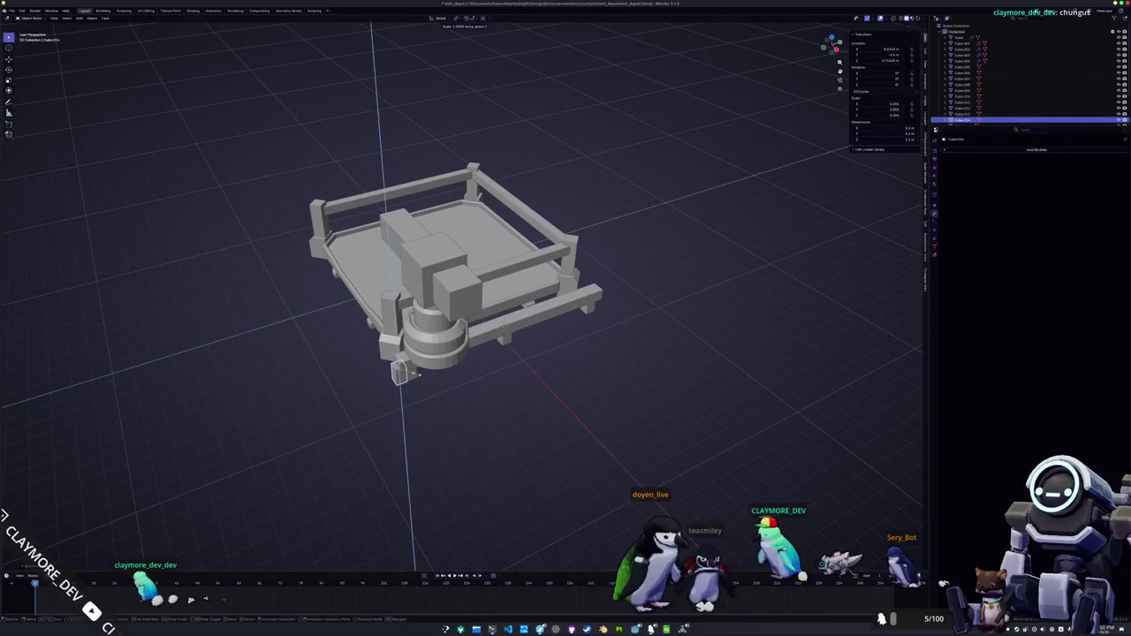
key("Tab")
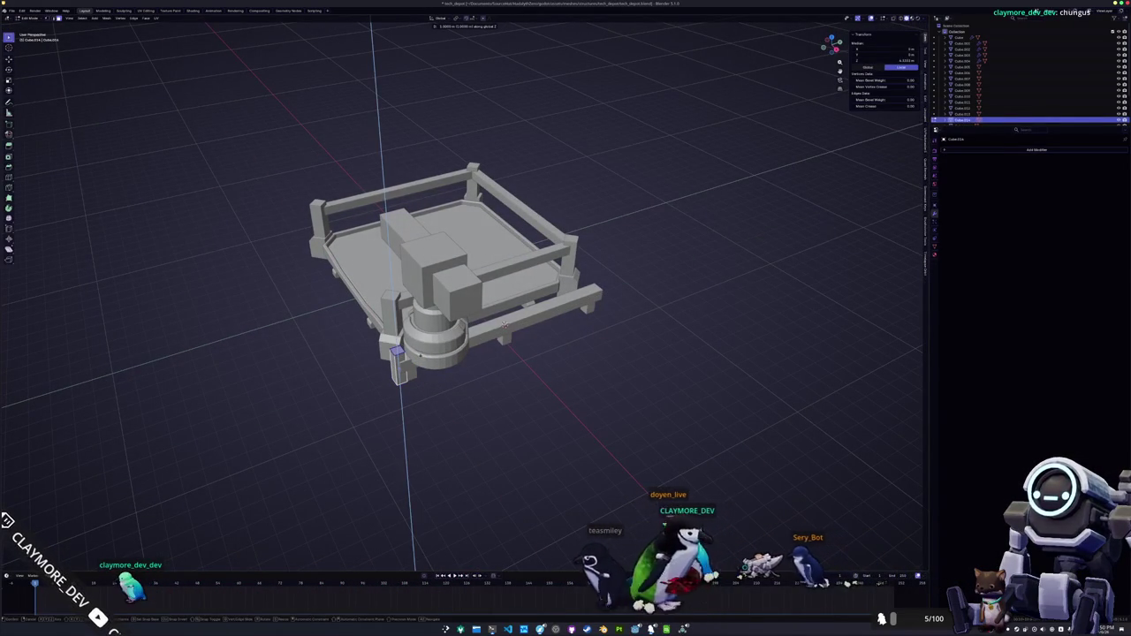
left_click_drag(504, 326, 518, 312)
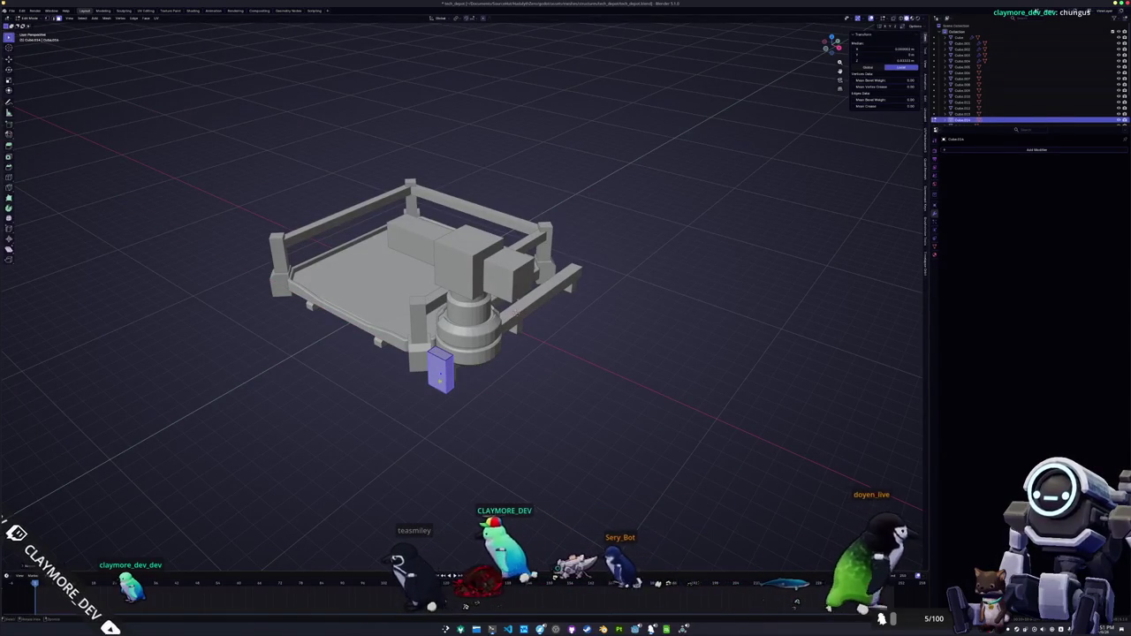
- Move the corner block along Y and bevel its top face edges into a chamfer
key("g")
key("y")
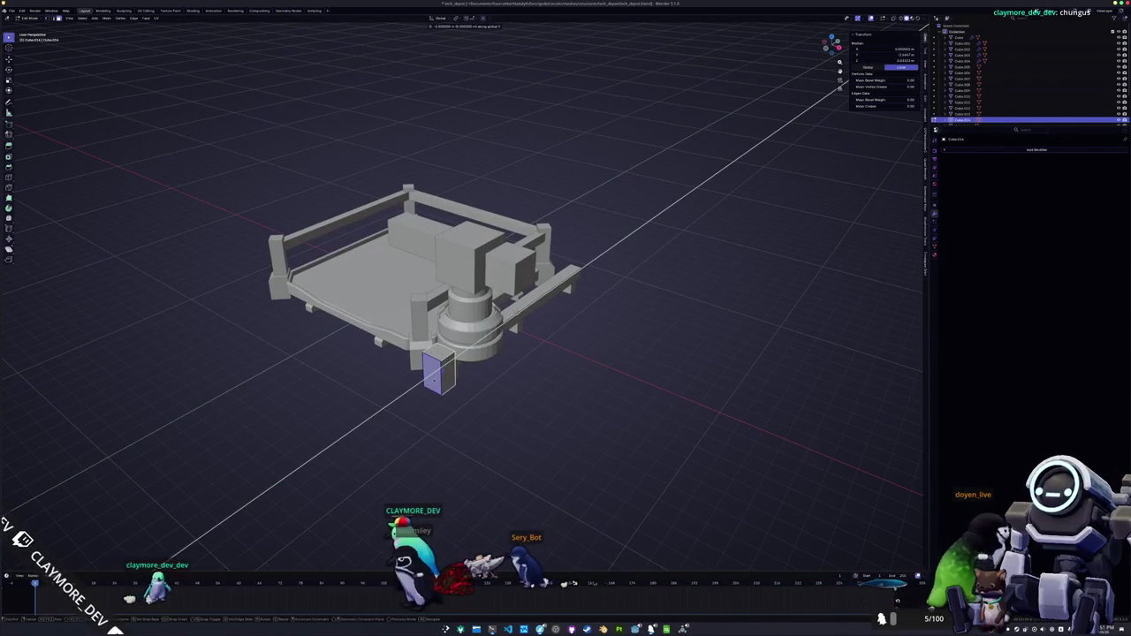
key("Return")
right_click(433, 358)
key("Escape")
key("ctrl+b")
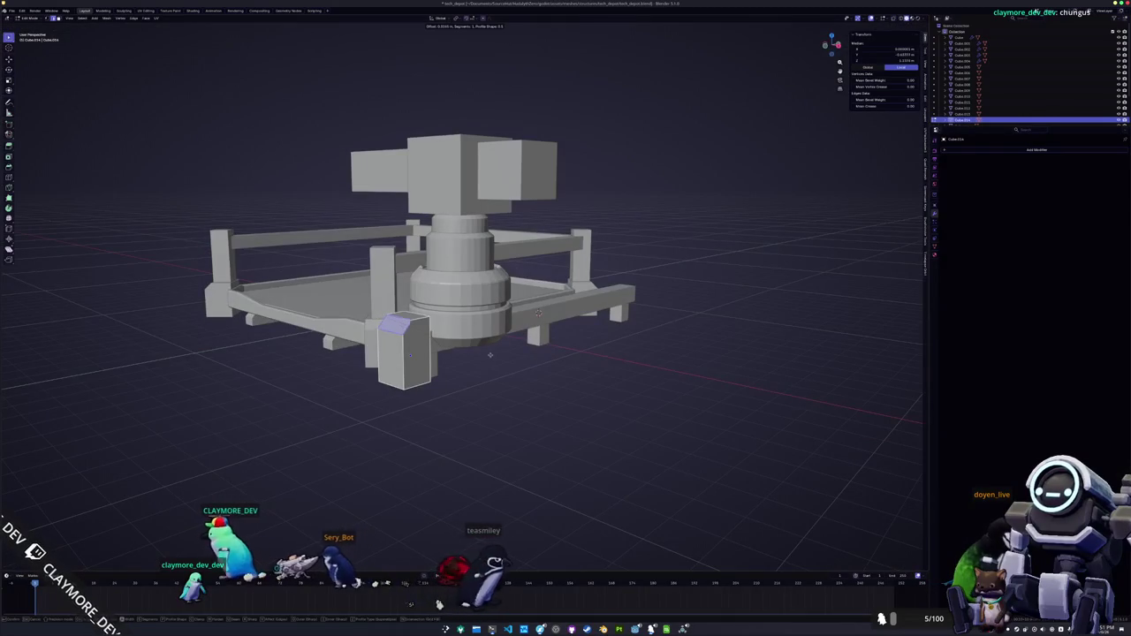
left_click(493, 353)
- Add a Mirror modifier to the post so a matching one appears opposite
key("Tab")
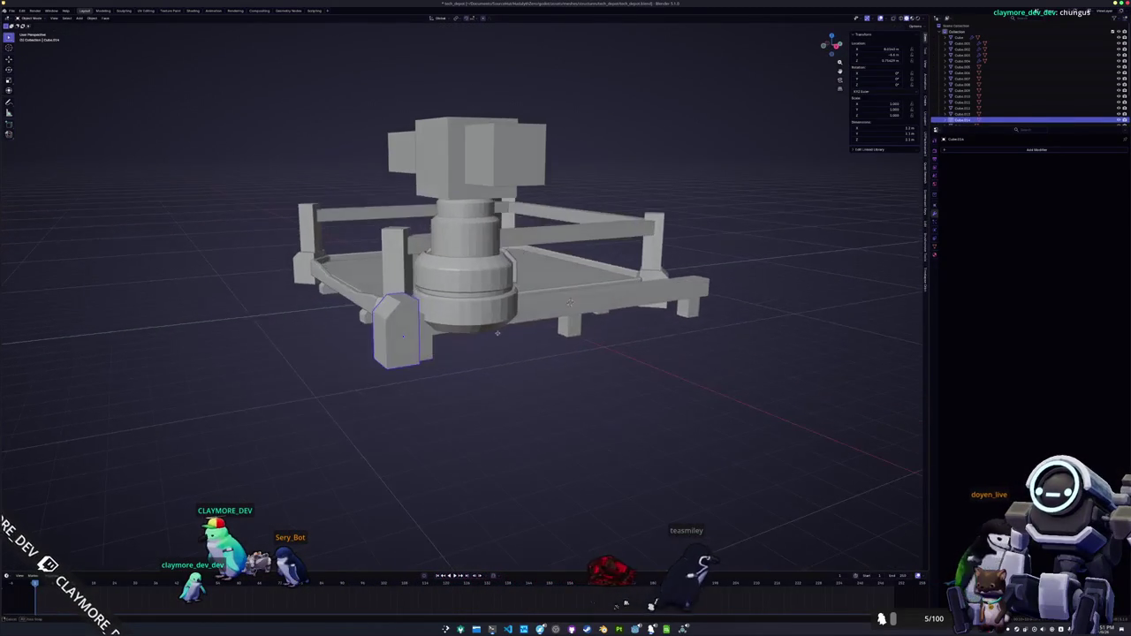
left_click(973, 152)
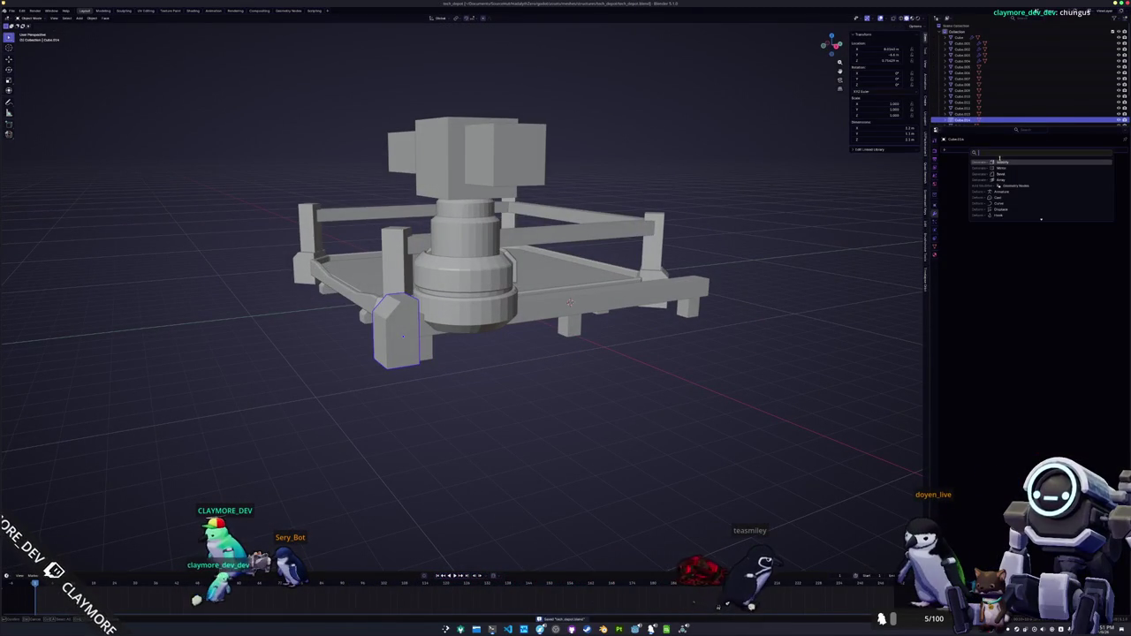
left_click(1000, 168)
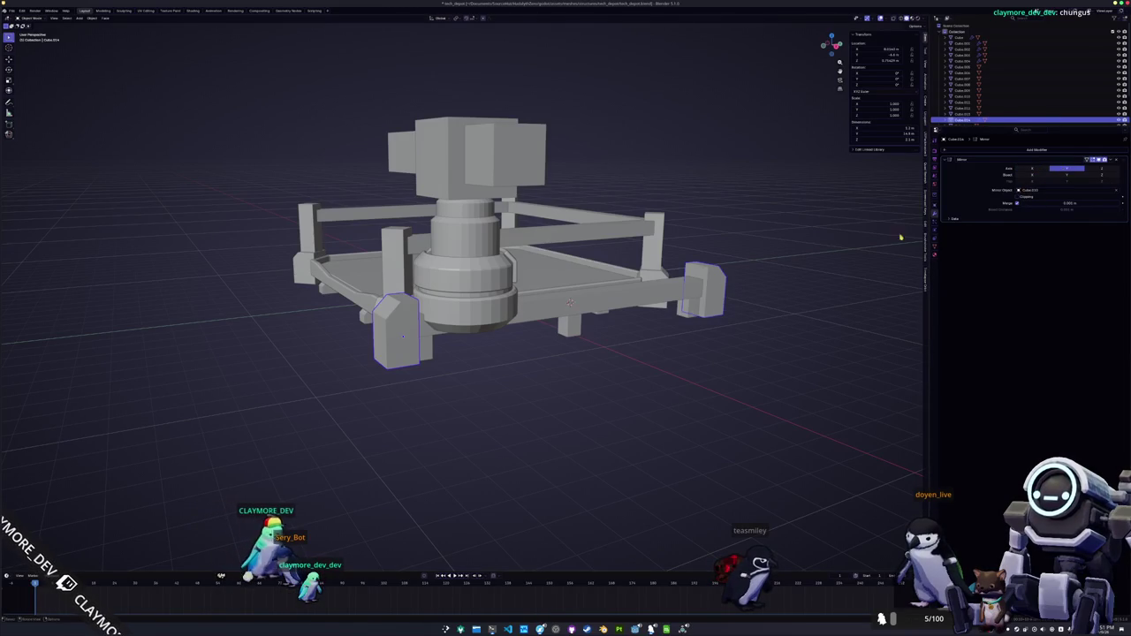
mouse_move(754, 317)
left_mouse_down()
mouse_move(710, 342)
mouse_move(711, 359)
left_mouse_up()
left_click_drag(557, 366, 415, 345)
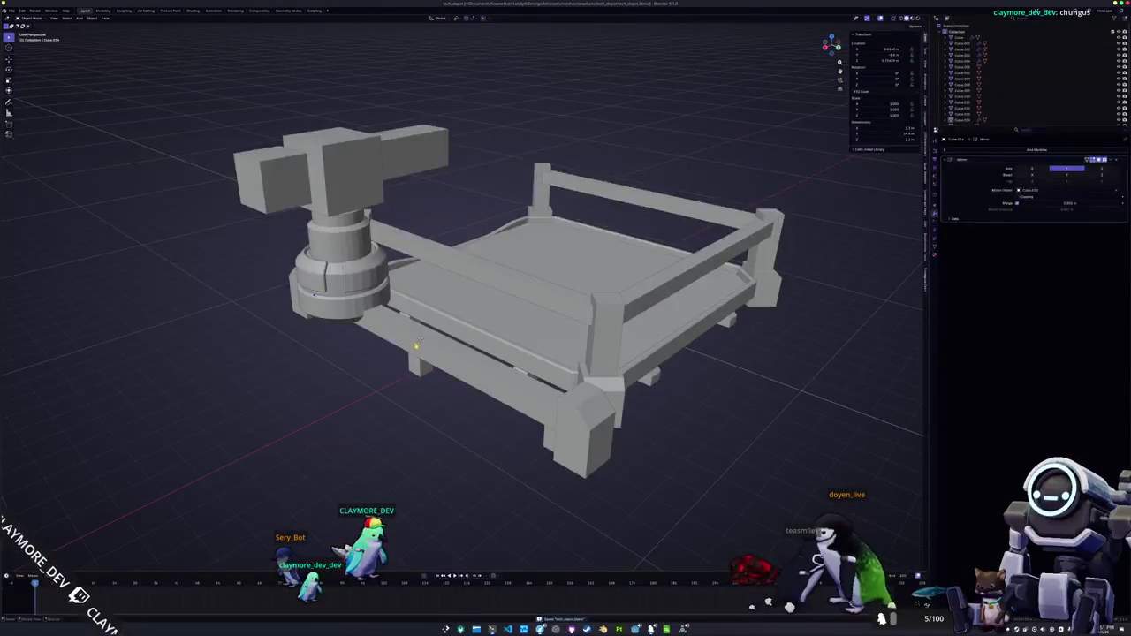
- Add a cube at the turret base and scale it along Y, then uniformly, into a flat box
left_click(371, 283)
left_click_drag(372, 283, 407, 272)
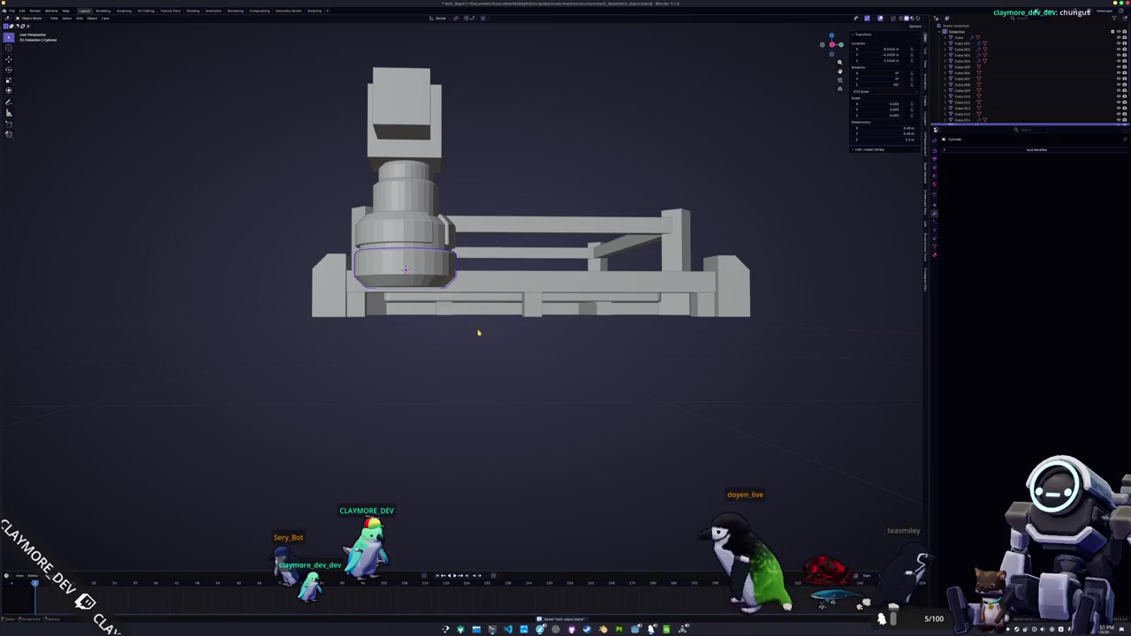
key("shift+a")
left_click(520, 336)
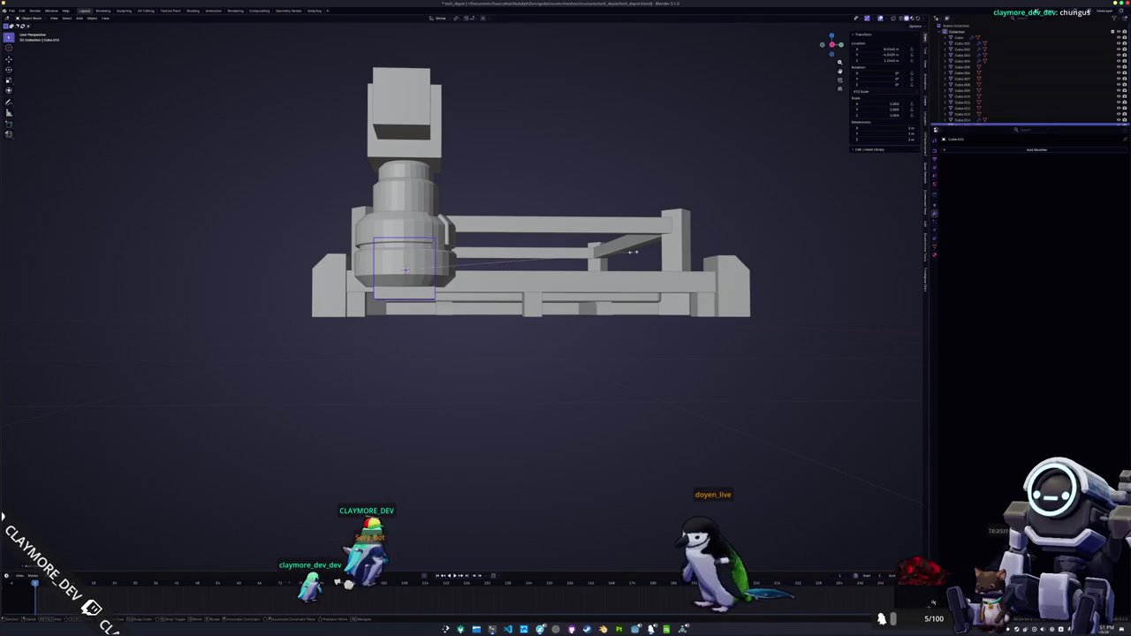
mouse_move(485, 270)
left_mouse_down()
mouse_move(393, 304)
mouse_move(468, 318)
left_mouse_up()
key("s")
key("y")
left_click(394, 304)
scroll(478, 323, "up", 5)
key("s")
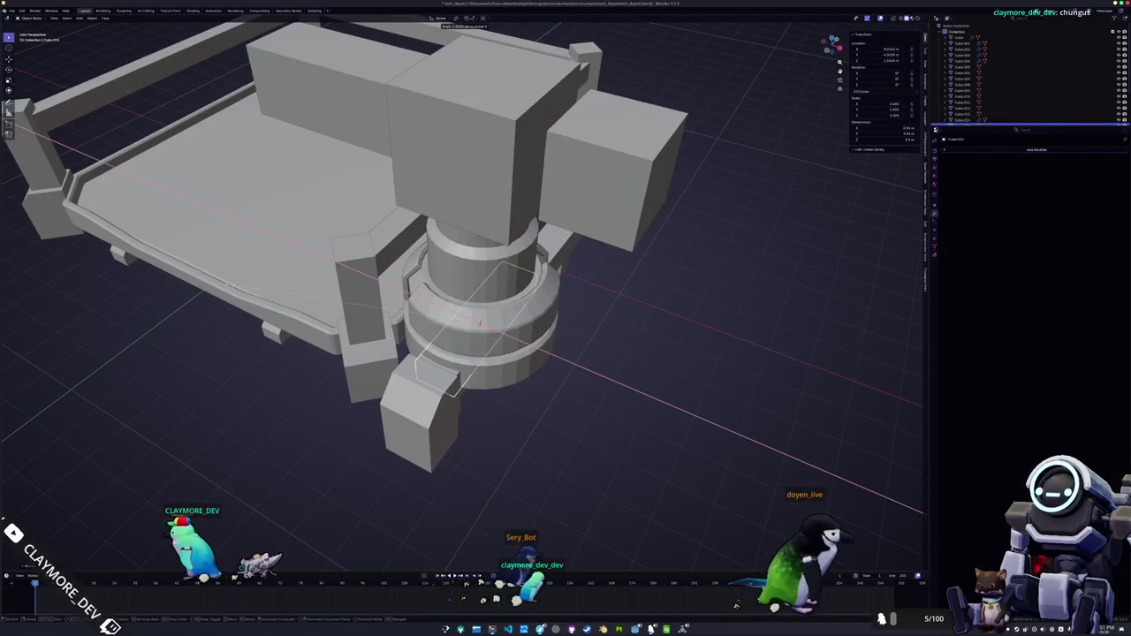
left_click(478, 323)
left_click_drag(478, 322, 397, 243)
- Bevel the box's end faces, using X-ray view to reach the hidden edges
key("Tab")
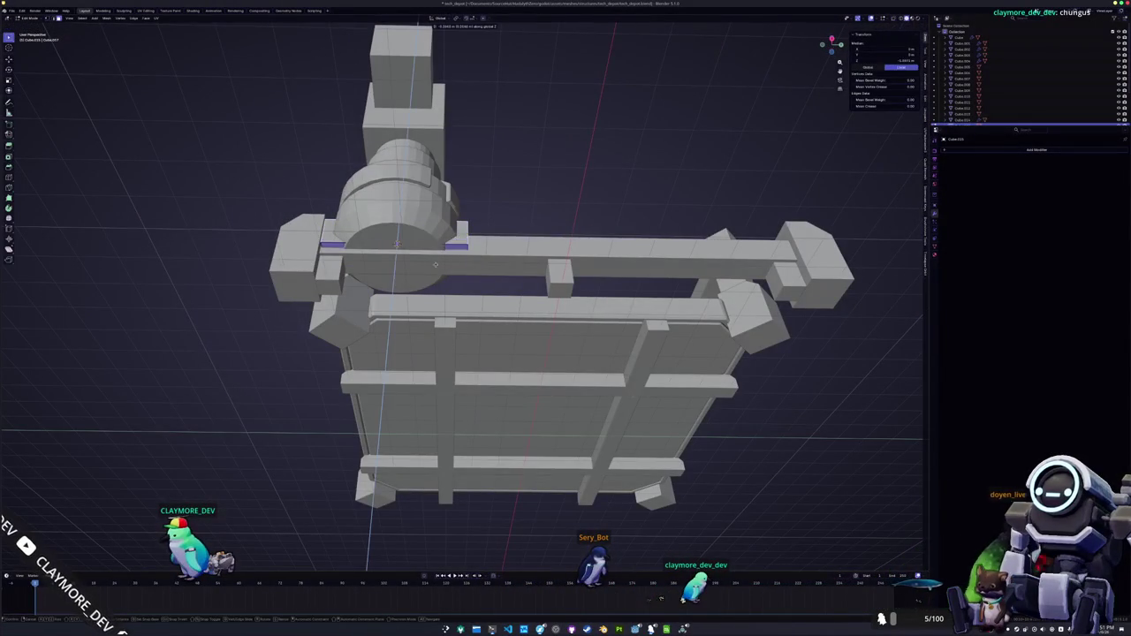
mouse_move(397, 242)
left_mouse_down()
mouse_move(383, 273)
mouse_move(431, 244)
mouse_move(432, 259)
left_mouse_up()
key("alt+z")
key("ctrl+b")
right_click(432, 259)
key("Escape")
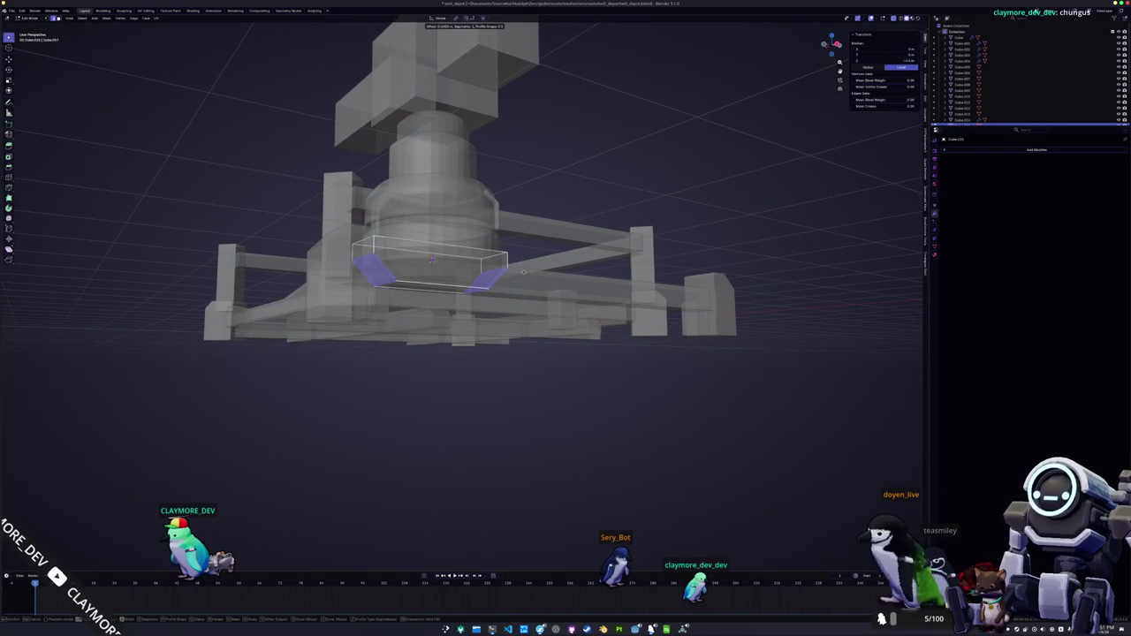
key("alt+z")
mouse_move(433, 259)
left_mouse_down()
mouse_move(468, 371)
mouse_move(464, 420)
mouse_move(399, 343)
mouse_move(513, 338)
mouse_move(478, 349)
mouse_move(451, 319)
left_mouse_up()
key("Tab")
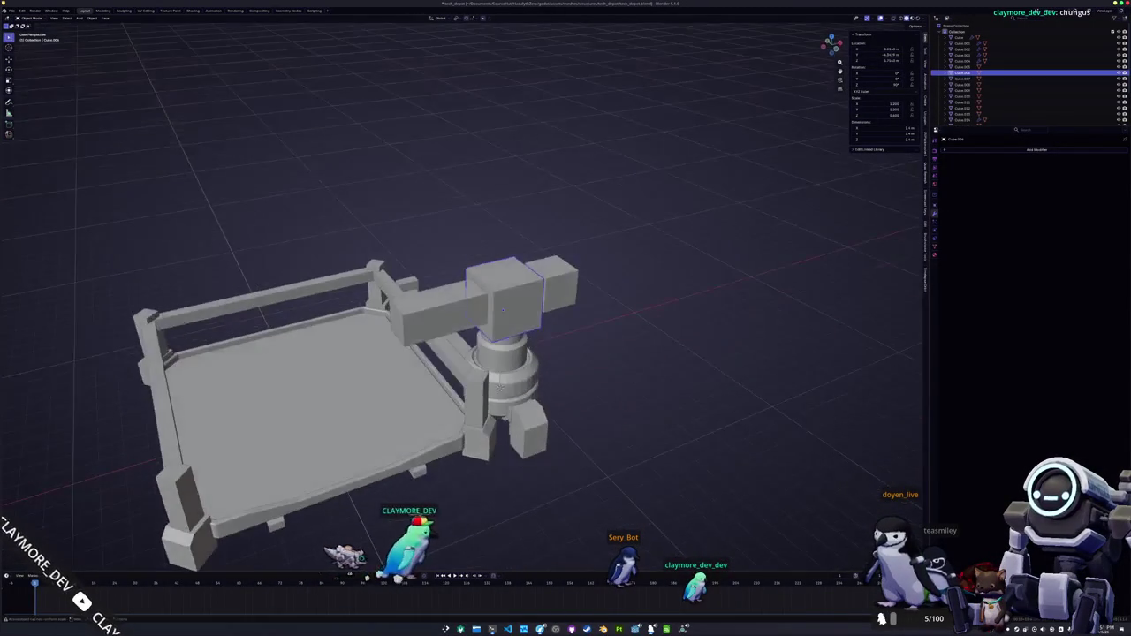
- Move the boom arm's end face along Y to change the arm's length
left_click(451, 319)
key("Tab")
left_click(395, 316)
key("g")
key("y")
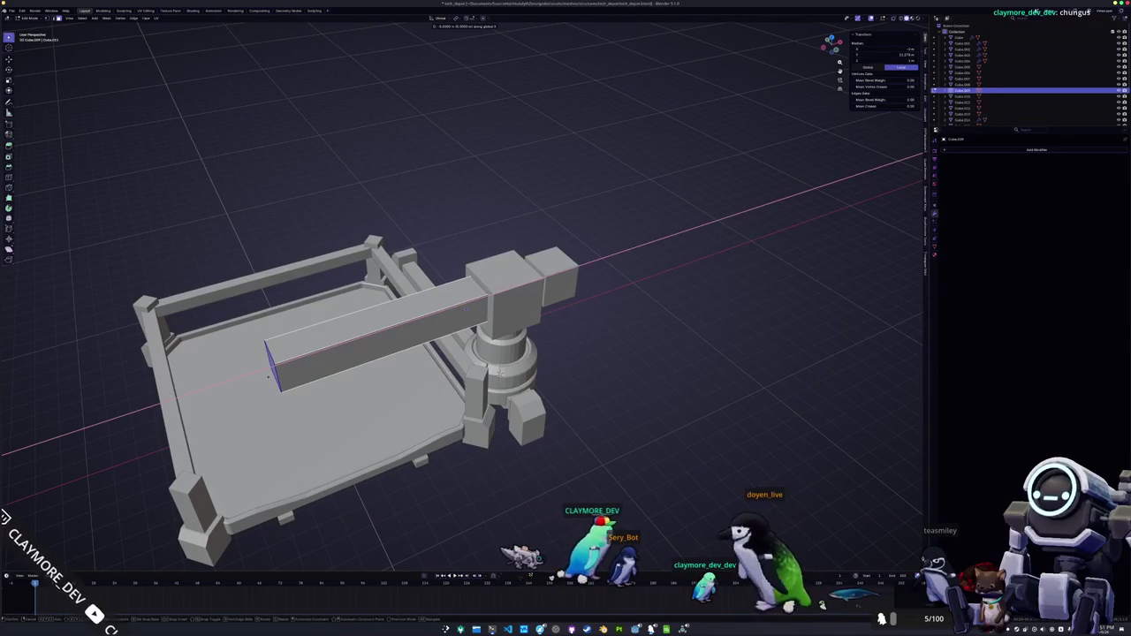
left_click(154, 406)
key("Tab")
- Rescale the arm's thickness along Z and move it vertically to a new height
key("s")
key("shift+z")
key("z")
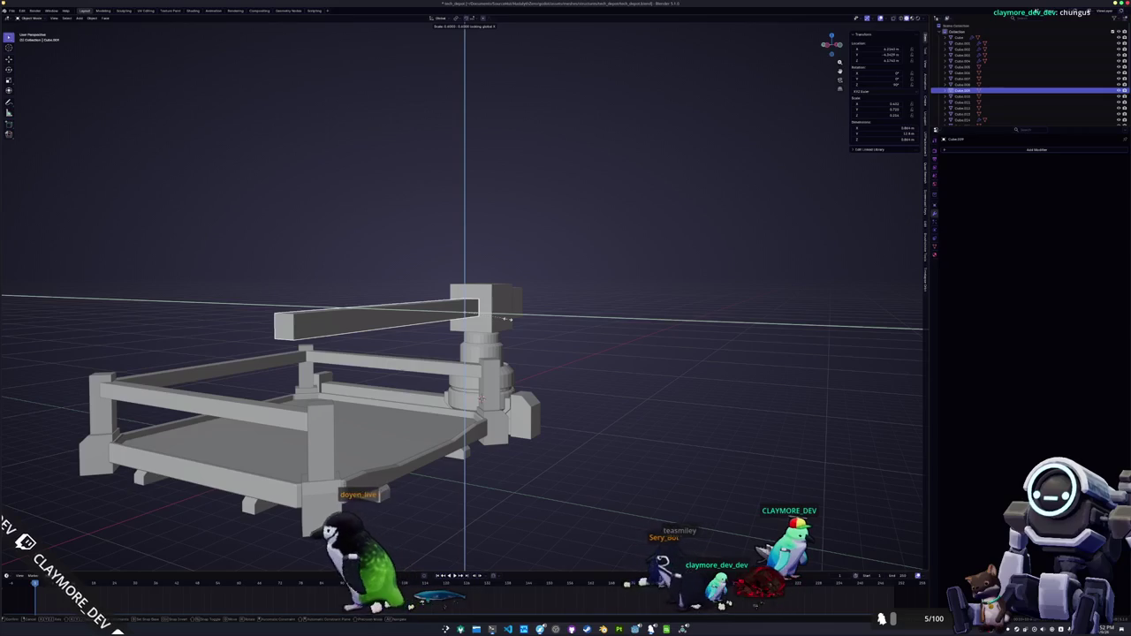
left_click(507, 320)
key("Tab")
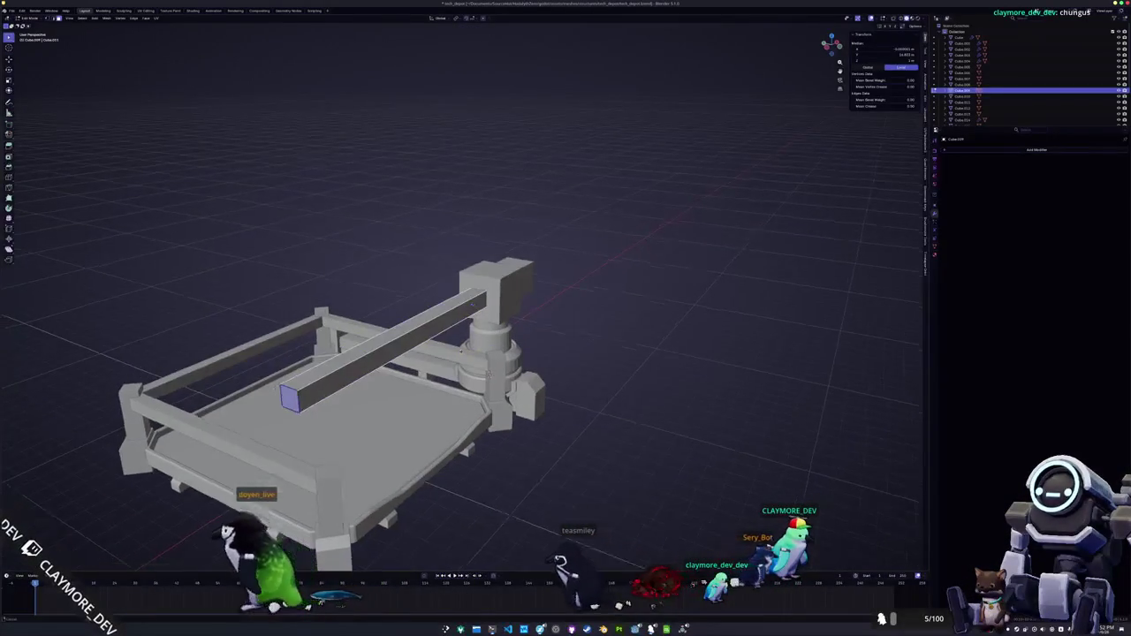
key("Tab")
key("g")
key("z")
left_click(484, 330)
- Reposition the arm's end face again and check it from a low side view
key("Tab")
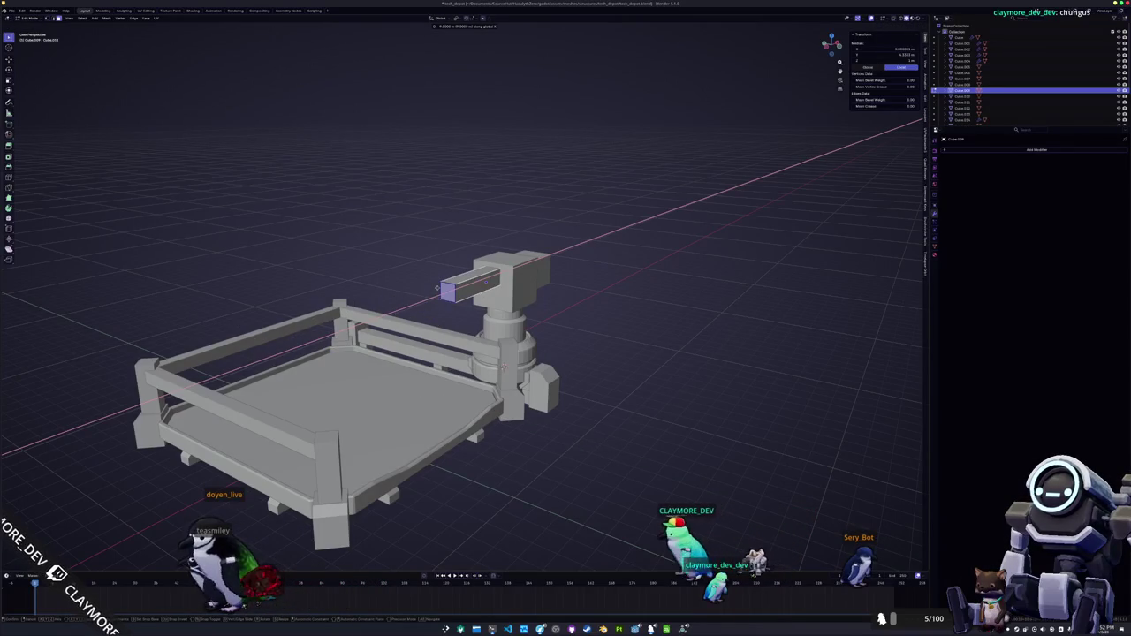
left_click(252, 361)
scroll(353, 371, "down", 3)
key("Tab")
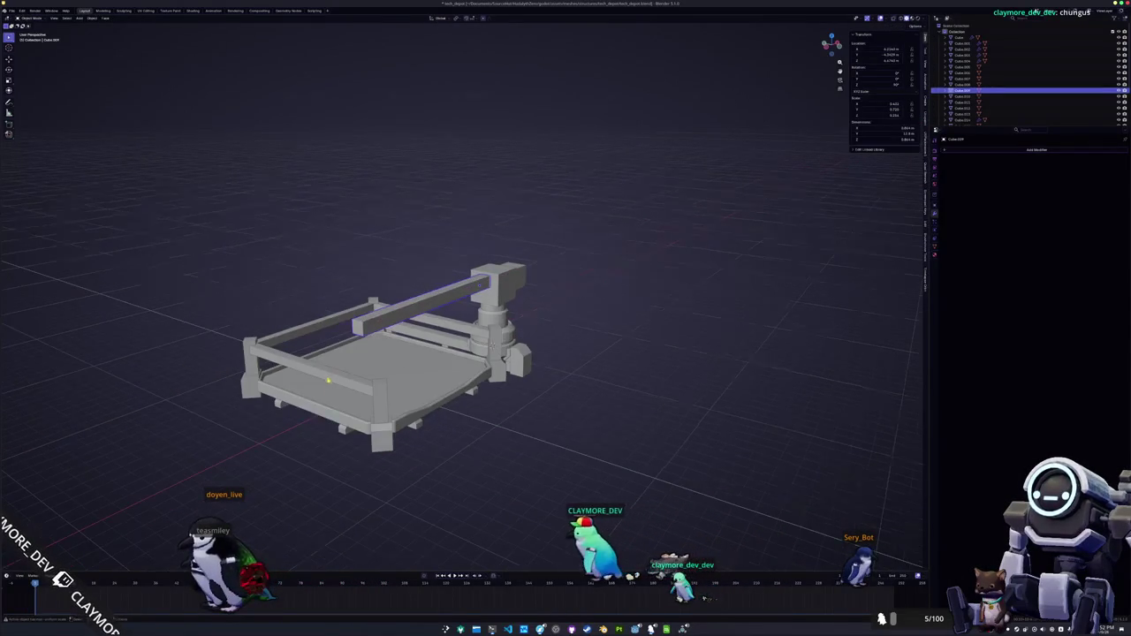
key("Tab")
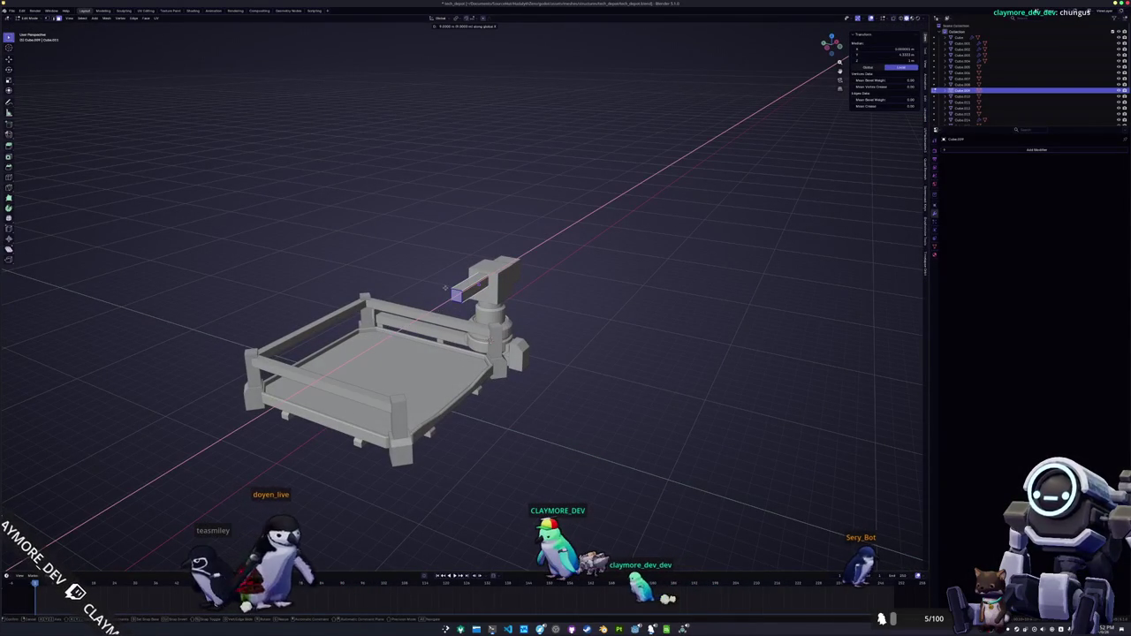
key("Tab")
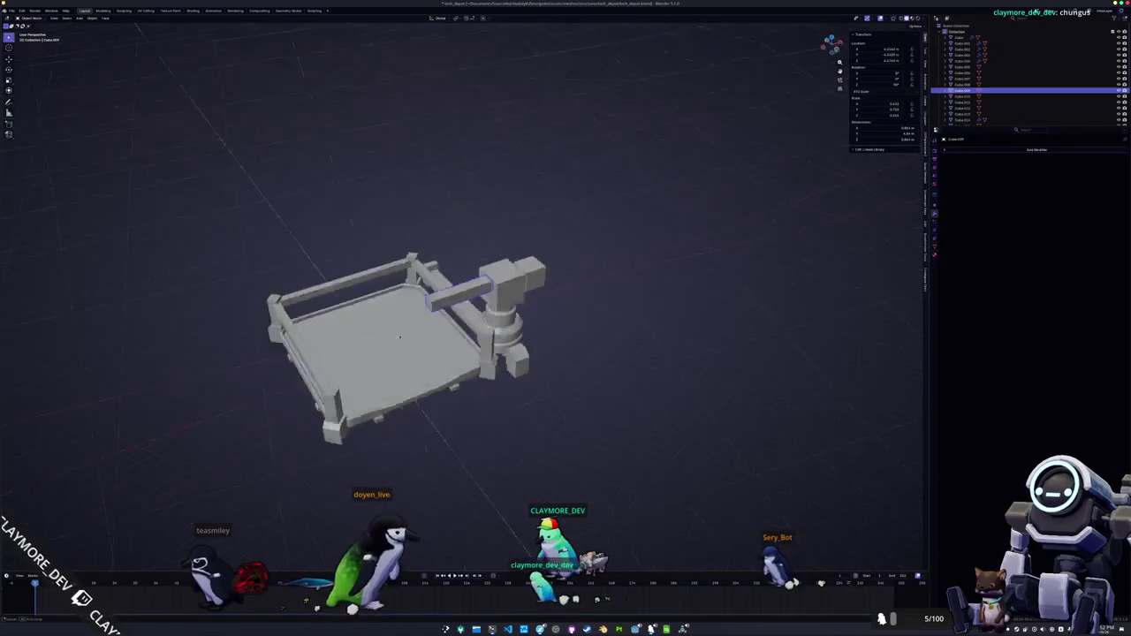
mouse_move(404, 357)
left_mouse_down()
mouse_move(414, 326)
mouse_move(451, 316)
mouse_move(489, 277)
mouse_move(497, 298)
left_mouse_up()
- Move the bar vertically, then shift its end face along X and resize it
scroll(483, 306, "up", 3)
key("g")
key("z")
key("Tab")
key("g")
key("x")
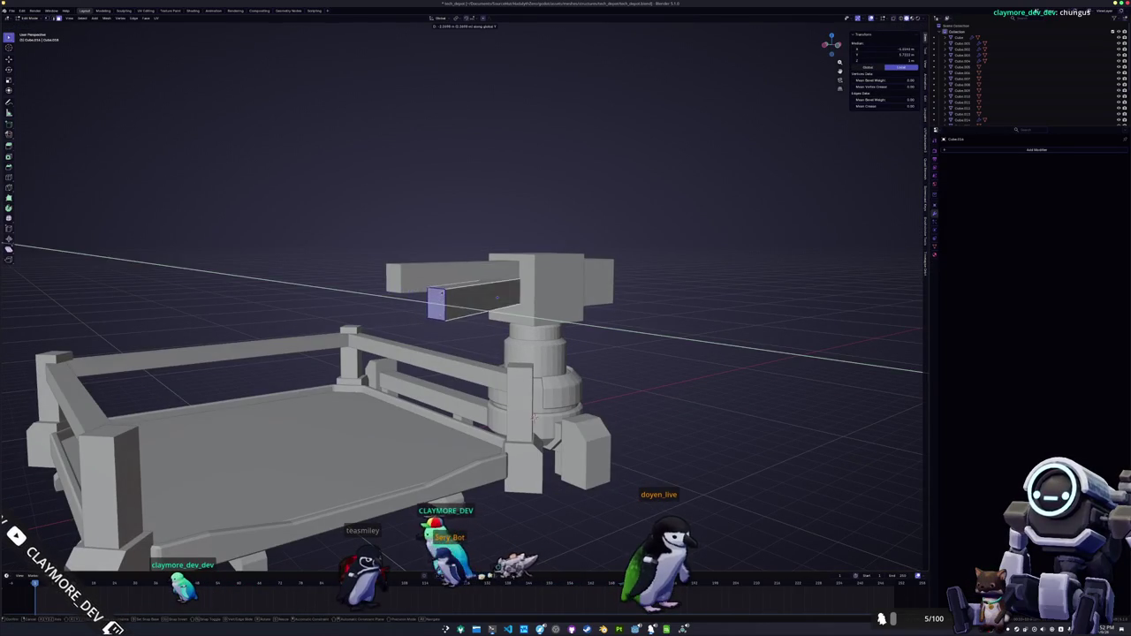
left_click(496, 296)
left_click_drag(496, 296, 535, 301)
key("x")
key("shift+z")
key("z")
key("shift+y")
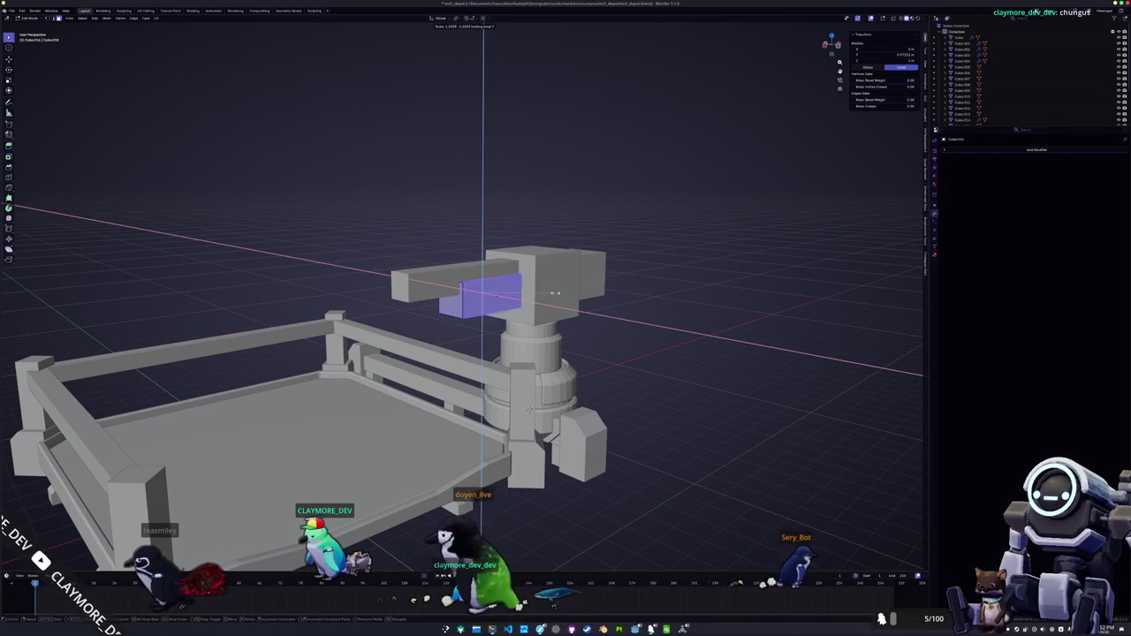
left_click(570, 289)
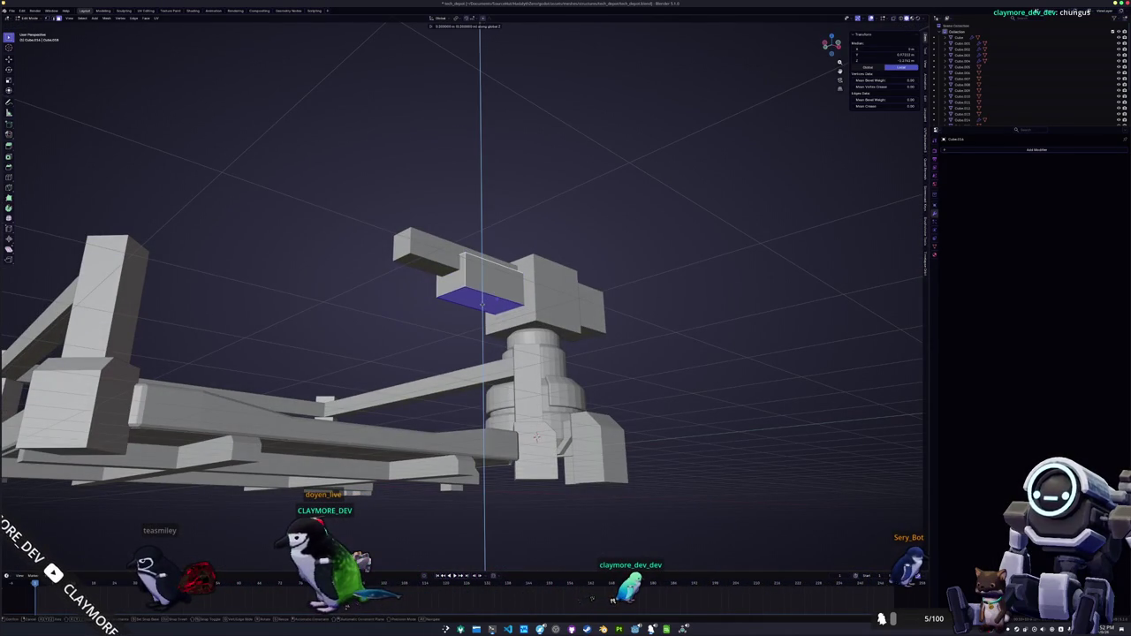
key("Tab")
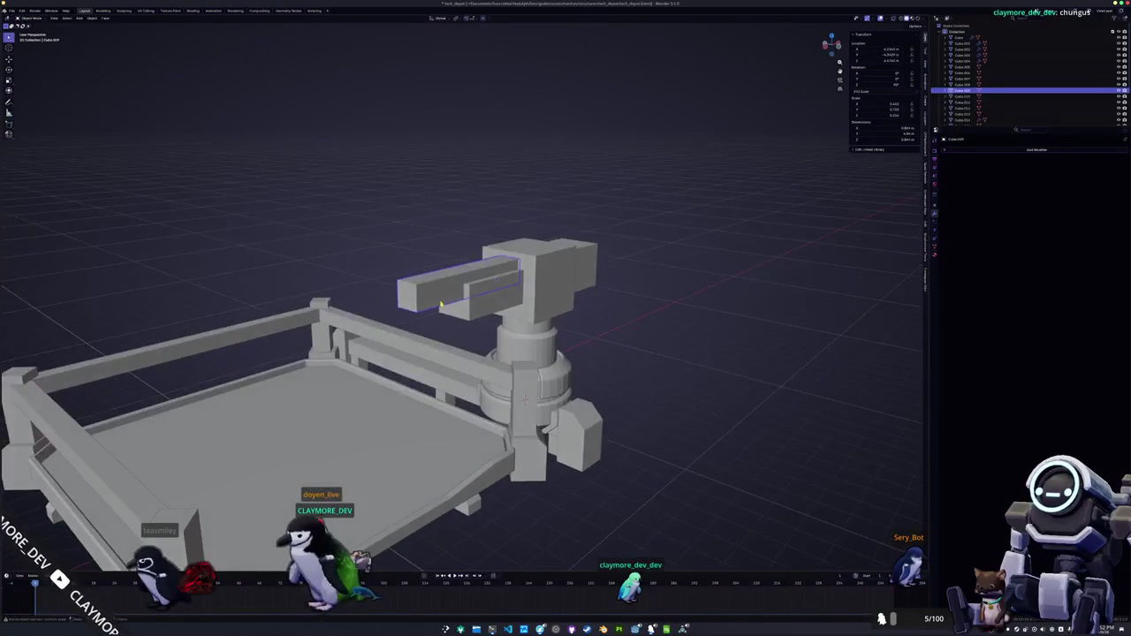
- Move the head block's selected face -1 m along X to stretch it
left_click(534, 269)
key("Tab")
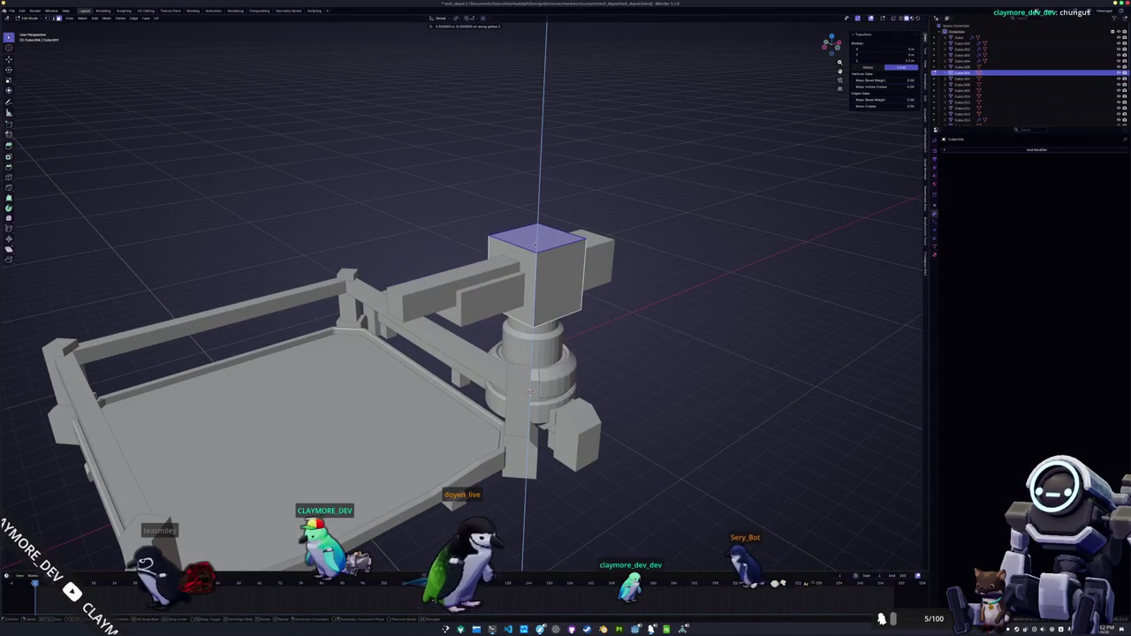
scroll(529, 390, "right", 10)
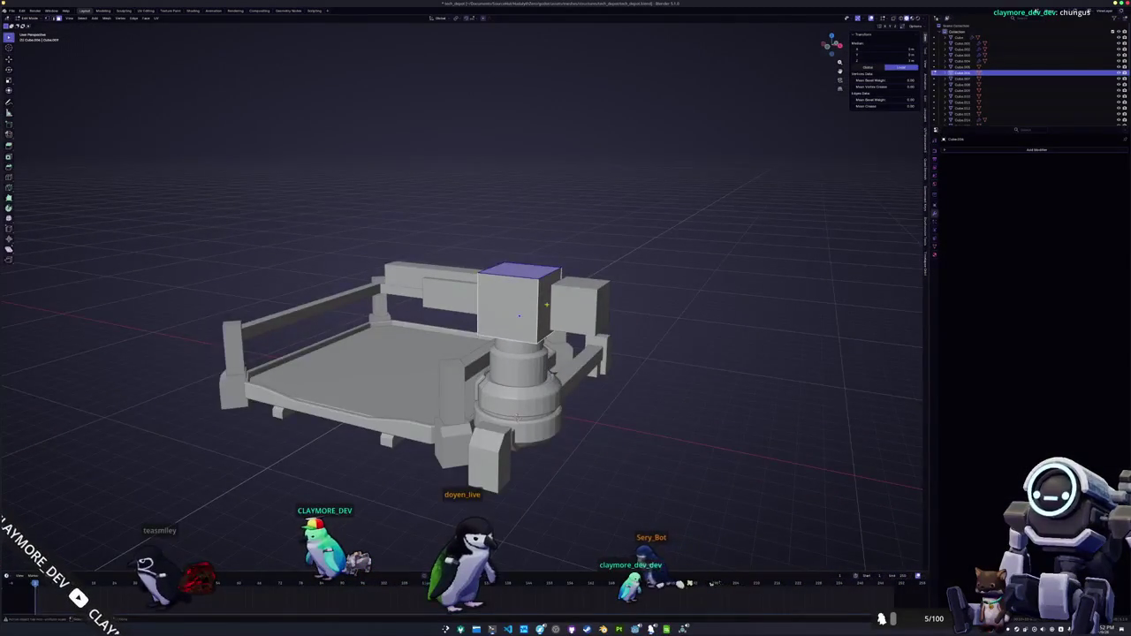
scroll(530, 354, "down", 3)
key("g")
key("x")
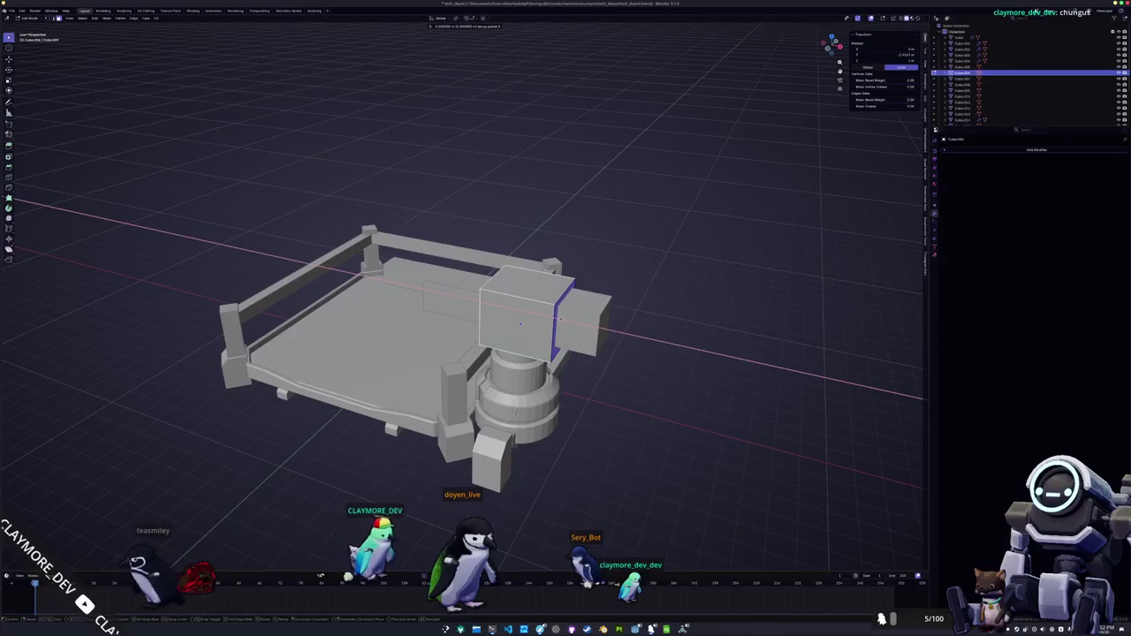
key("Return")
scroll(398, 336, "left", 5)
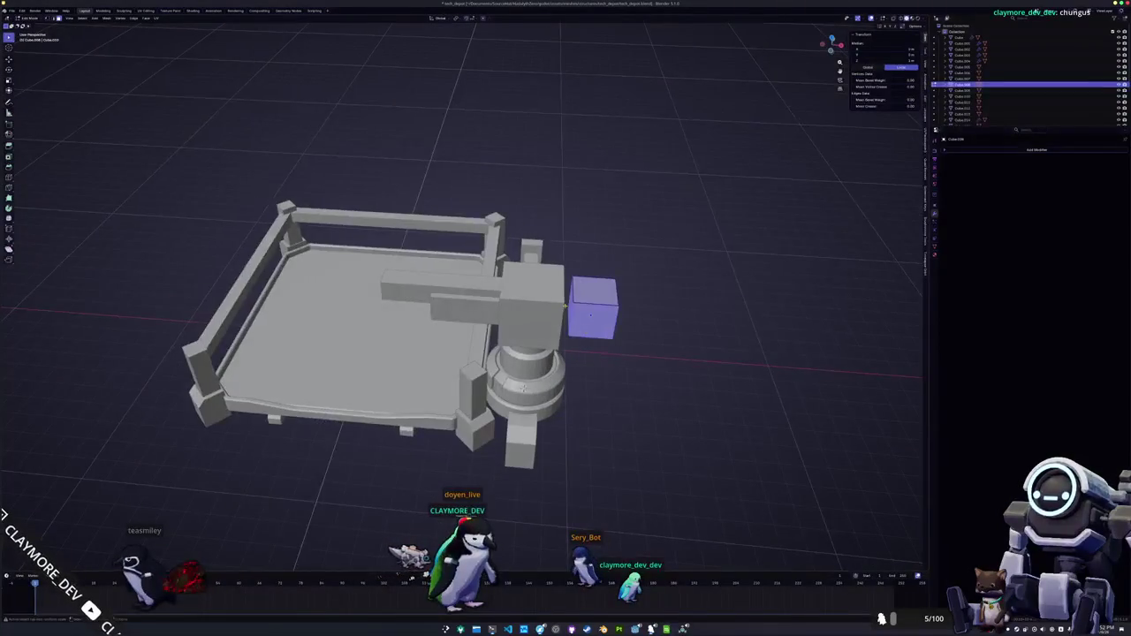
scroll(530, 354, "up", 3)
type("-1")
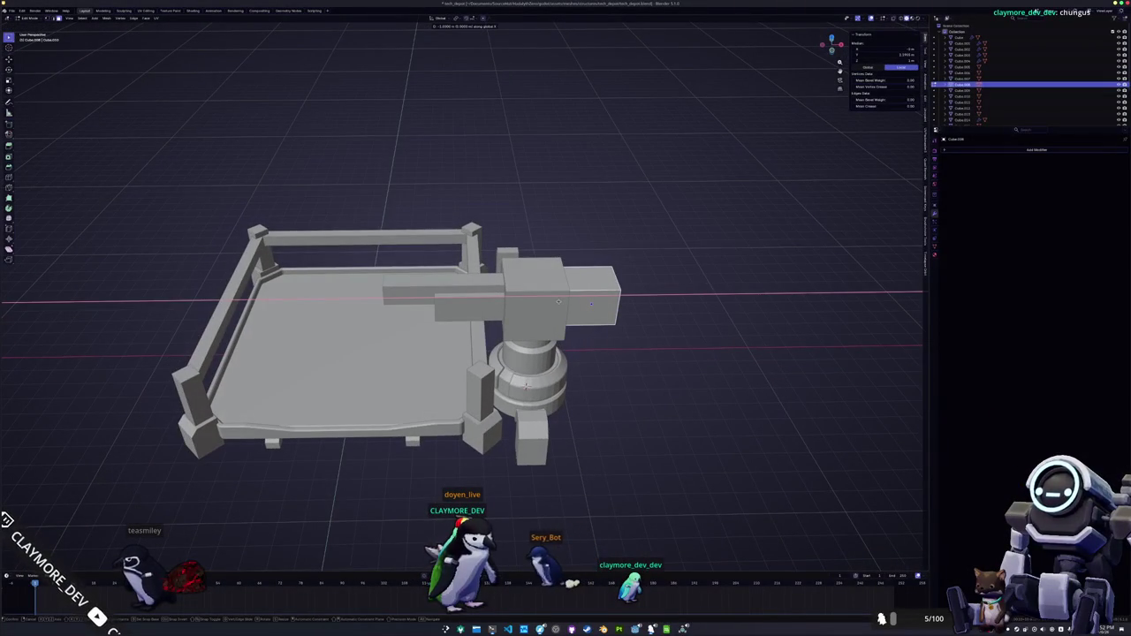
key("Return")
key("Tab")
- Bevel the underside edge of the head's smaller block, then select the mirrored post for editing
scroll(530, 303, "left", 5)
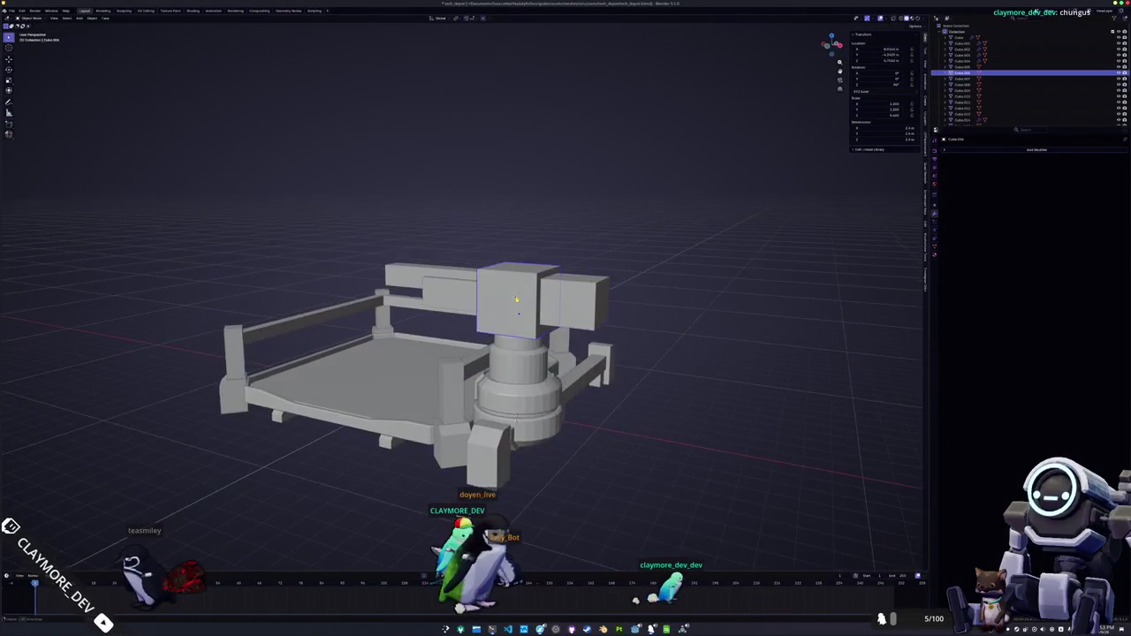
key("Tab")
scroll(517, 301, "left", 5)
scroll(517, 305, "left", 5)
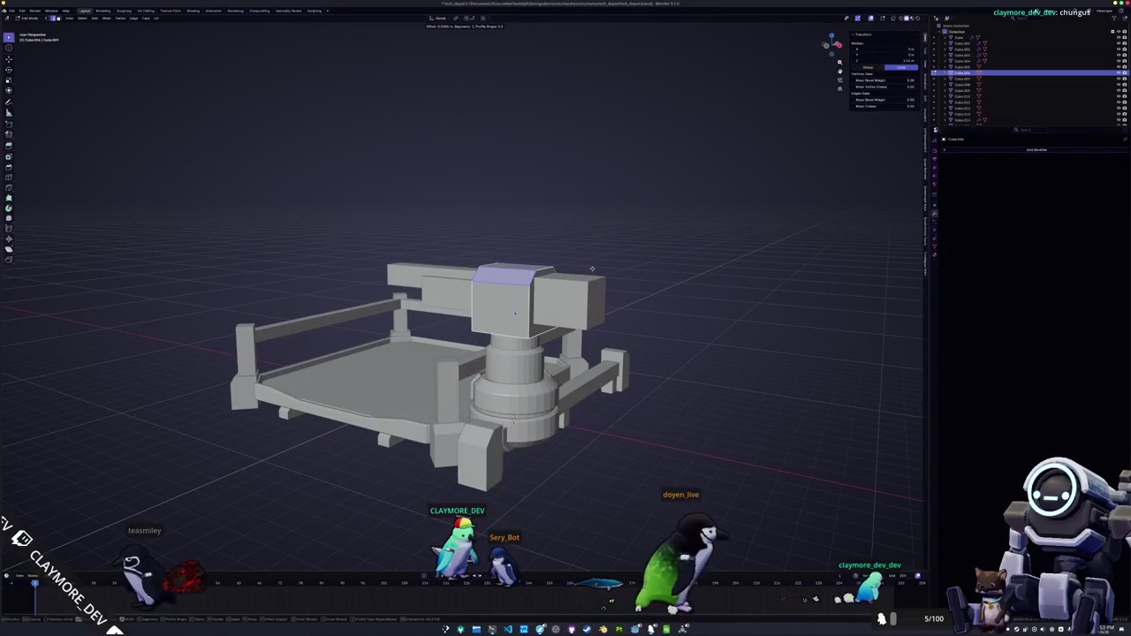
left_click(573, 311)
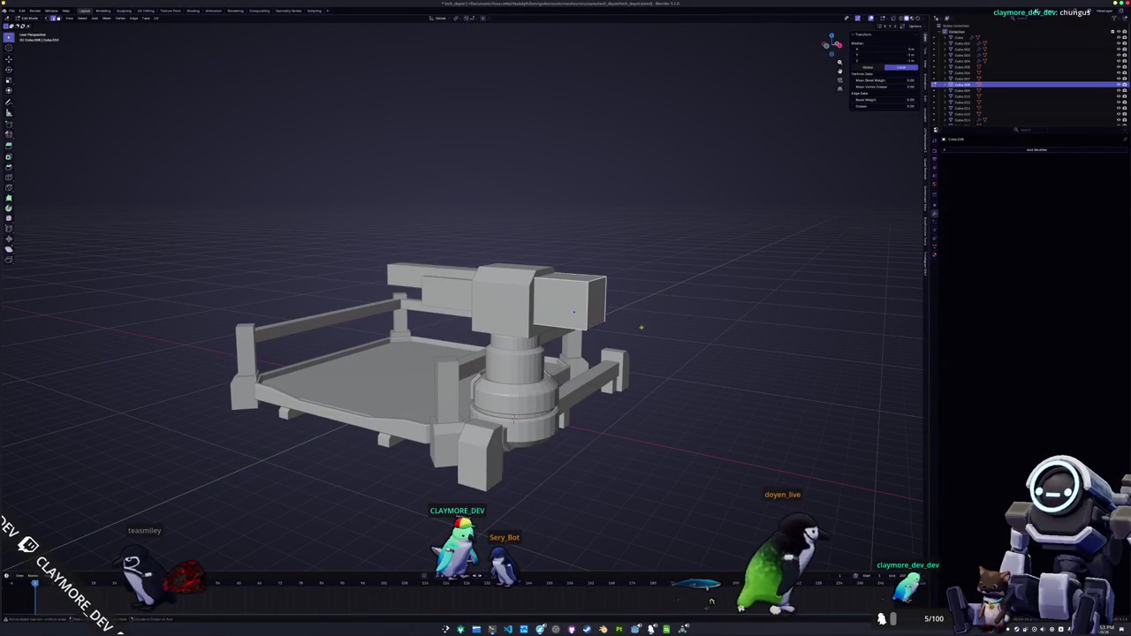
right_click(628, 301)
left_click(628, 300)
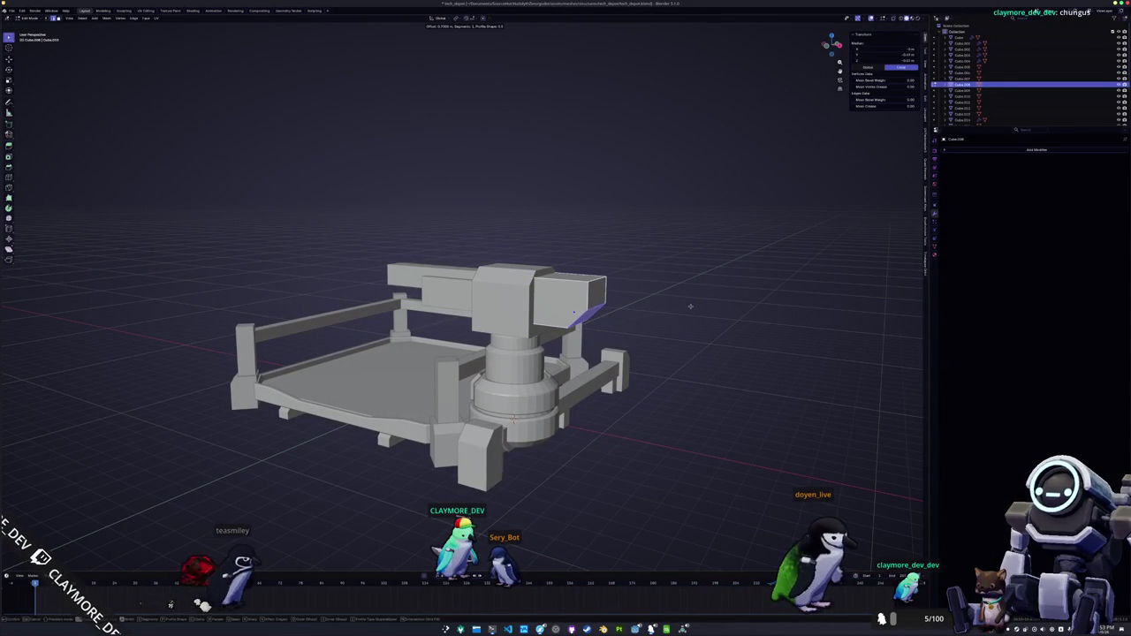
key("Tab")
mouse_move(690, 307)
left_mouse_down()
mouse_move(685, 384)
mouse_move(539, 354)
mouse_move(500, 336)
mouse_move(505, 329)
left_mouse_up()
left_click(583, 371)
key("Tab")
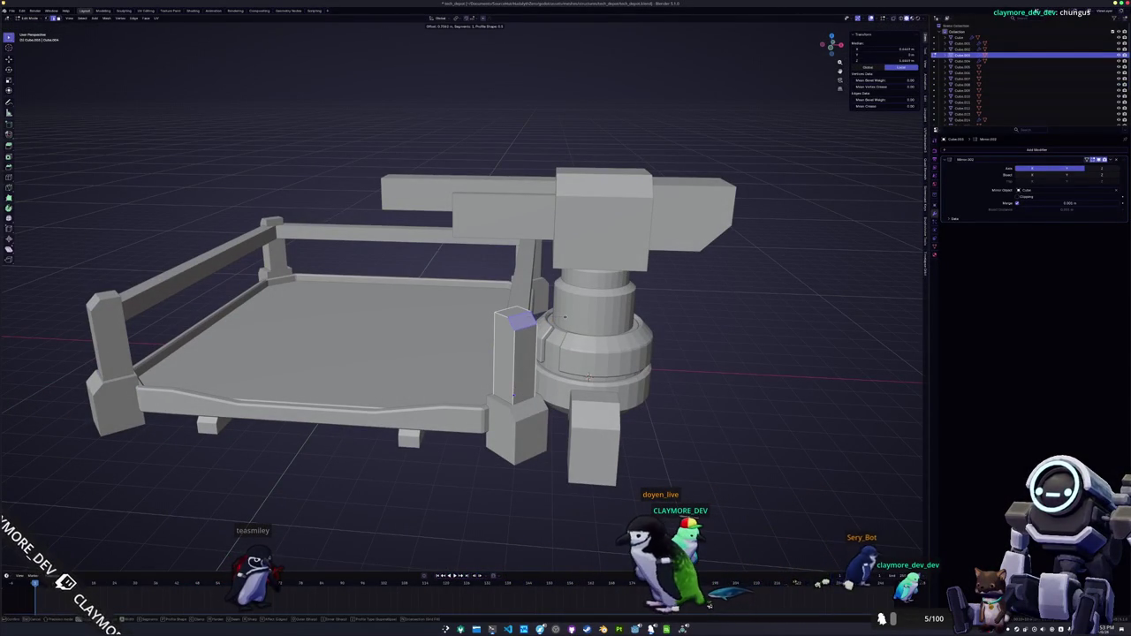
- Select the slanted top railing beam of the fence
key("Tab")
left_click_drag(506, 329, 566, 354)
scroll(470, 359, "up", 3)
left_click(264, 356)
left_click(267, 355)
left_click(269, 356)
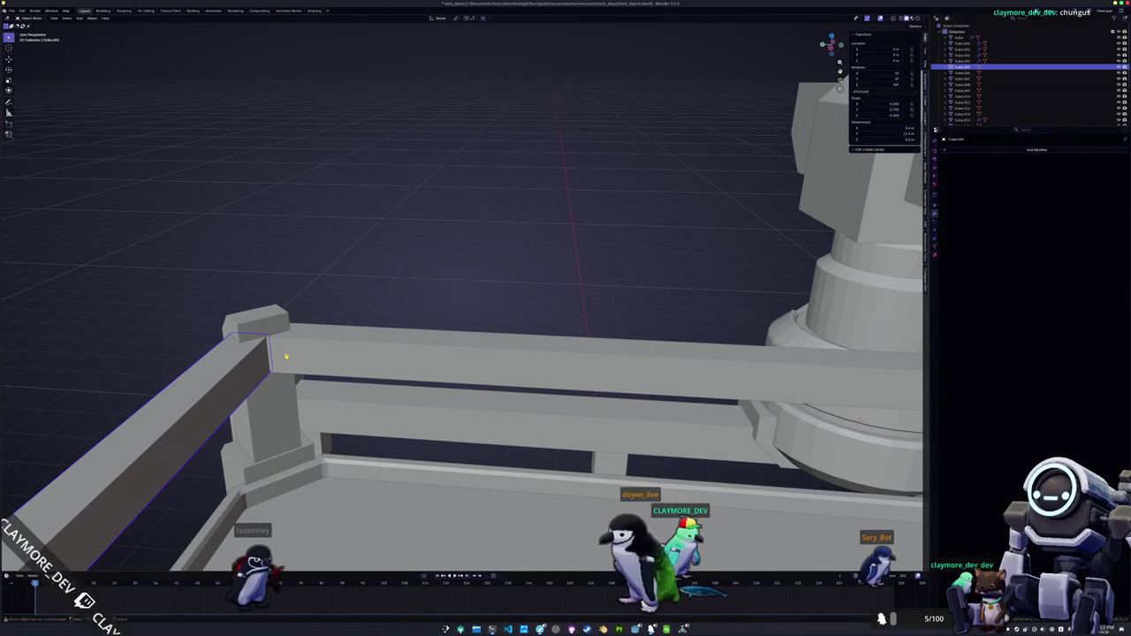
scroll(284, 356, "up", 3)
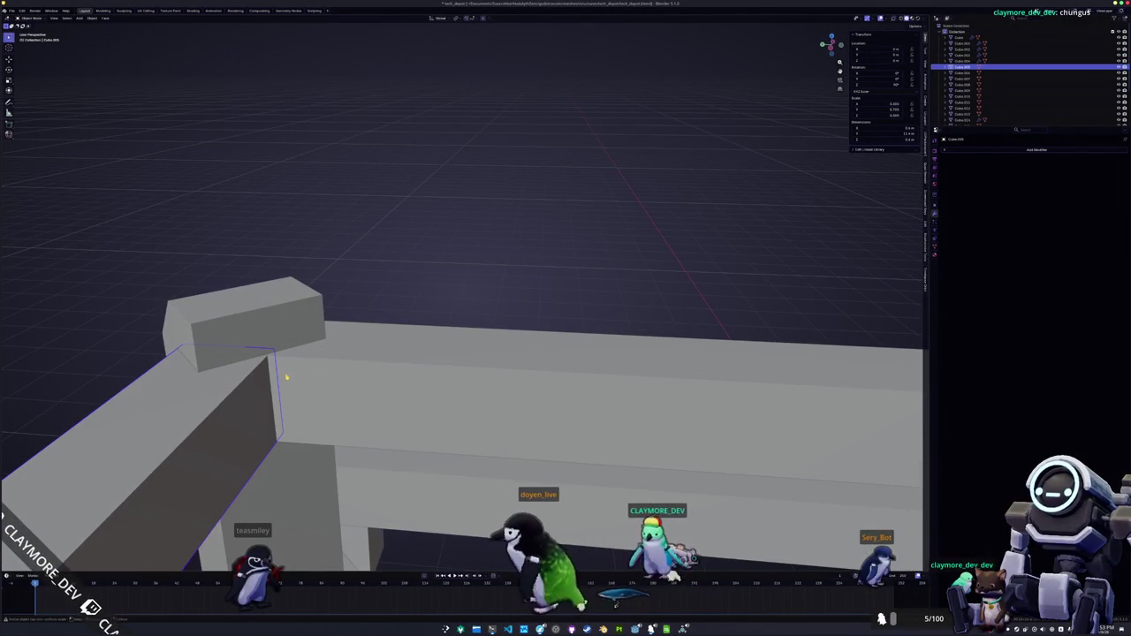
- Edit the rail in X-ray view, trial a bevel on its corner edges, and frame them
key("Tab")
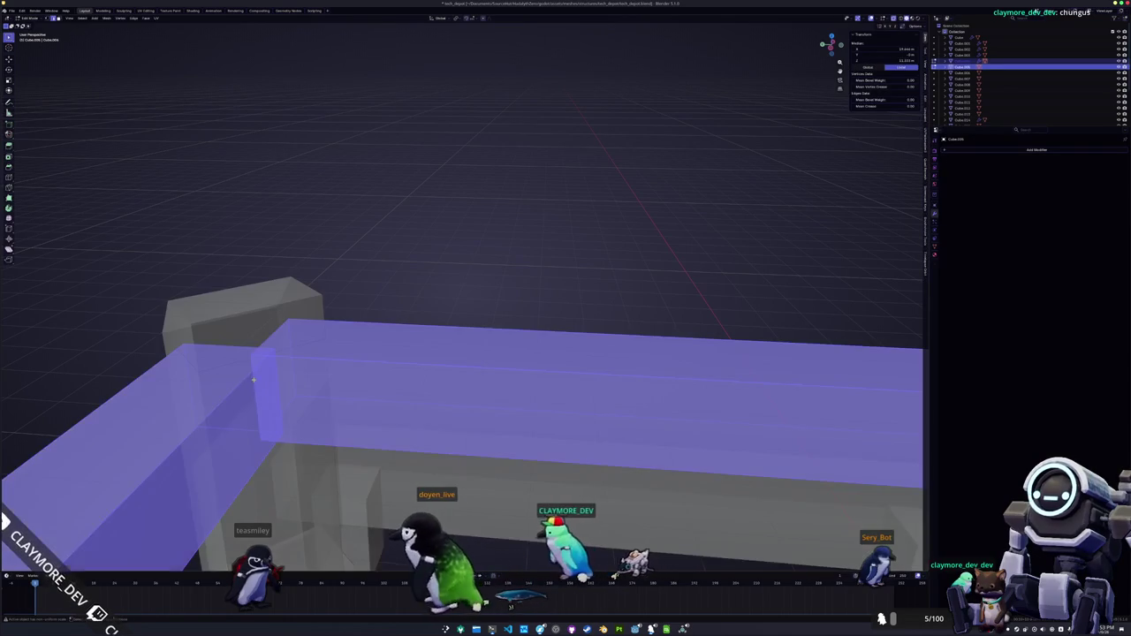
key("alt+z")
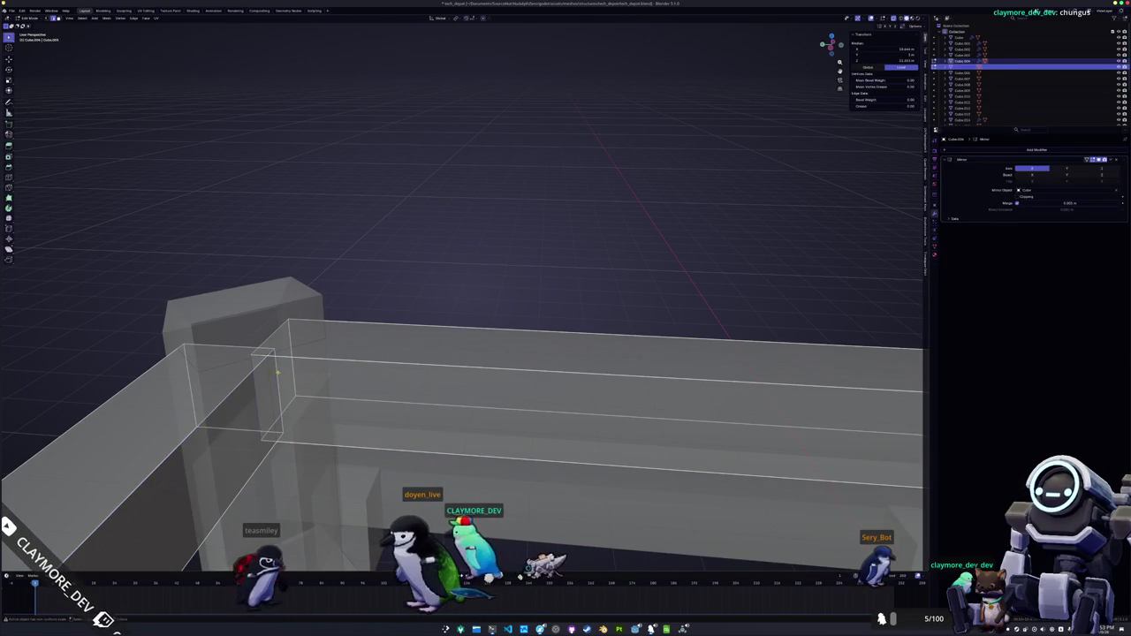
key("KP_Decimal")
key("ctrl+b")
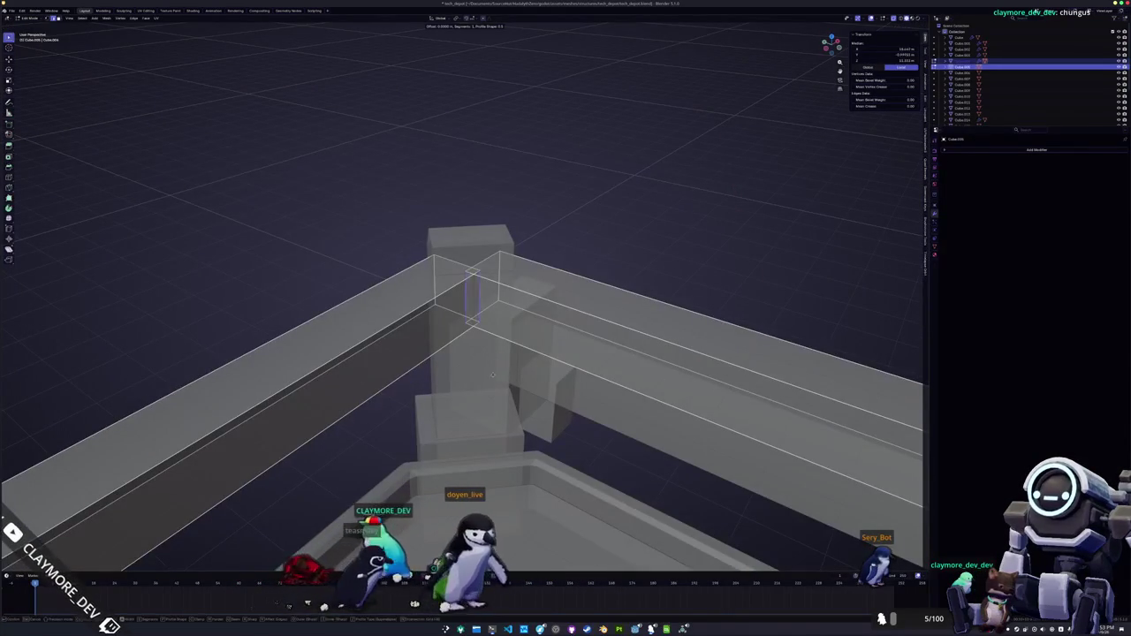
right_click(511, 385)
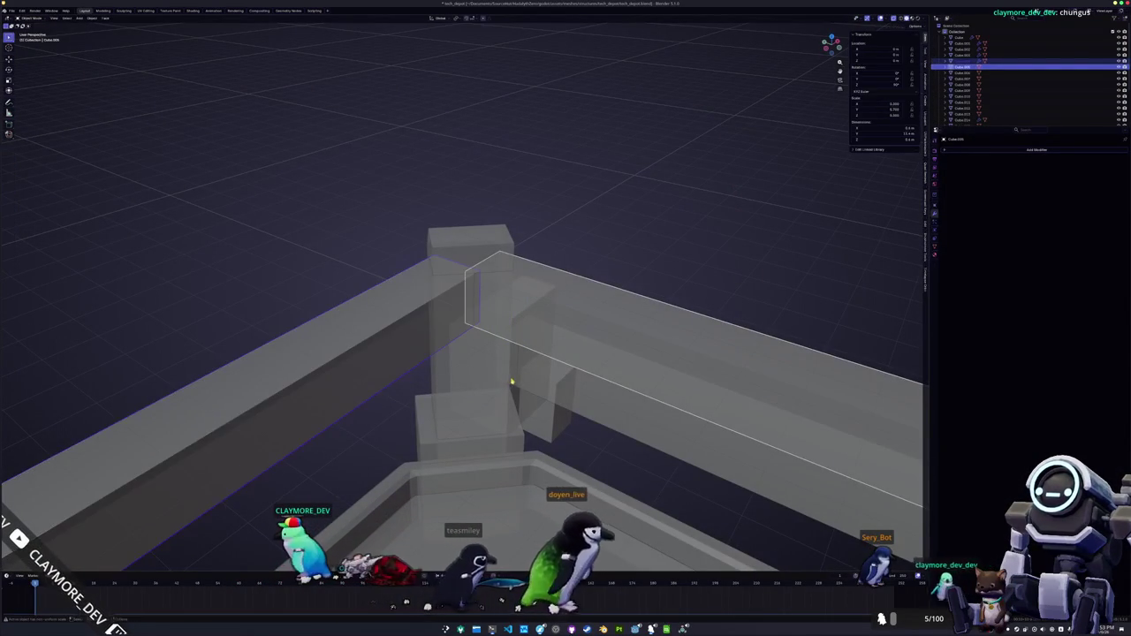
right_click(512, 384)
key("Escape")
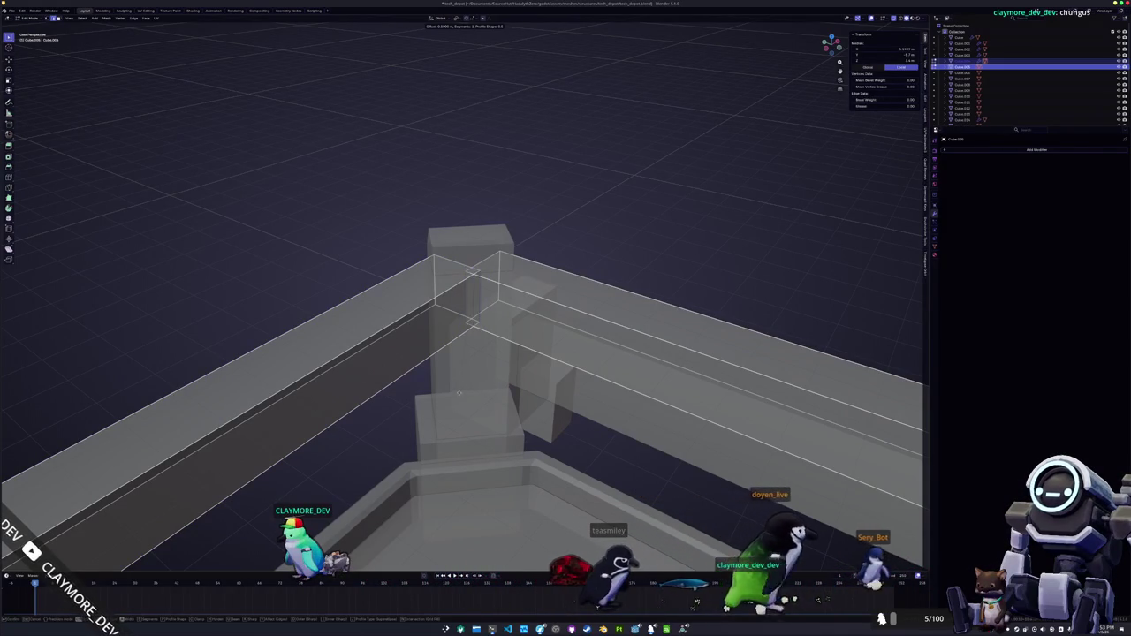
scroll(439, 409, "down", 6)
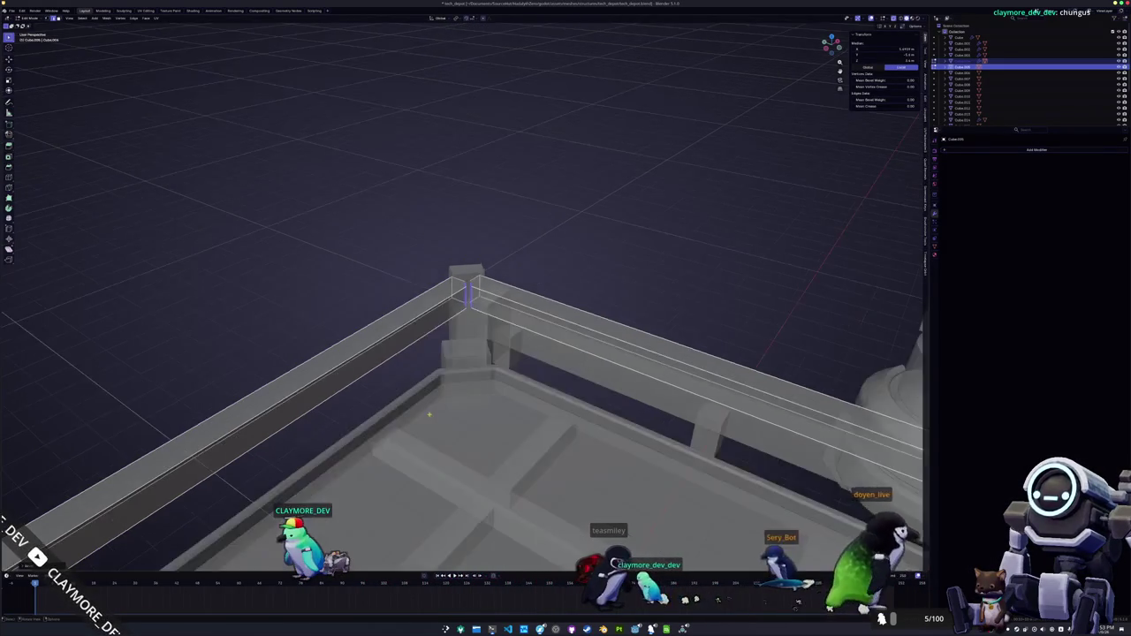
key("KP_Decimal")
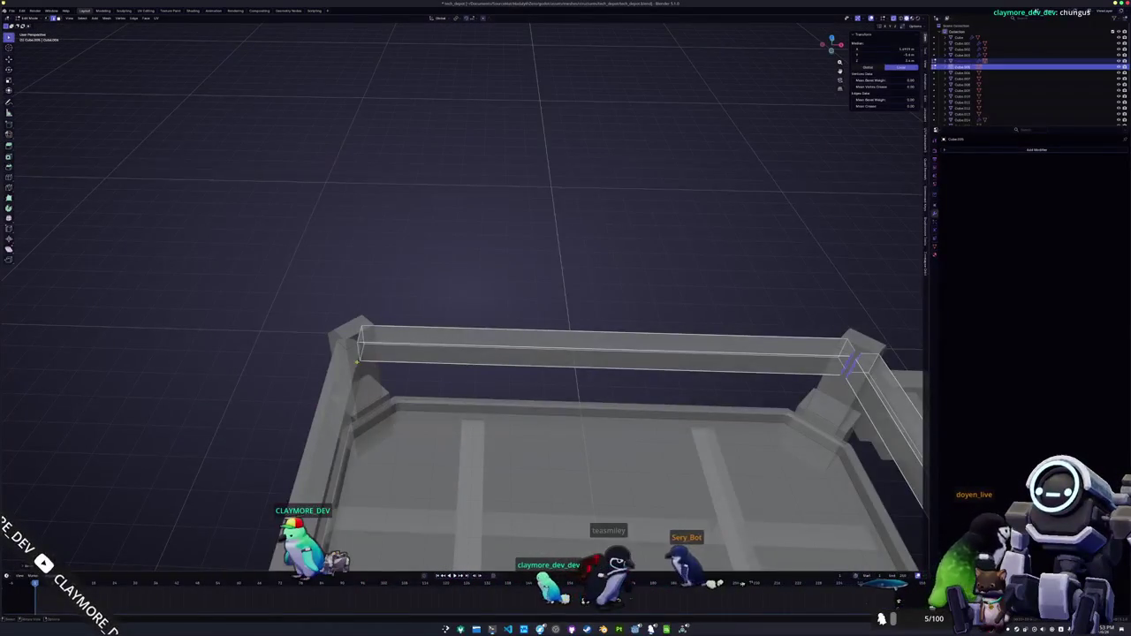
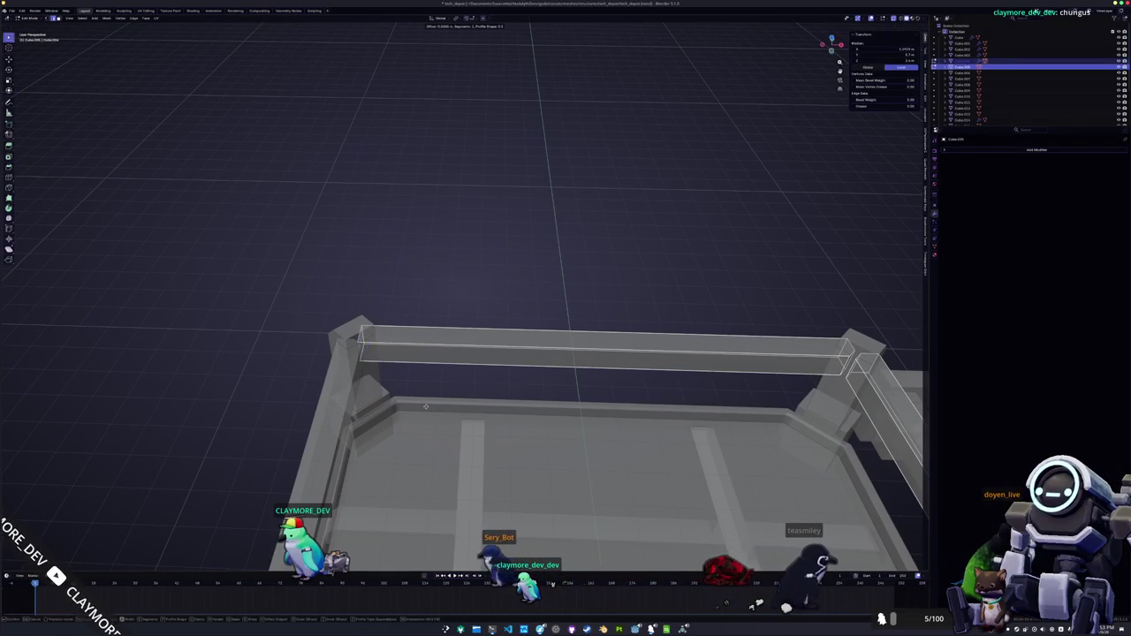
- Leave Edit Mode on the rail mesh and view the whole deck and turret arm
key("Tab")
scroll(424, 406, "down", 4)
mouse_move(434, 404)
left_mouse_down()
mouse_move(439, 331)
mouse_move(452, 326)
left_mouse_up()
scroll(434, 380, "up", 2)
left_click_drag(434, 380, 485, 381)
- In X-ray Edit Mode, select the mirrored Cube.004 part and start a bevel, then cancel it
key("Tab")
key("alt+z")
left_click(486, 380)
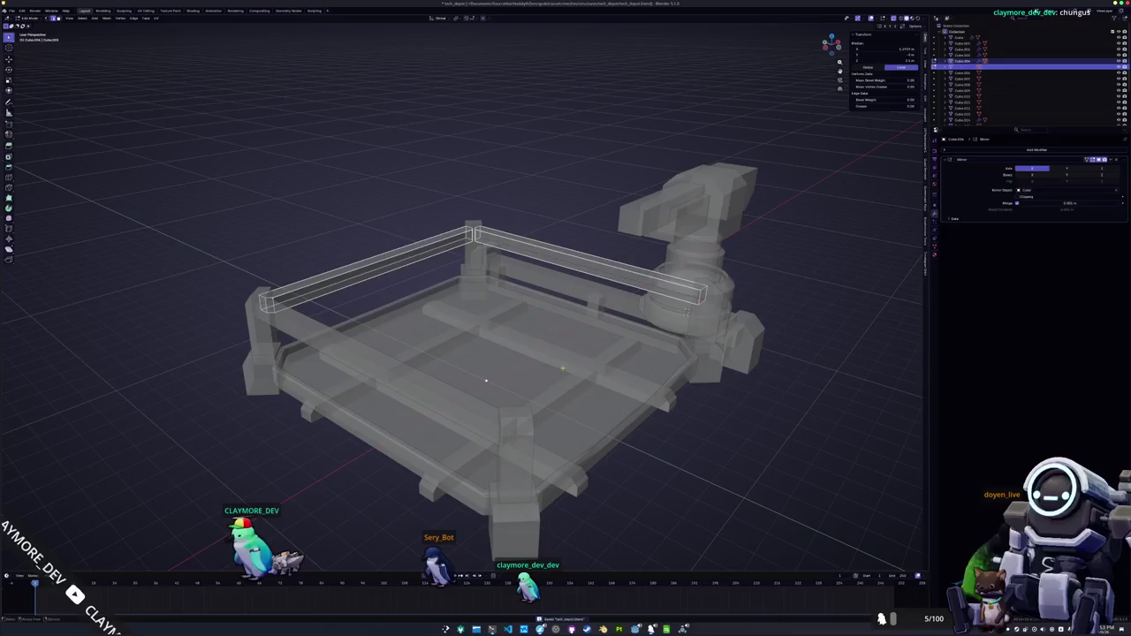
mouse_move(485, 380)
left_mouse_down()
mouse_move(404, 368)
mouse_move(513, 412)
mouse_move(539, 409)
mouse_move(544, 350)
left_mouse_up()
key("ctrl+b")
key("Escape")
- Return to Object Mode with solid shading and select the platform deck from a low side view
key("Tab")
key("alt+z")
mouse_move(501, 355)
left_mouse_down()
mouse_move(503, 459)
mouse_move(522, 448)
left_mouse_up()
left_click(503, 459)
left_click(512, 407)
left_click_drag(512, 407, 451, 404)
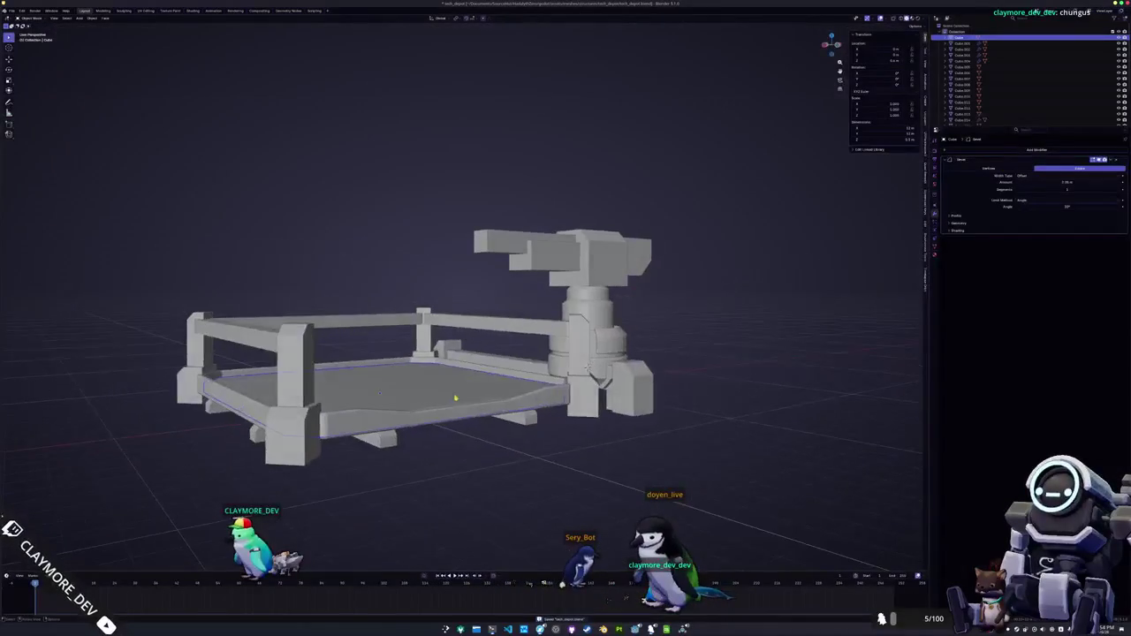
- In front view, select the turret head pieces and move them vertically along Z
left_click(533, 269)
mouse_move(533, 268)
left_mouse_down()
mouse_move(530, 286)
mouse_move(488, 282)
left_mouse_up()
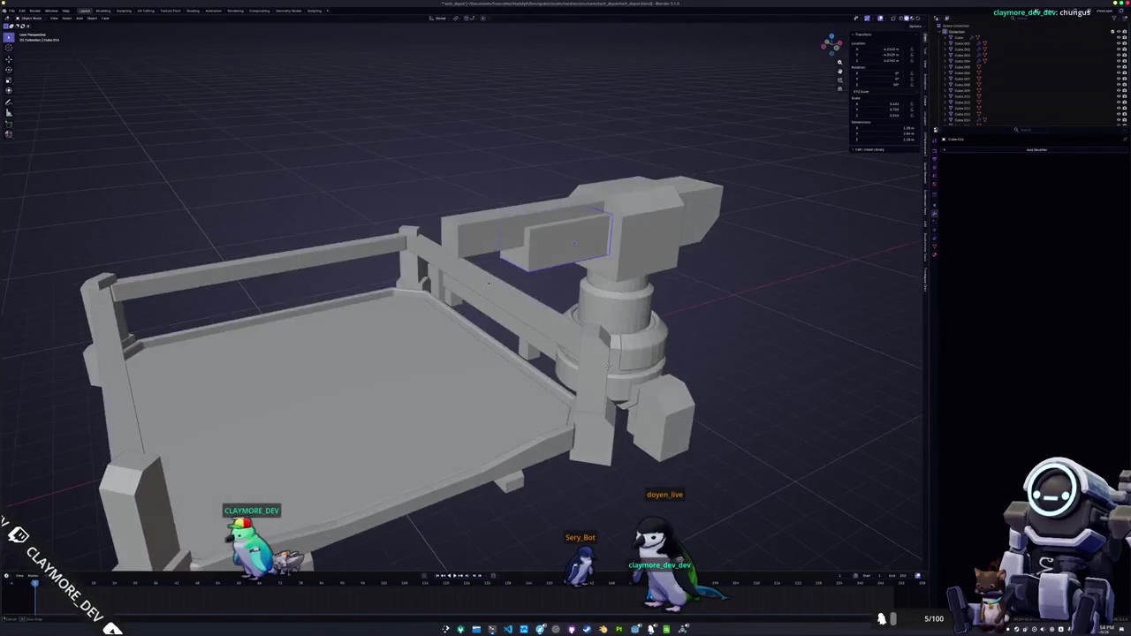
scroll(496, 236, "down", 4)
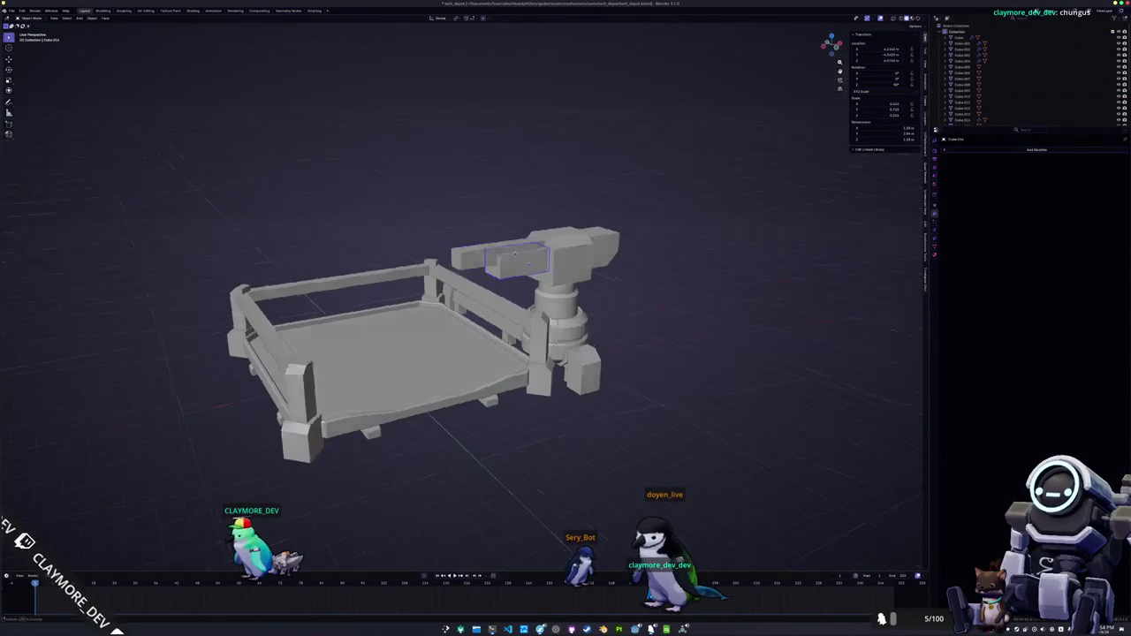
scroll(514, 247, "up", 2)
left_click(515, 249)
key("KP_1")
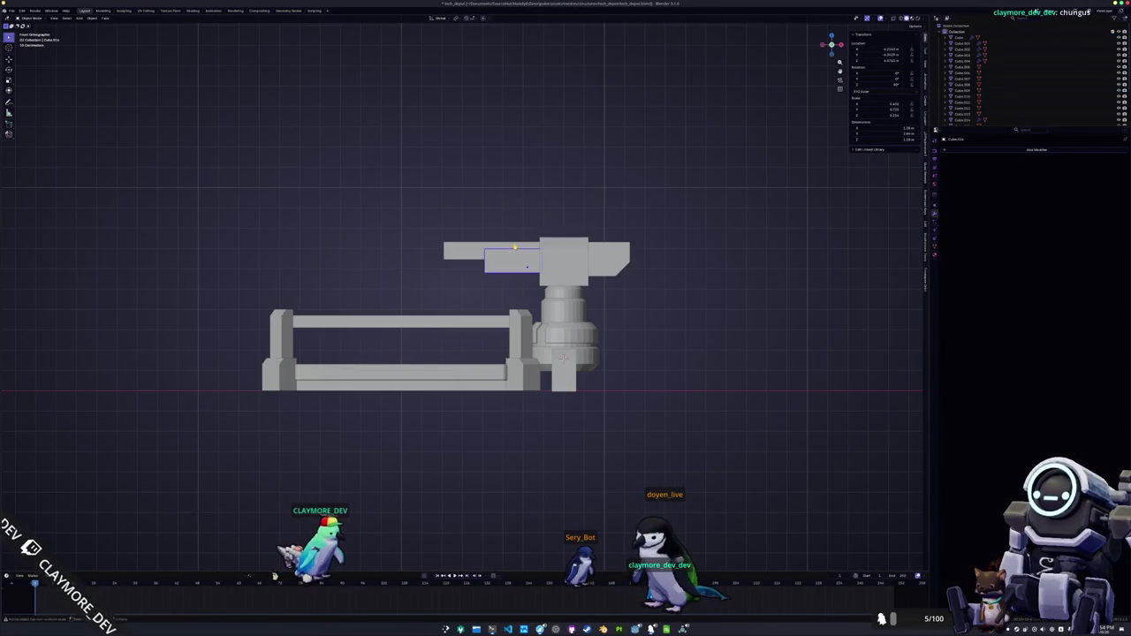
left_click_drag(600, 297, 424, 217)
key("g")
key("z")
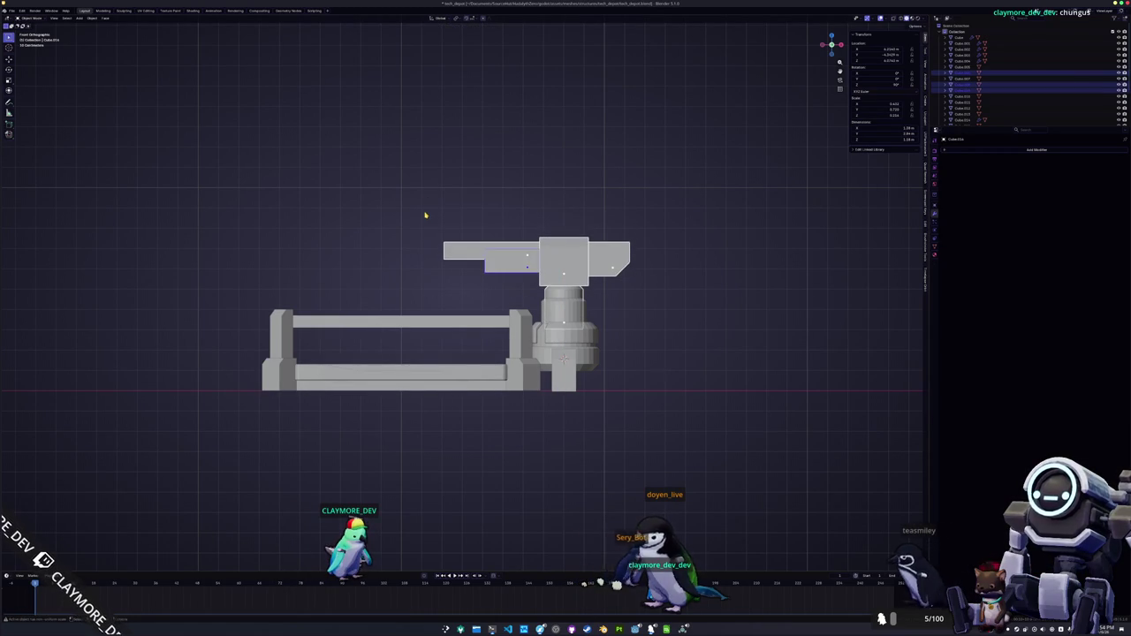
- Slide the barrel box and the long box Cube.009 apart along the X axis
left_click(425, 214)
scroll(458, 263, "up", 3)
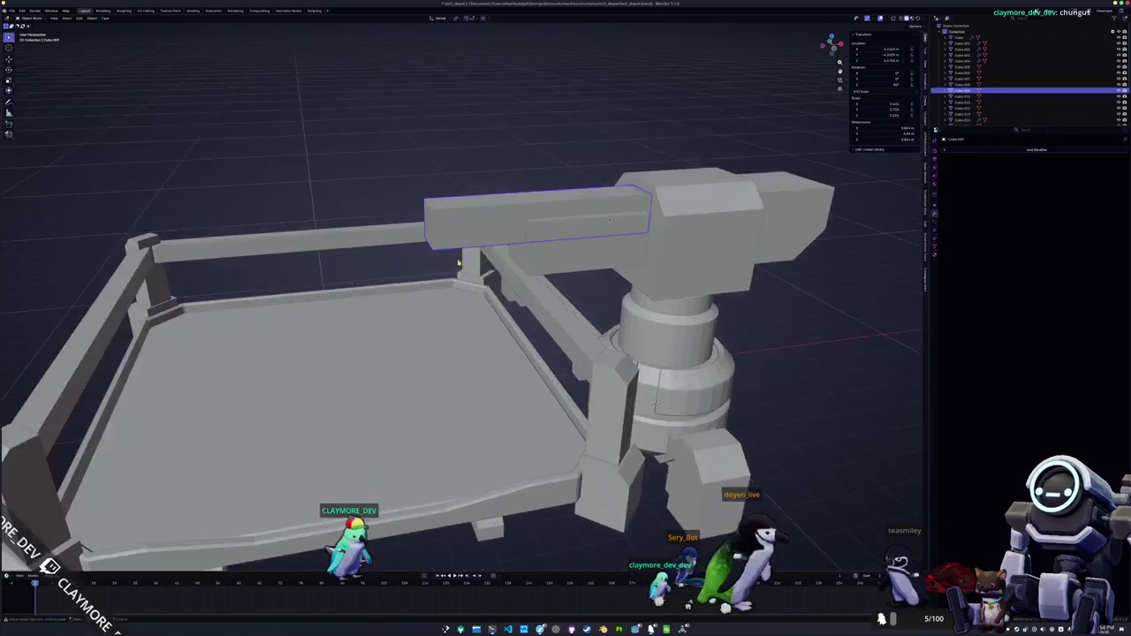
key("g")
key("x")
key("Return")
scroll(442, 292, "down", 4)
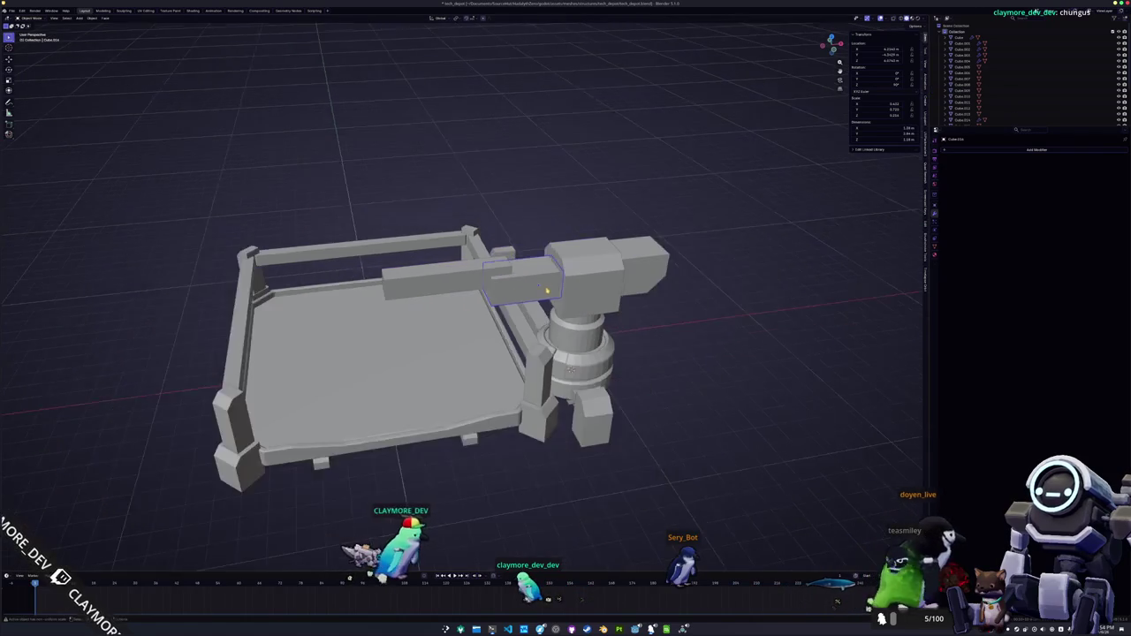
left_click(462, 286)
key("g")
key("x")
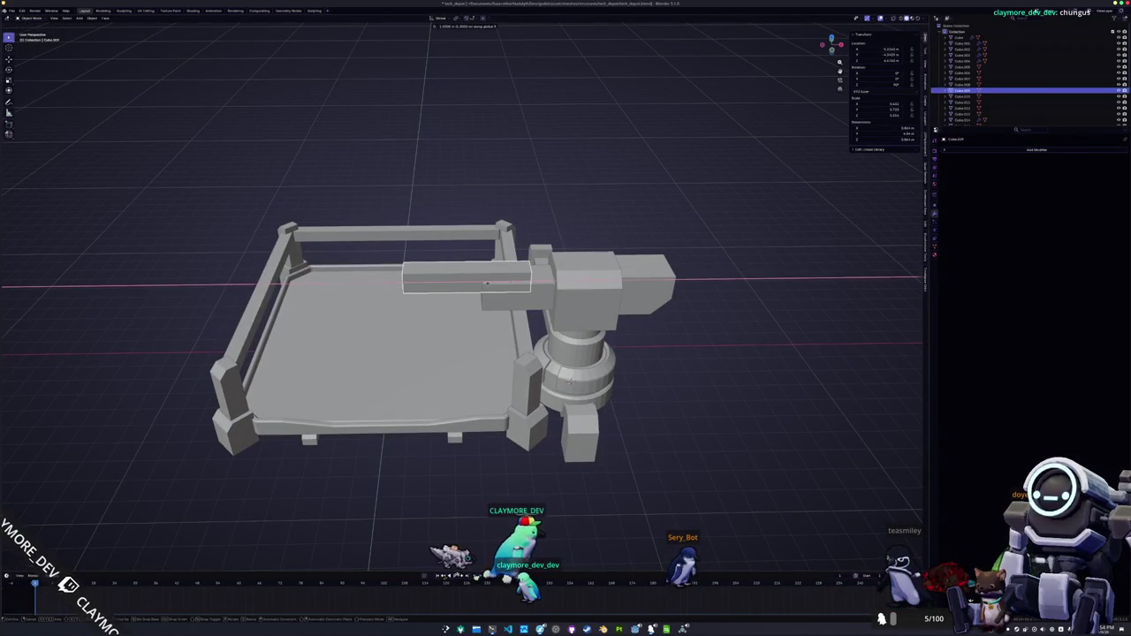
key("Return")
- Extend the long box by moving its end face in X-ray Edit Mode
key("Tab")
key("alt+z")
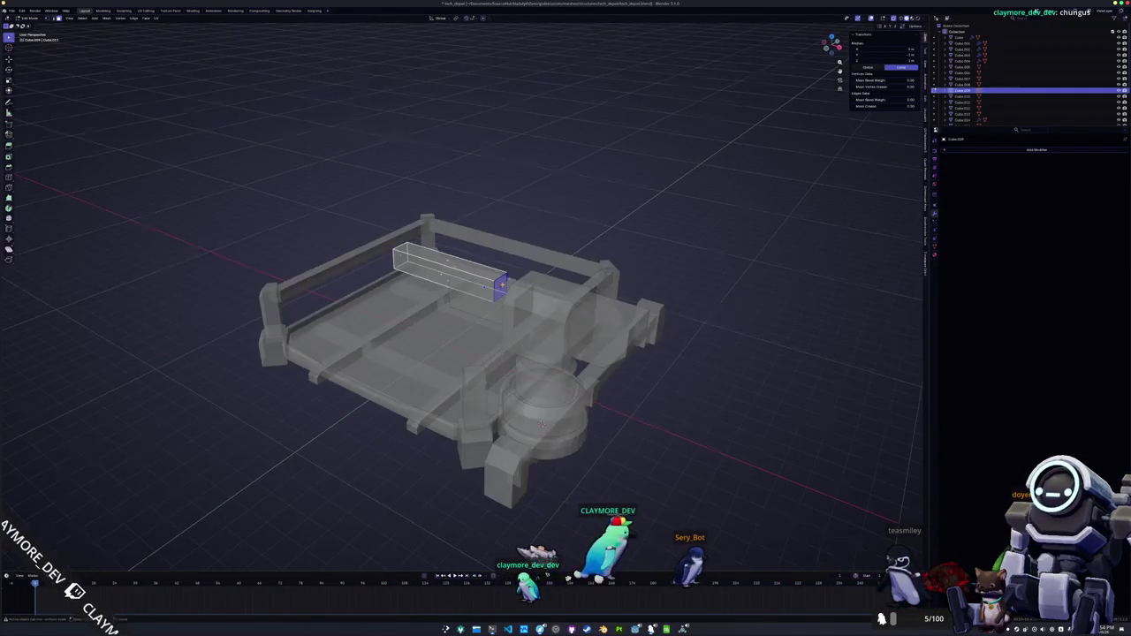
key("g")
key("Return")
key("alt+z")
key("Tab")
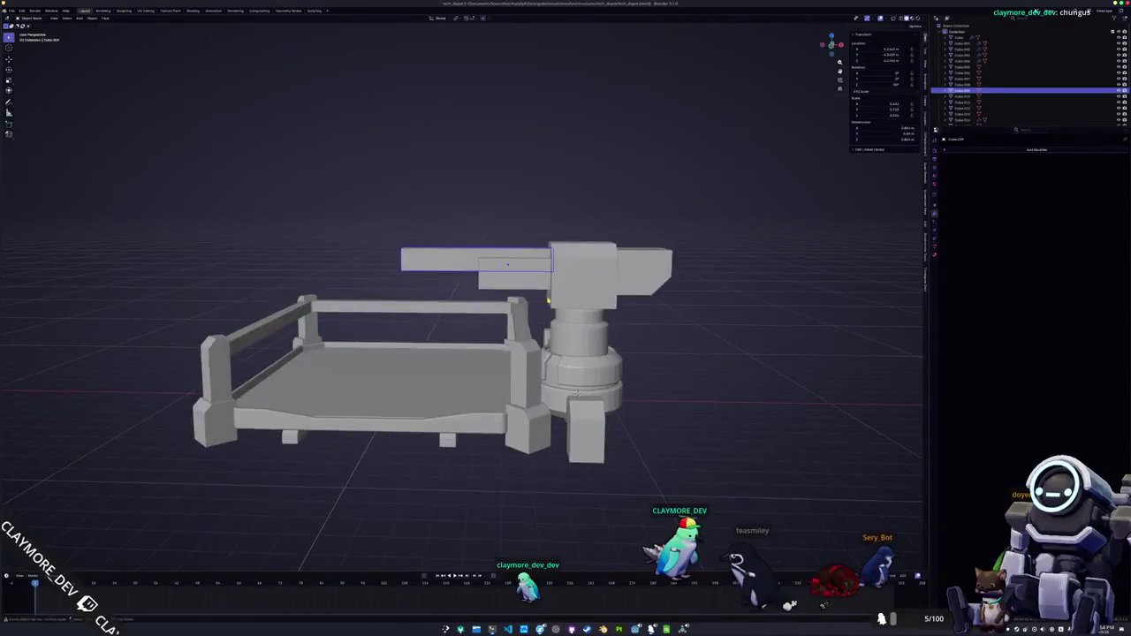
scroll(548, 300, "down", 2)
- Bevel an edge of the inner barrel box
key("Tab")
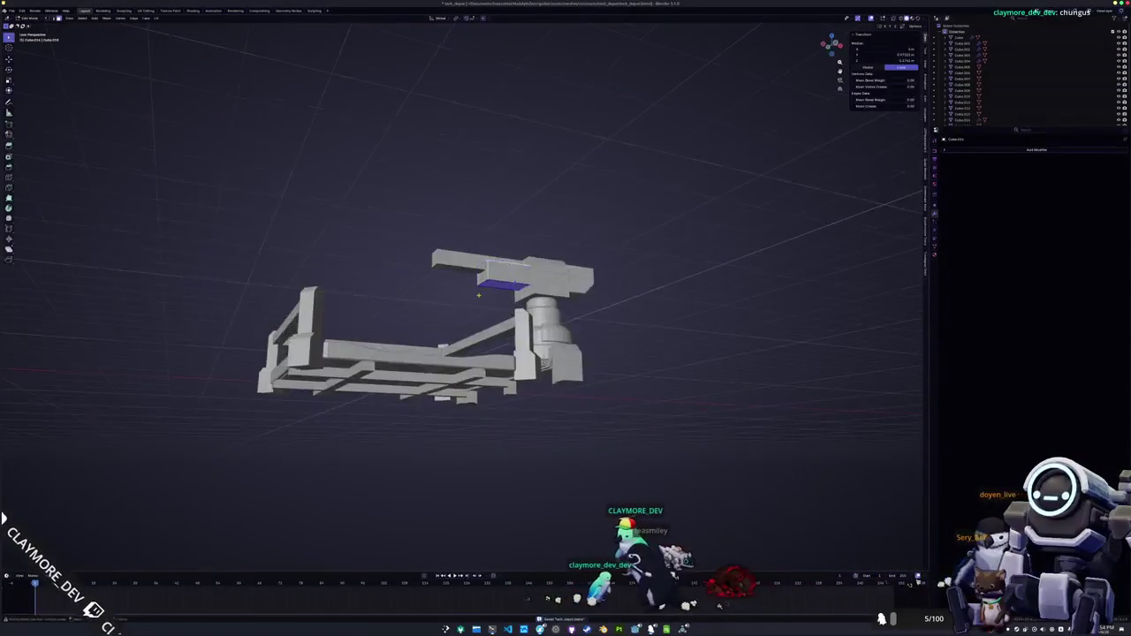
scroll(512, 286, "up", 4)
left_click_drag(511, 286, 657, 466)
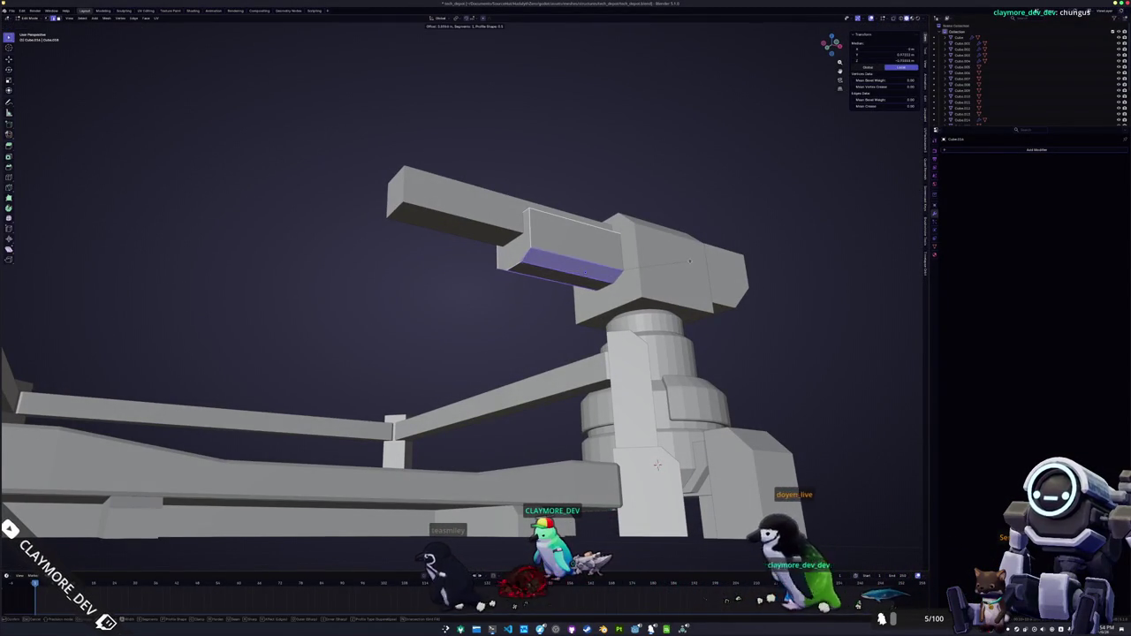
right_click(668, 271)
left_click(685, 262)
key("ctrl+b")
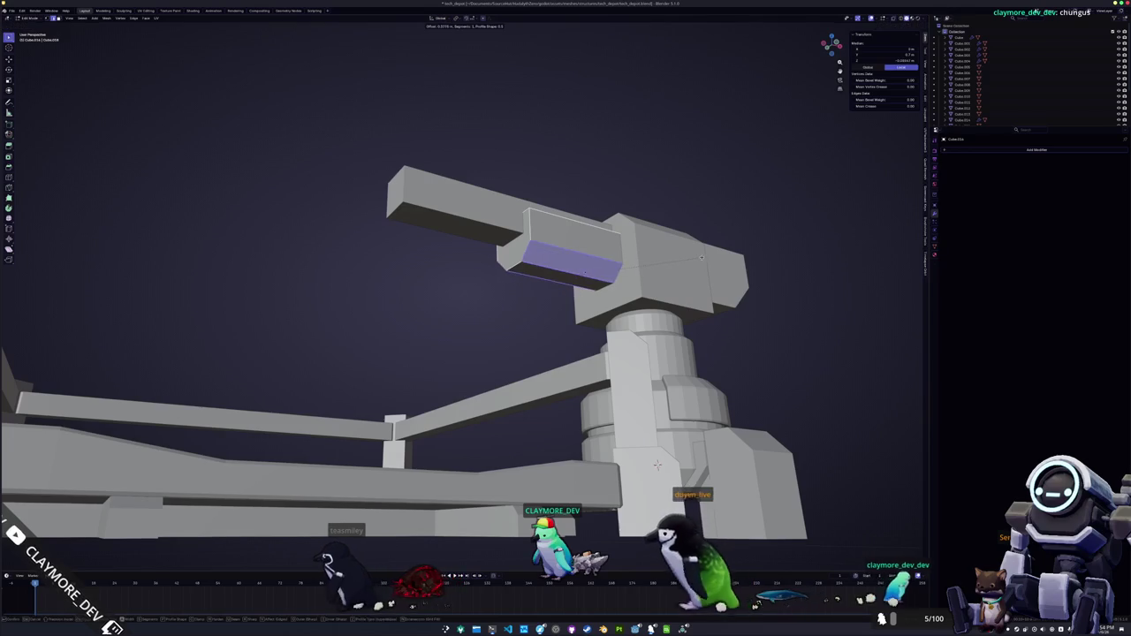
scroll(656, 466, "down", 5)
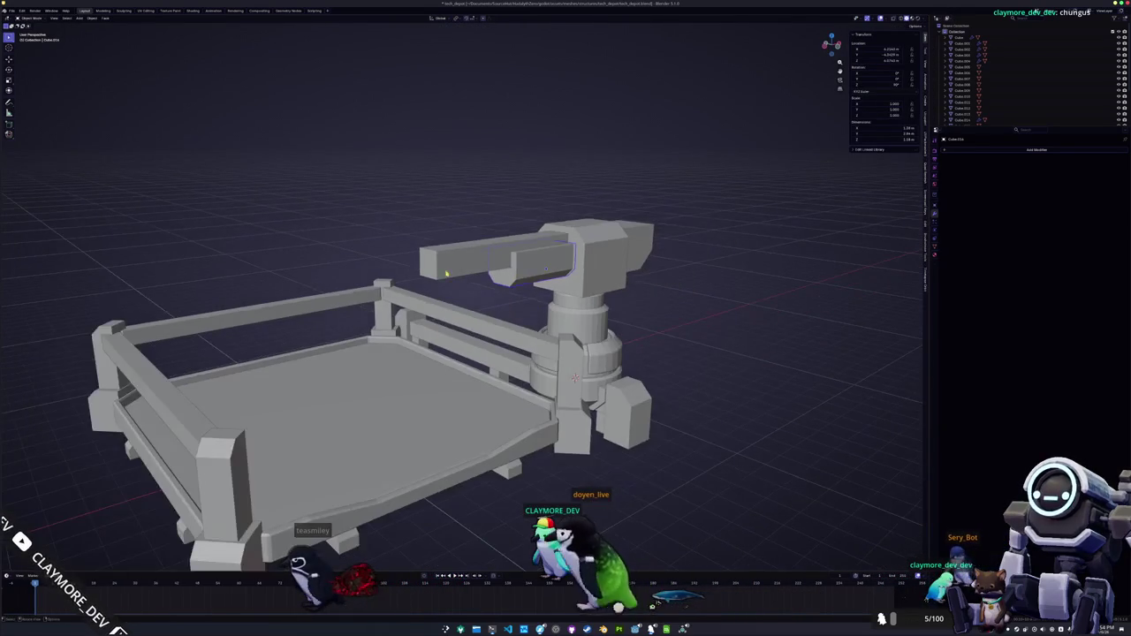
mouse_move(619, 416)
left_mouse_down()
mouse_move(560, 362)
mouse_move(548, 371)
mouse_move(573, 388)
left_mouse_up()
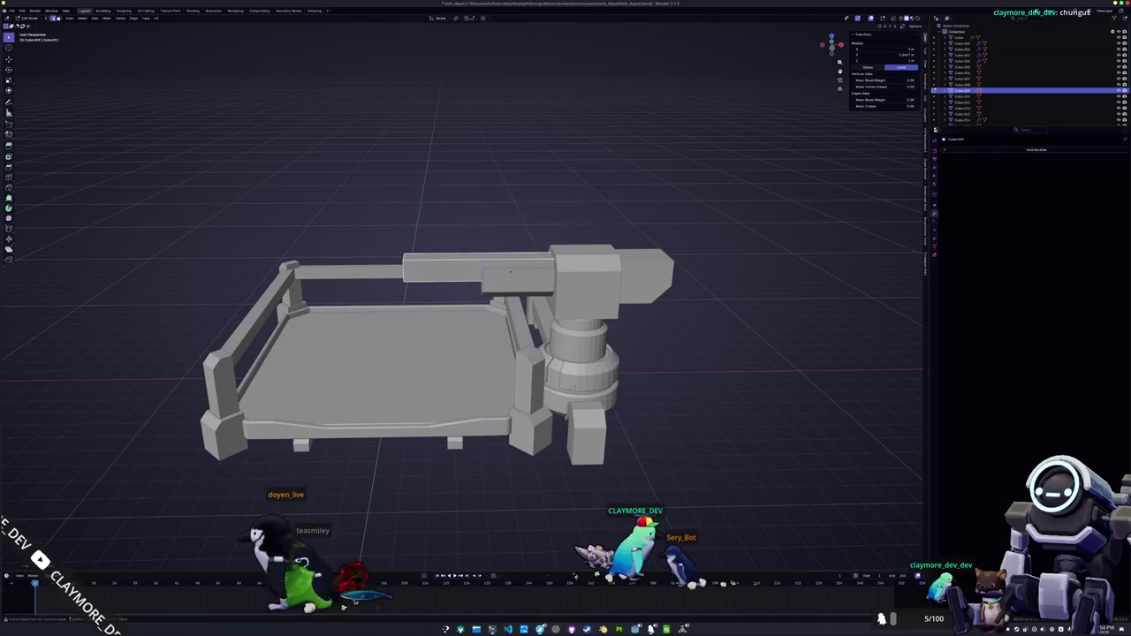
- Delete faces of the inner barrel block in X-ray to shorten it
key("alt+z")
left_click(442, 267)
key("x")
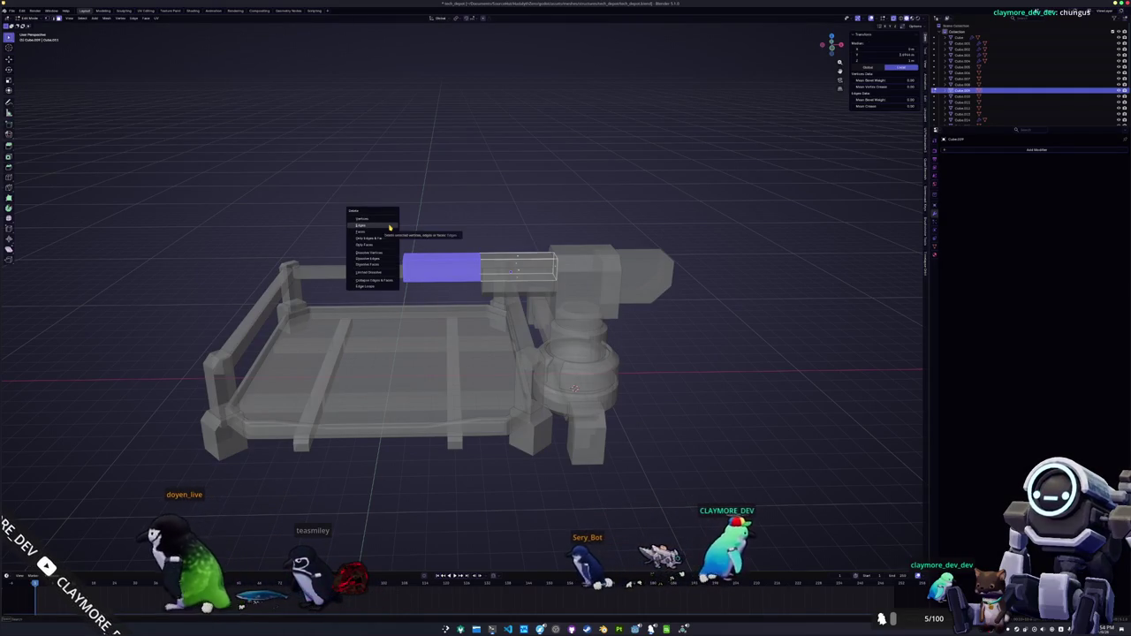
left_click_drag(389, 228, 506, 250)
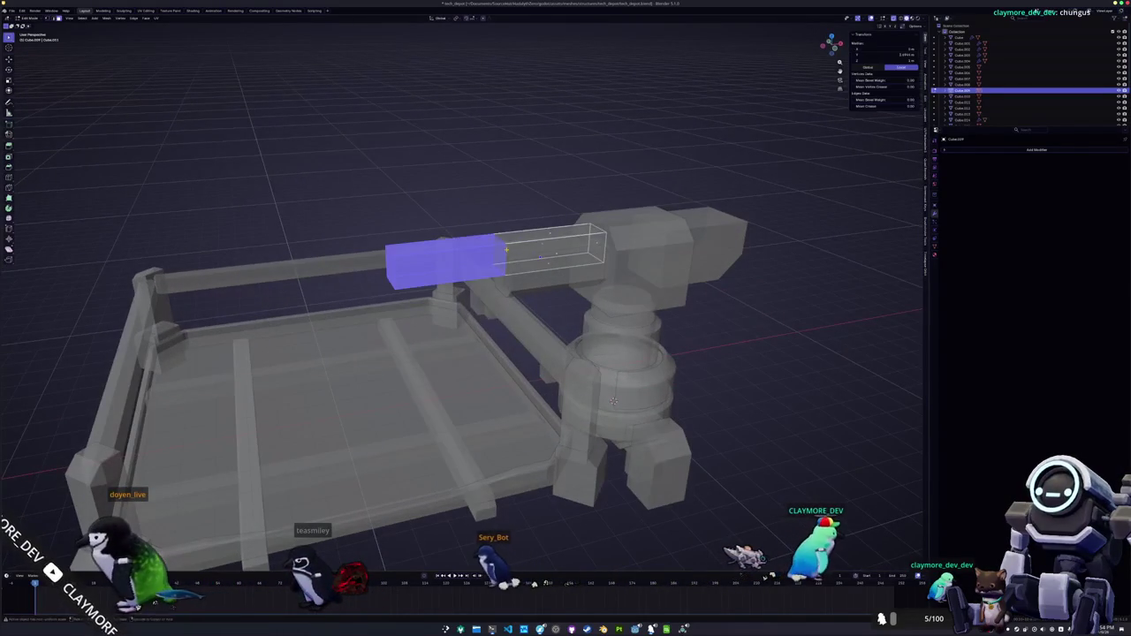
left_click(501, 253)
left_click(500, 241)
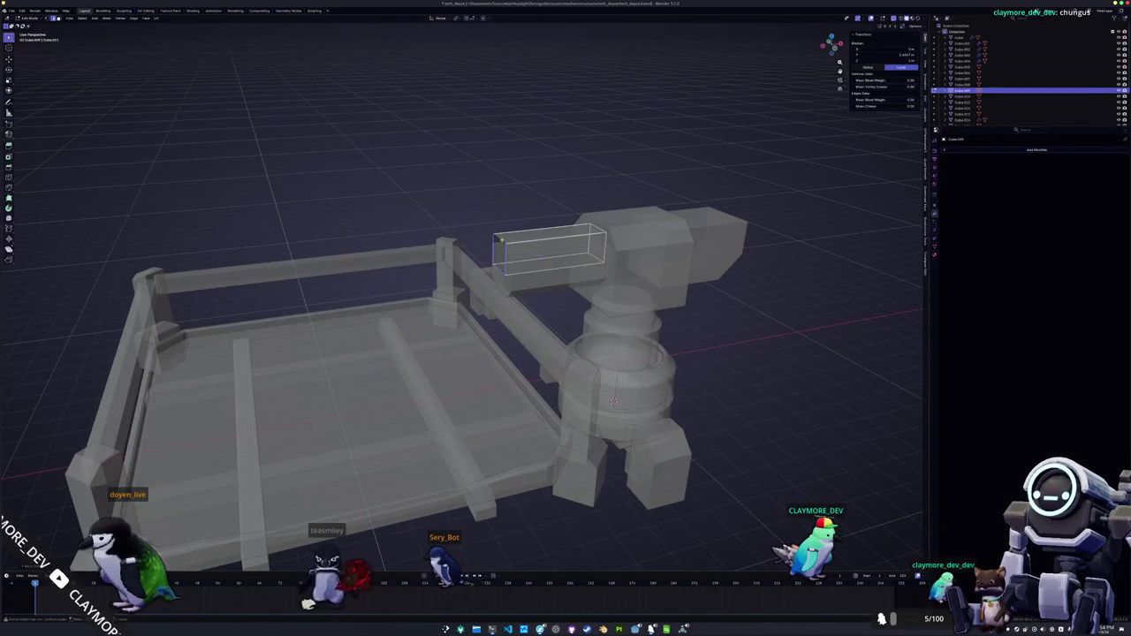
key("alt+z")
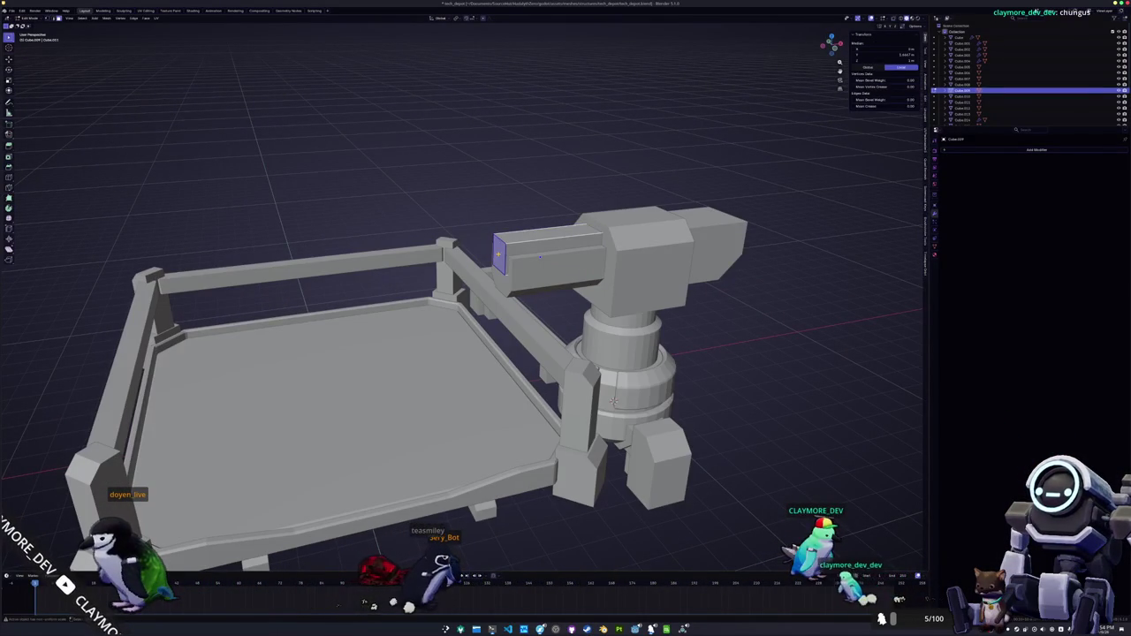
- Move the block along X out to the barrel tip
key("Tab")
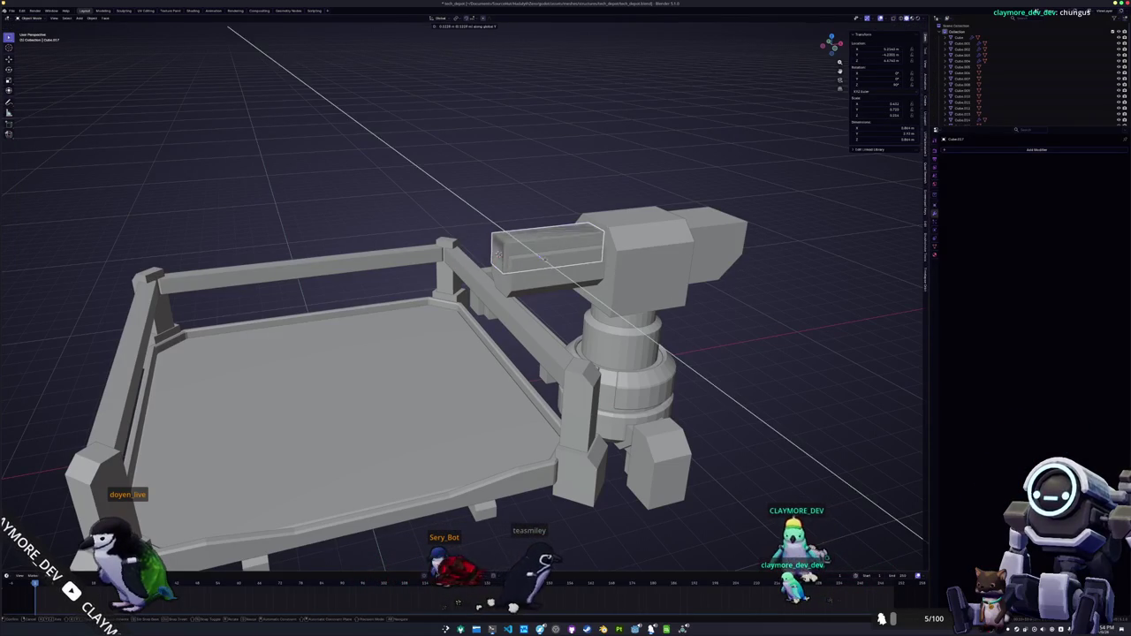
key("x")
left_click(498, 255)
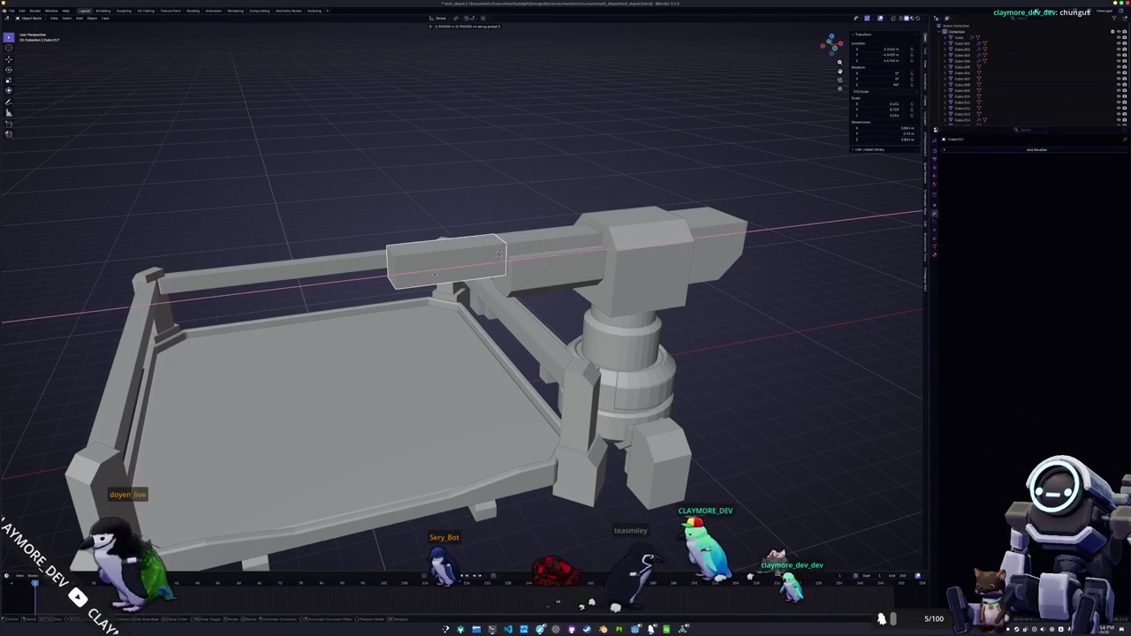
key("Tab")
left_click_drag(499, 255, 511, 243)
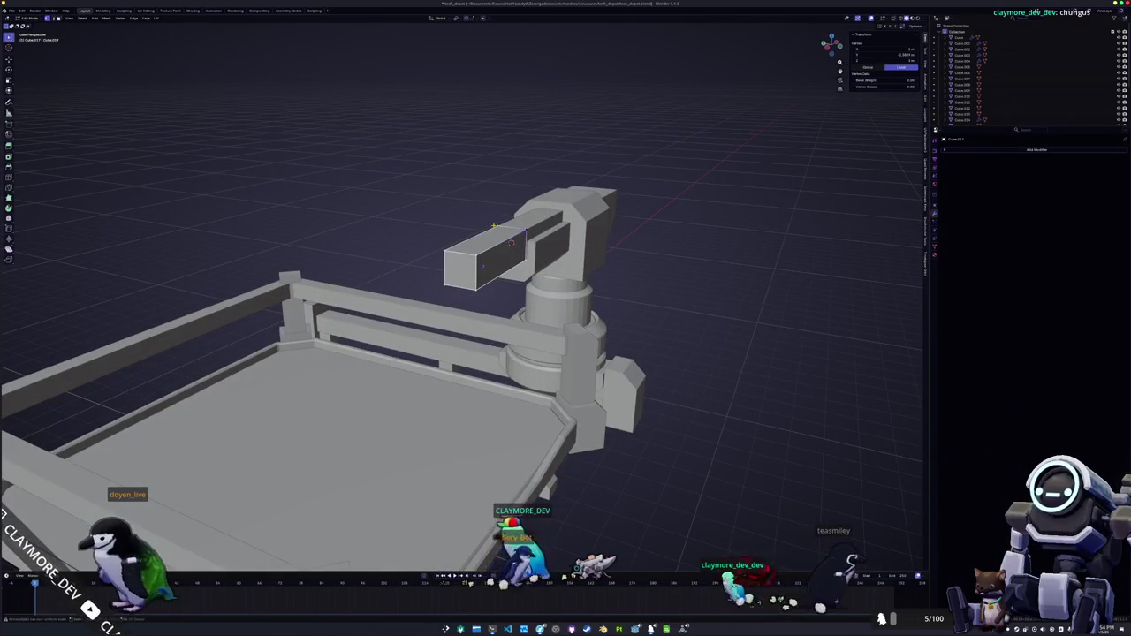
- Scale the tip box's top face along X to slant it, then bring up Add Modifier
left_click(511, 242)
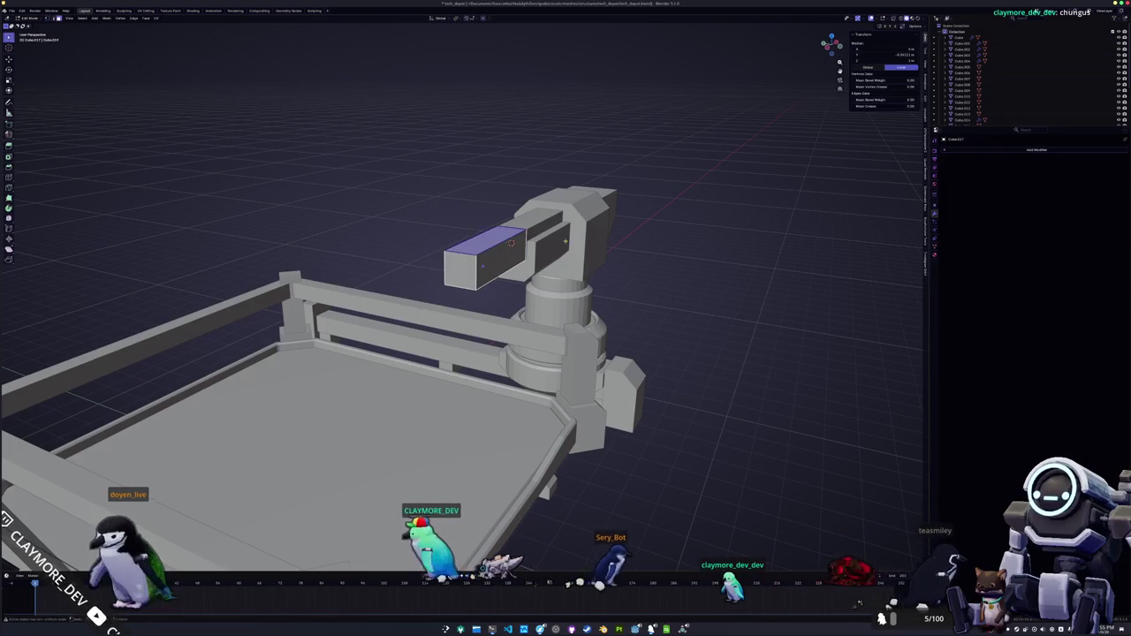
key("s")
key("x")
key("x")
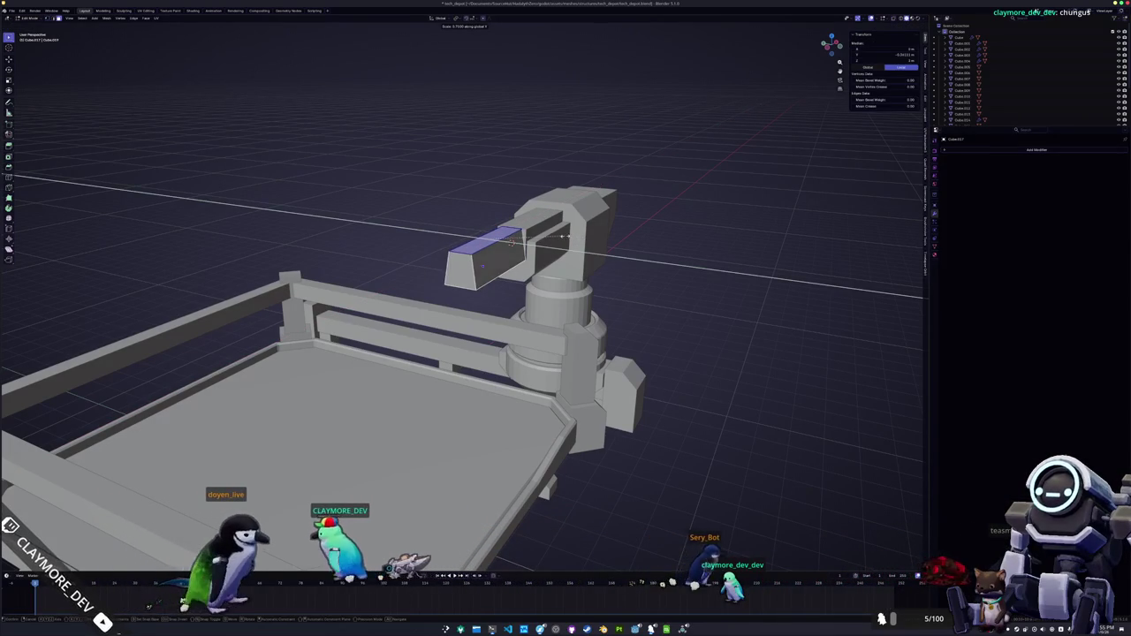
left_click(550, 237)
key("Tab")
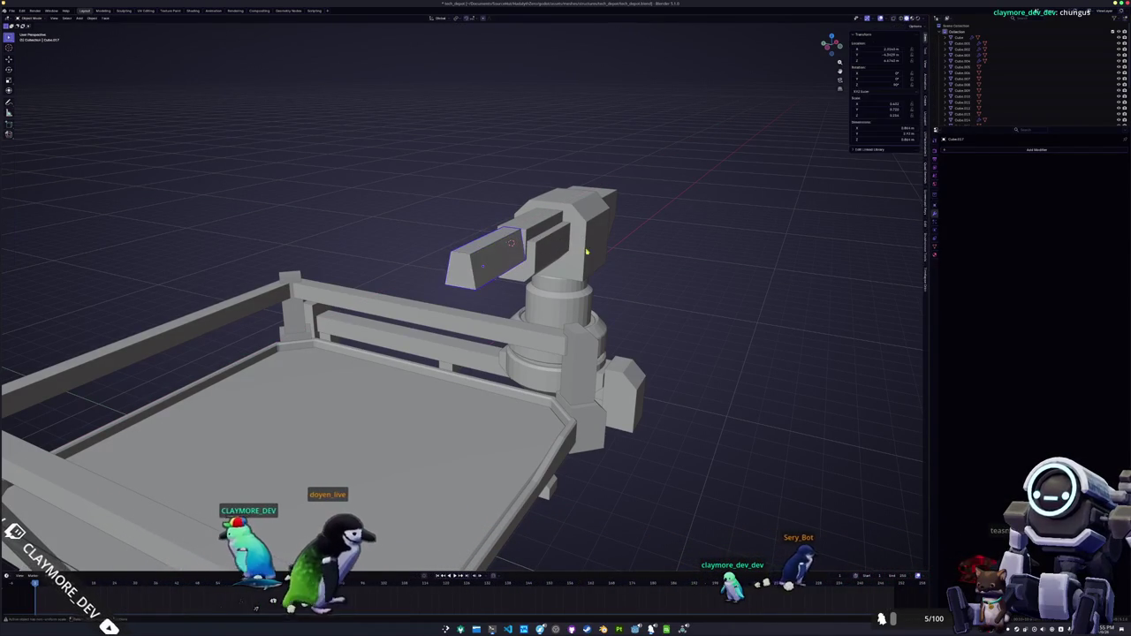
left_click(993, 152)
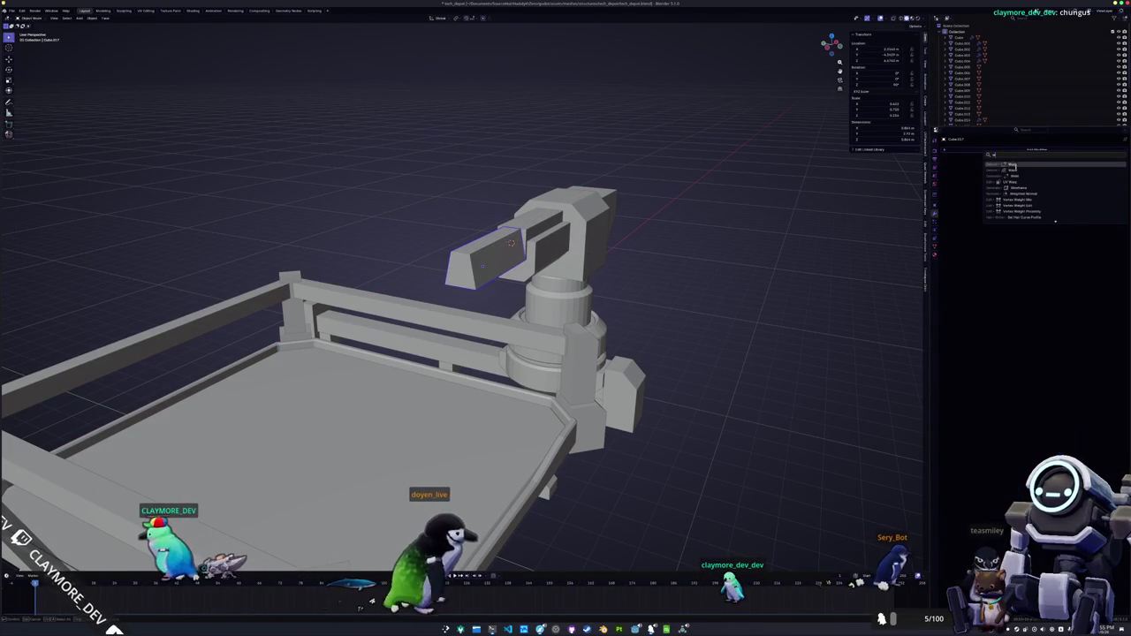
- Add a Wireframe modifier to the tip box with a Thickness of 0.3 m
left_click(1017, 189)
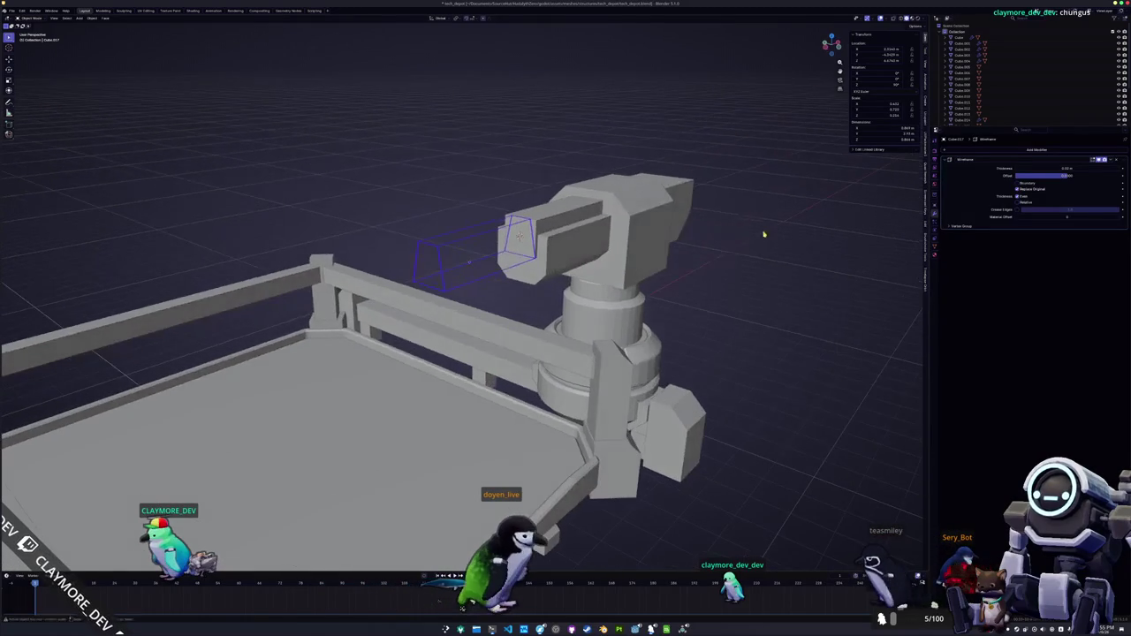
scroll(830, 272, "up", 2)
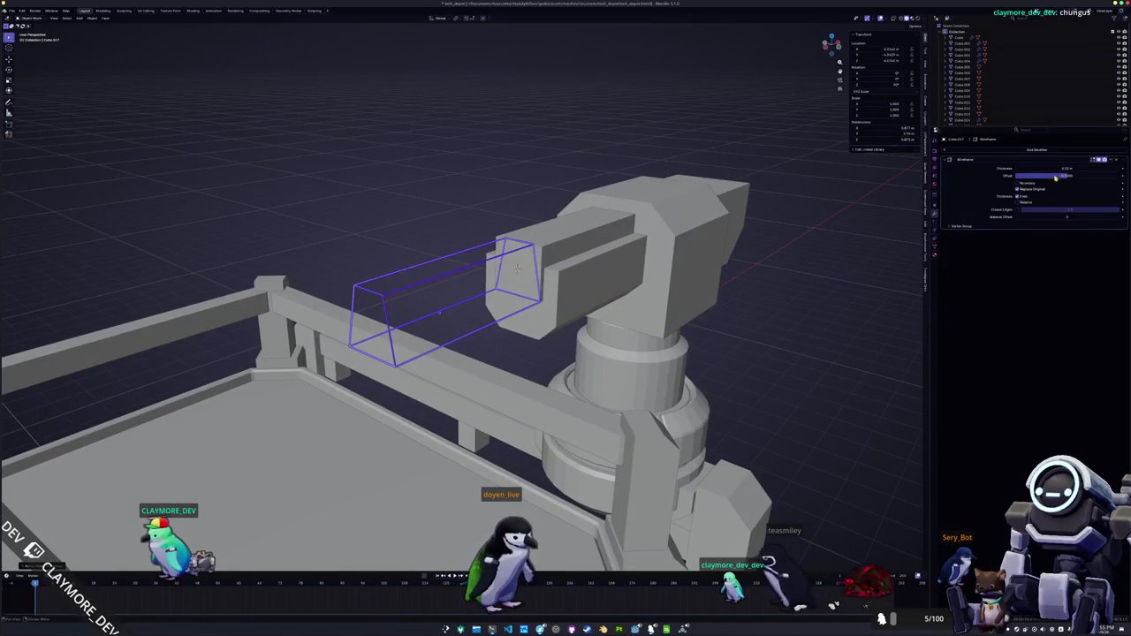
left_click_drag(1066, 168, 1096, 168)
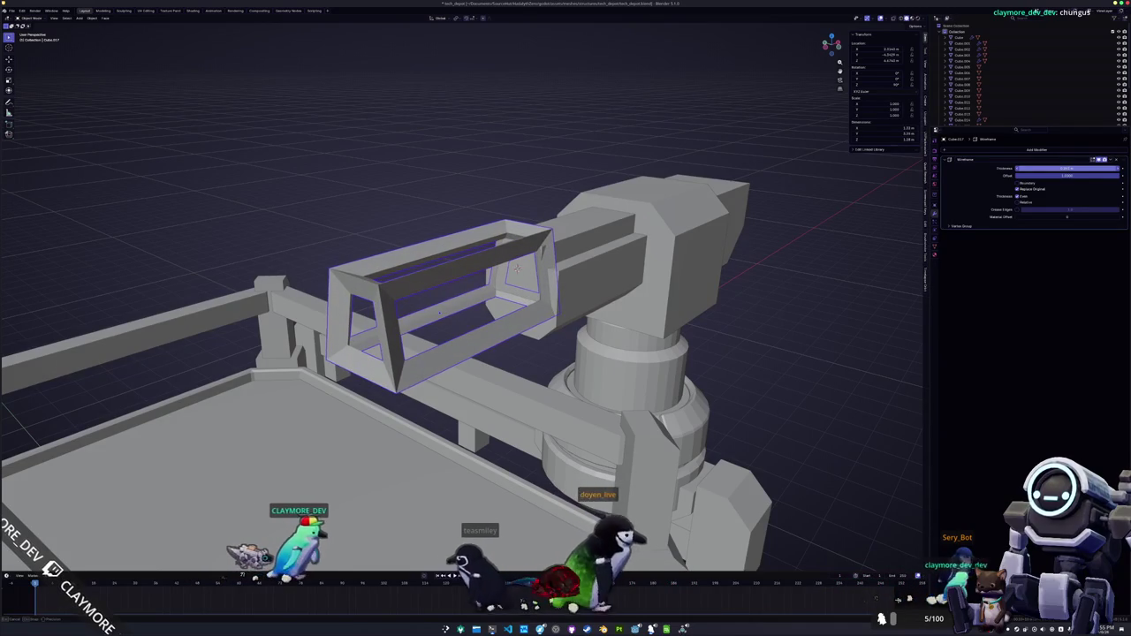
left_click(1055, 169)
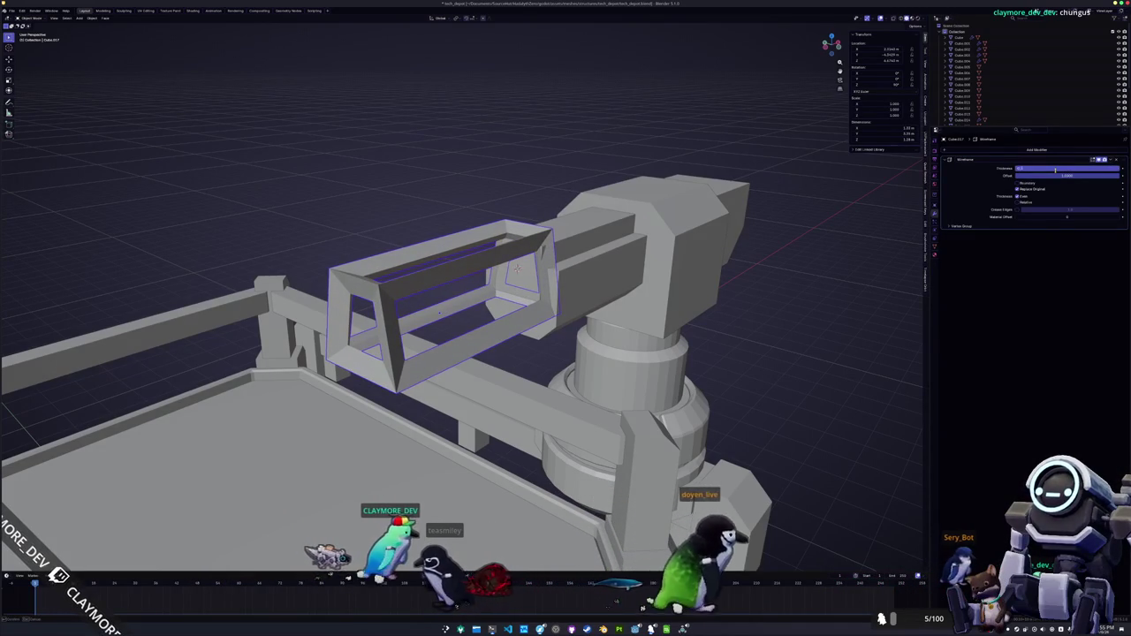
type("0.3")
key("Return")
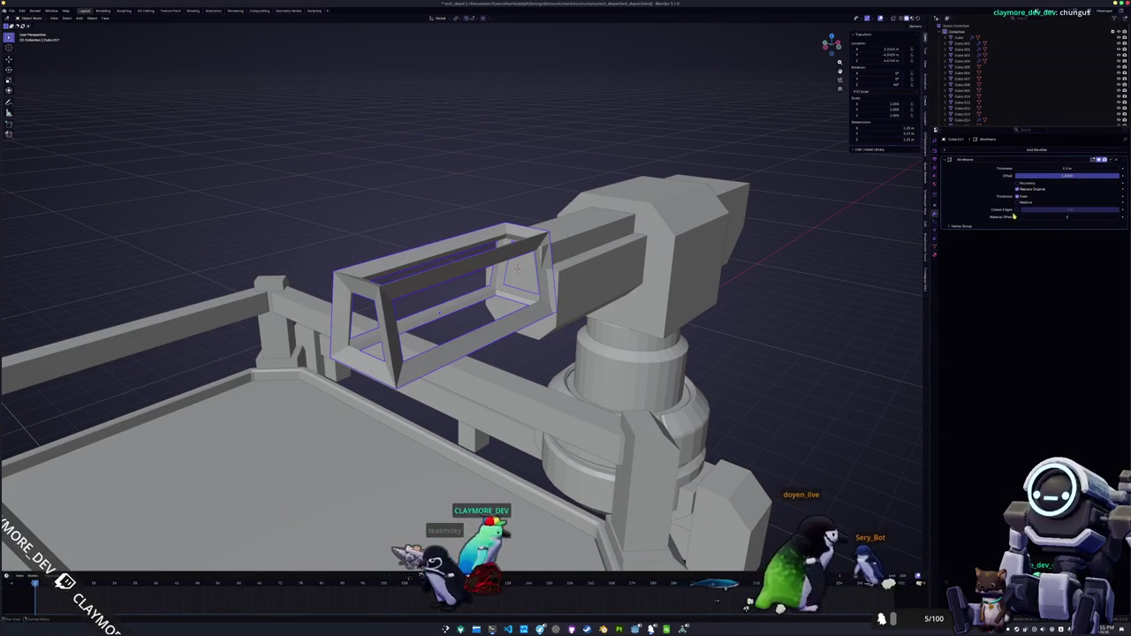
left_click(987, 151)
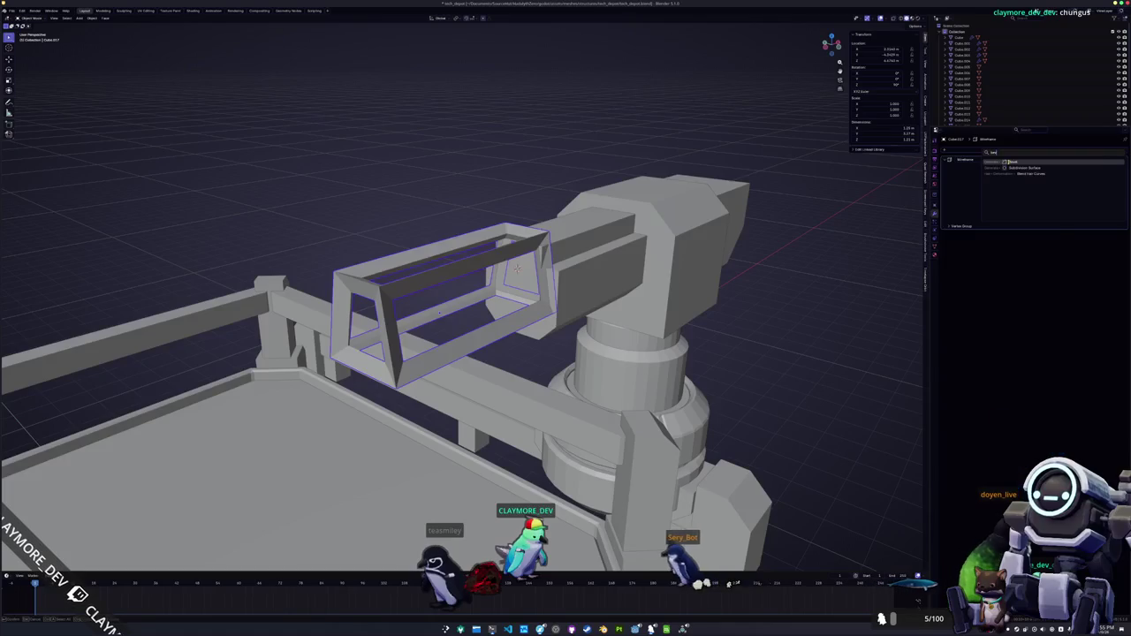
- Add a Bevel modifier to the lattice box and check its three cells
left_click(1008, 164)
left_click_drag(816, 223, 557, 282)
key("Tab")
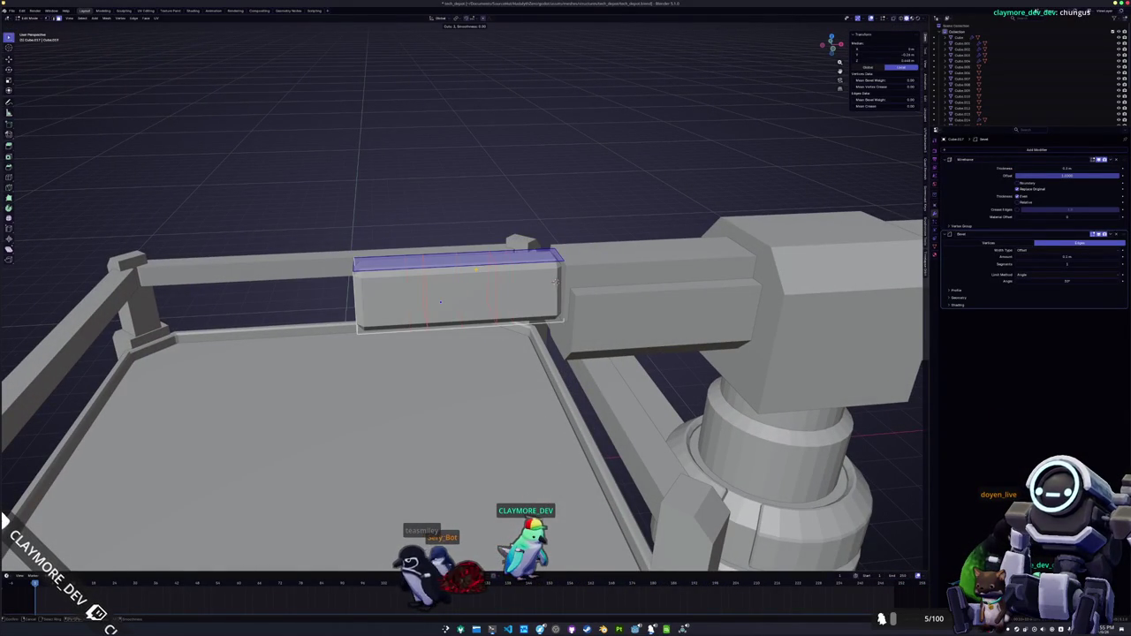
key("alt+a")
key("Tab")
scroll(563, 276, "up", 2)
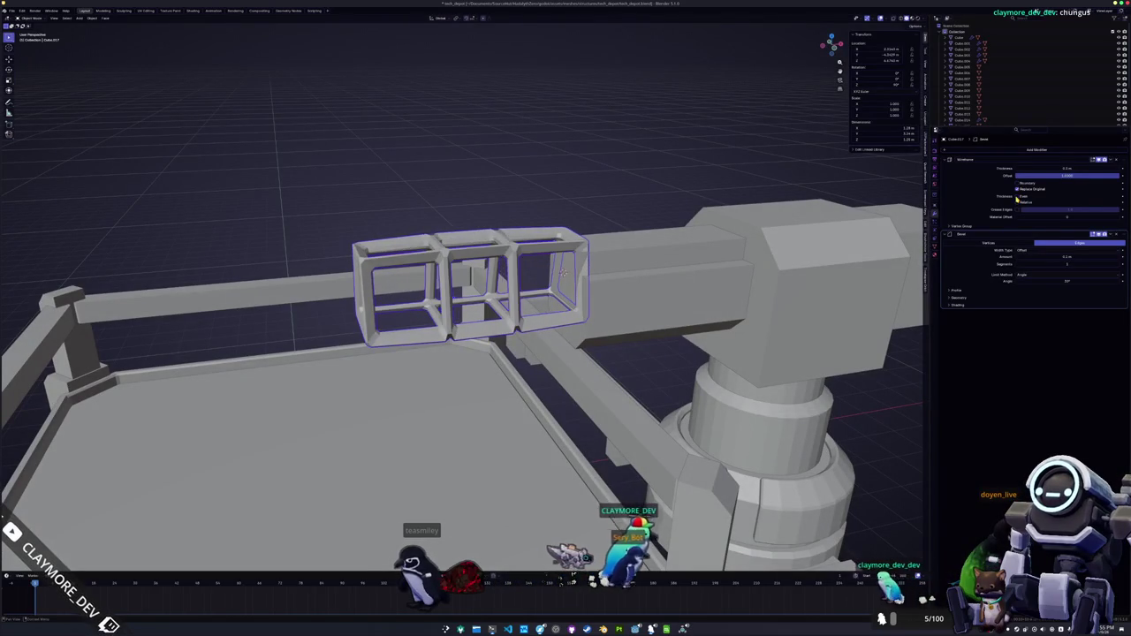
scroll(600, 281, "down", 1)
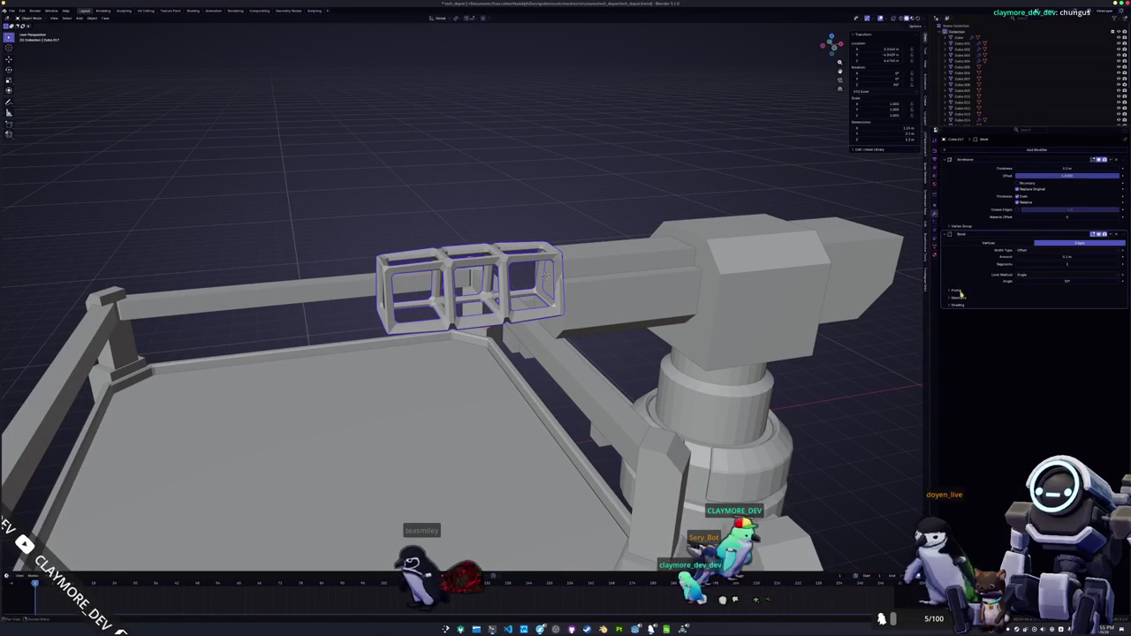
- Try Wireframe options like Replace Original and Even Thickness, then adjust offset and thickness
left_click(1093, 234)
left_click(1094, 234)
left_click(1094, 234)
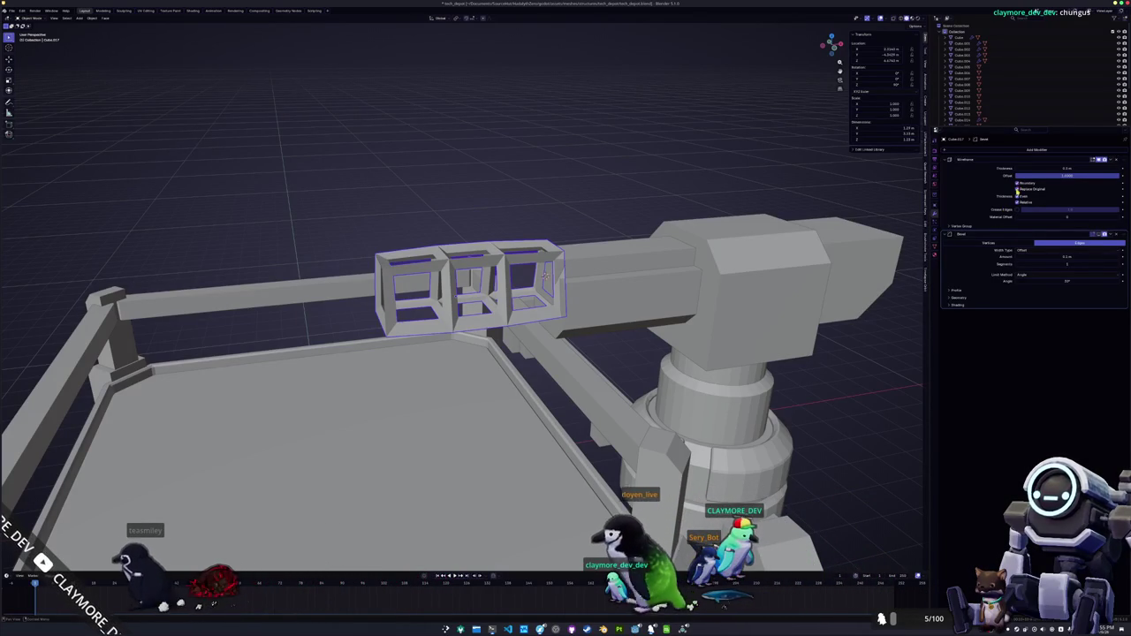
left_click(1018, 189)
left_click(1017, 190)
left_click(1017, 196)
left_click(1017, 196)
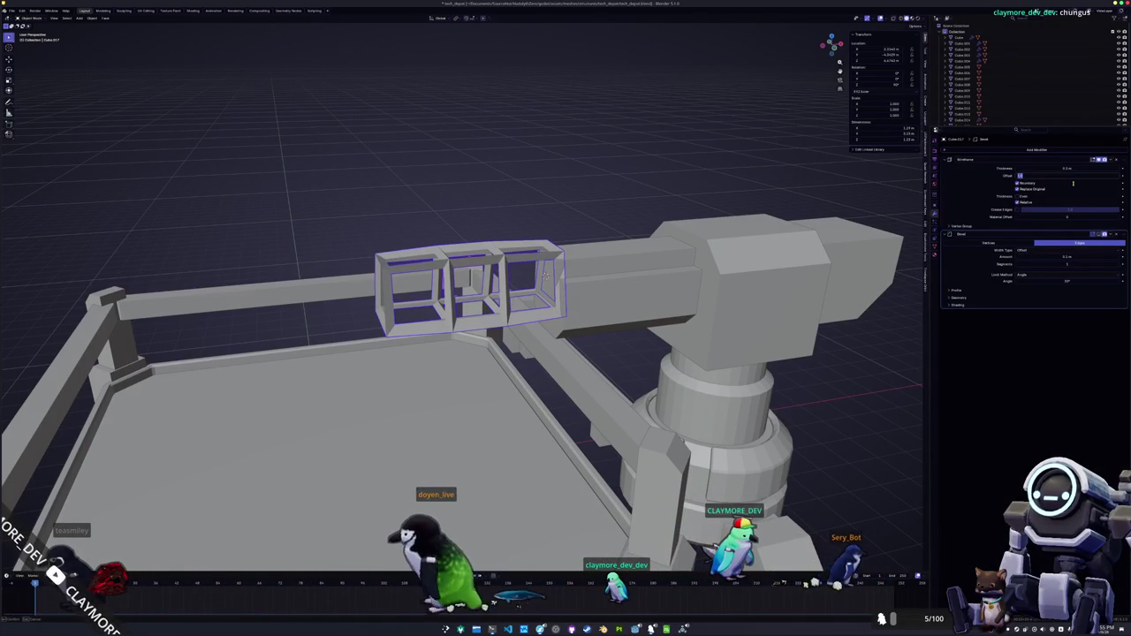
left_click(1073, 176)
left_click(1019, 196)
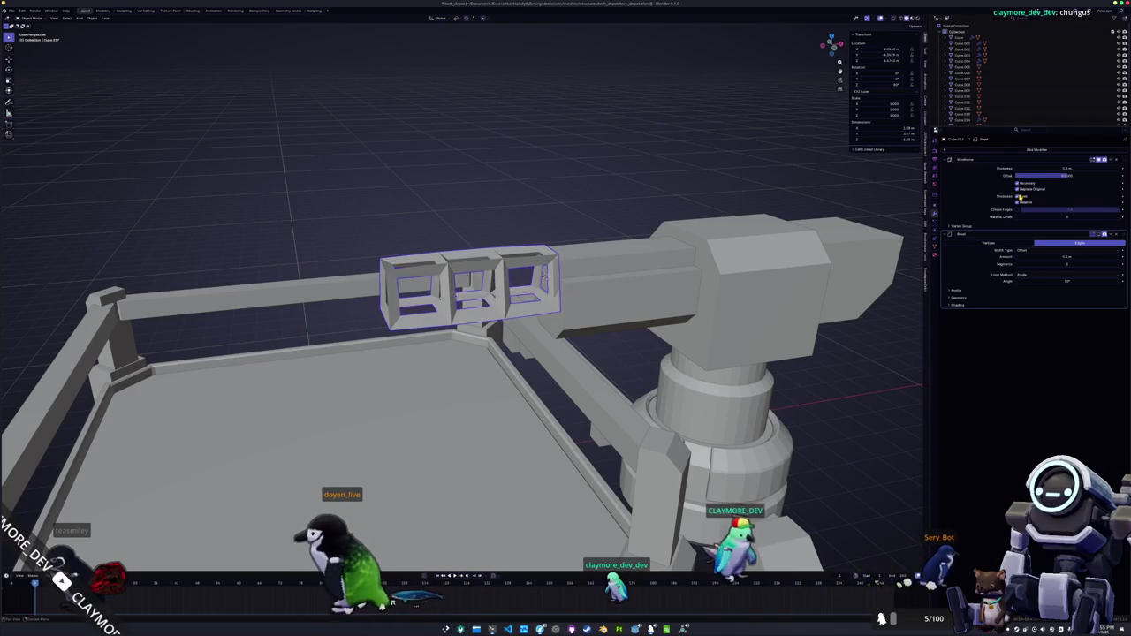
- Reduce the bevel segments to a flat chamfer and expand its Geometry settings
left_click(1101, 235)
scroll(620, 302, "up", 5)
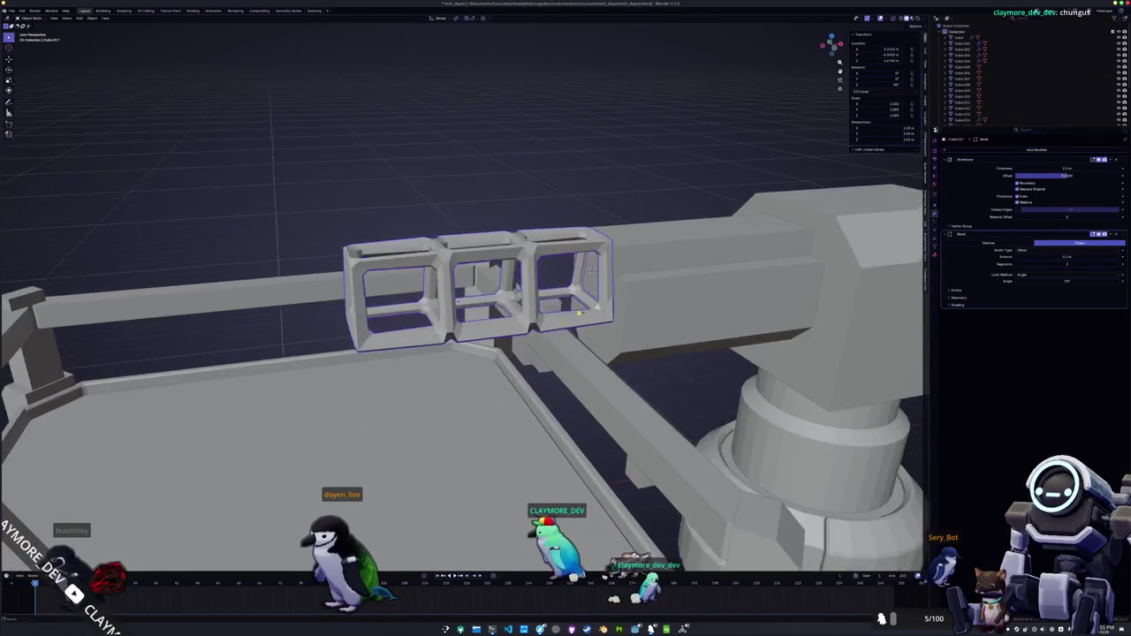
scroll(621, 302, "up", 2)
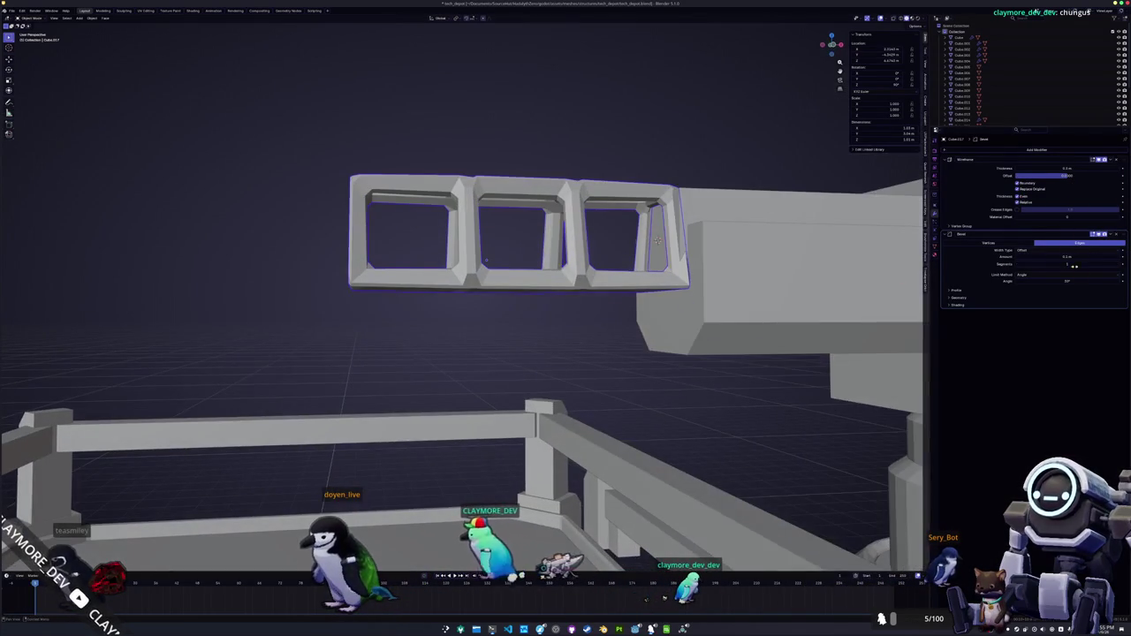
left_click(1119, 264)
left_click_drag(832, 44, 831, 61)
scroll(665, 287, "up", 2)
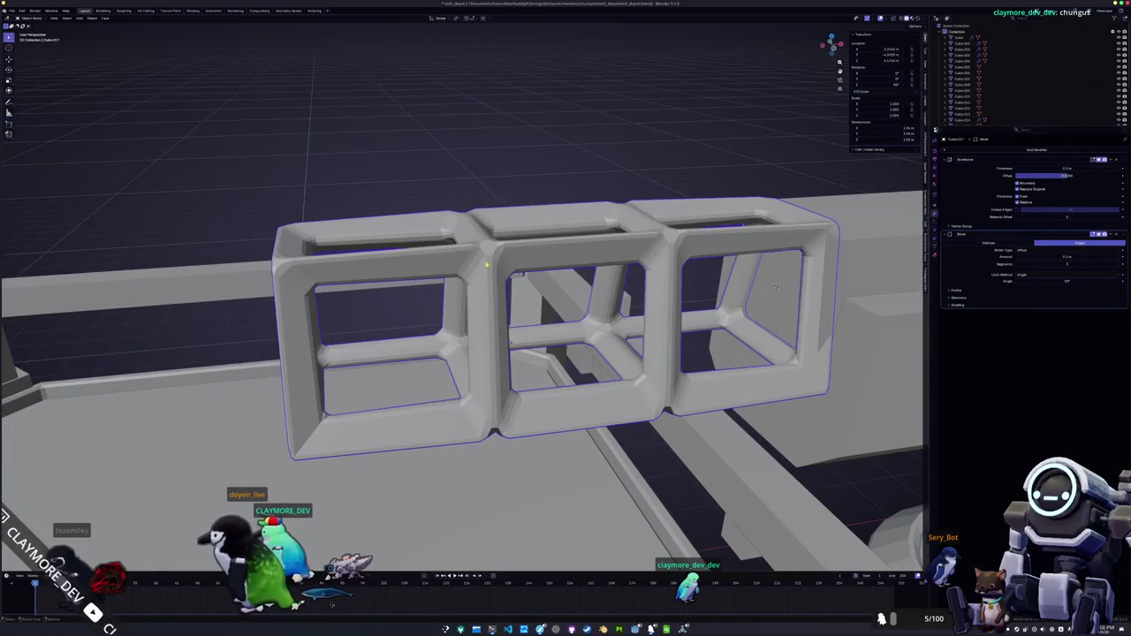
left_click_drag(1019, 265, 995, 264)
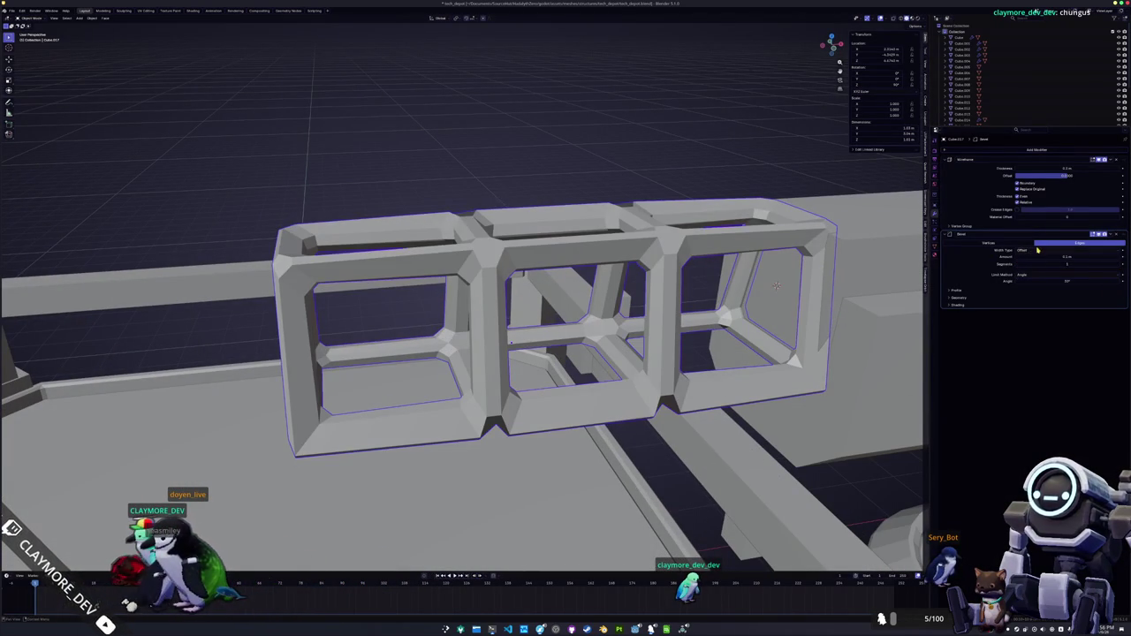
left_click_drag(963, 298, 964, 305)
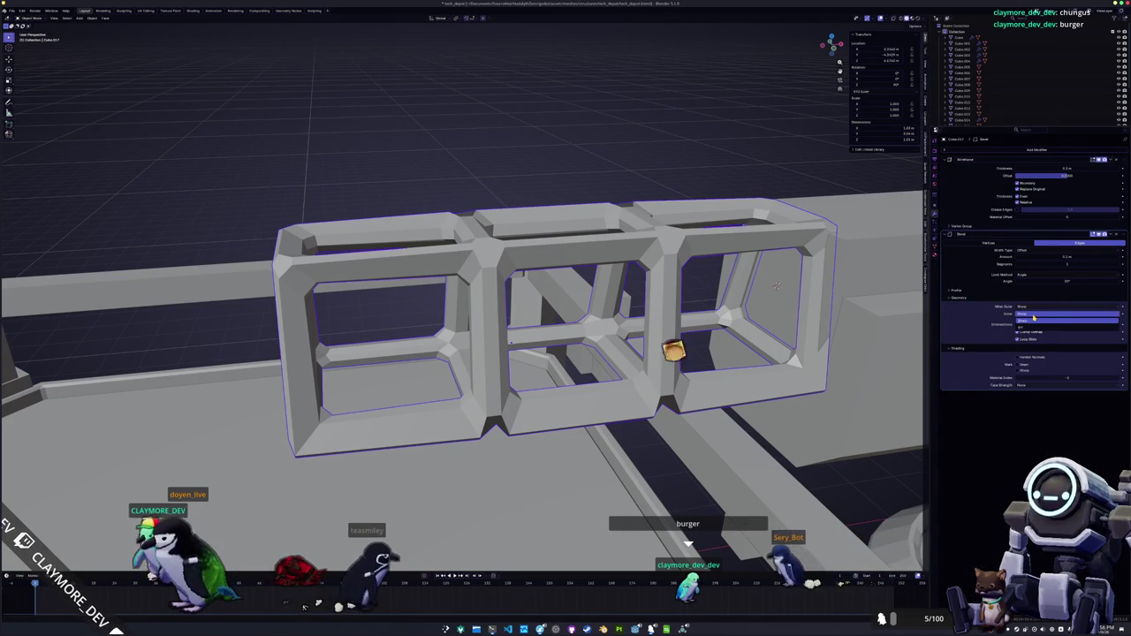
- Set the bevel's Miter Outer to Patch, test Harden Normals, then remove the bevel
left_click(1027, 326)
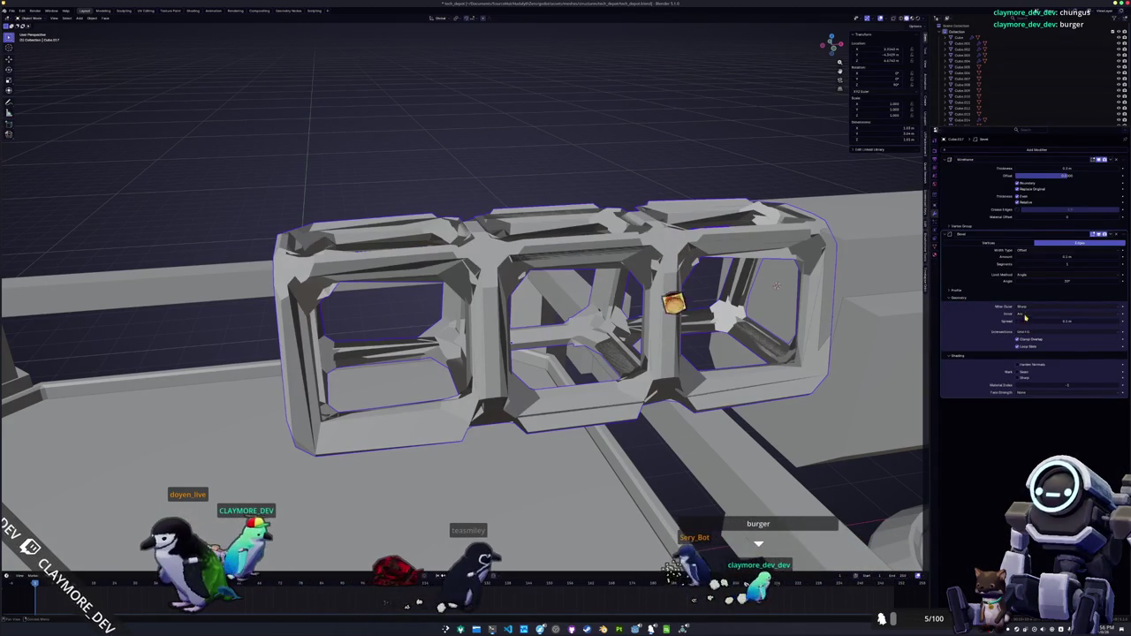
left_click(1025, 323)
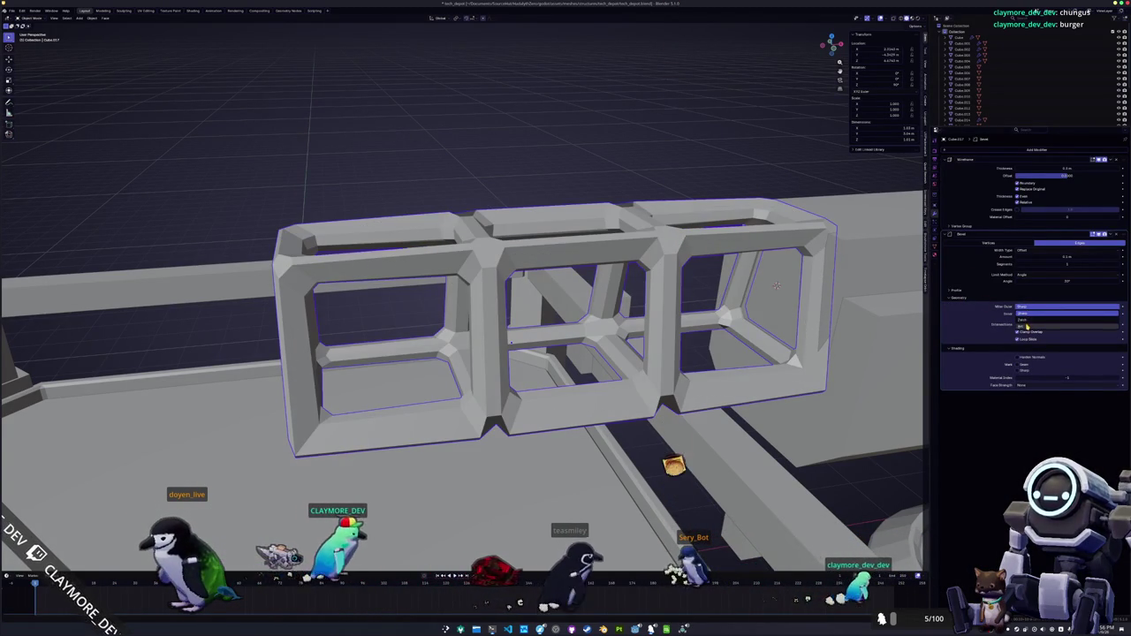
left_click(1022, 307)
left_click(1028, 320)
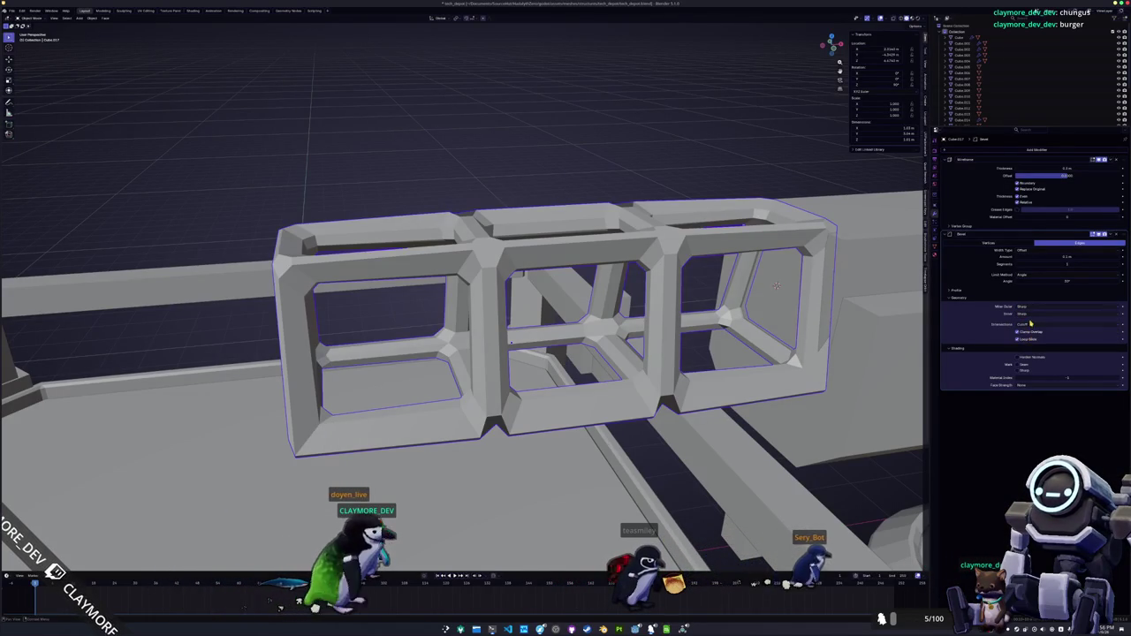
left_click(1031, 324)
left_click(1018, 358)
left_click(1020, 360)
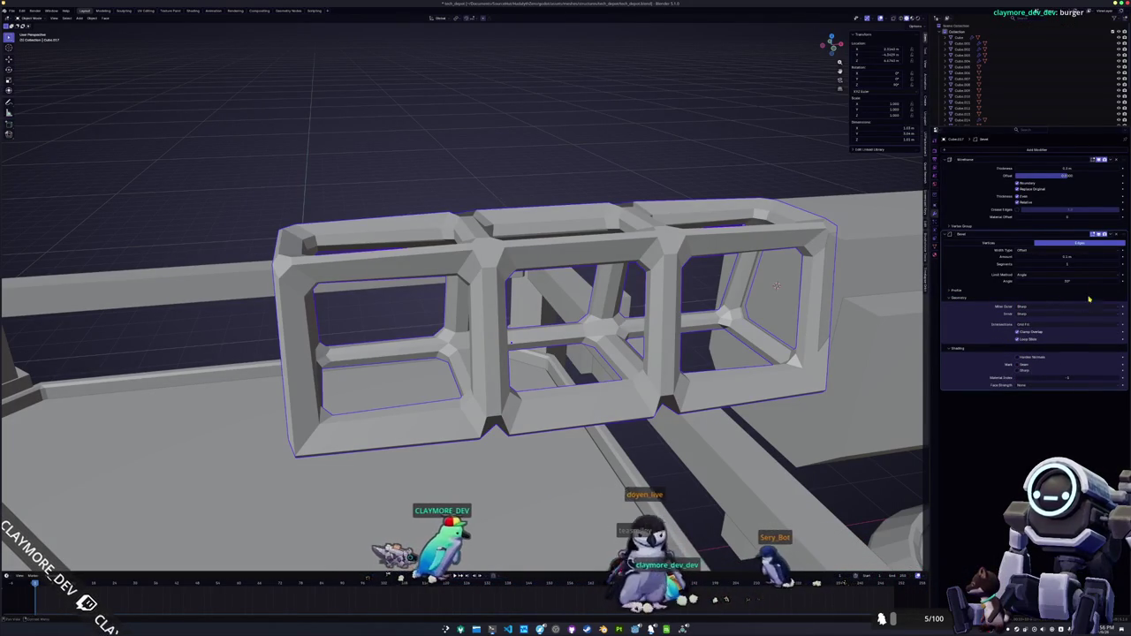
key("ctrl+x")
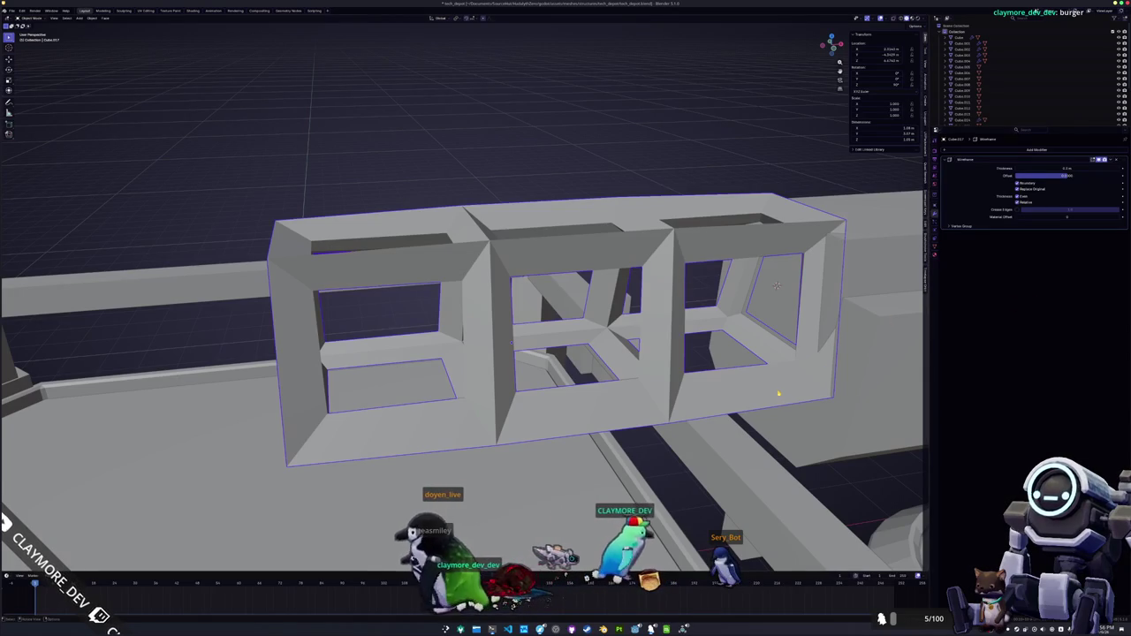
- Try a Simple Subdivision Surface on the frames, then remove it
scroll(735, 383, "down", 5)
key("ctrl+1")
scroll(711, 384, "up", 4)
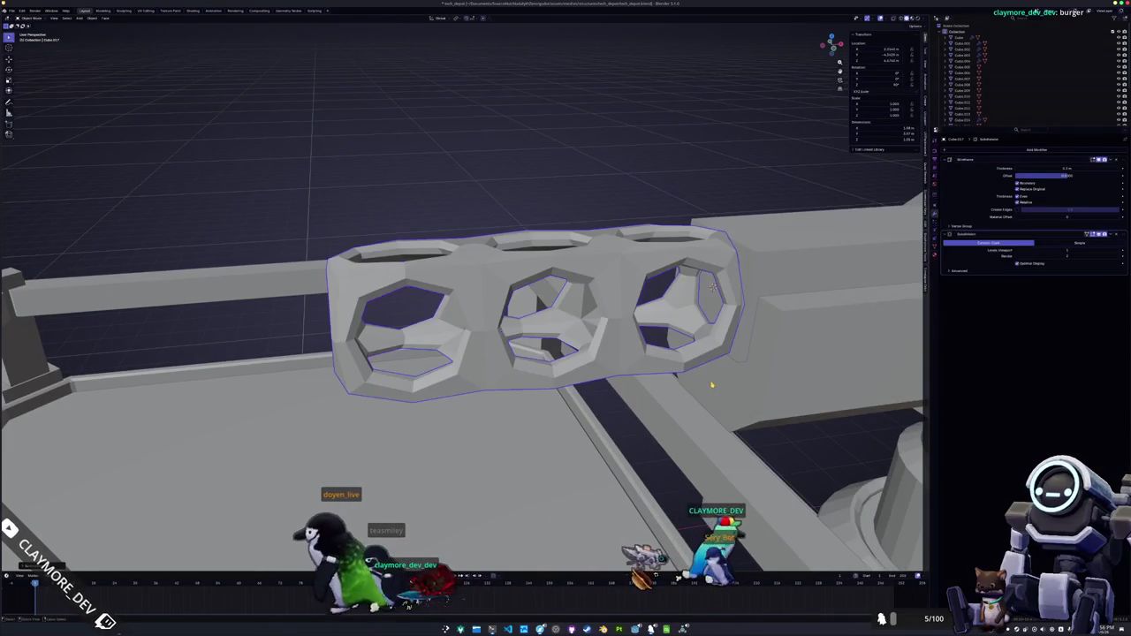
left_click(1087, 242)
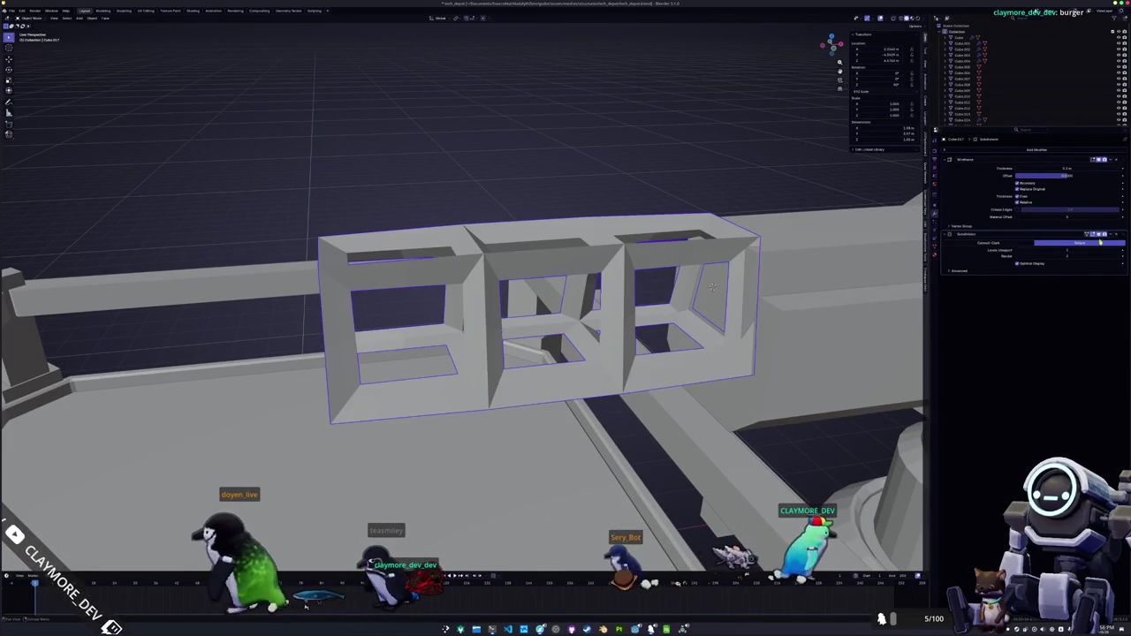
key("ctrl+x")
- Re-add a Bevel modifier via search and apply it permanently to the mesh
left_click(1034, 149)
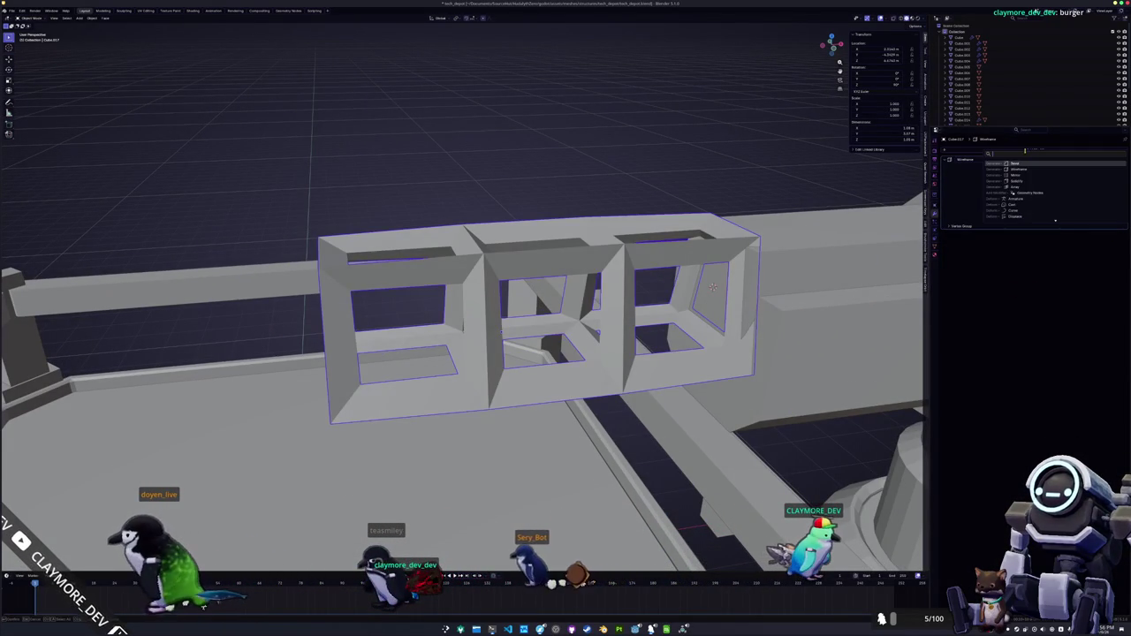
type("b")
key("Up")
key("Up")
key("Up")
key("Return")
mouse_move(483, 283)
left_mouse_down()
mouse_move(533, 339)
mouse_move(391, 337)
mouse_move(752, 267)
left_mouse_up()
scroll(533, 339, "up", 3)
scroll(496, 338, "down", 3)
scroll(392, 336, "up", 3)
scroll(391, 337, "down", 3)
scroll(751, 267, "up", 3)
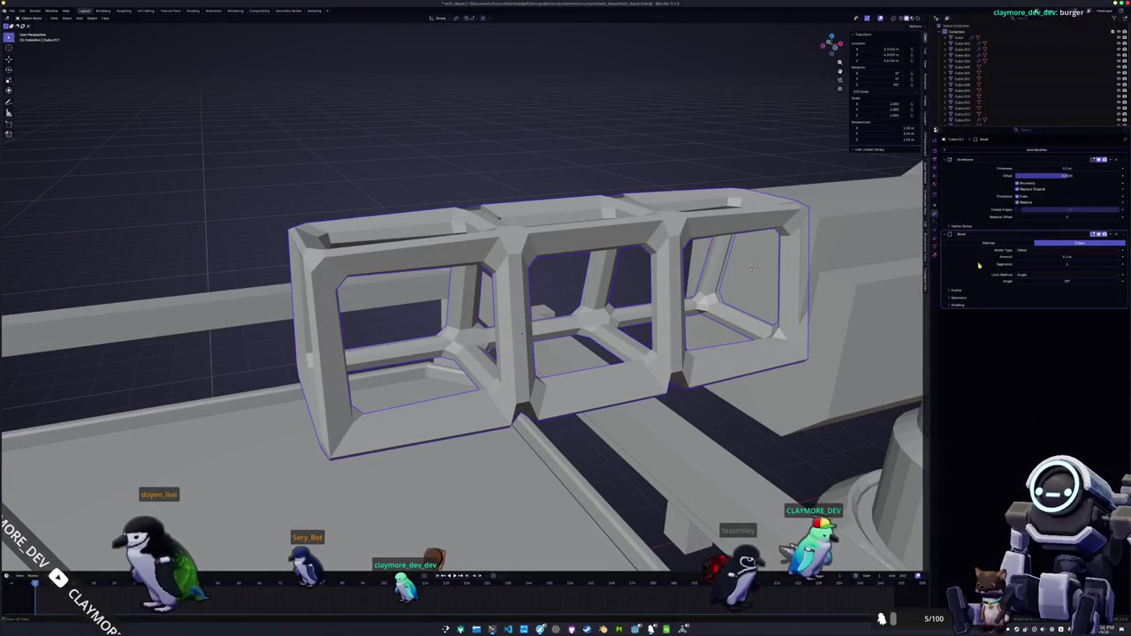
key("ctrl+x")
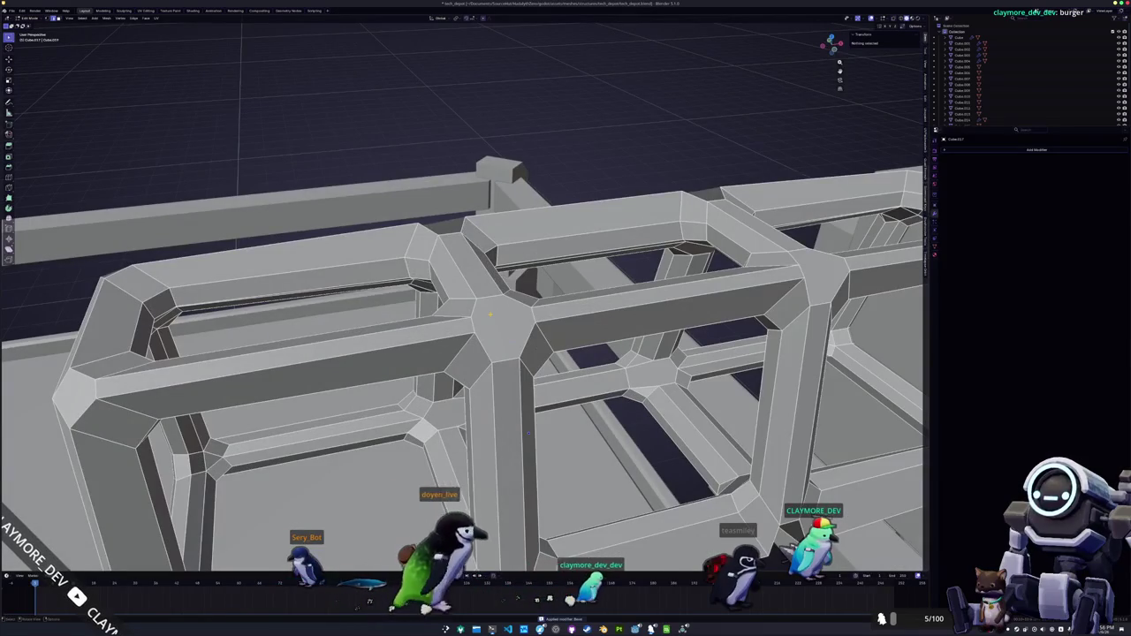
- Add an X-axis Mirror with clipping to the lattice using Auto Mirror, then reopen its mesh
key("Tab")
key("Tab")
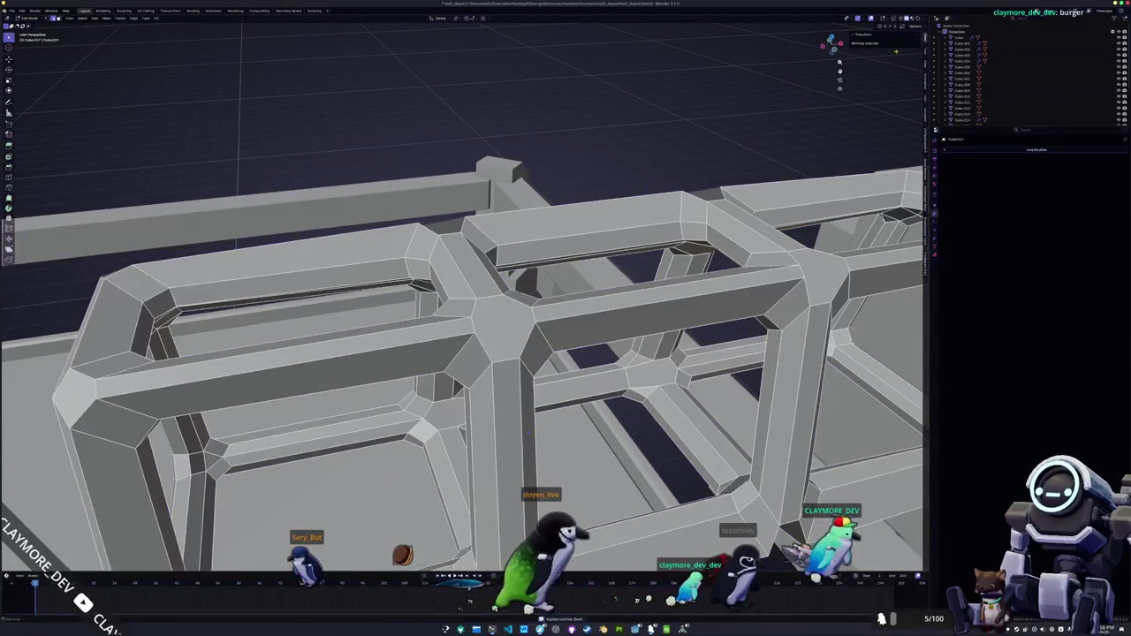
left_click(926, 100)
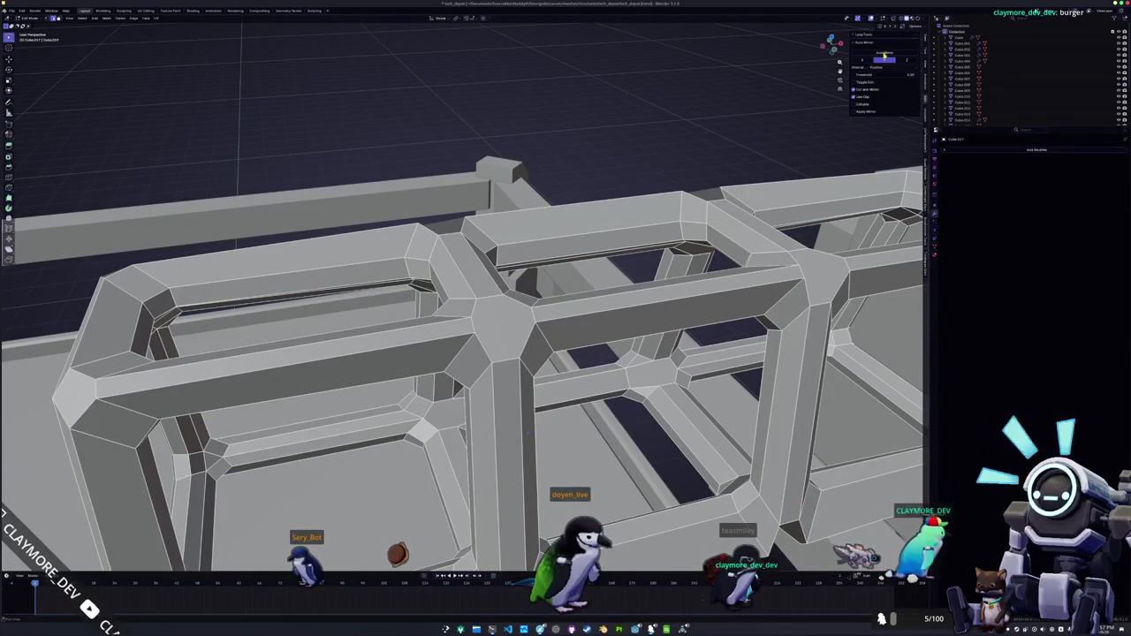
scroll(696, 302, "down", 5)
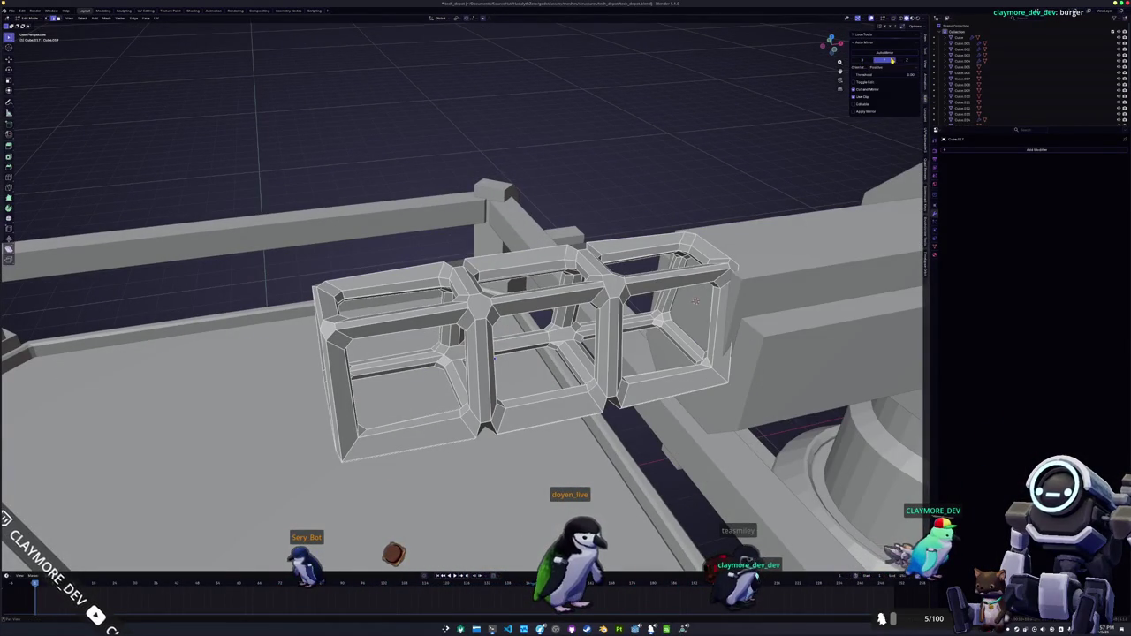
scroll(696, 301, "down", 2)
scroll(651, 178, "up", 4)
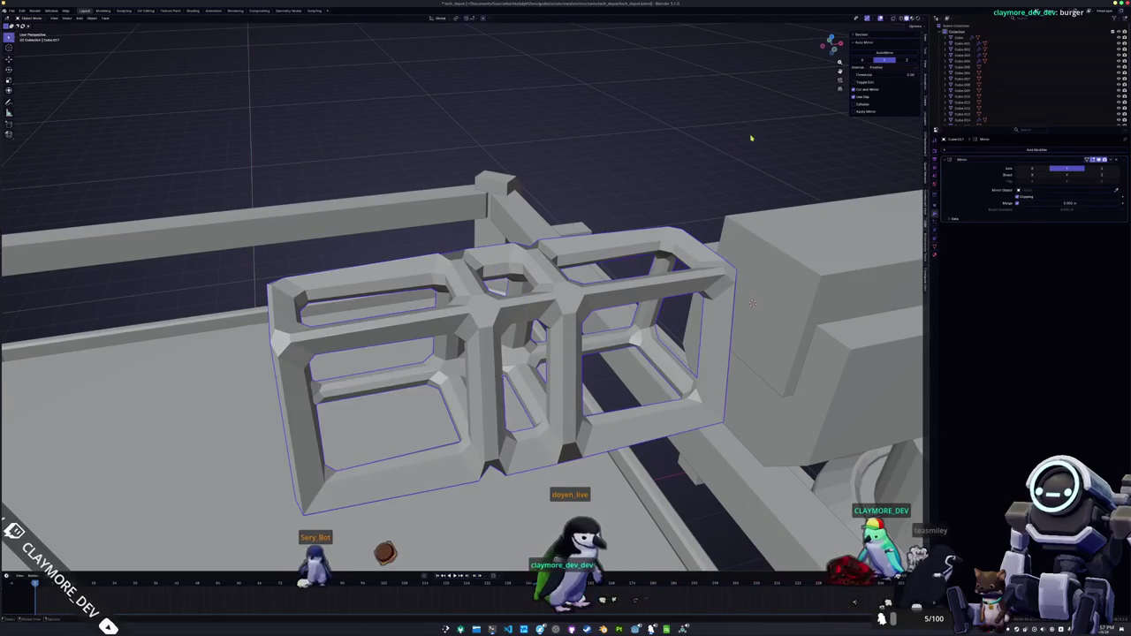
left_click(873, 65)
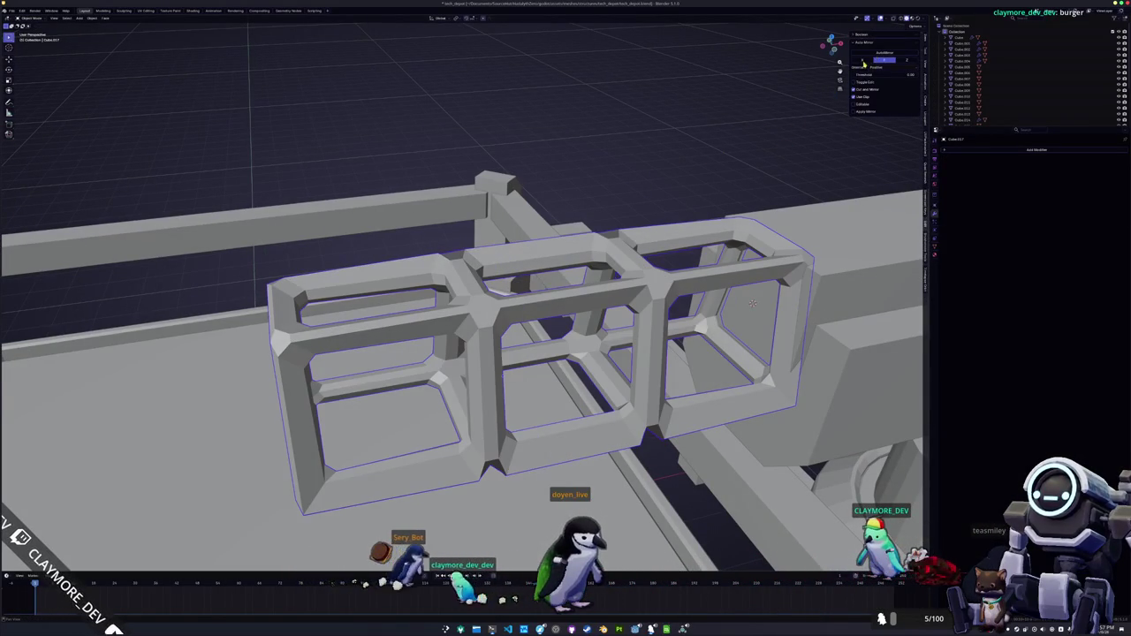
key("Tab")
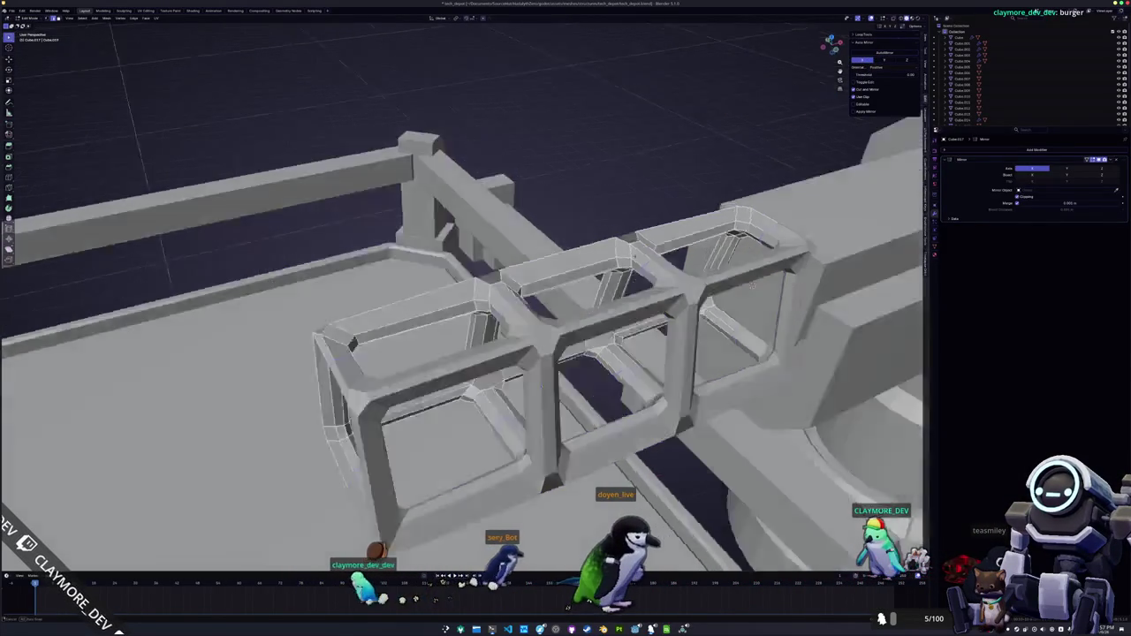
scroll(398, 292, "up", 3)
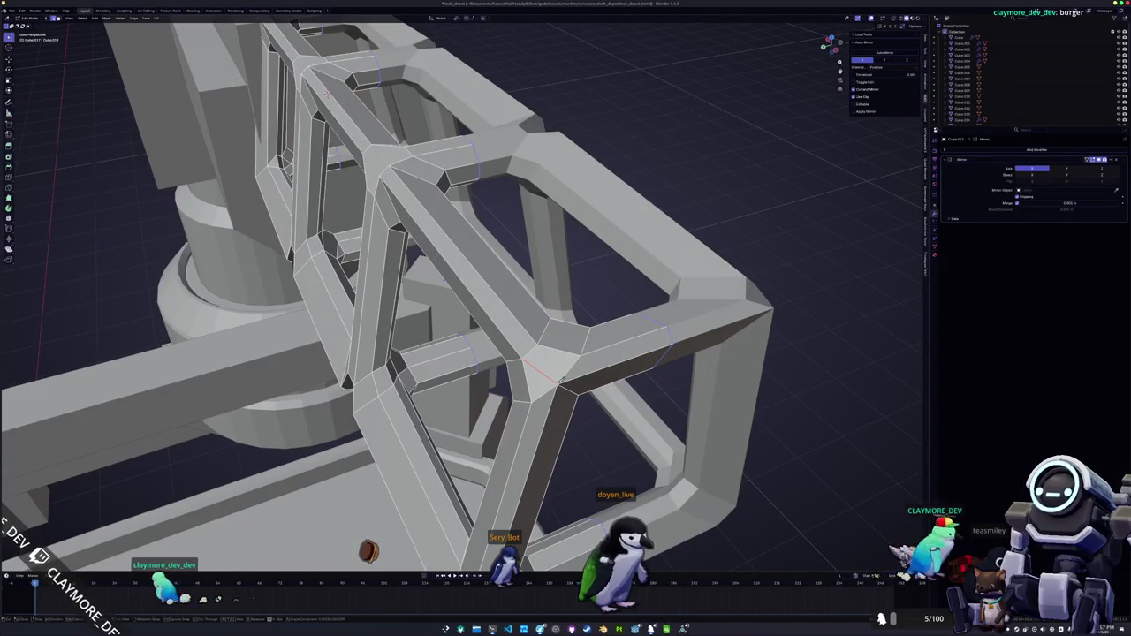
mouse_move(538, 345)
left_mouse_down()
mouse_move(502, 314)
mouse_move(503, 350)
mouse_move(501, 319)
mouse_move(542, 319)
mouse_move(480, 323)
left_mouse_up()
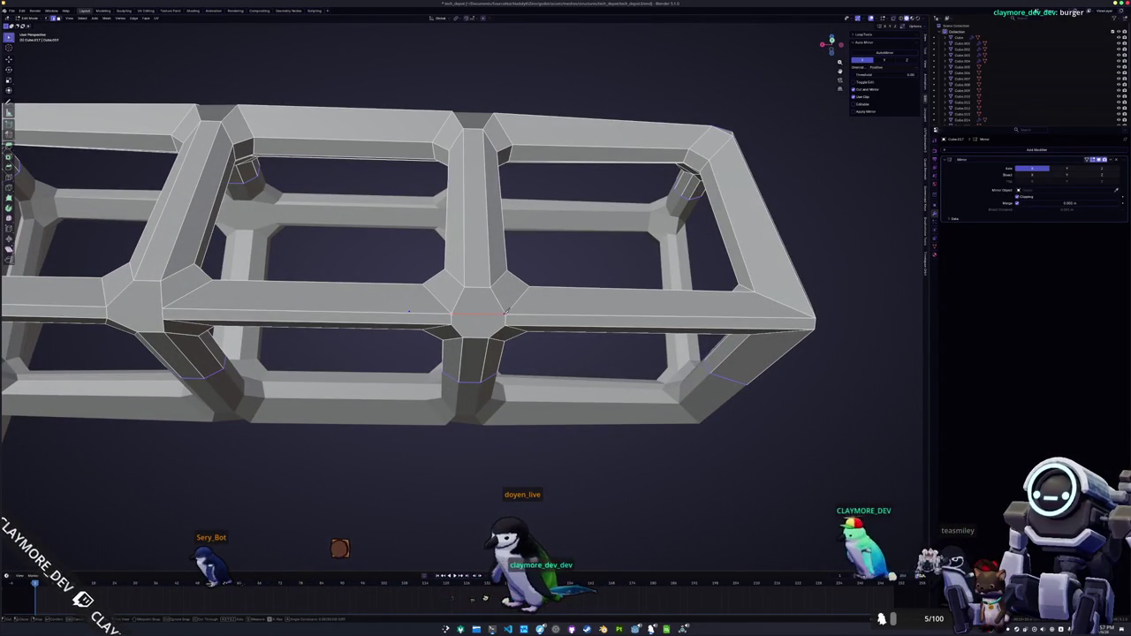
- Knife-cut across the central junction edge of the lattice beam
left_click(453, 321)
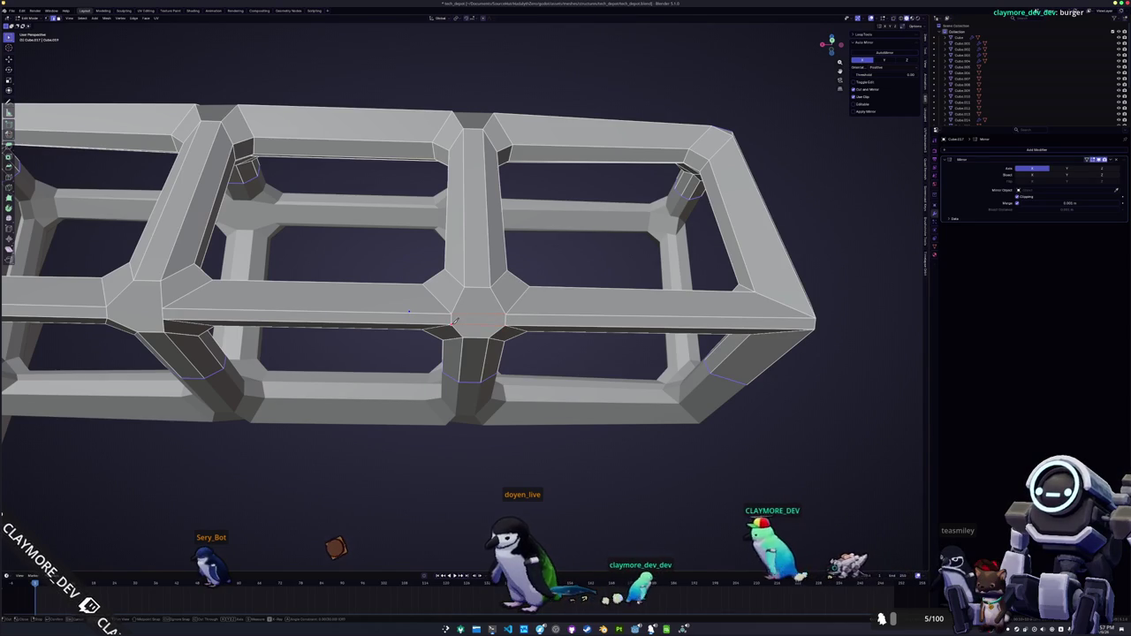
left_click_drag(453, 321, 447, 232)
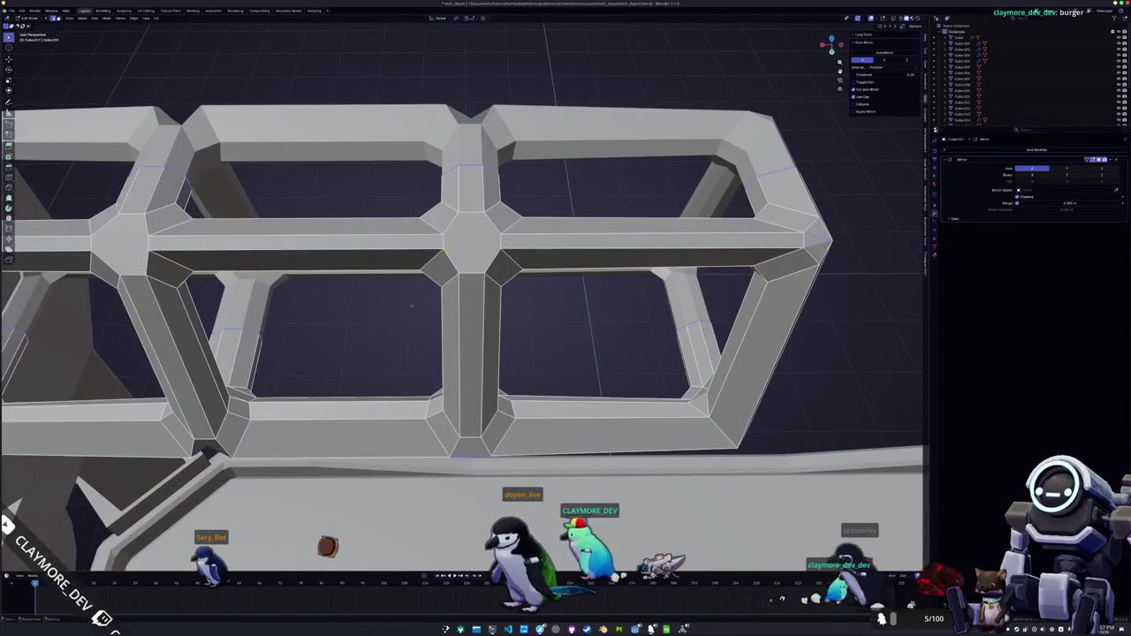
left_click(446, 232)
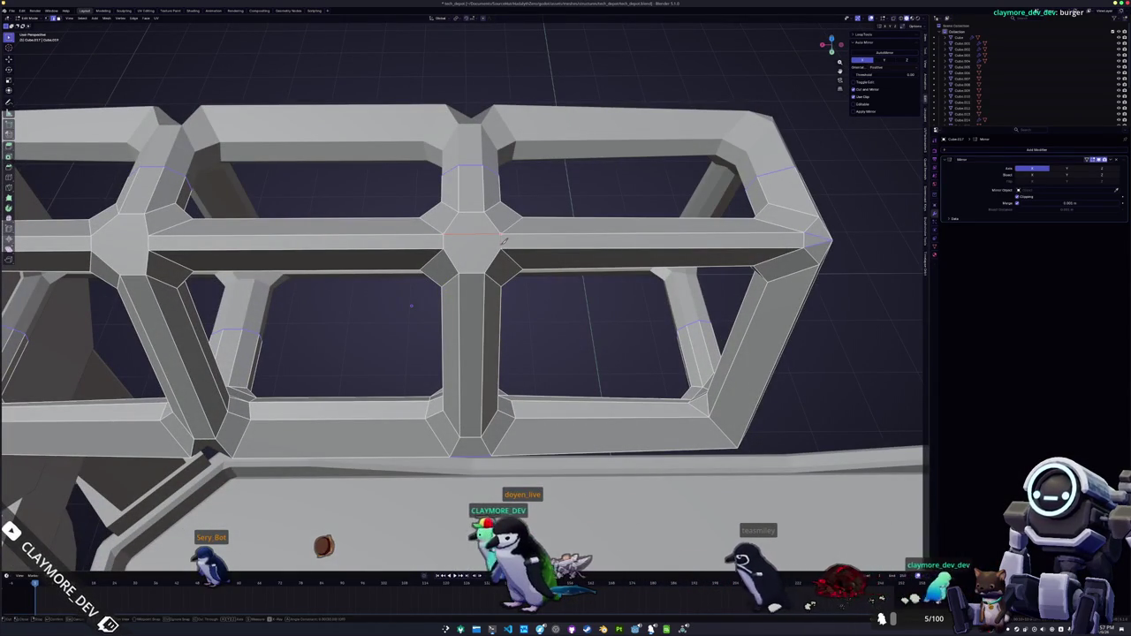
left_click(503, 244)
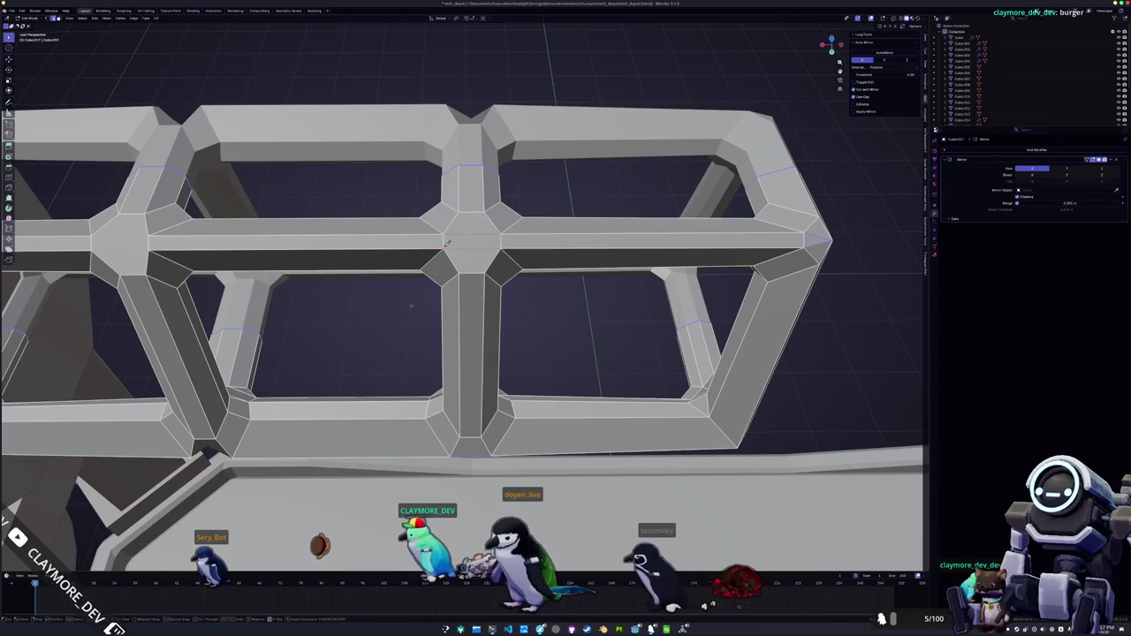
- Orbit, pan and zoom in to inspect a single lattice joint
mouse_move(411, 306)
left_mouse_down()
mouse_move(374, 308)
mouse_move(511, 293)
mouse_move(460, 318)
mouse_move(467, 328)
mouse_move(453, 302)
left_mouse_up()
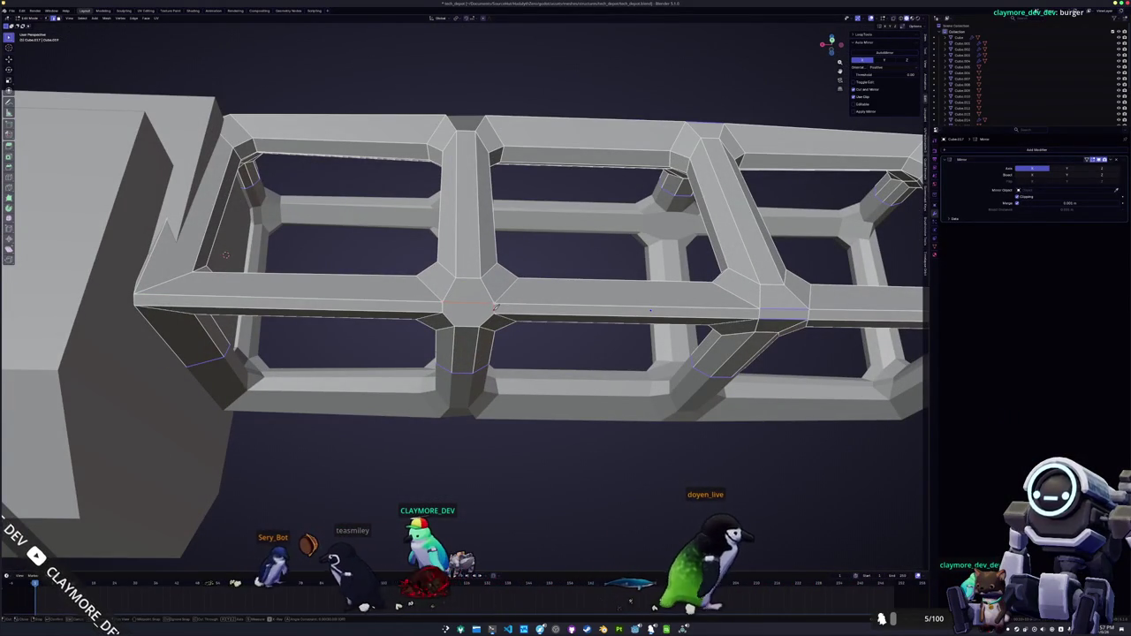
mouse_move(651, 310)
left_mouse_down()
mouse_move(738, 313)
mouse_move(724, 380)
left_mouse_up()
left_click_drag(371, 301, 396, 337)
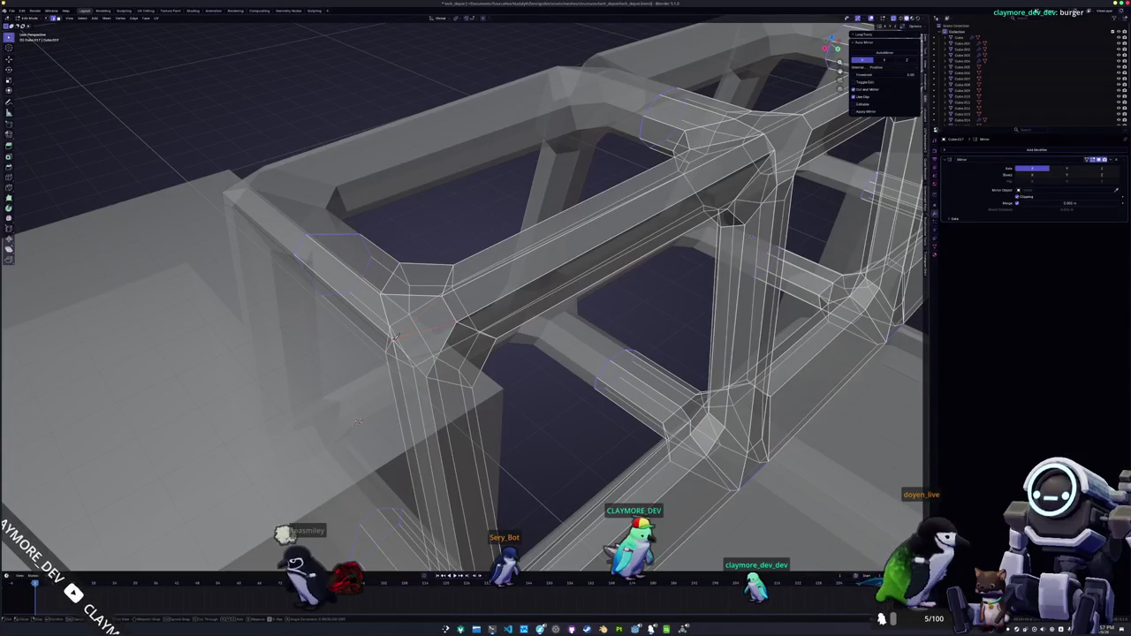
left_click_drag(358, 422, 363, 332)
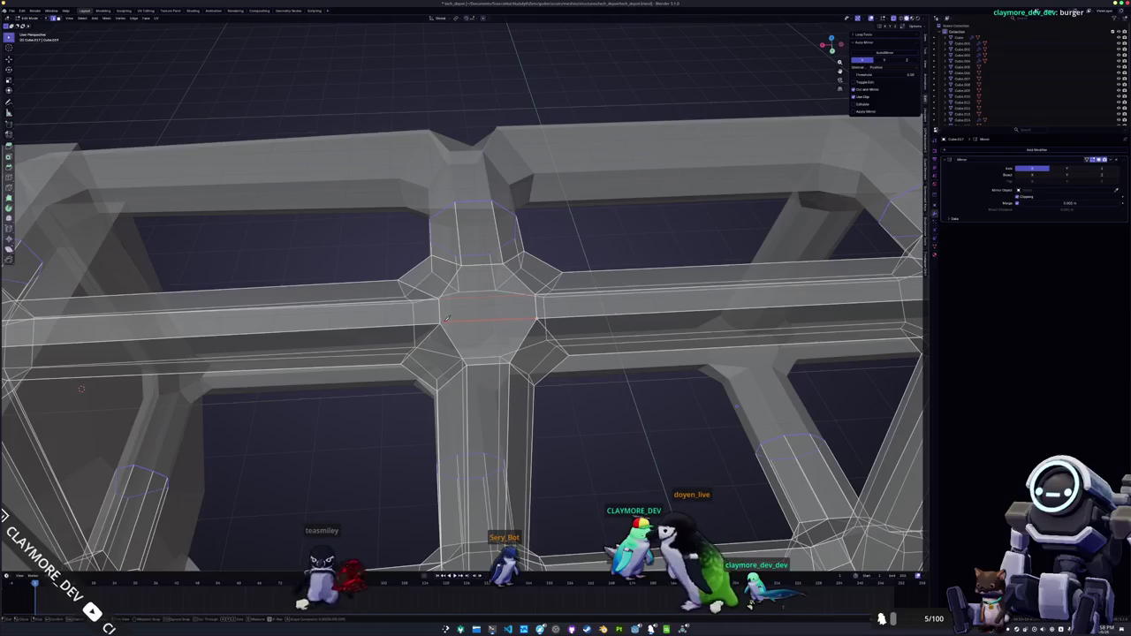
scroll(443, 320, "down", 3)
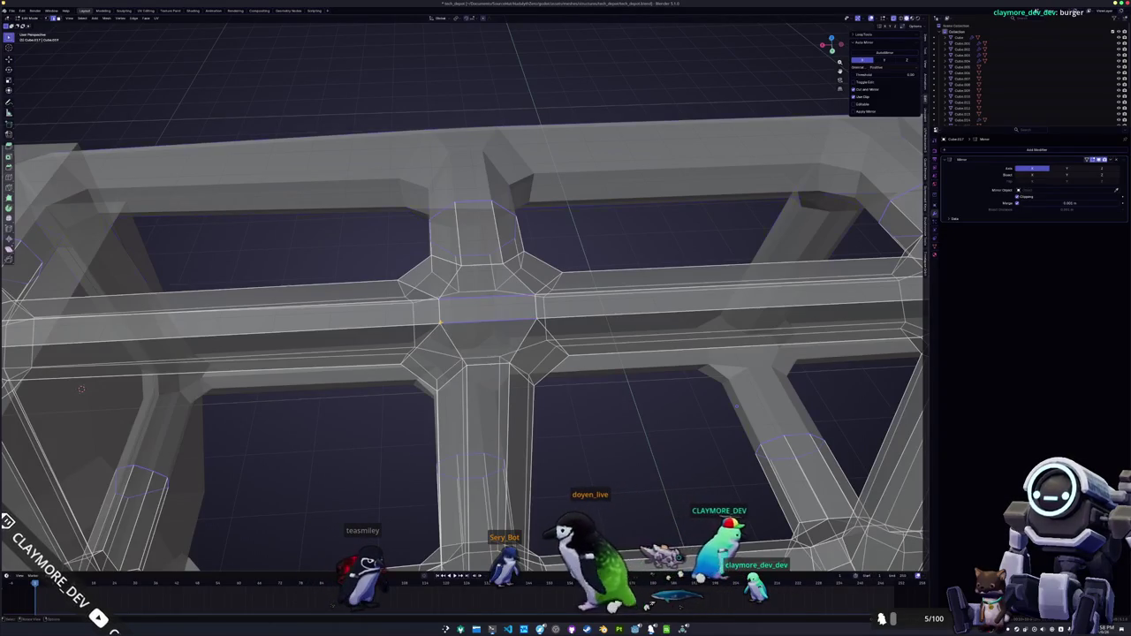
- Return to Object Mode and pull back to an oblique view of the whole lattice
key("Tab")
scroll(543, 345, "down", 5)
mouse_move(543, 345)
left_mouse_down()
mouse_move(534, 380)
mouse_move(478, 308)
mouse_move(386, 314)
mouse_move(389, 270)
mouse_move(437, 378)
mouse_move(530, 265)
mouse_move(502, 325)
left_mouse_up()
scroll(535, 380, "down", 2)
key("Tab")
key("Tab")
scroll(389, 269, "down", 3)
- Resize the gun-arm beam along the X axis
left_click(530, 266)
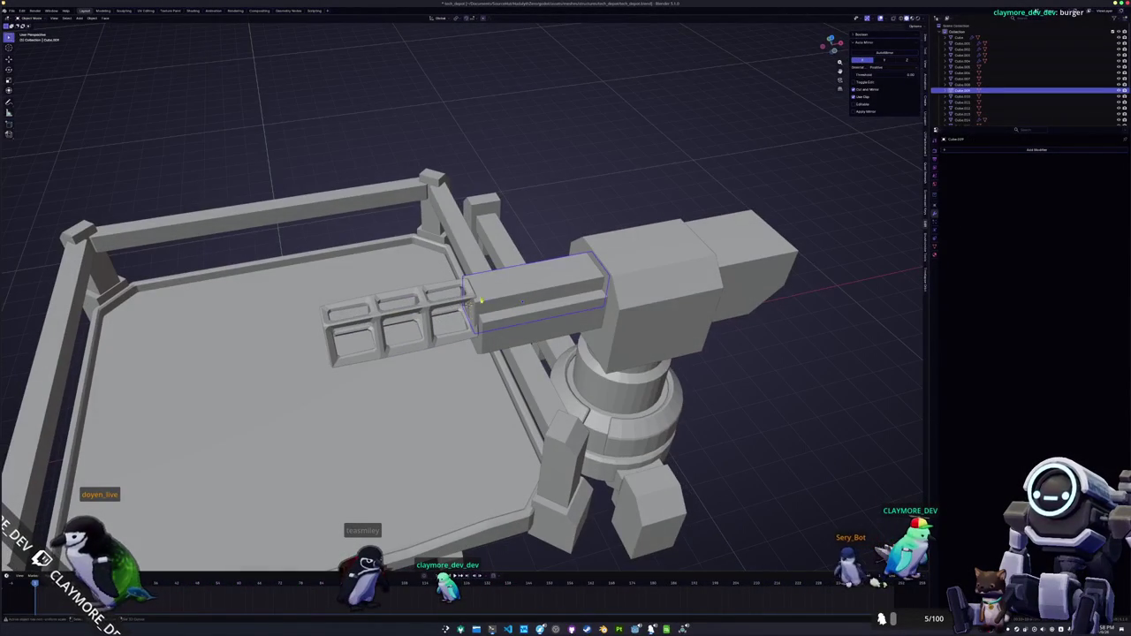
key("g")
key("y")
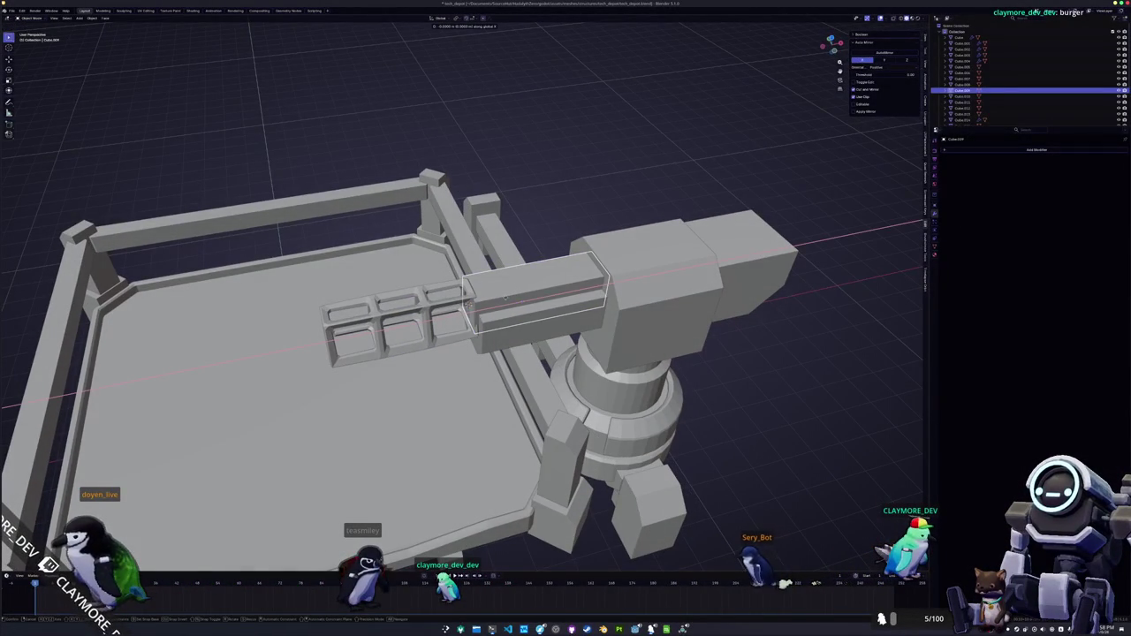
key("s")
key("shift+x")
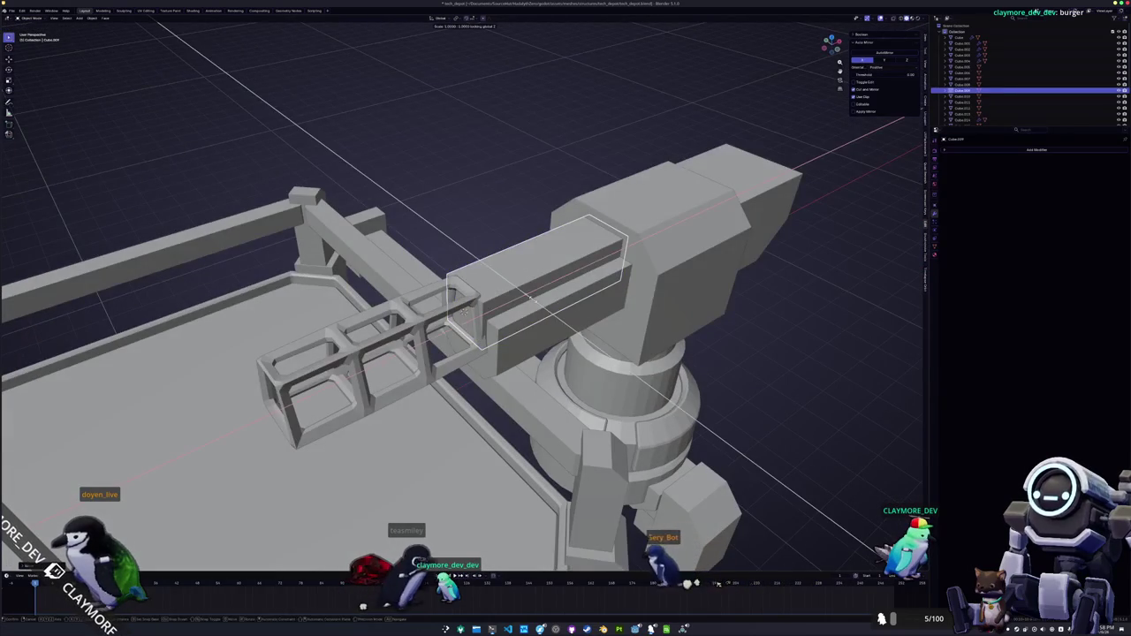
key("x")
key("x")
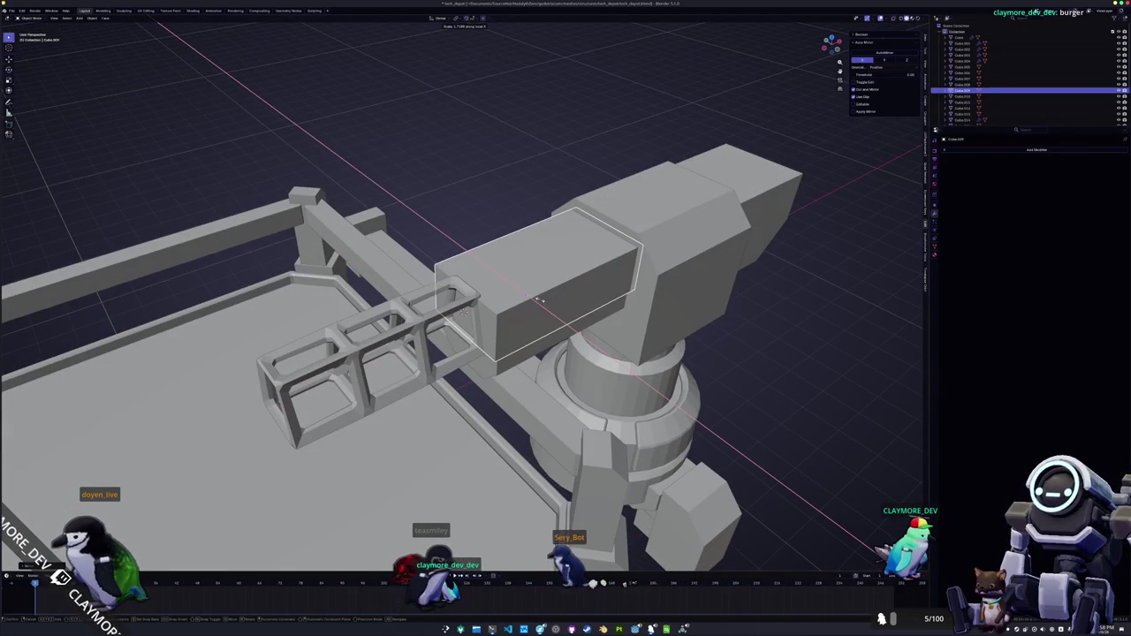
left_click(534, 299)
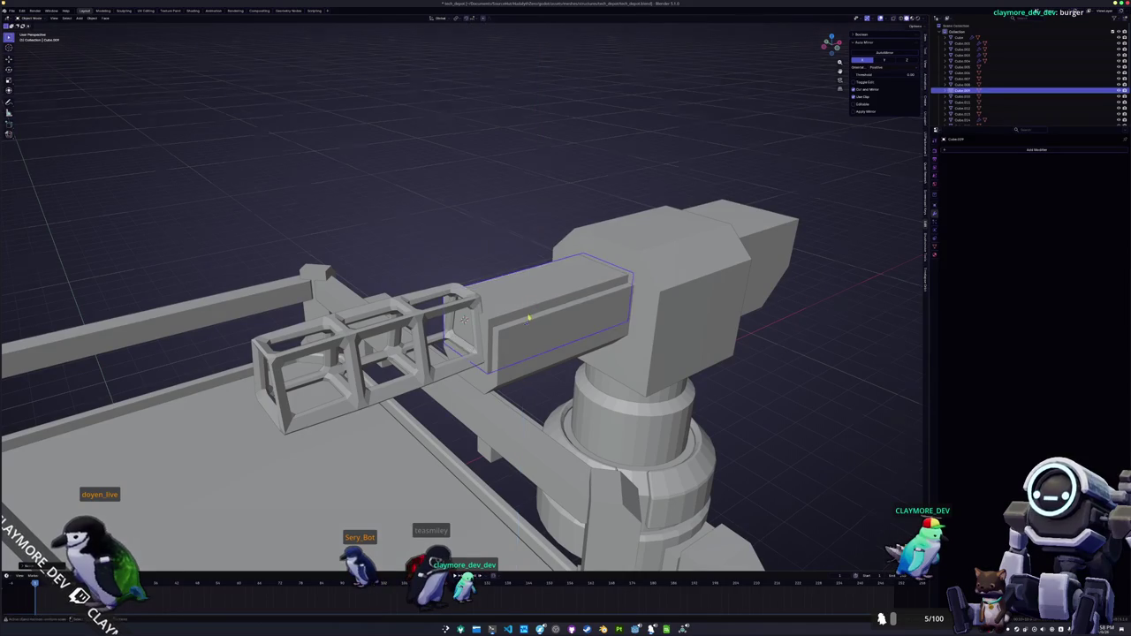
- Slide the barrel beam into a new position along global X
key("g")
key("y")
key("z")
key("x")
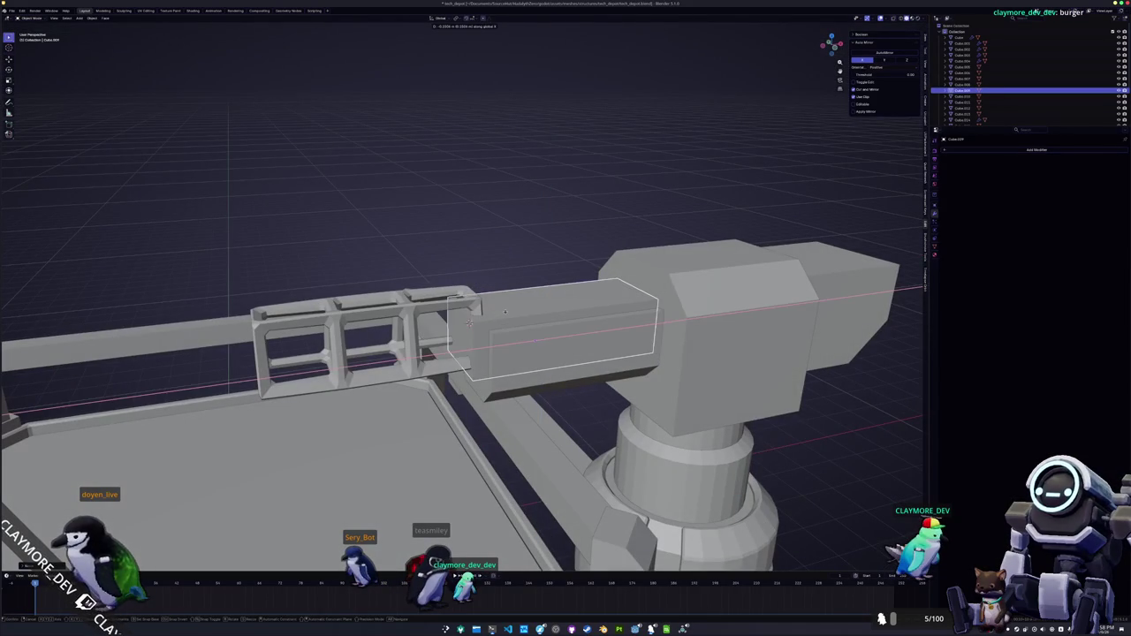
left_click(505, 311)
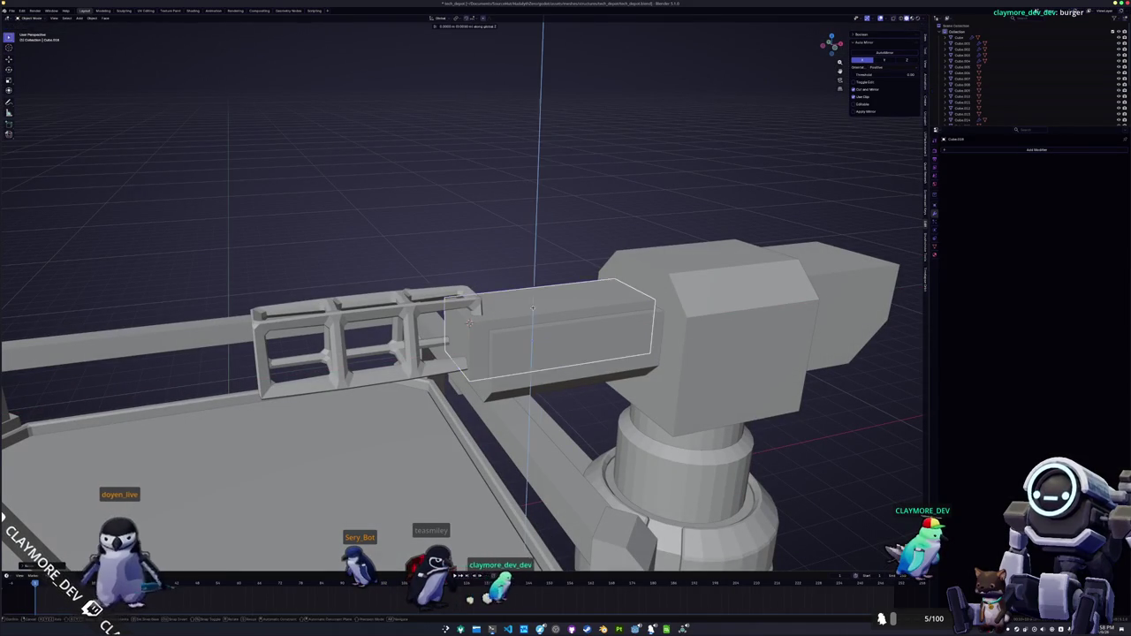
- Lift the beam vertically on Z and select its small end face in Edit Mode
key("g")
key("z")
left_click(533, 292)
key("Tab")
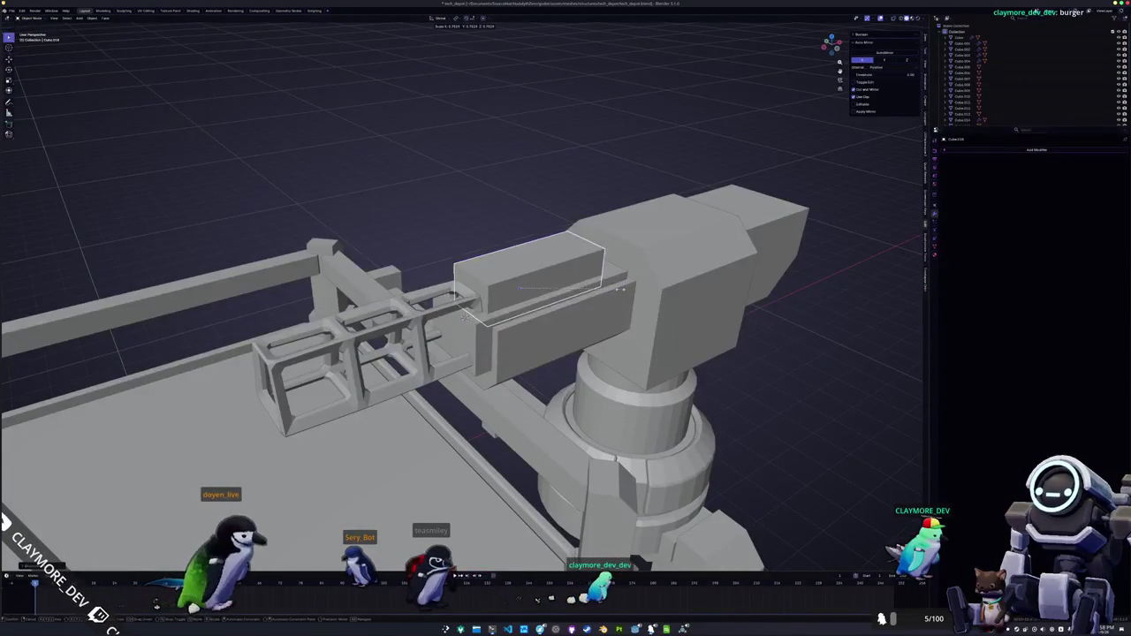
left_click(481, 289)
scroll(464, 316, "up", 2)
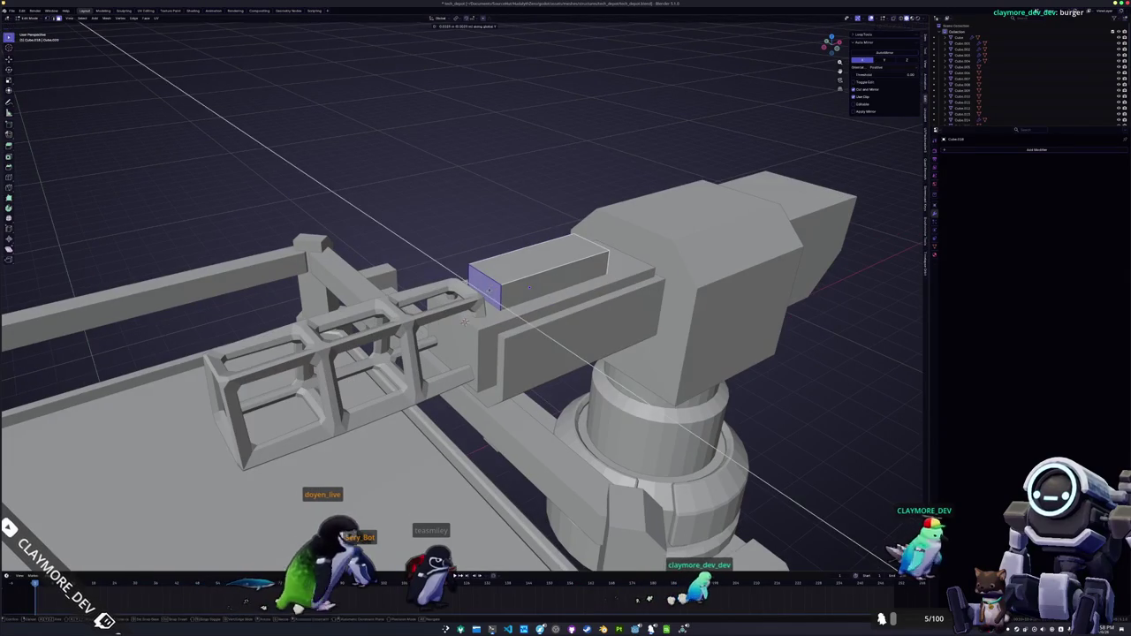
- Lengthen the barrel block by pulling its end face along X and scaling it on X
key("g")
key("x")
left_click(463, 321)
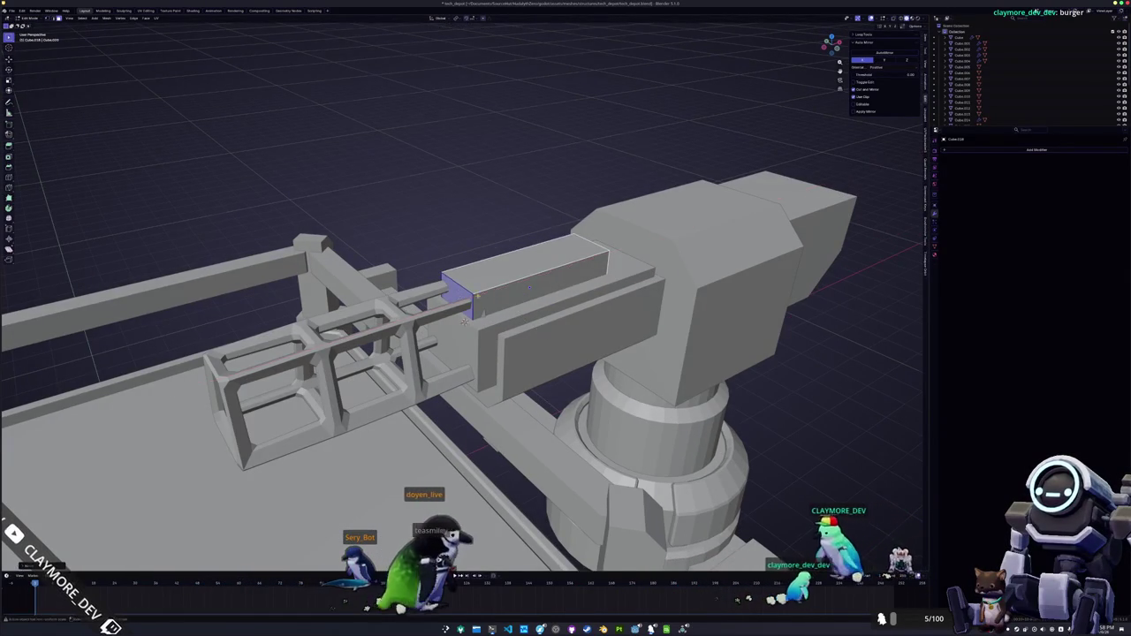
key("a")
key("s")
key("x")
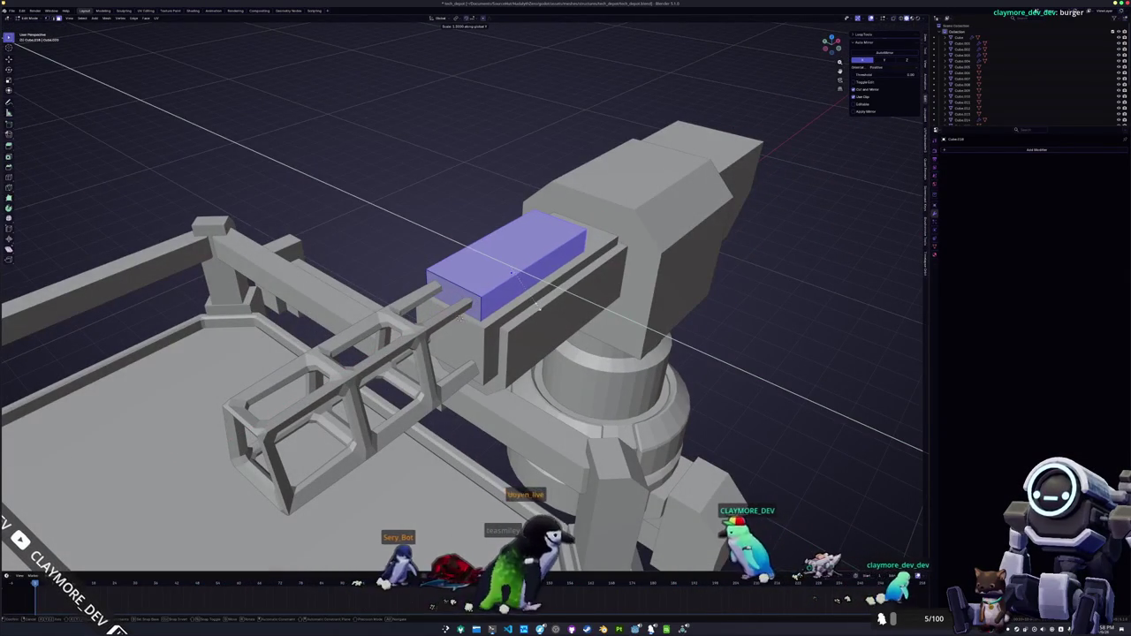
left_click(526, 303)
- Extend the barrel block's end further along global X
scroll(561, 343, "up", 2)
scroll(560, 342, "down", 2)
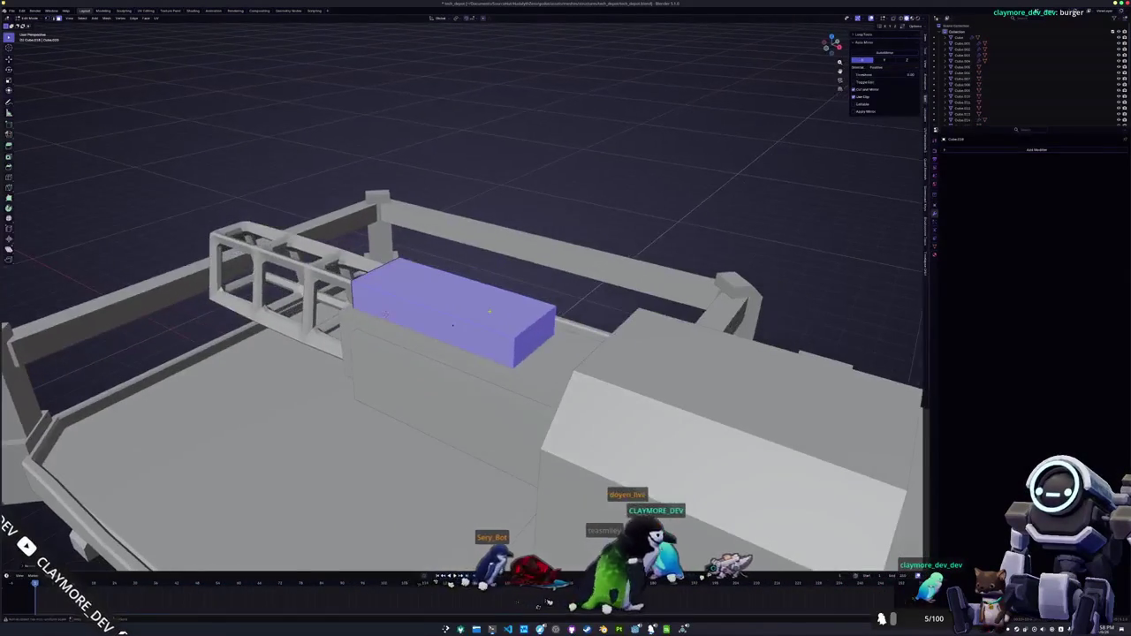
key("alt+a")
scroll(452, 319, "up", 2)
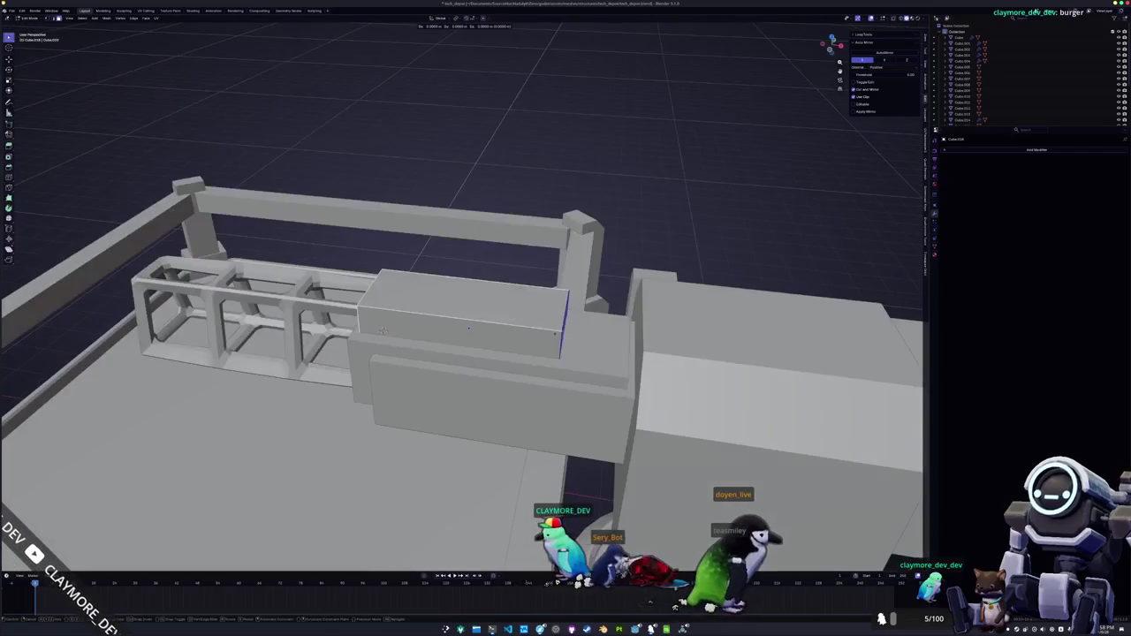
key("g")
key("x")
left_click(650, 342)
- Use X-ray to adjust the barrel's end face along X and check the shape
key("Tab")
key("alt+z")
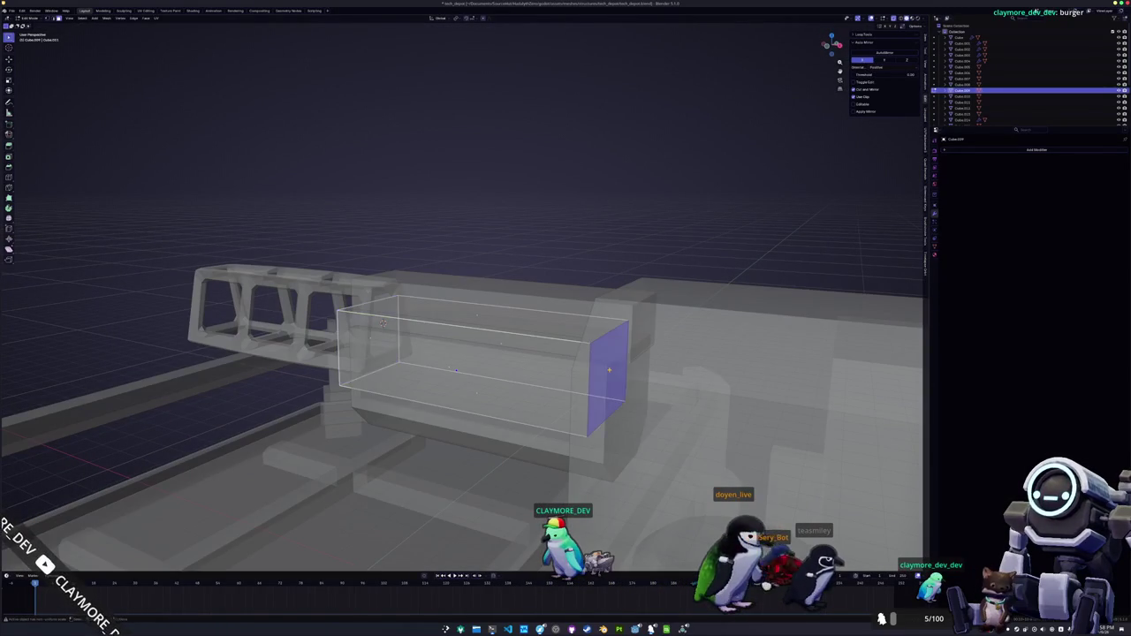
key("x")
key("Tab")
key("Tab")
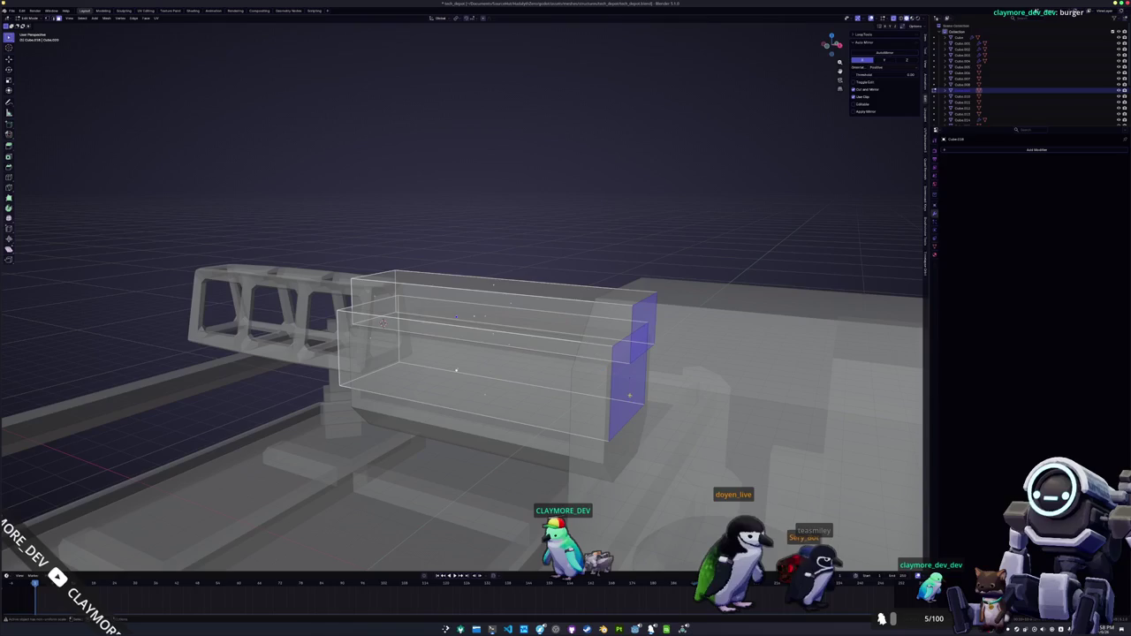
right_click(629, 382)
key("Escape")
key("Tab")
key("alt+z")
scroll(578, 372, "left", 10)
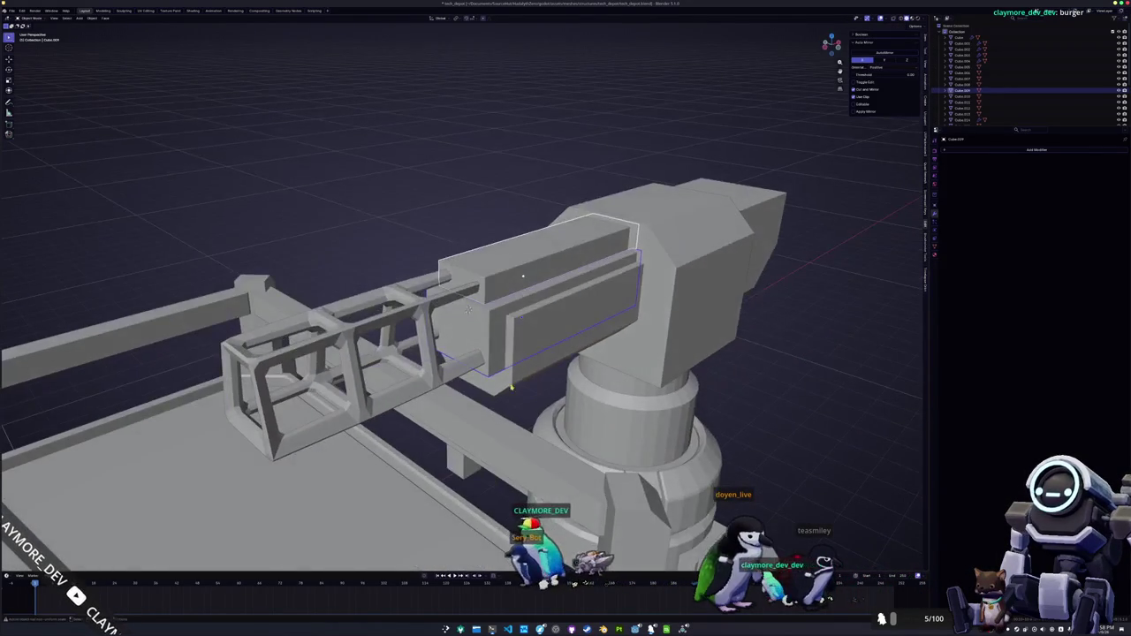
key("Tab")
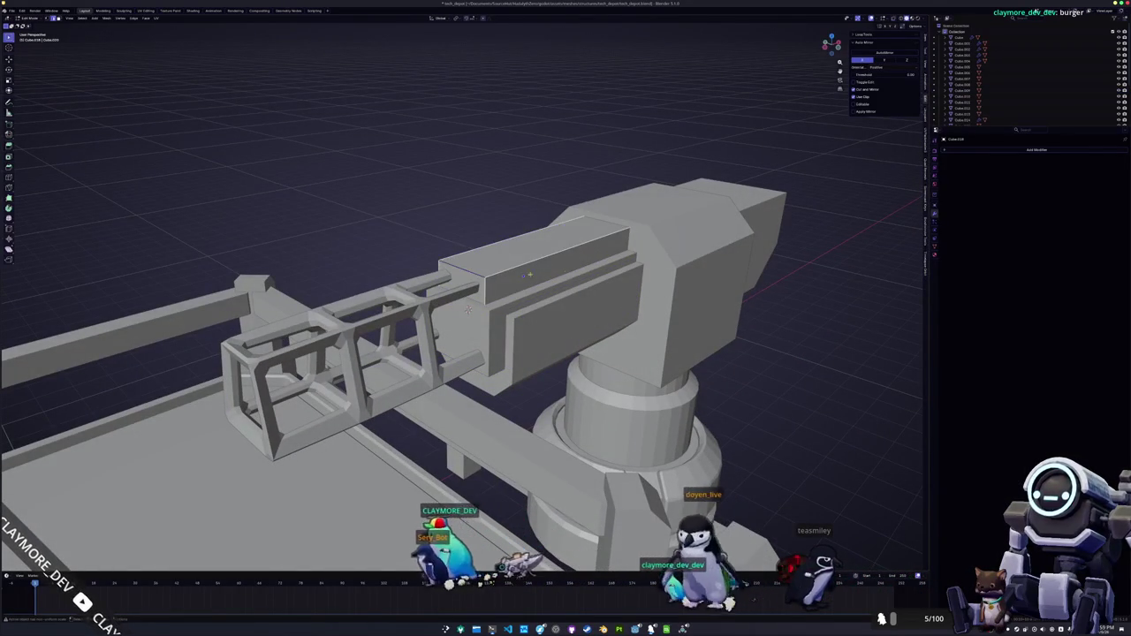
- Give the barrel's top edge a narrow bevel, then select the lattice box Cube.017
key("ctrl+b")
right_click(603, 263)
key("Escape")
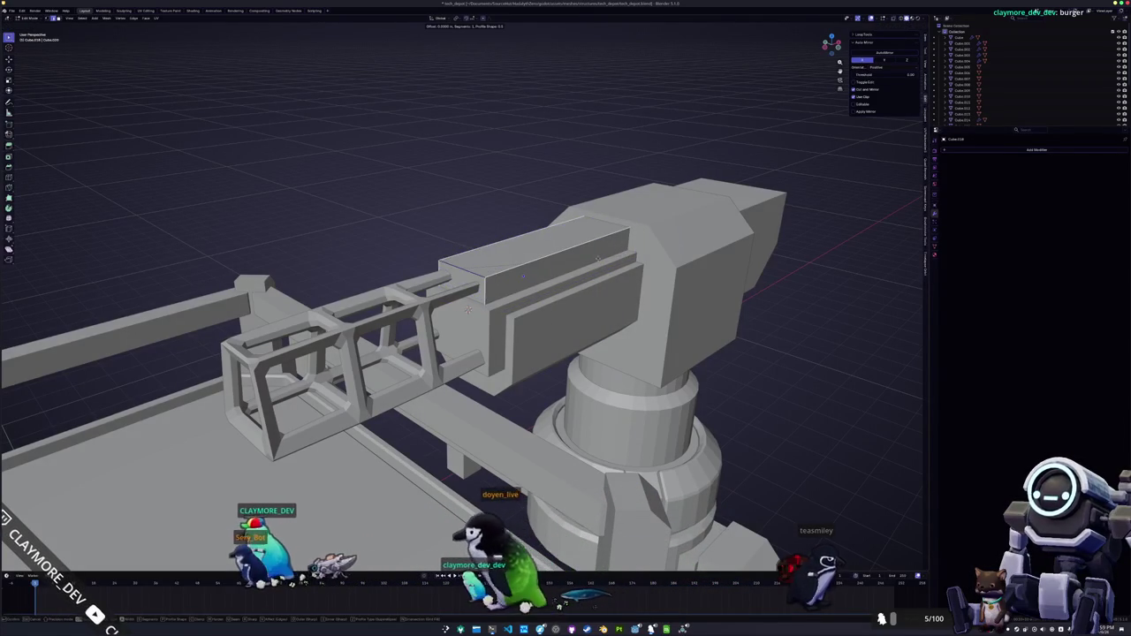
left_click(613, 257)
key("Tab")
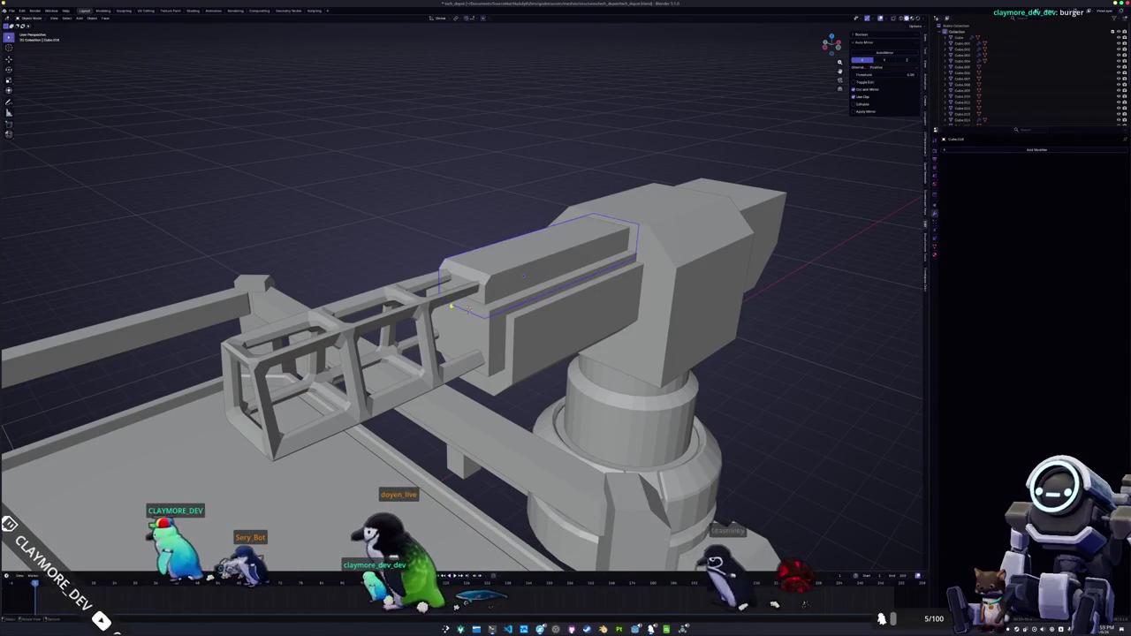
left_click(612, 257)
key("KP_3")
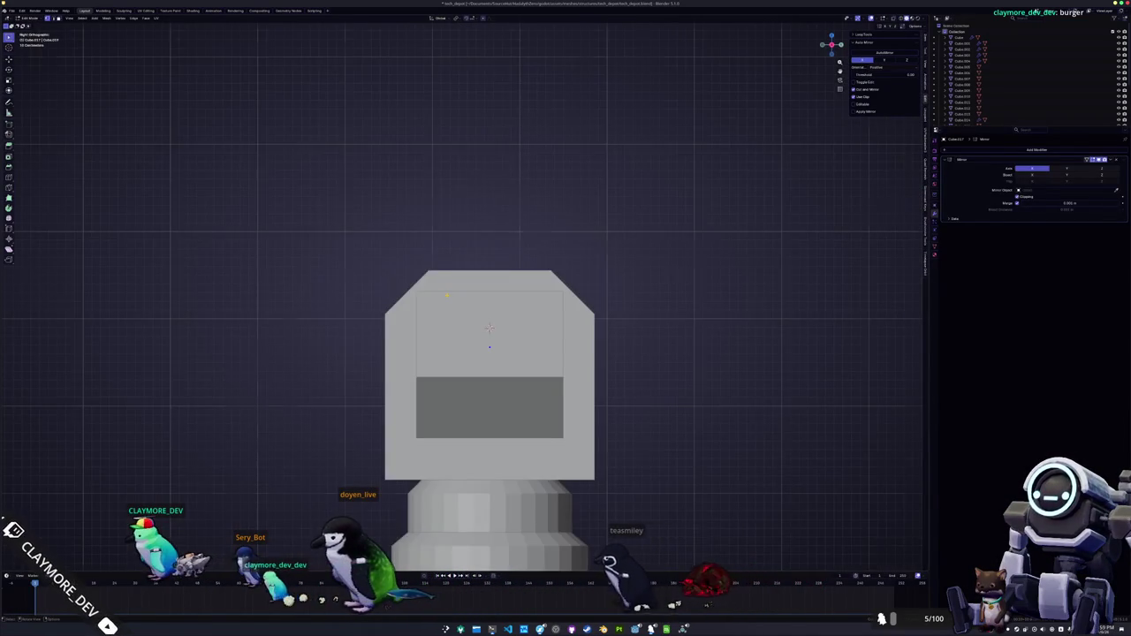
- In front view, delete the faces at the lattice box's right end
key("KP_1")
scroll(504, 345, "up", 3)
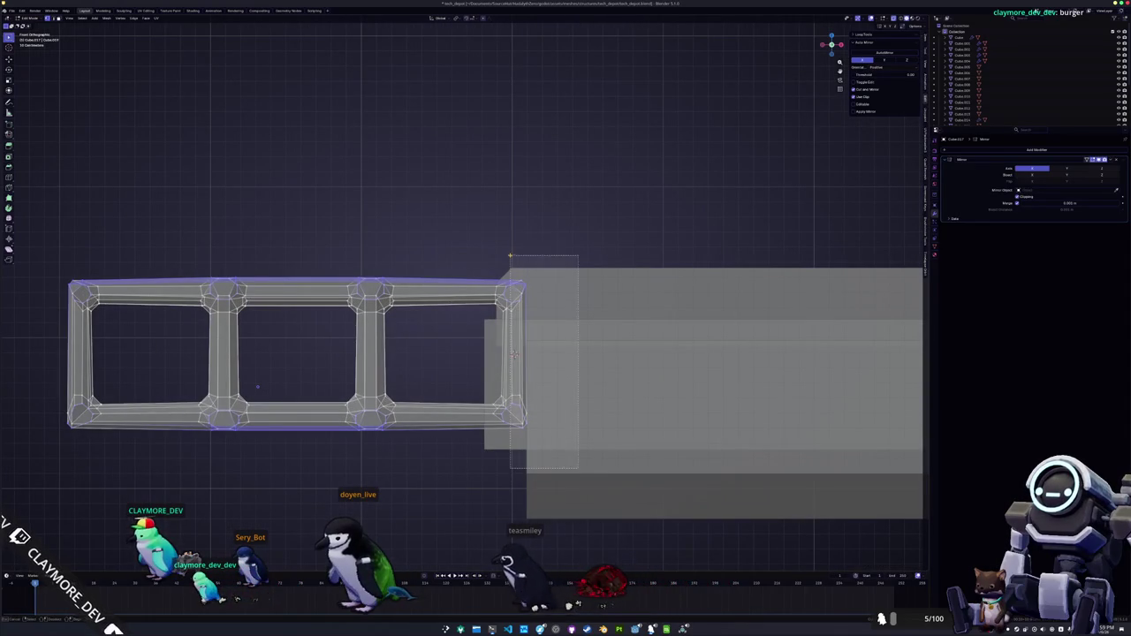
left_click_drag(510, 252, 510, 253)
key("x")
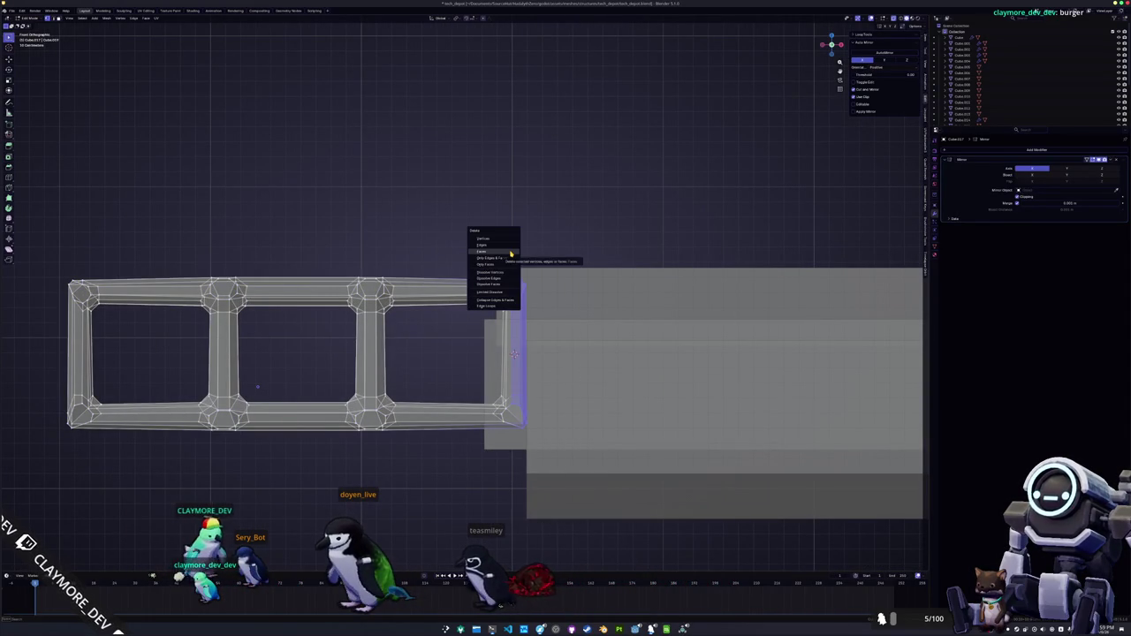
left_click(508, 252)
key("alt+z")
key("alt+z")
key("alt+z")
- Move the frame's top-middle vertex and top edge vertically along Z
left_click_drag(514, 353, 432, 264)
key("g")
key("z")
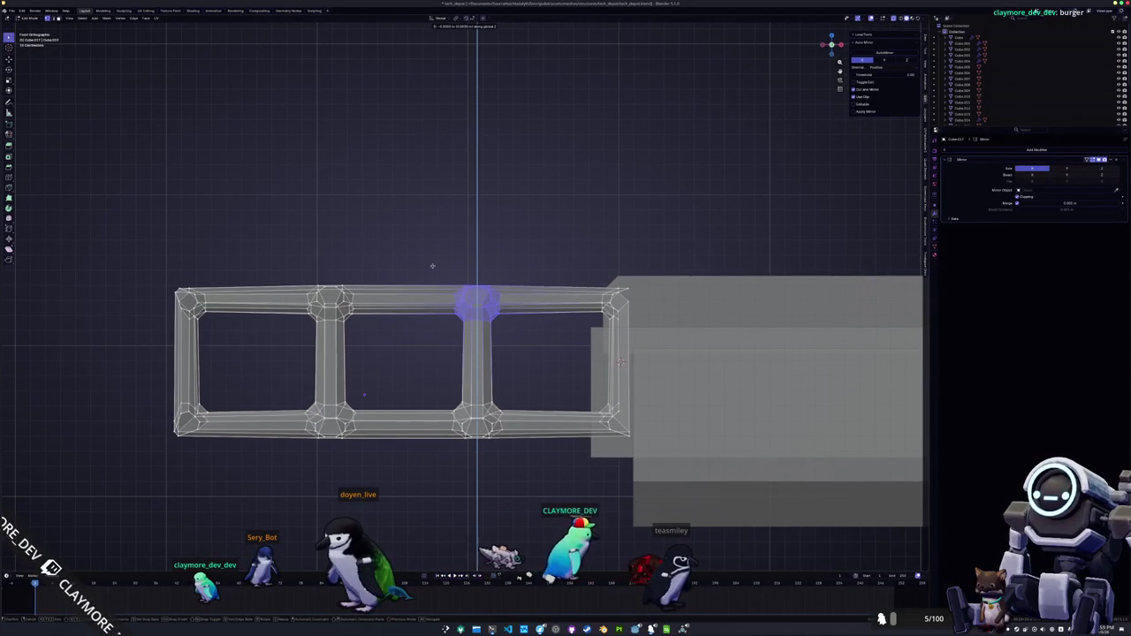
left_click(433, 263)
mouse_move(507, 354)
left_mouse_down()
mouse_move(372, 310)
mouse_move(298, 257)
left_mouse_up()
key("g")
key("z")
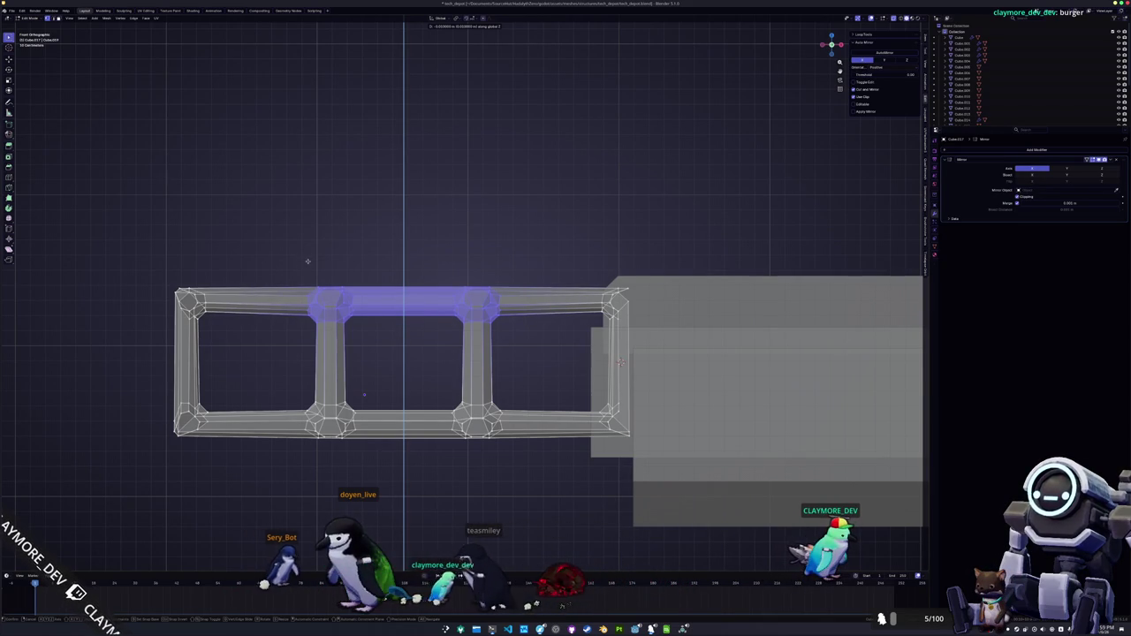
left_click(307, 265)
- Select the bottom rail's edges and move them vertically to a new height
left_click_drag(500, 491, 298, 393)
key("Tab")
key("alt+z")
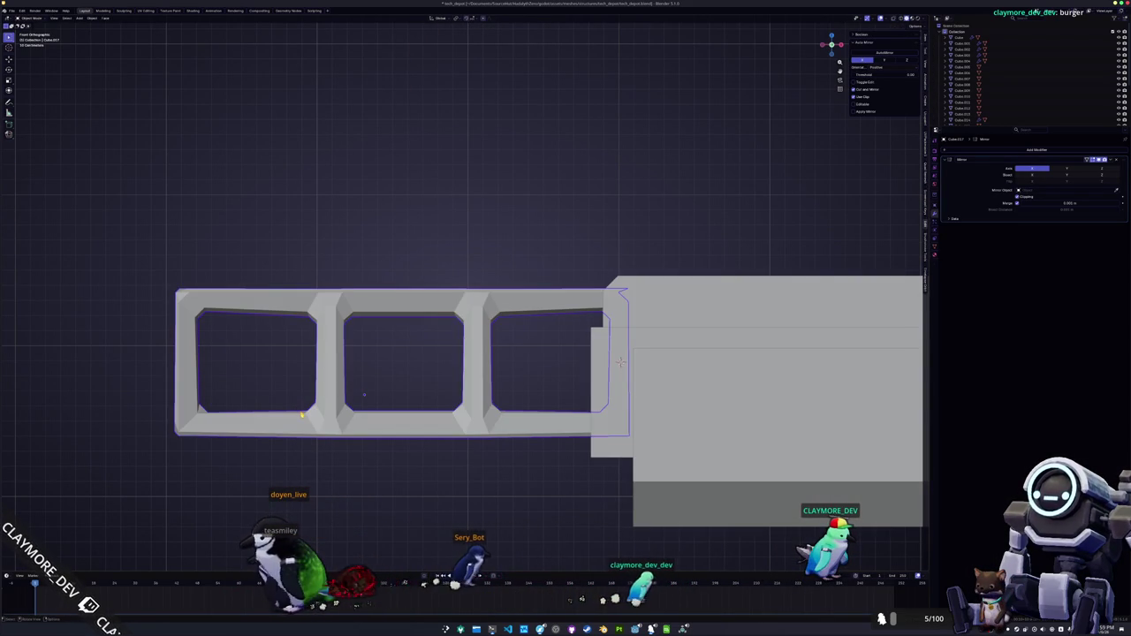
key("Tab")
key("alt+z")
left_click_drag(518, 472, 292, 390)
key("g")
key("z")
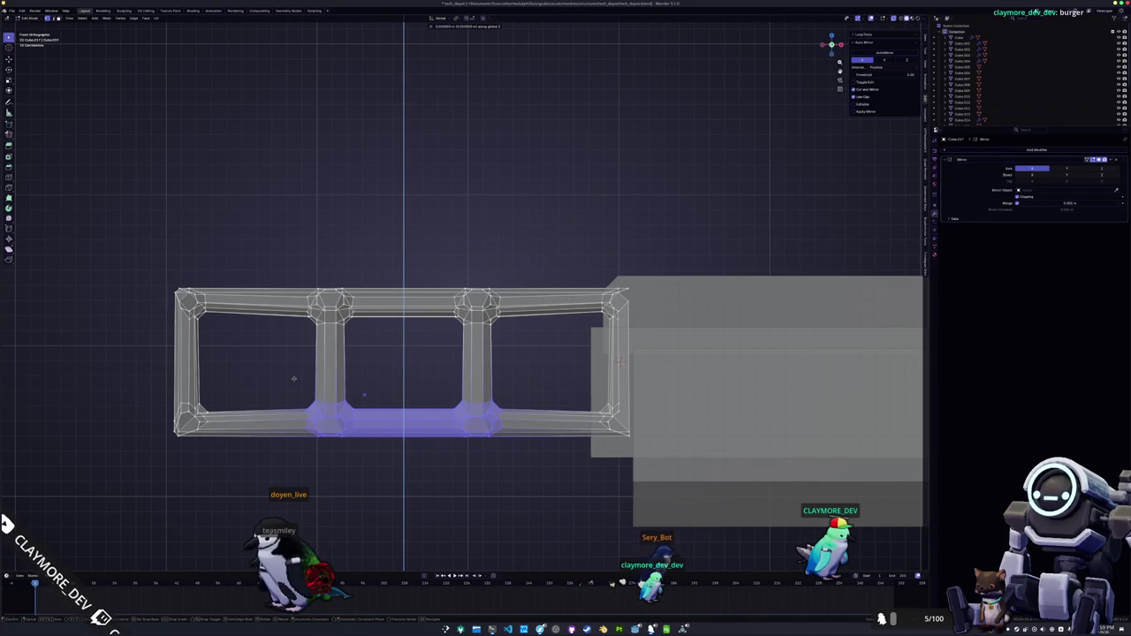
left_click(620, 362)
key("Tab")
key("alt+z")
- Back at object level, orbit to a perspective view of the turret
scroll(554, 332, "down", 3)
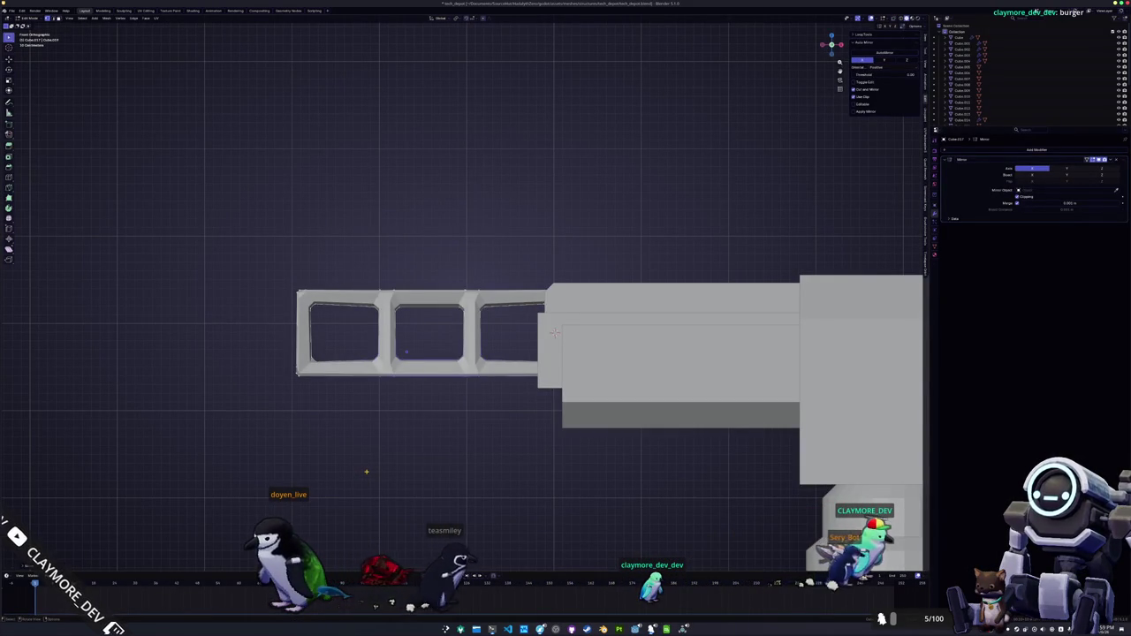
key("Tab")
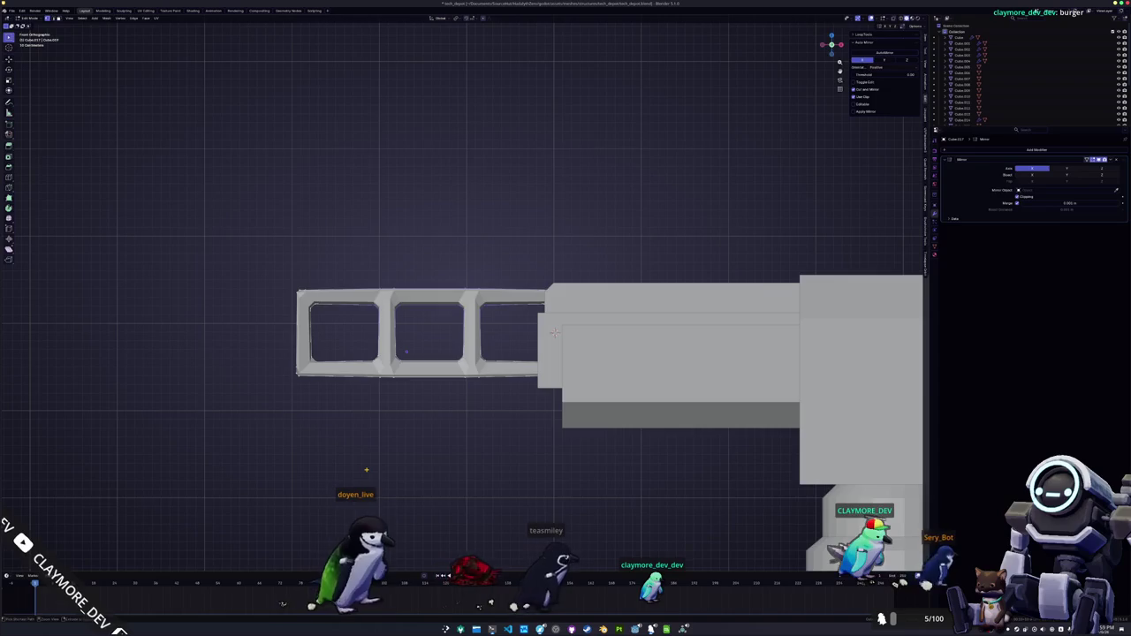
scroll(369, 469, "down", 2)
mouse_move(369, 470)
left_mouse_down()
mouse_move(682, 397)
mouse_move(621, 382)
left_mouse_up()
scroll(650, 404, "up", 2)
scroll(601, 383, "up", 2)
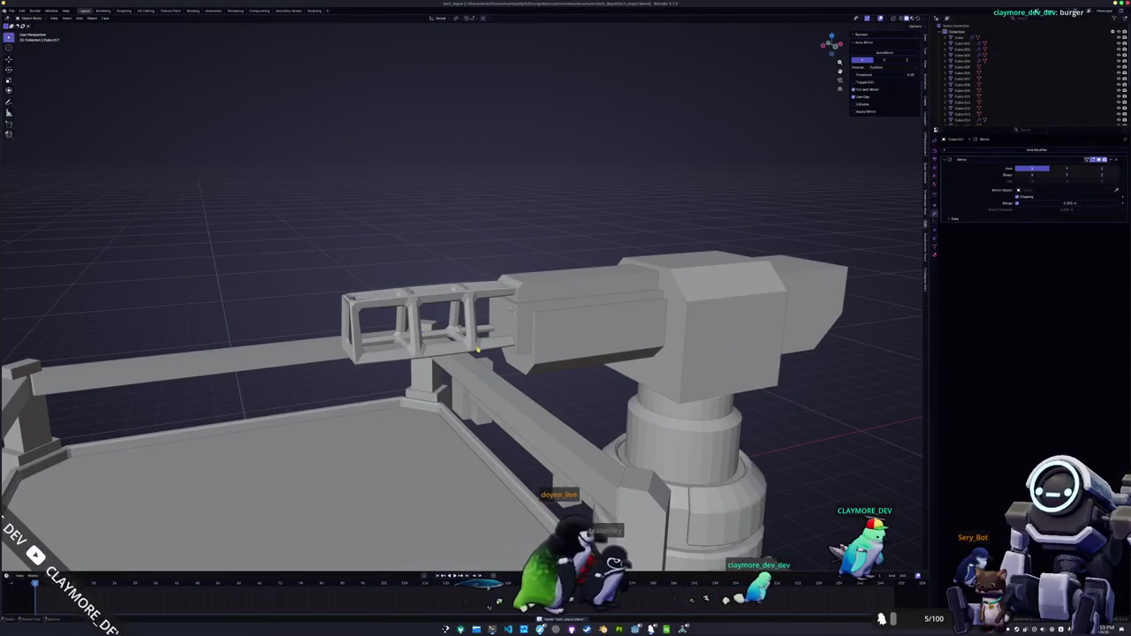
- Delete the stray object from the scene
mouse_move(435, 358)
left_mouse_down()
mouse_move(398, 309)
mouse_move(435, 358)
mouse_move(446, 340)
left_mouse_up()
scroll(451, 331, "down", 6)
key("shift+a")
key("Escape")
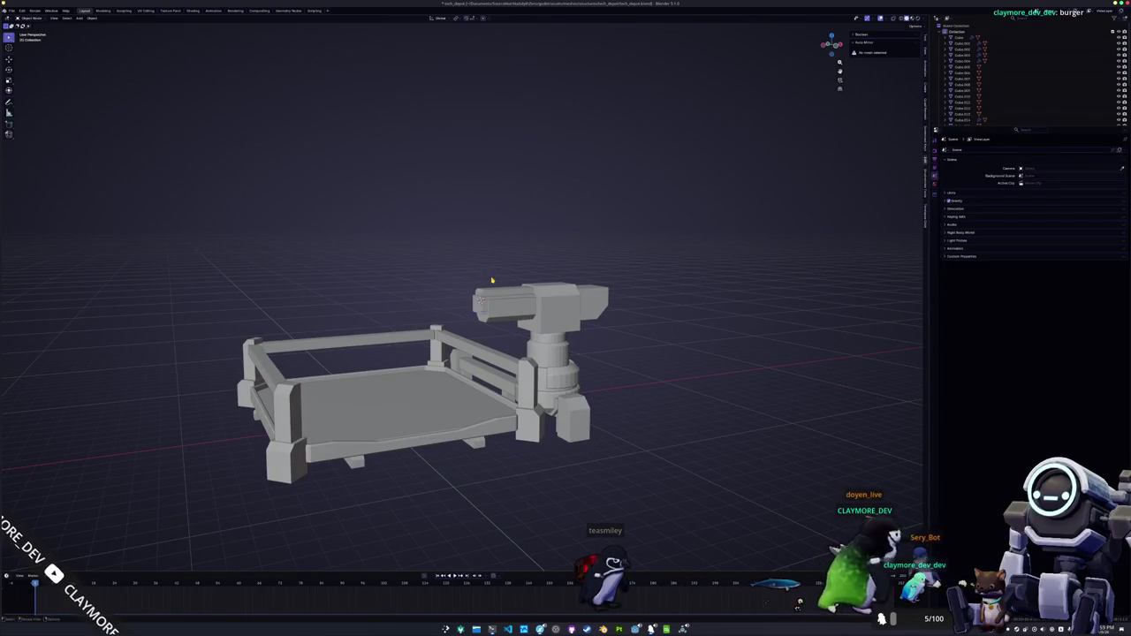
left_click(491, 279)
scroll(496, 301, "up", 5)
- Extend the barrel's end face forward along X in two moves
left_click(498, 301)
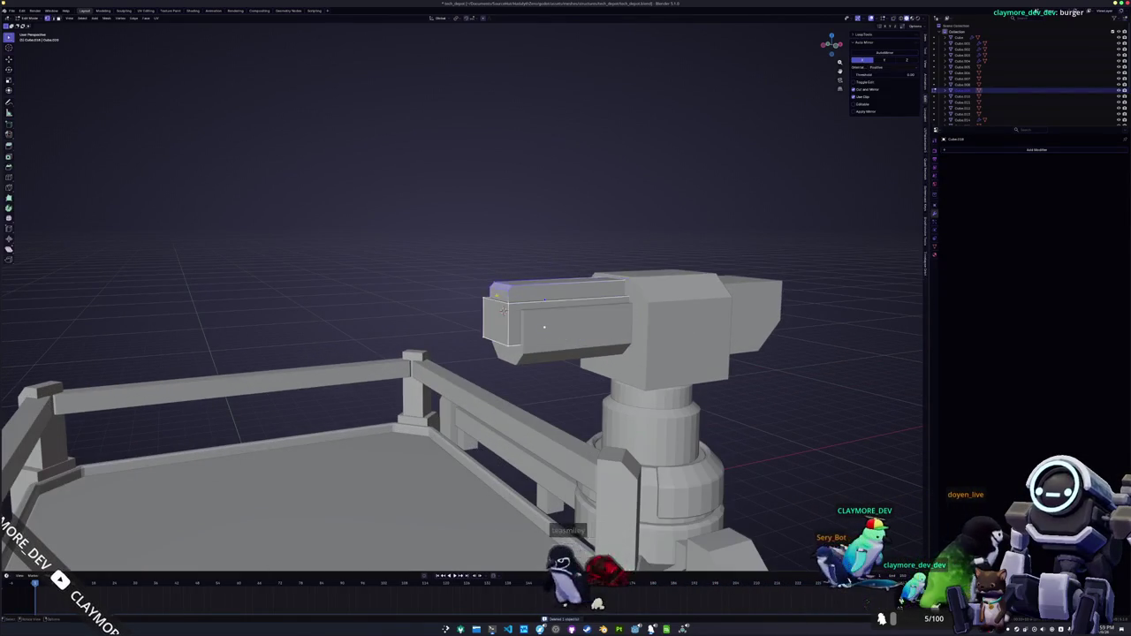
key("alt+z")
key("g")
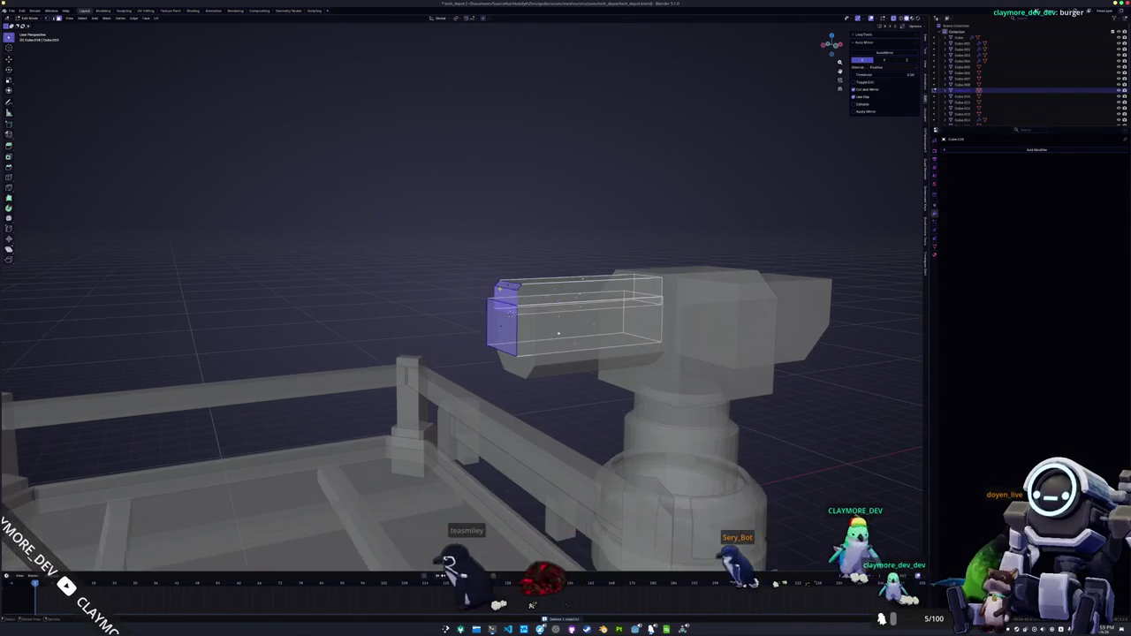
key("x")
left_click(423, 308)
key("alt+z")
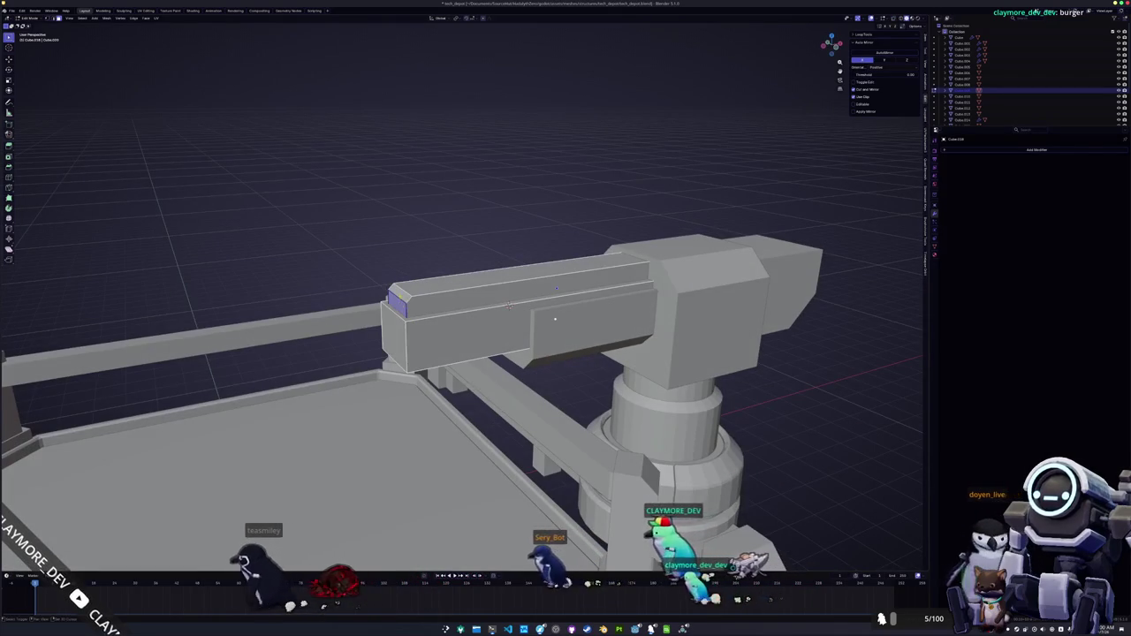
key("g")
key("x")
left_click(509, 305)
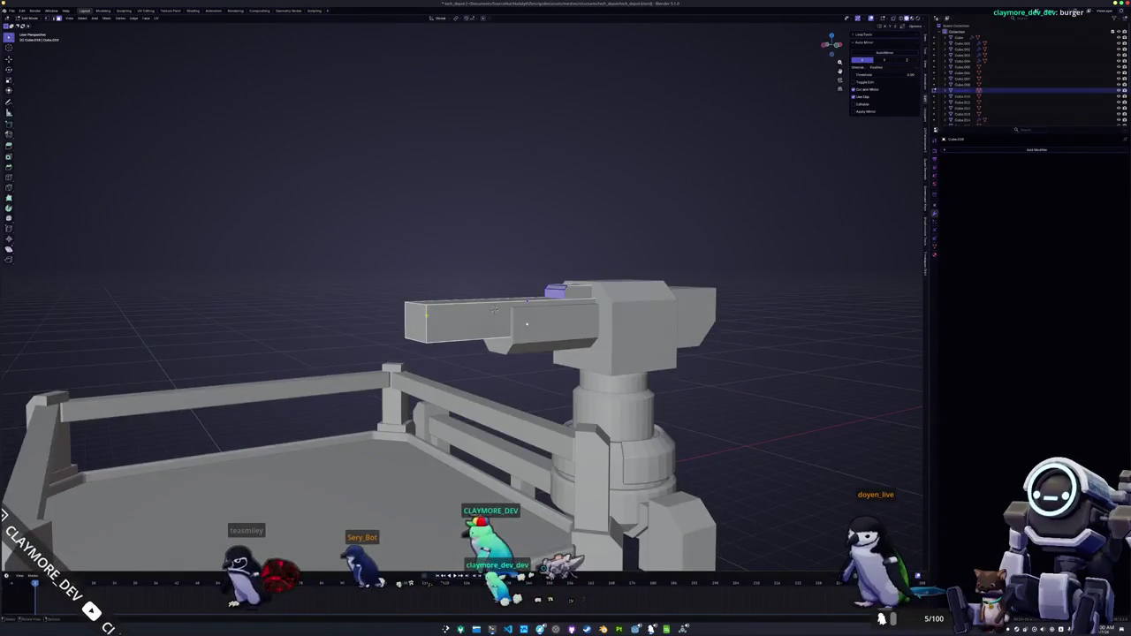
- Scale the barrel while keeping its height unchanged
key("Tab")
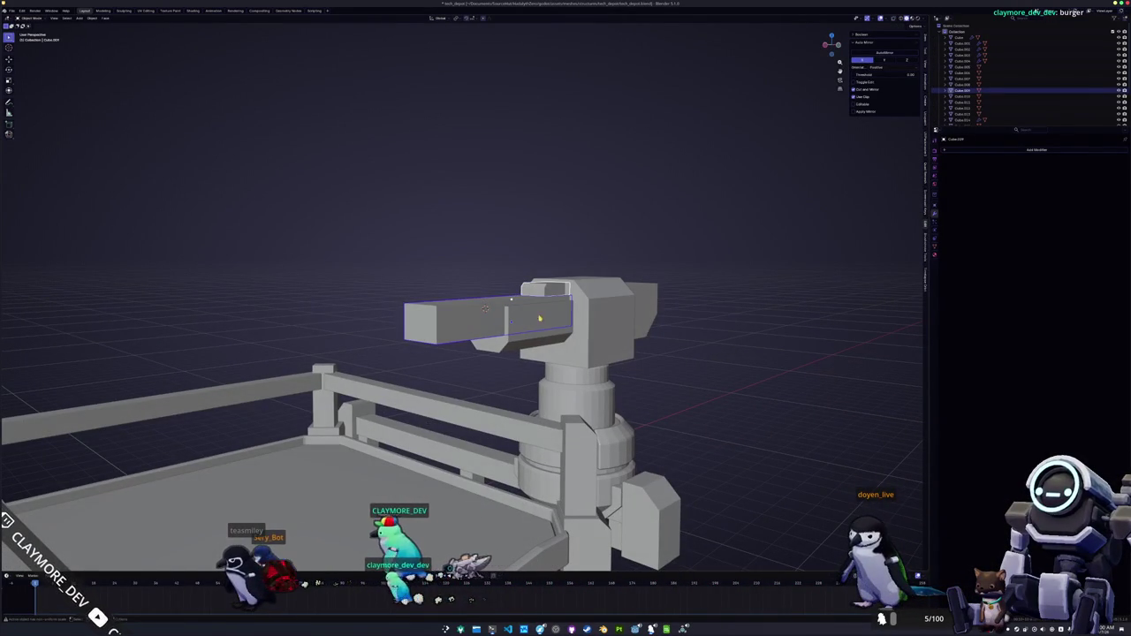
key("s")
key("shift+z")
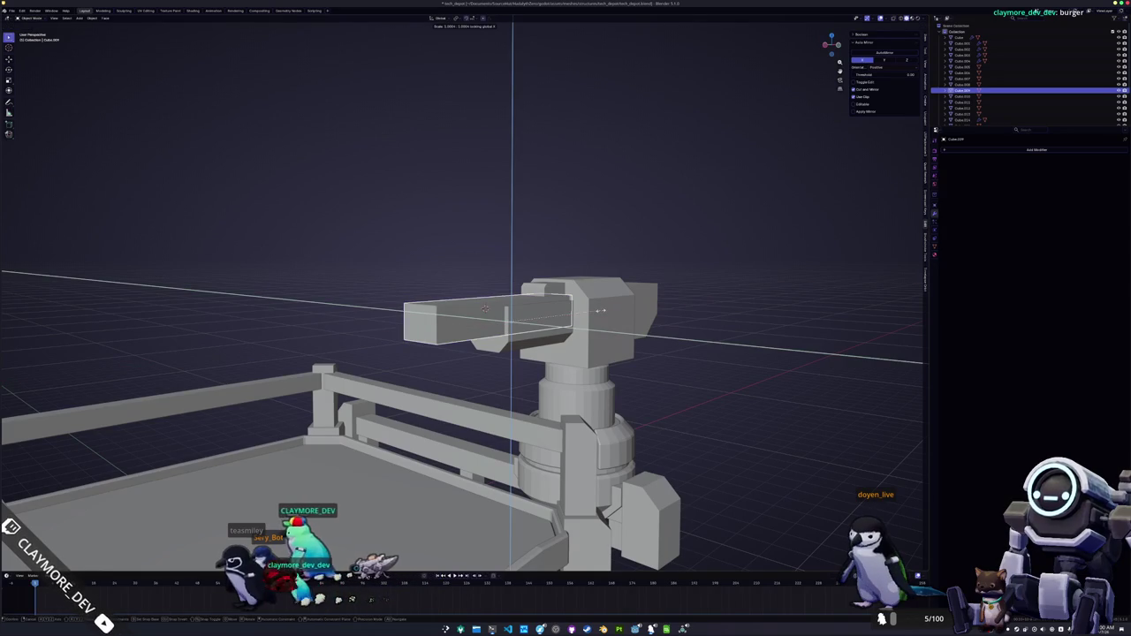
left_click(604, 307)
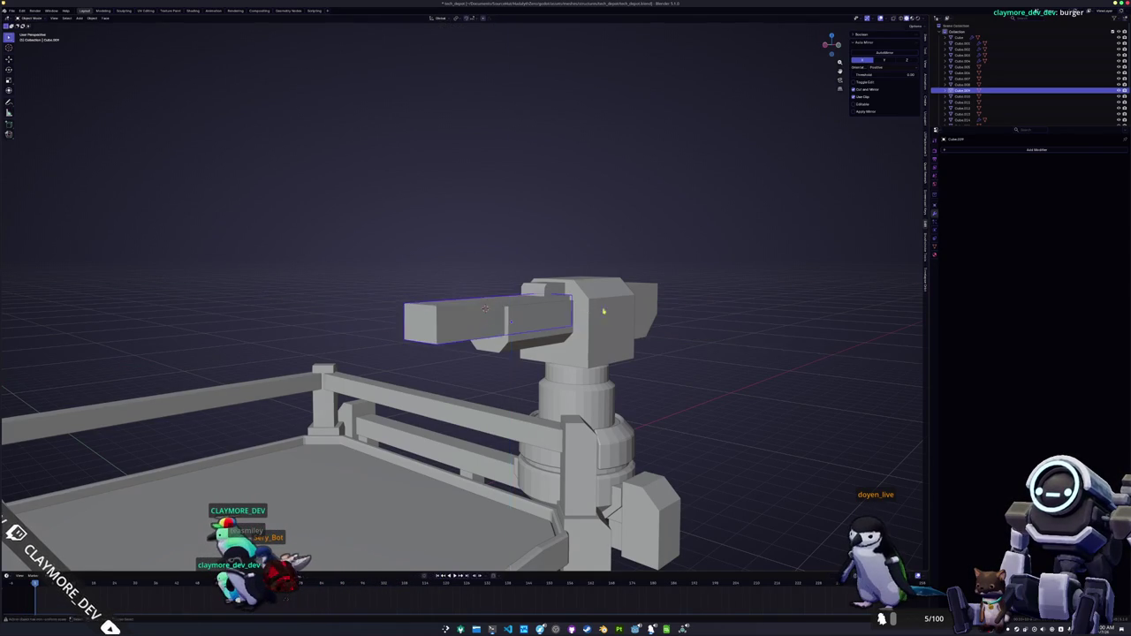
- Add a new mesh cube at the barrel and begin shrinking it
left_click_drag(460, 330, 461, 329)
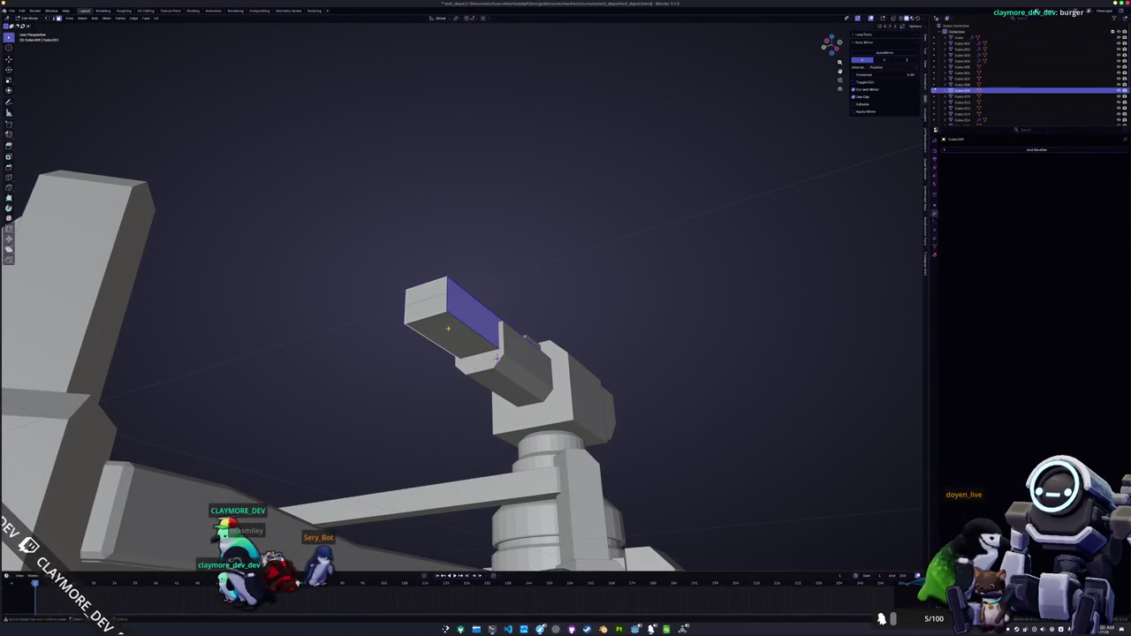
left_click(484, 358)
key("shift+a")
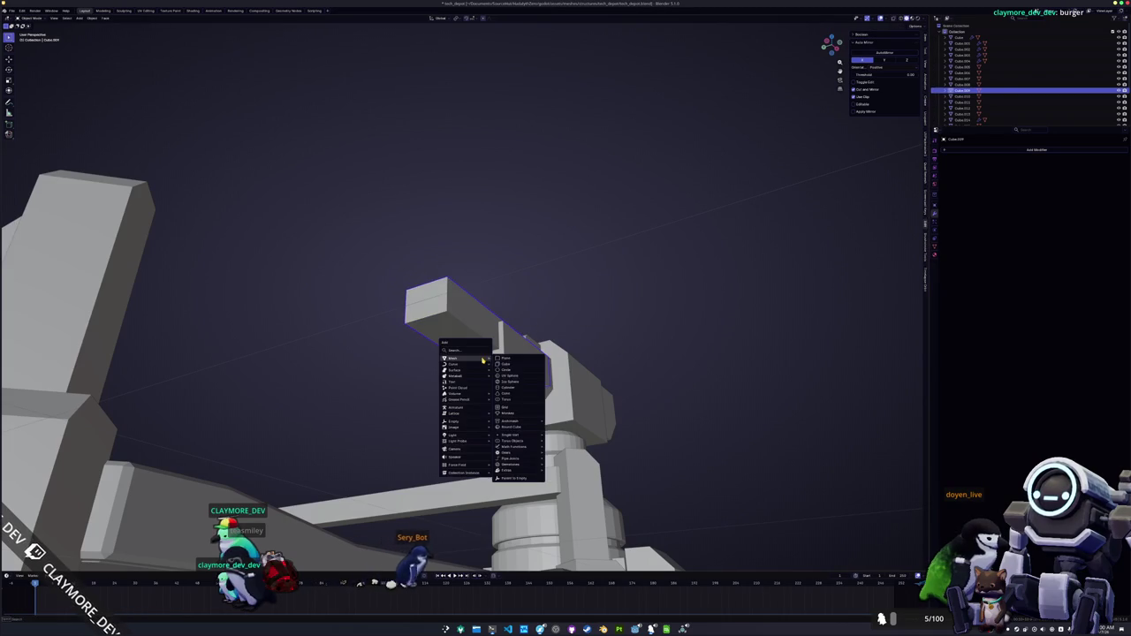
left_click(506, 365)
key("s")
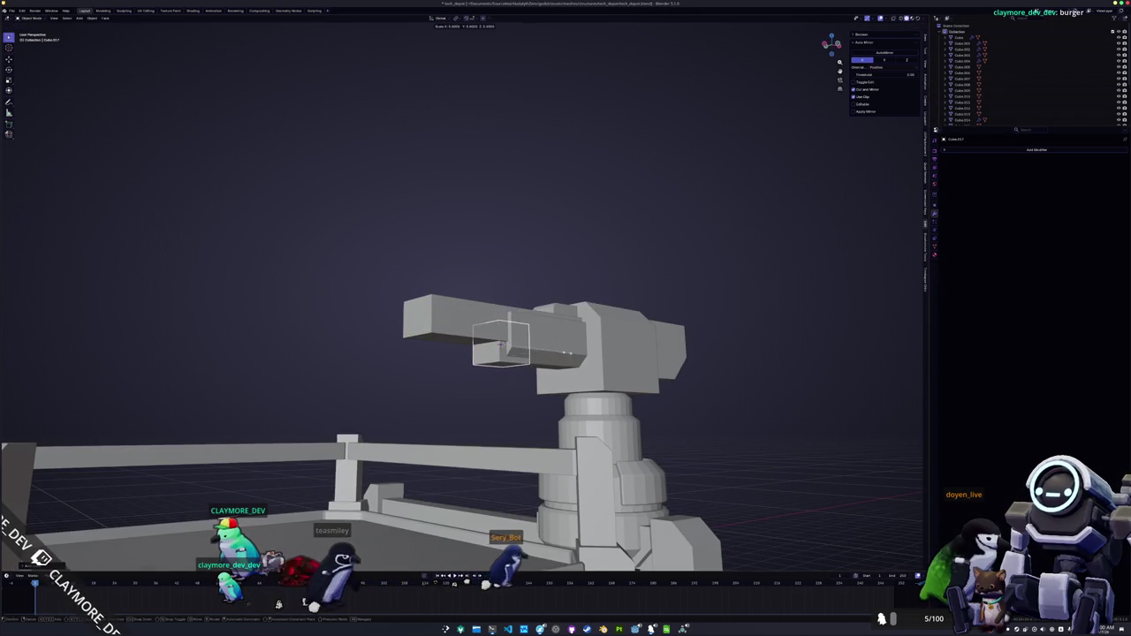